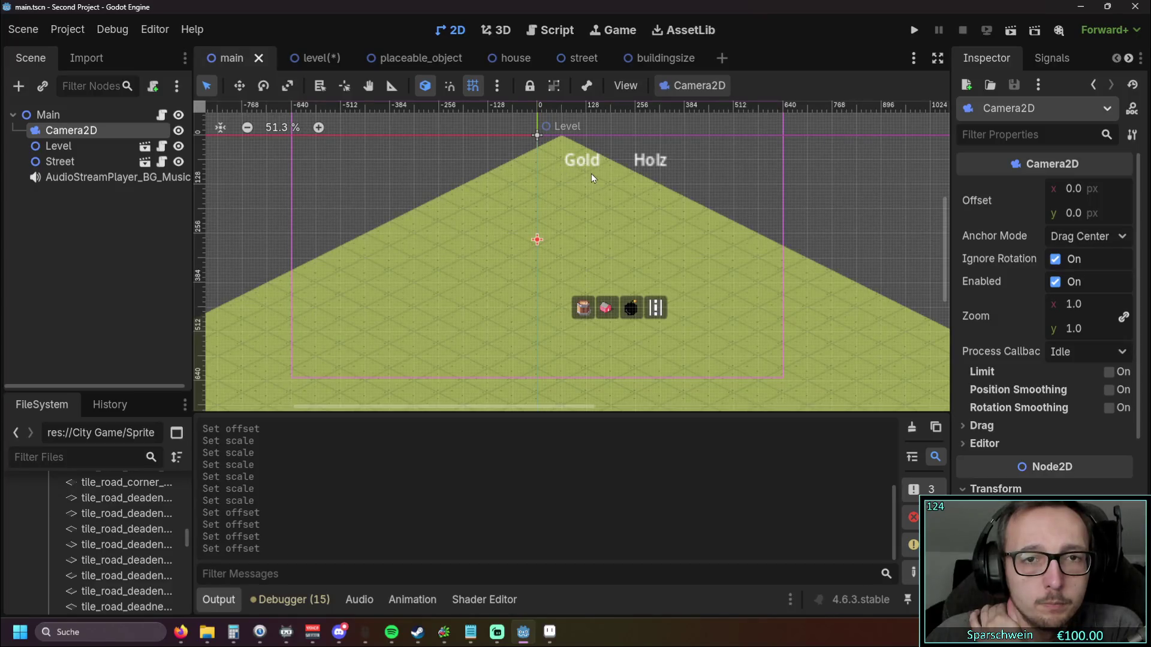
Step: Zoom the canvas and cycle through the placeable_object, house and level scene tabs
drag(595, 172, 481, 180)
click(433, 58)
click(523, 58)
click(306, 58)
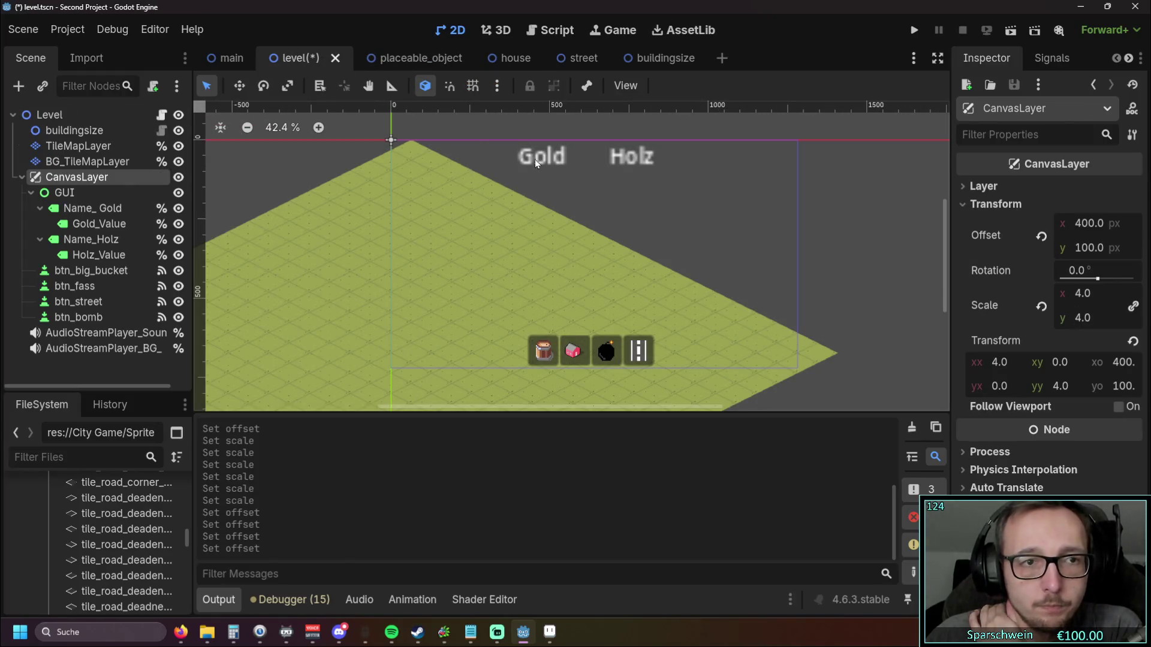
Step: Move the Name_ Gold label up and left on the level canvas, undoing a first attempt
click(98, 210)
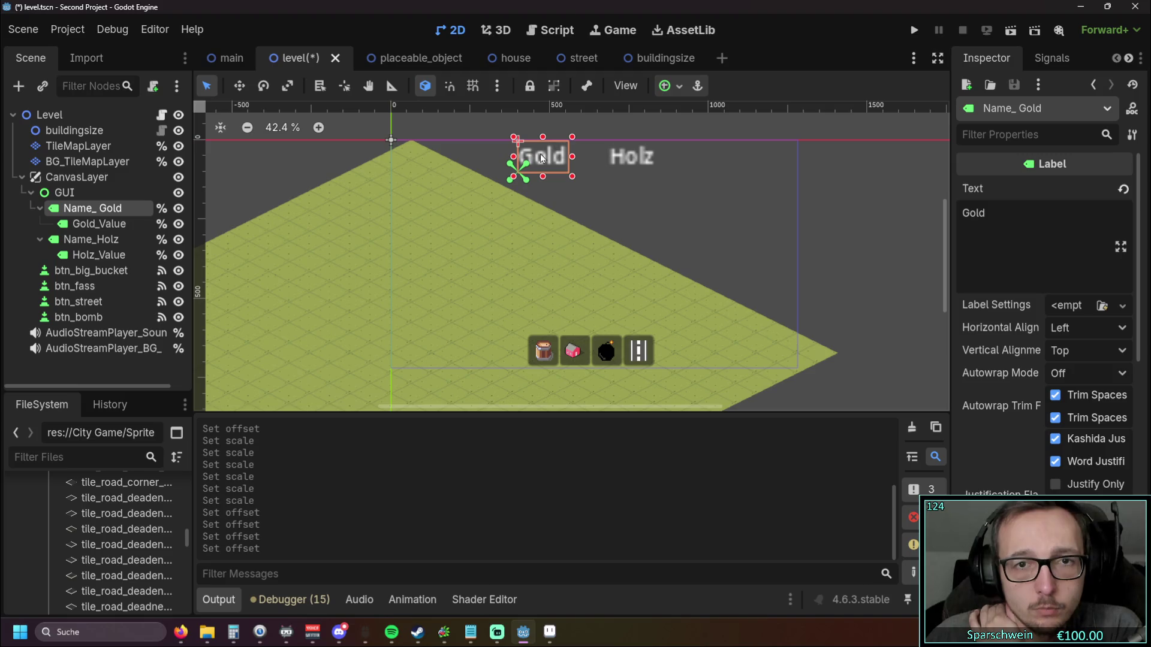
mouse_move(541, 157)
mouse_down()
mouse_move(524, 154)
mouse_move(552, 180)
mouse_up()
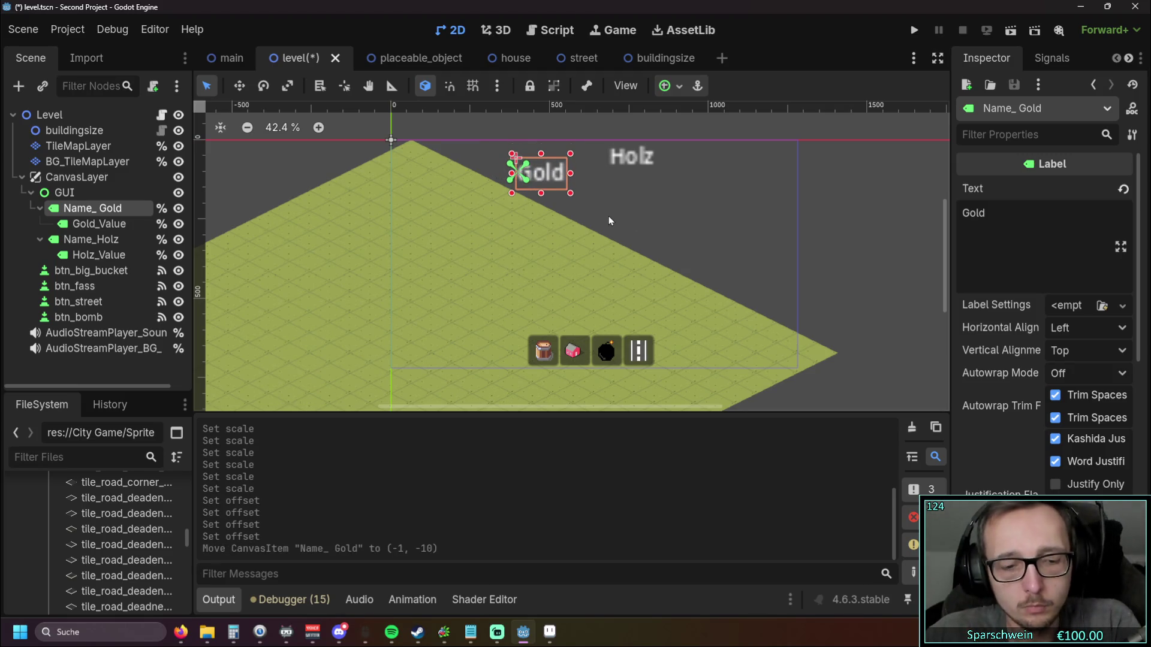
key(ctrl+z)
drag(543, 157, 521, 157)
Step: Check the Gold_Value, Name_ Gold and Holz labels, then launch the game
click(96, 224)
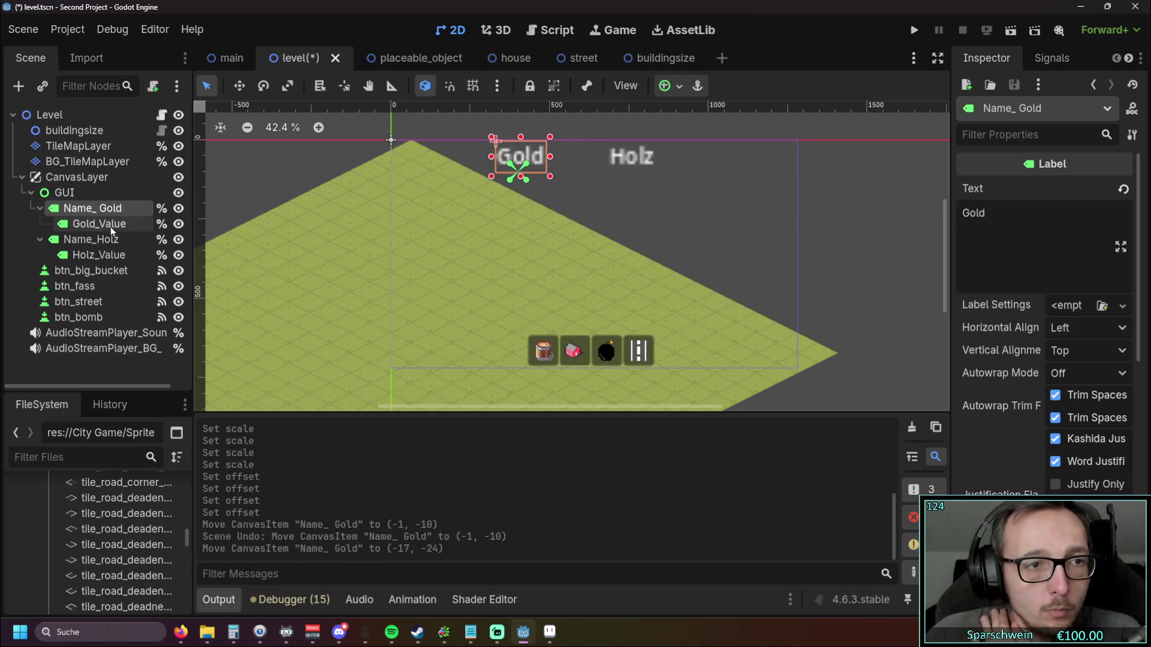
click(95, 210)
click(96, 225)
click(96, 213)
click(101, 222)
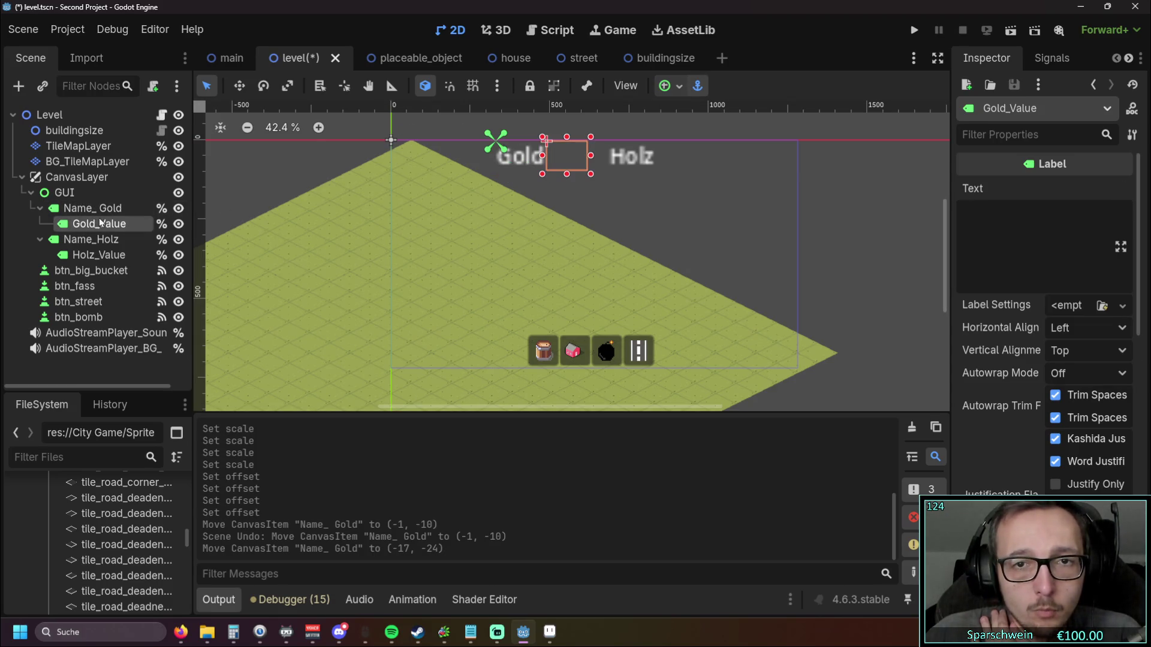
click(627, 159)
click(918, 33)
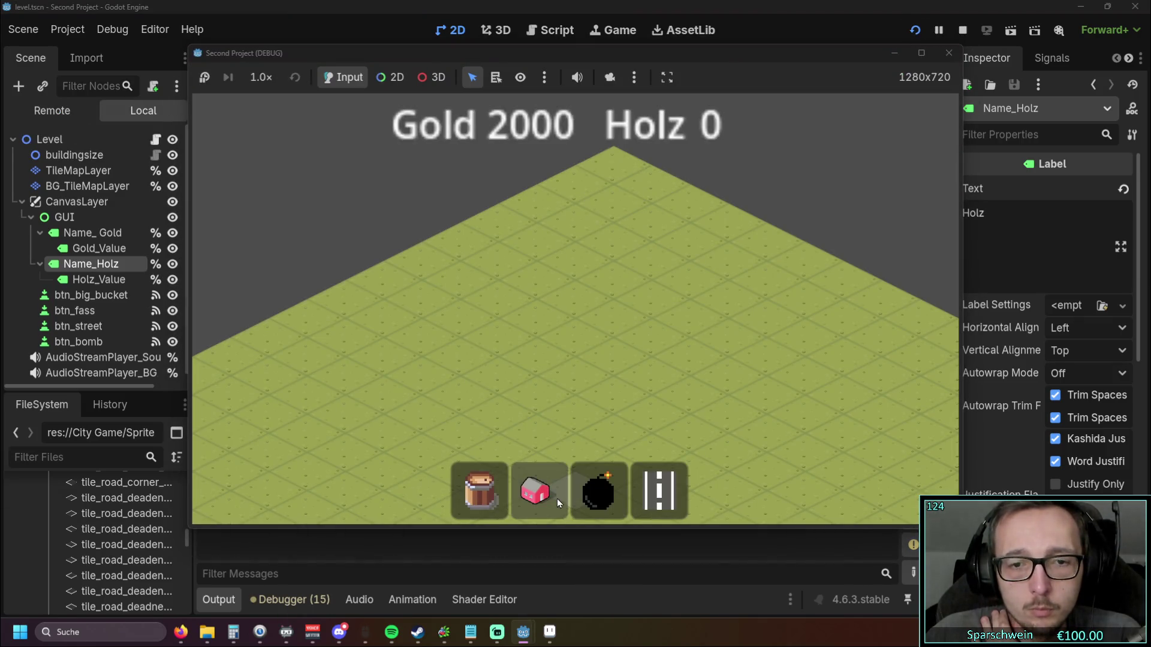
Step: Build a row of four houses on the grass and lay a road strip along them
click(551, 496)
click(535, 315)
right_click(604, 366)
click(535, 492)
click(498, 327)
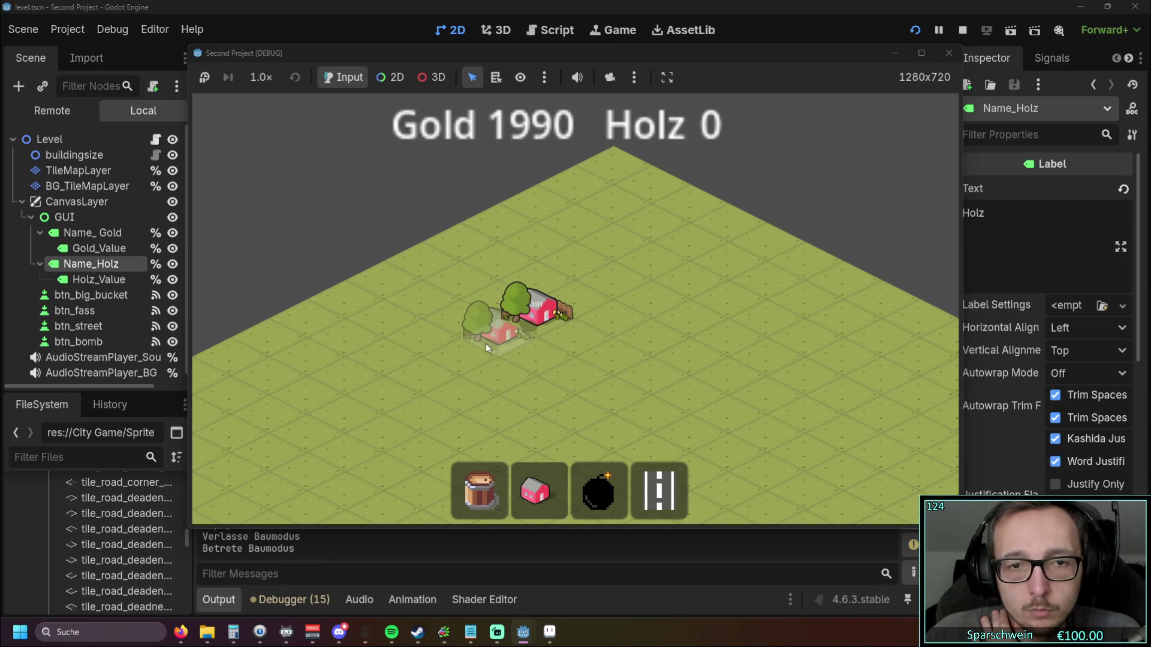
click(460, 344)
click(423, 363)
right_click(611, 376)
click(660, 492)
mouse_move(458, 398)
mouse_down()
mouse_move(638, 310)
mouse_move(414, 404)
mouse_move(329, 456)
mouse_up()
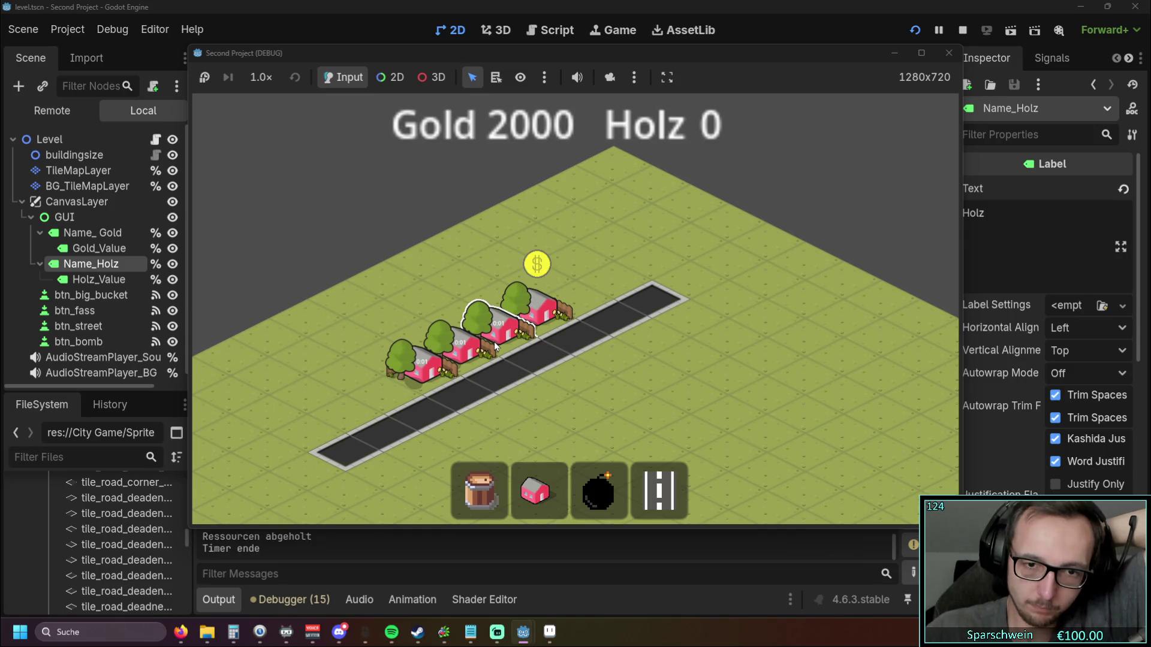
Step: Collect the houses' coins, add a road tile behind them, then stop the game and select TileMapLayer
click(441, 371)
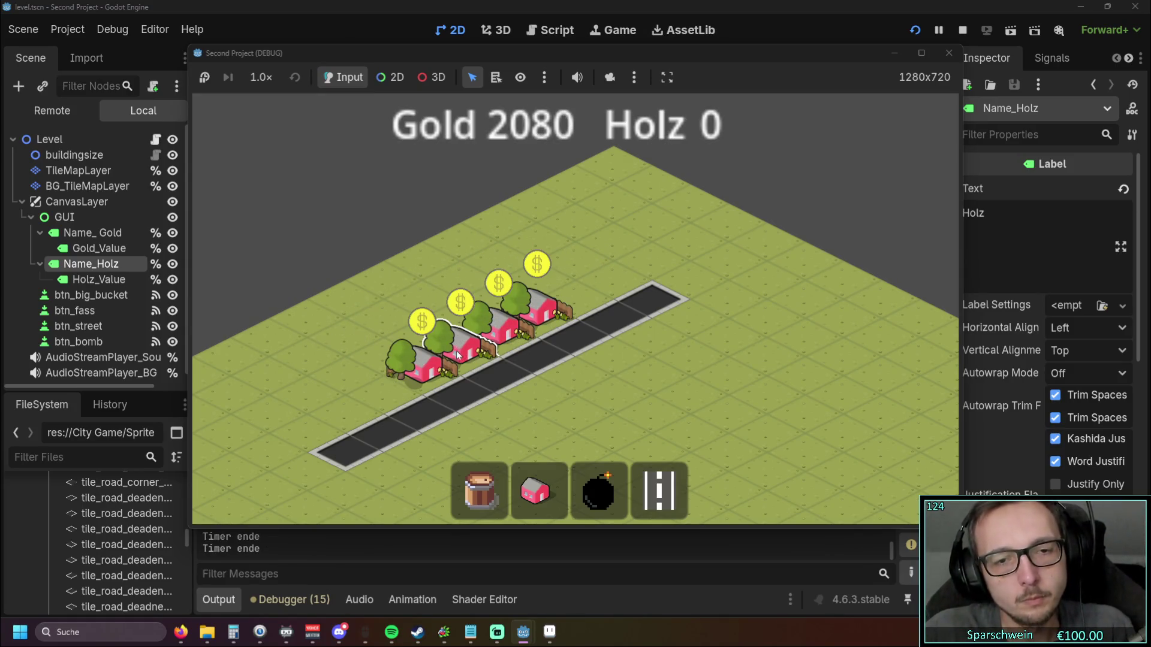
click(441, 367)
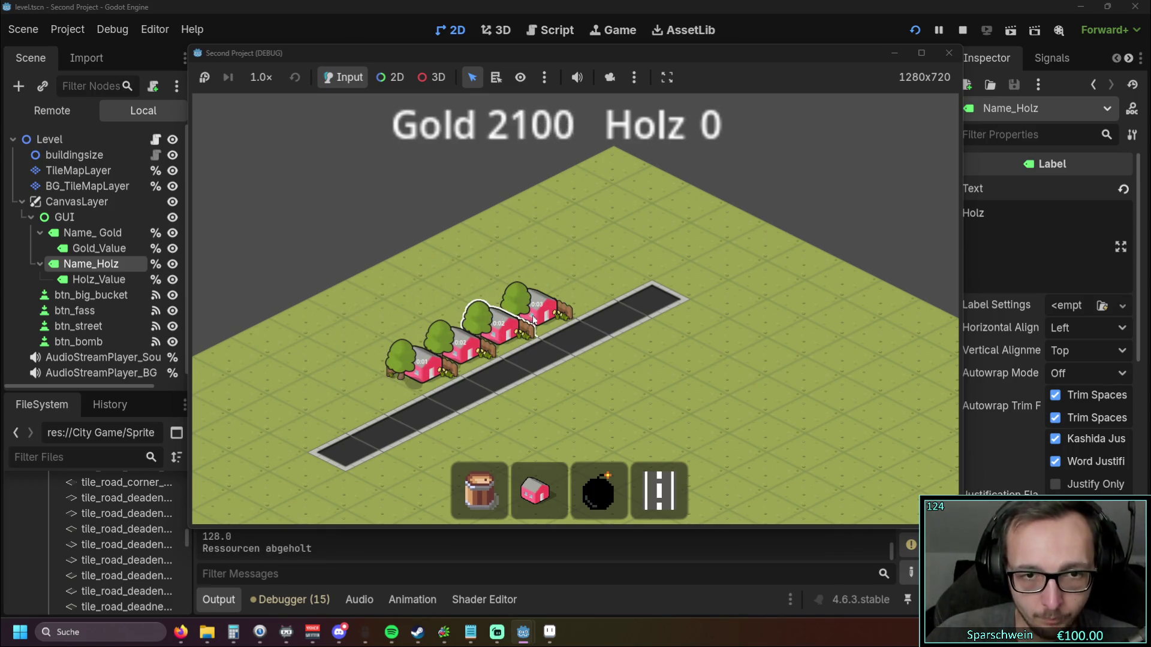
click(473, 352)
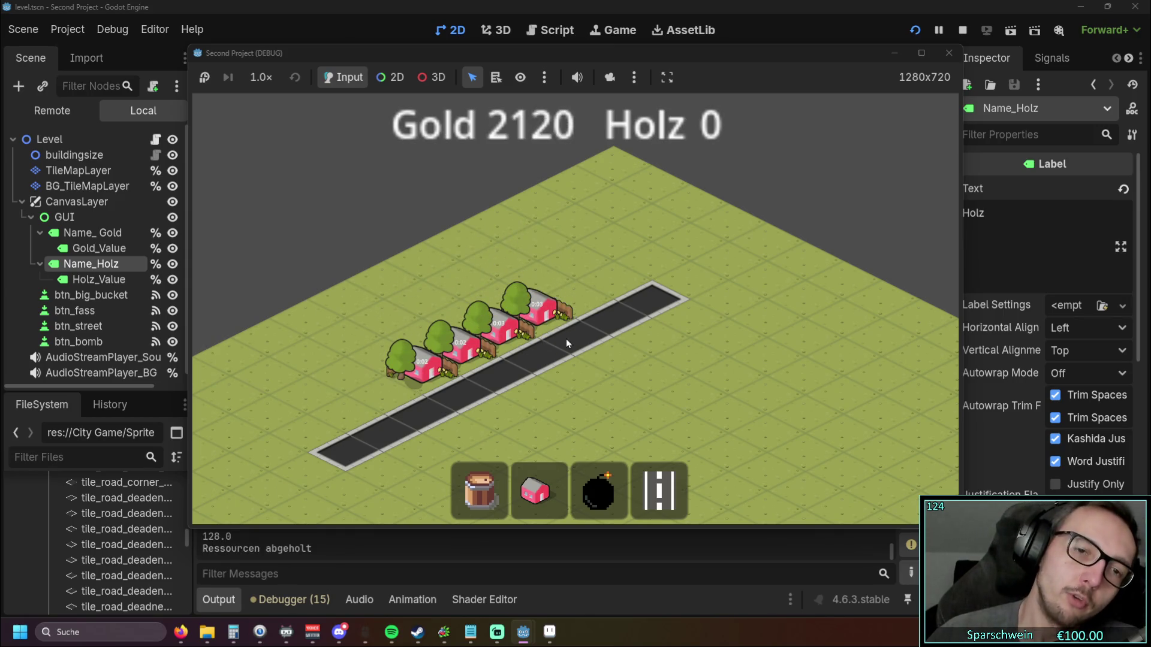
click(575, 299)
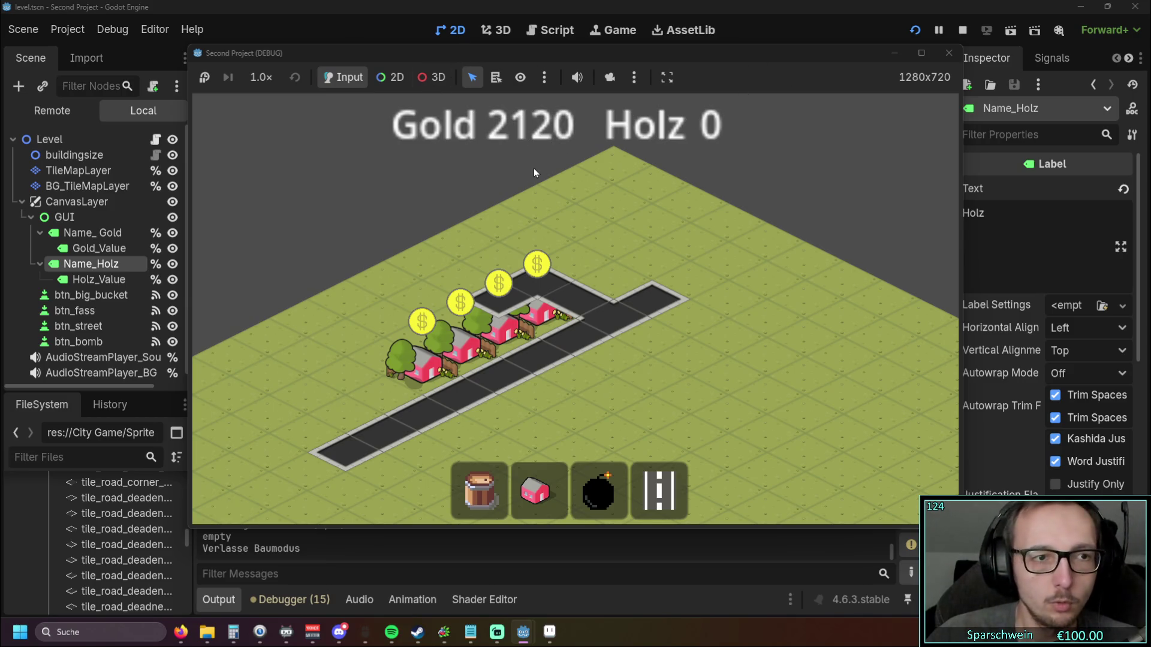
click(757, 245)
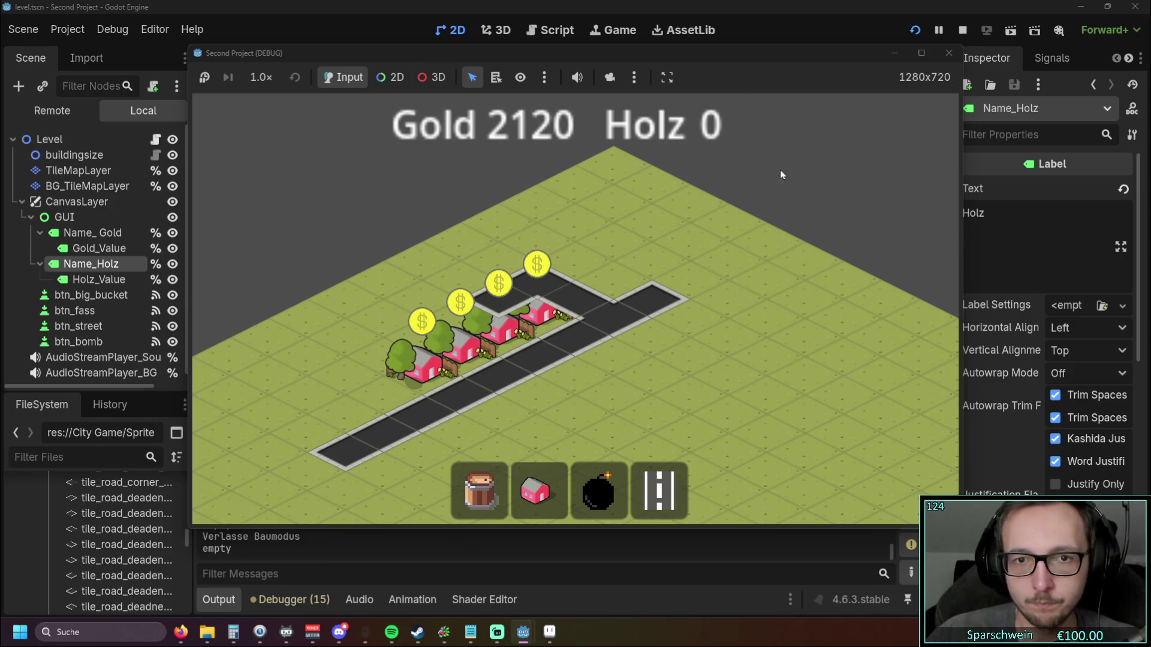
click(728, 261)
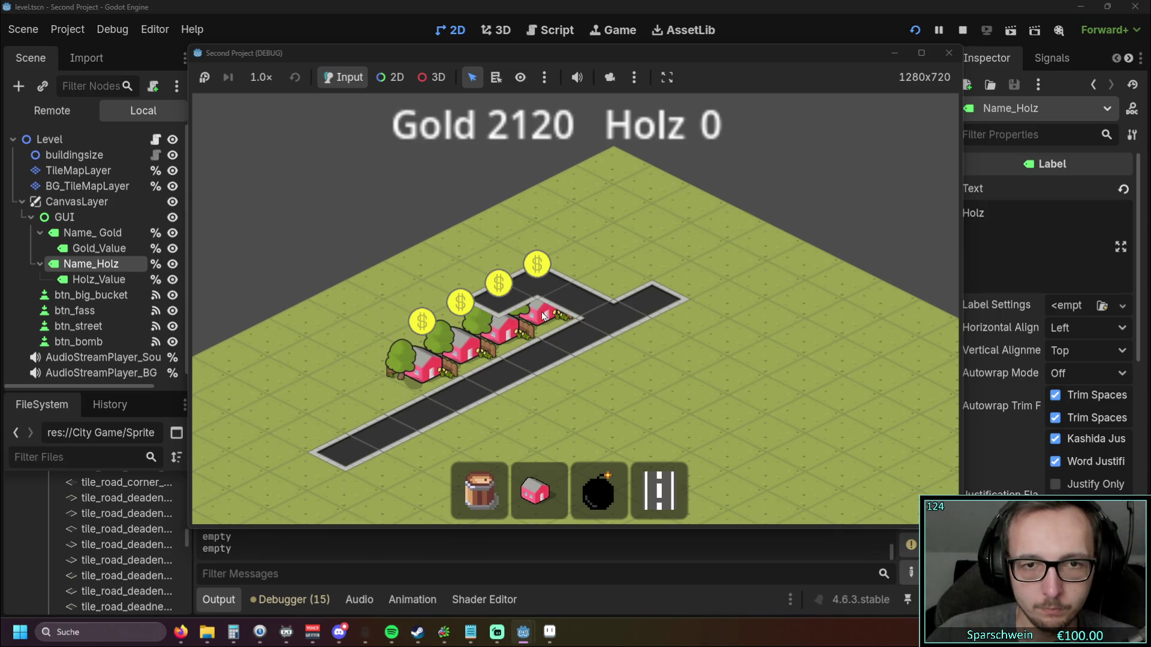
key(F8)
click(329, 227)
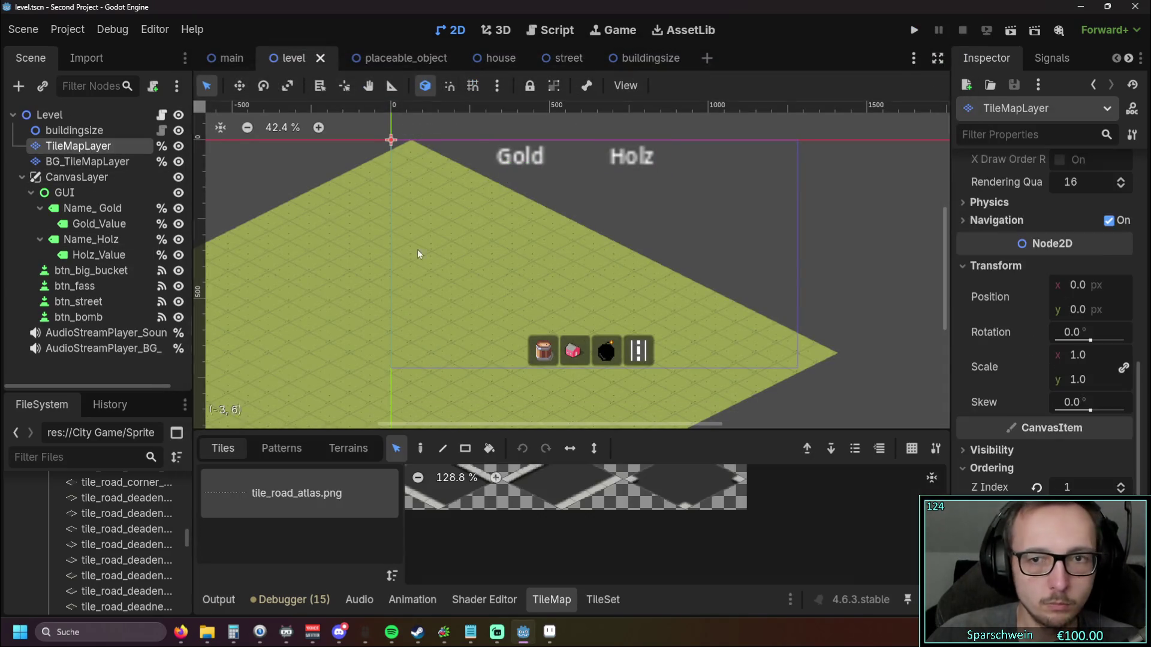
Step: Reset the TileMapLayer Z Index to 0, run the game, and build four houses with a surrounding road
click(551, 34)
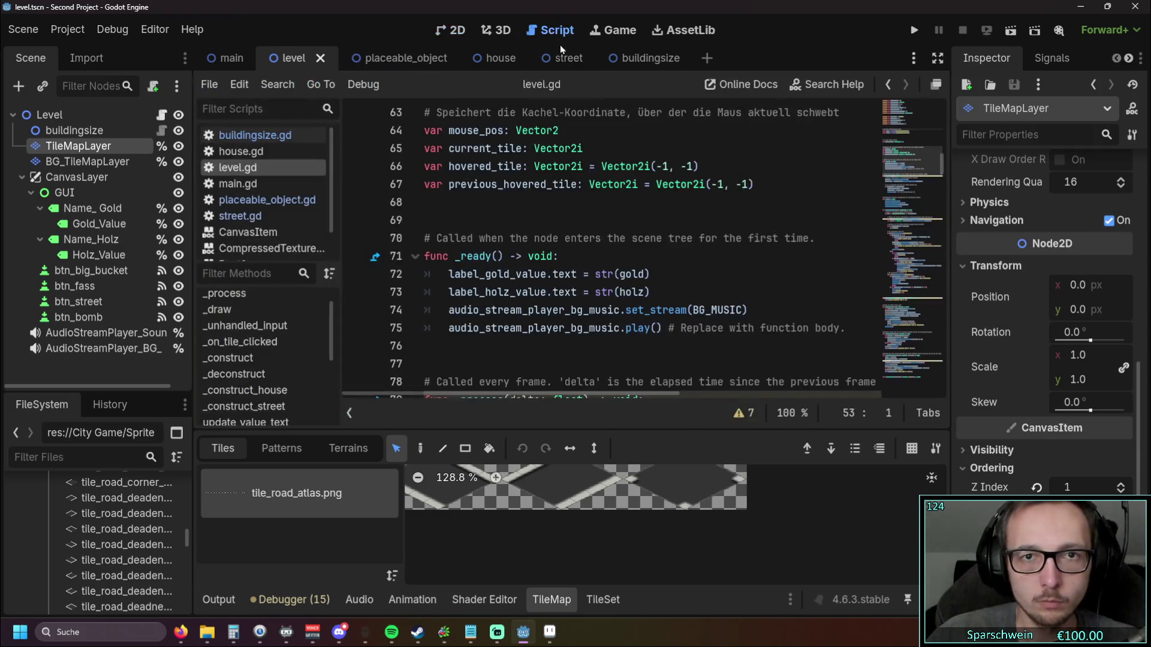
click(1036, 487)
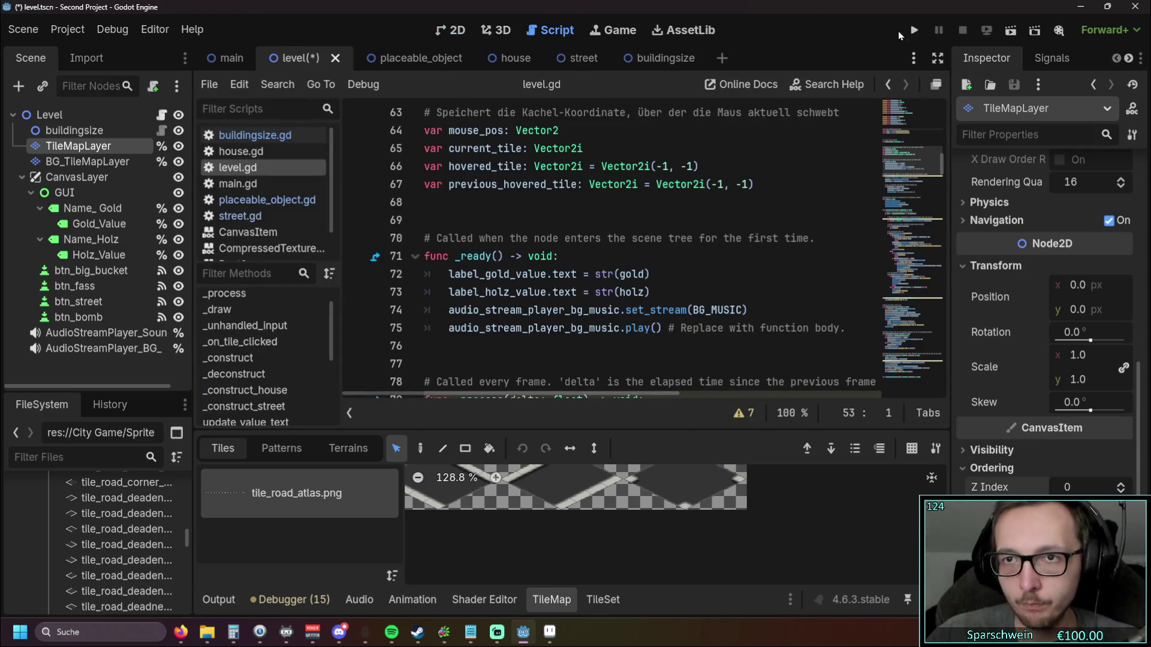
key(F5)
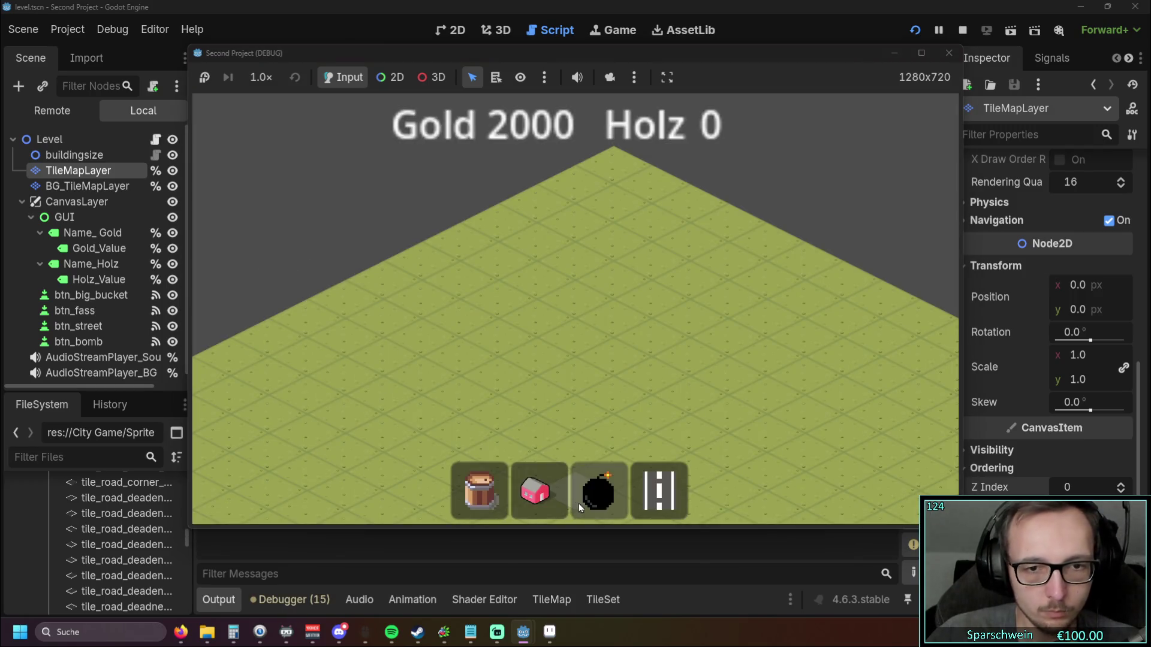
drag(538, 399, 652, 344)
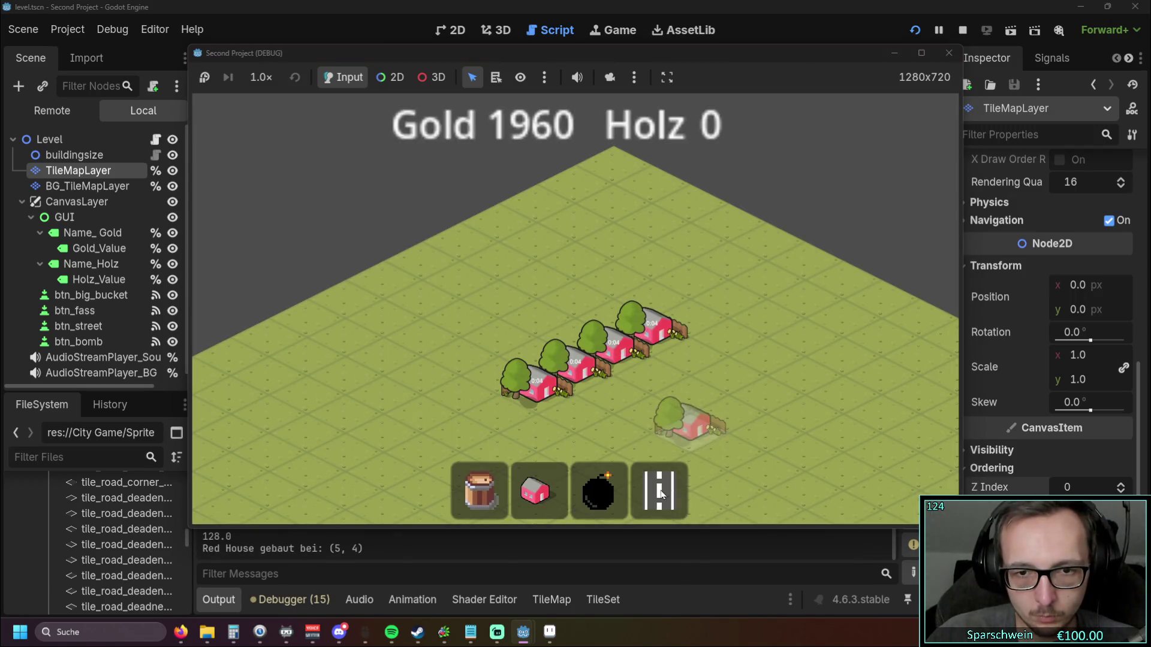
mouse_move(555, 416)
mouse_down()
mouse_move(744, 336)
mouse_move(664, 304)
mouse_up()
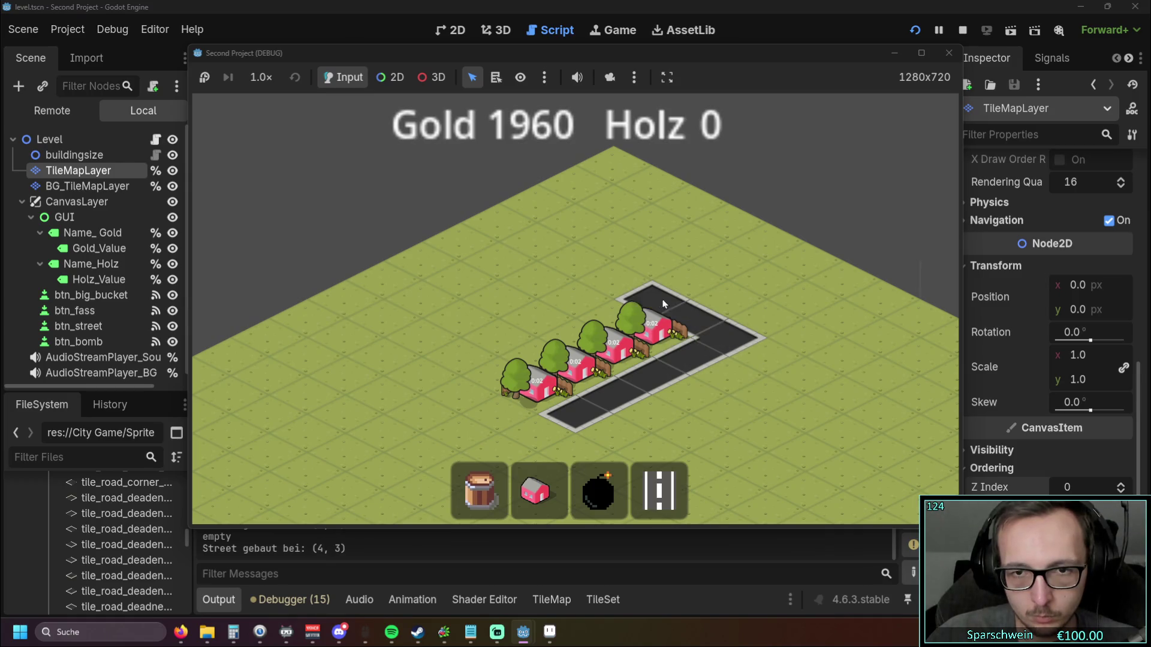
mouse_move(556, 353)
mouse_down()
mouse_move(510, 383)
mouse_move(532, 417)
mouse_move(557, 429)
mouse_up()
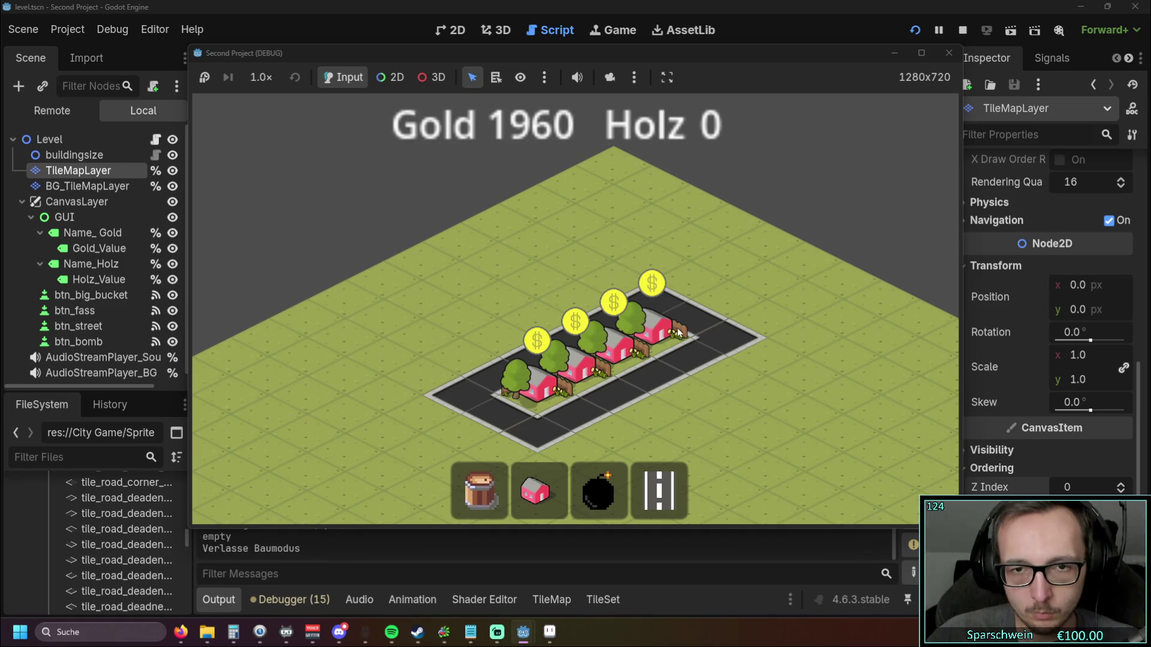
Step: Collect coins from all four houses until gold reaches 2000, then stop the game
click(657, 327)
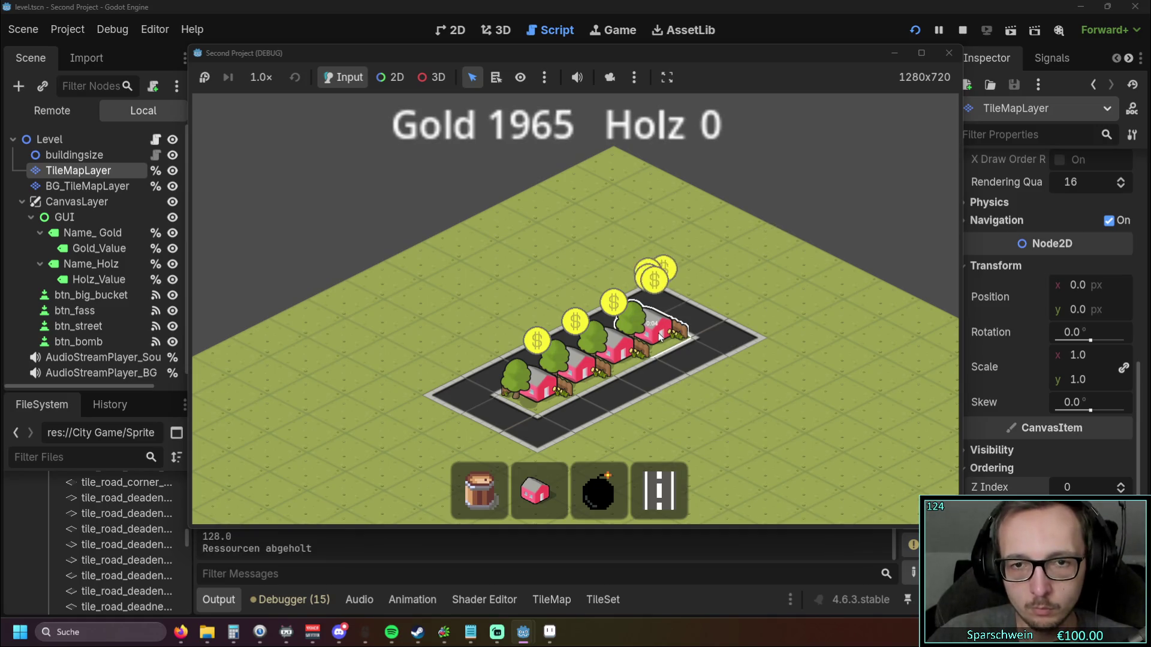
click(617, 345)
click(584, 363)
click(546, 390)
click(545, 391)
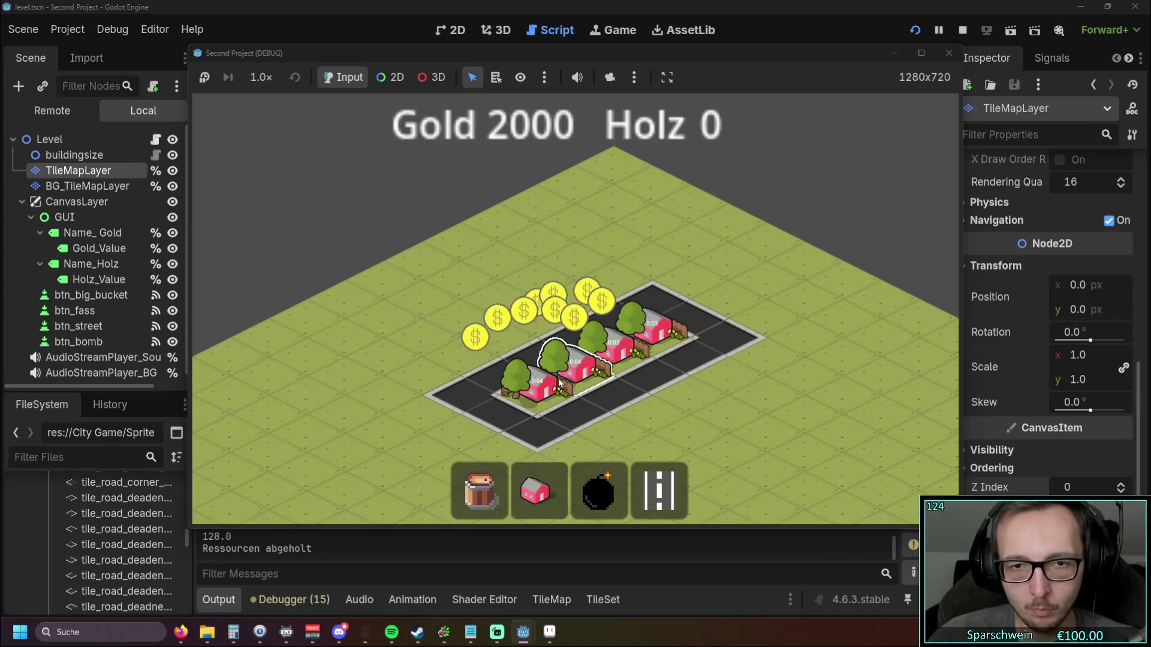
click(949, 52)
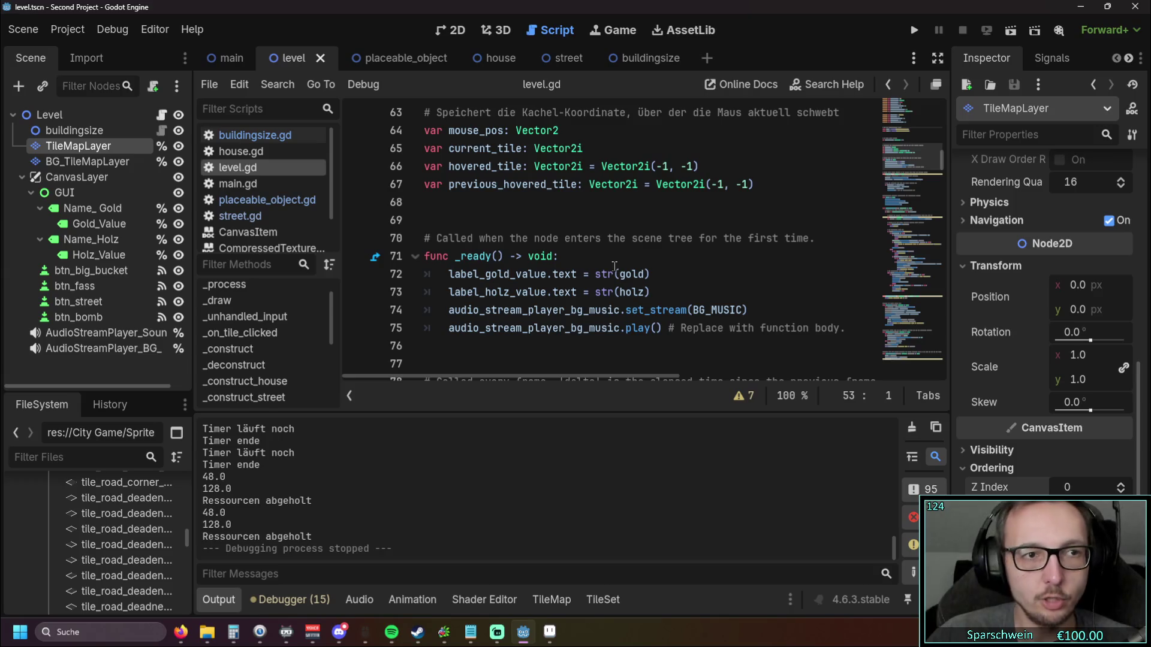
Step: Browse level.gd around the color_hover_effect_weiß function
scroll(289, 366, down, 5)
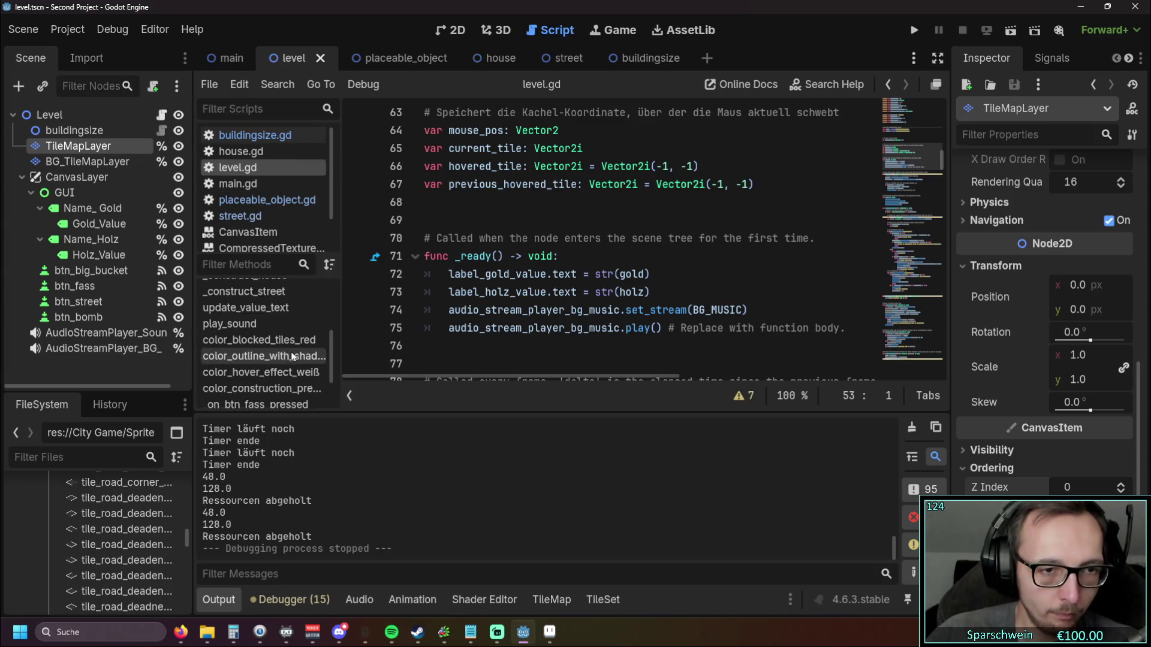
click(282, 343)
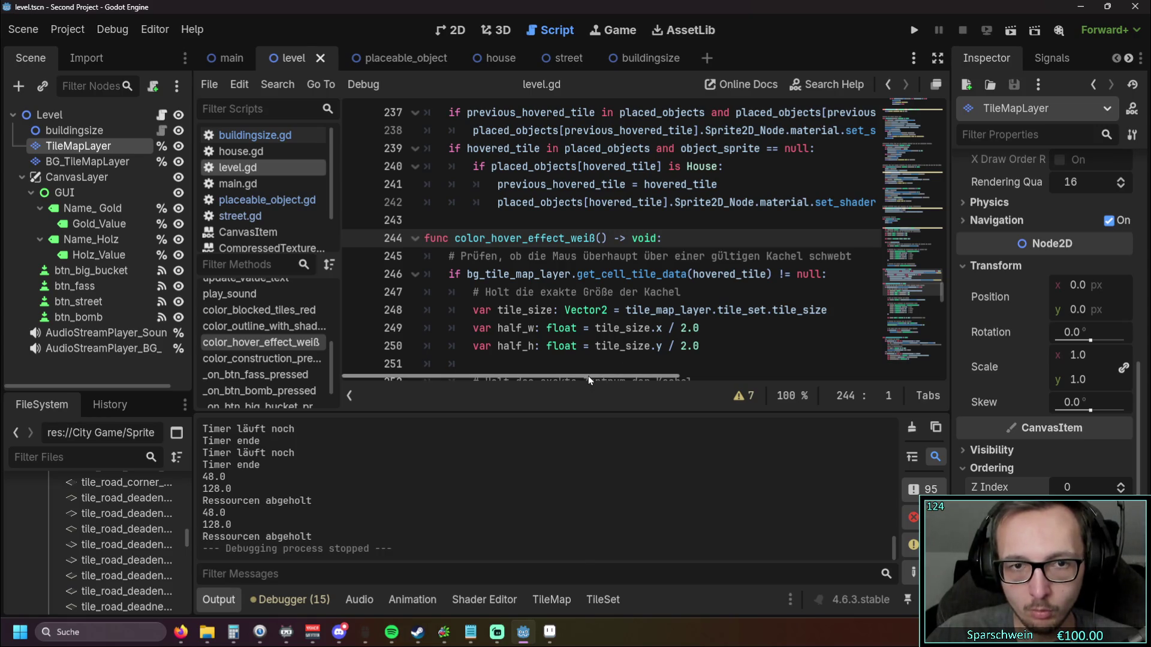
scroll(668, 294, down, 3)
scroll(668, 294, down, 2)
scroll(709, 294, up, 2)
scroll(709, 294, up, 1)
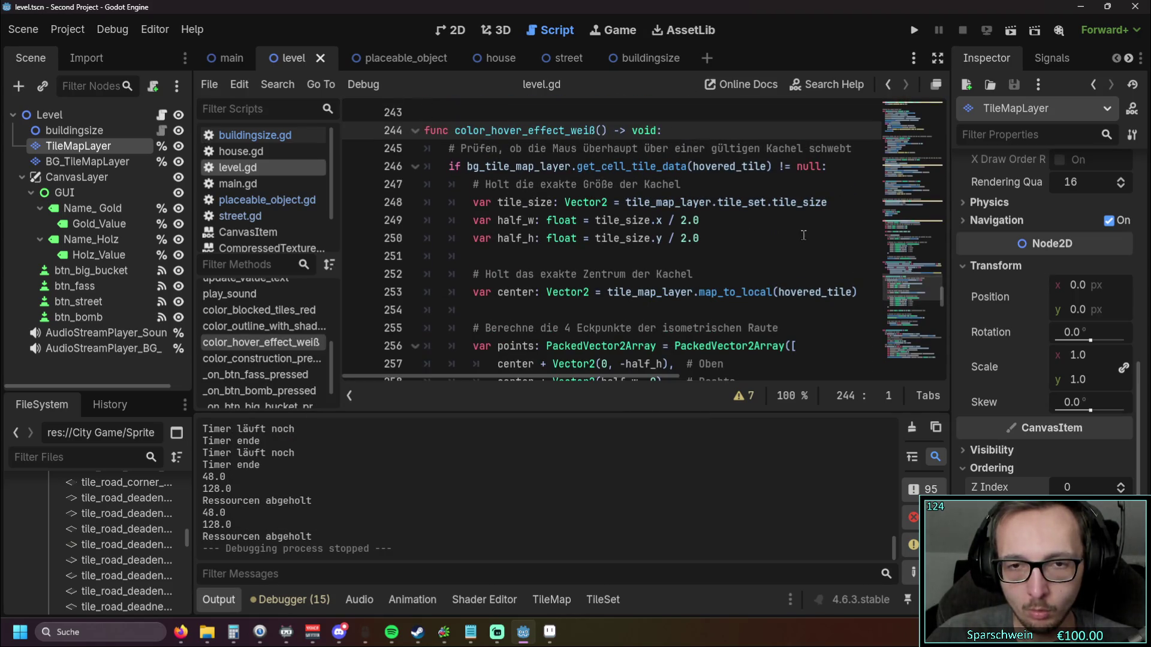
scroll(803, 235, down, 4)
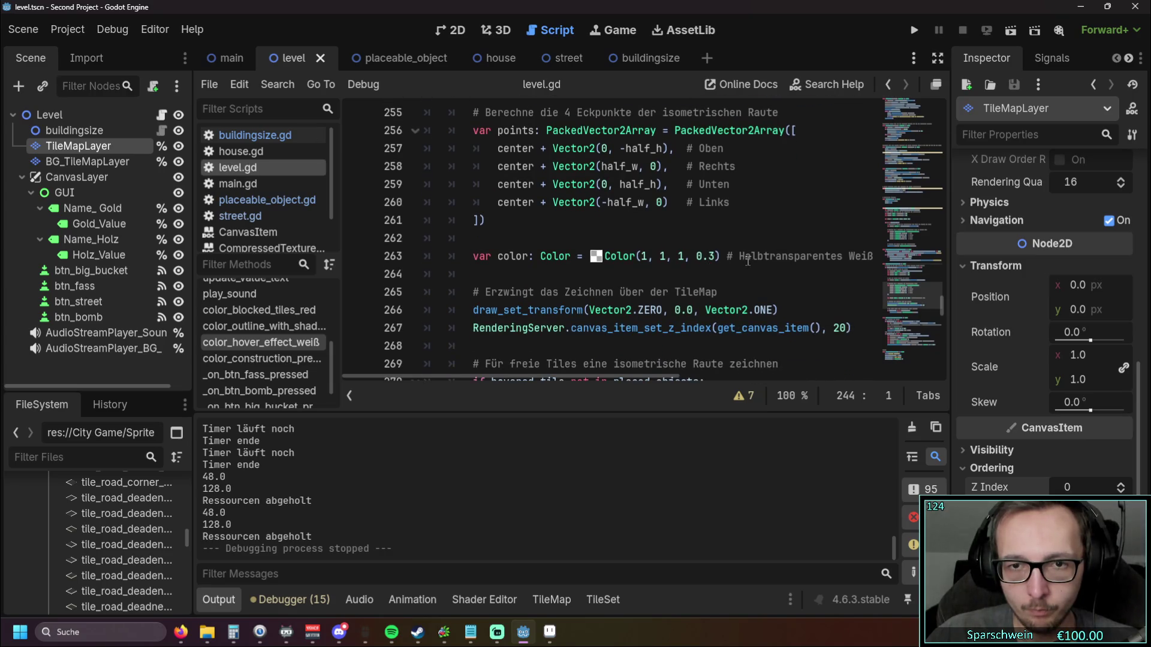
scroll(750, 261, down, 1)
scroll(750, 262, up, 2)
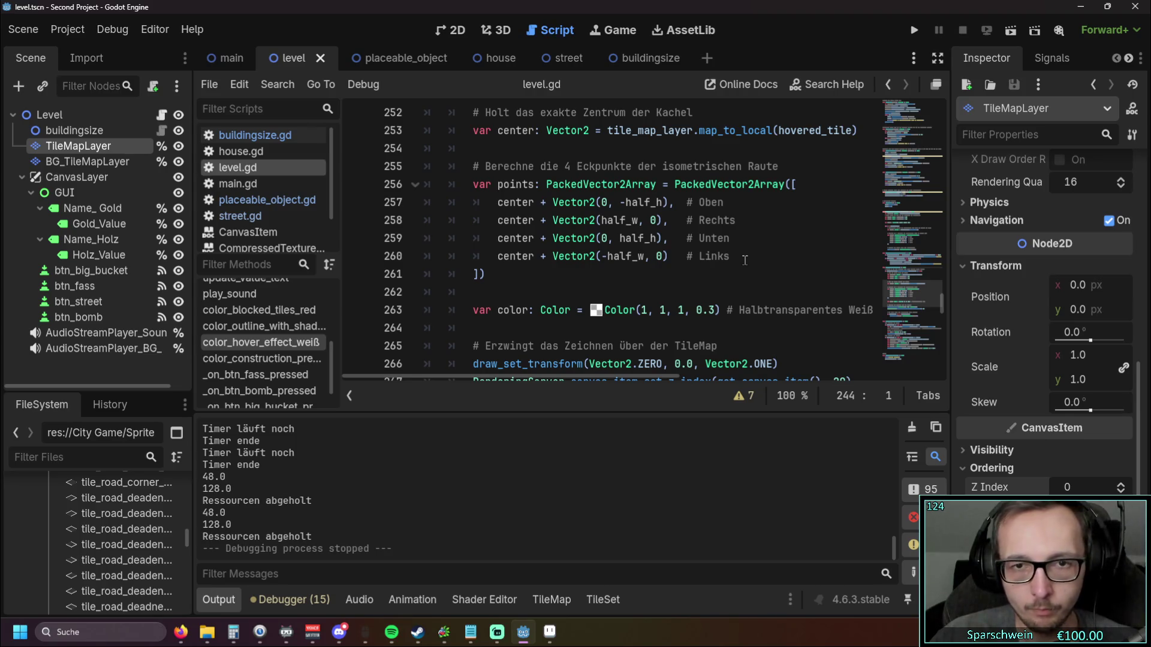
scroll(745, 260, up, 1)
Step: Change the outline width 2.0 on line 242 of color_outline_with_shader_effect to 3 and run the game
click(262, 326)
scroll(764, 282, up, 3)
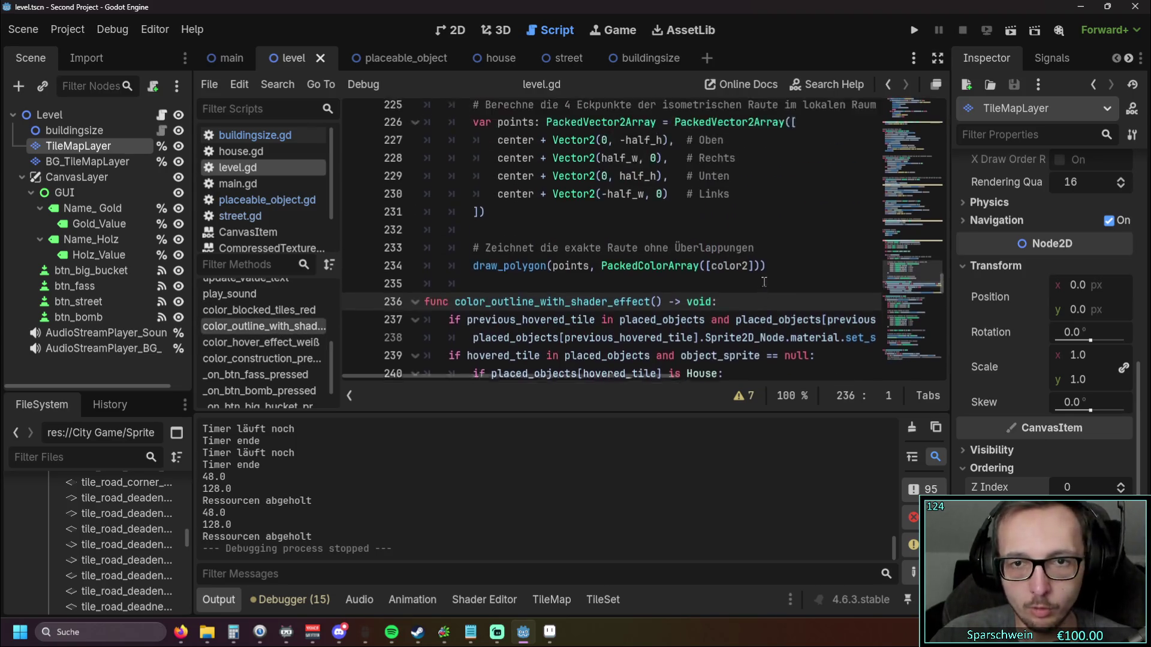
scroll(764, 282, down, 4)
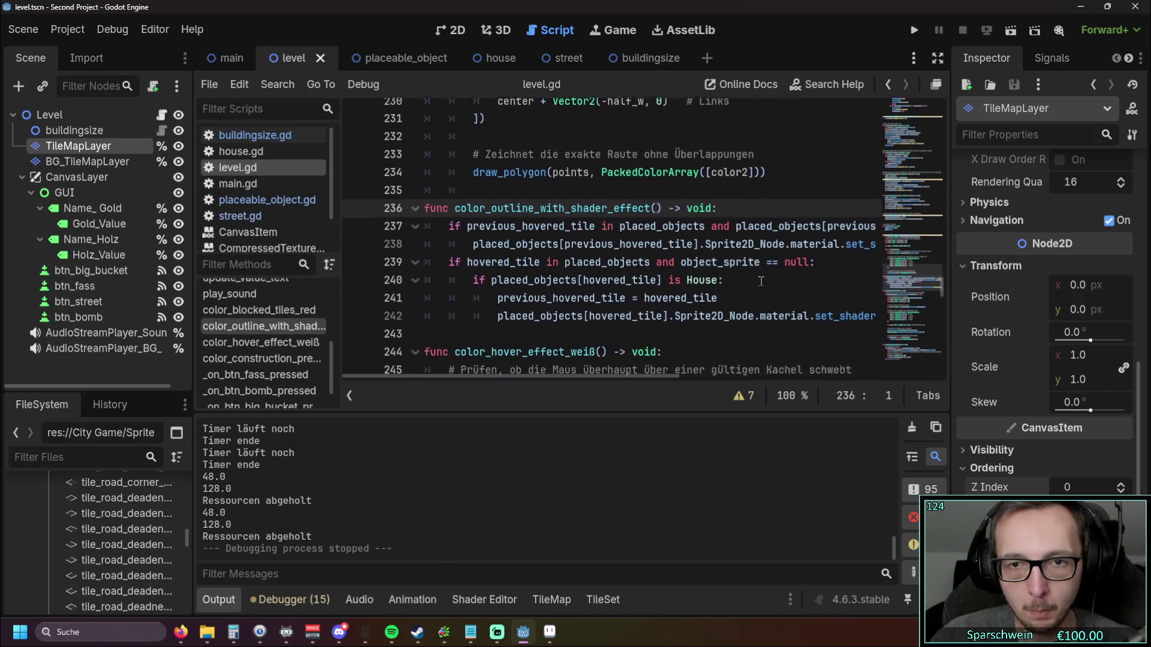
mouse_move(599, 378)
mouse_down()
mouse_move(720, 376)
mouse_move(743, 364)
mouse_up()
drag(754, 294, 773, 292)
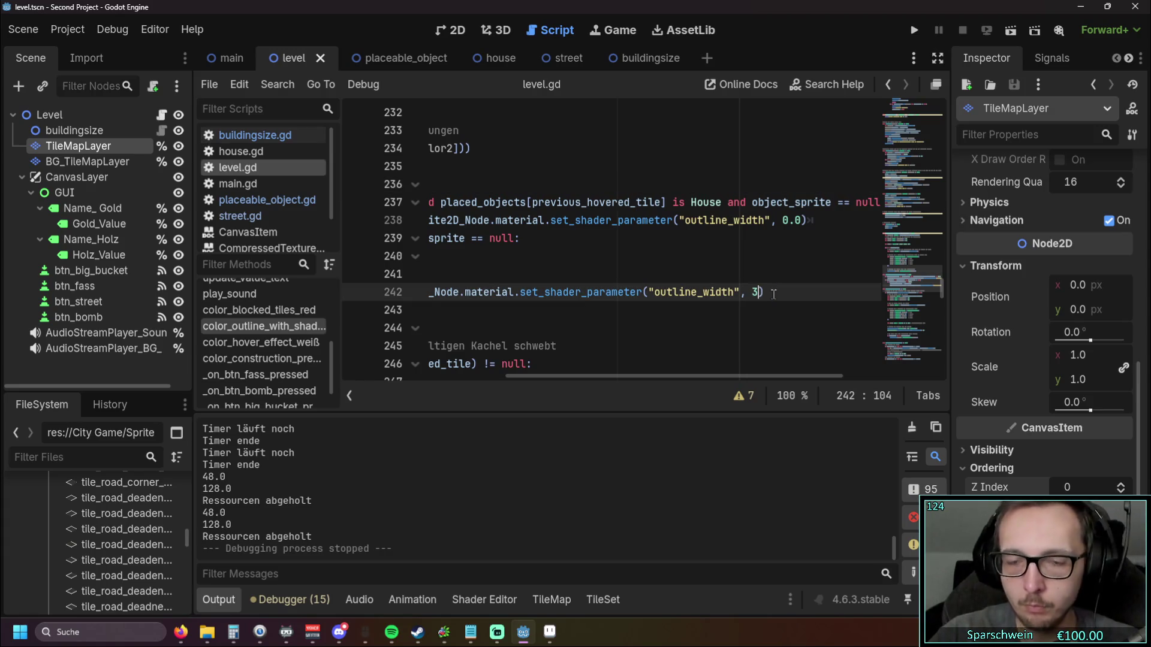
click(912, 33)
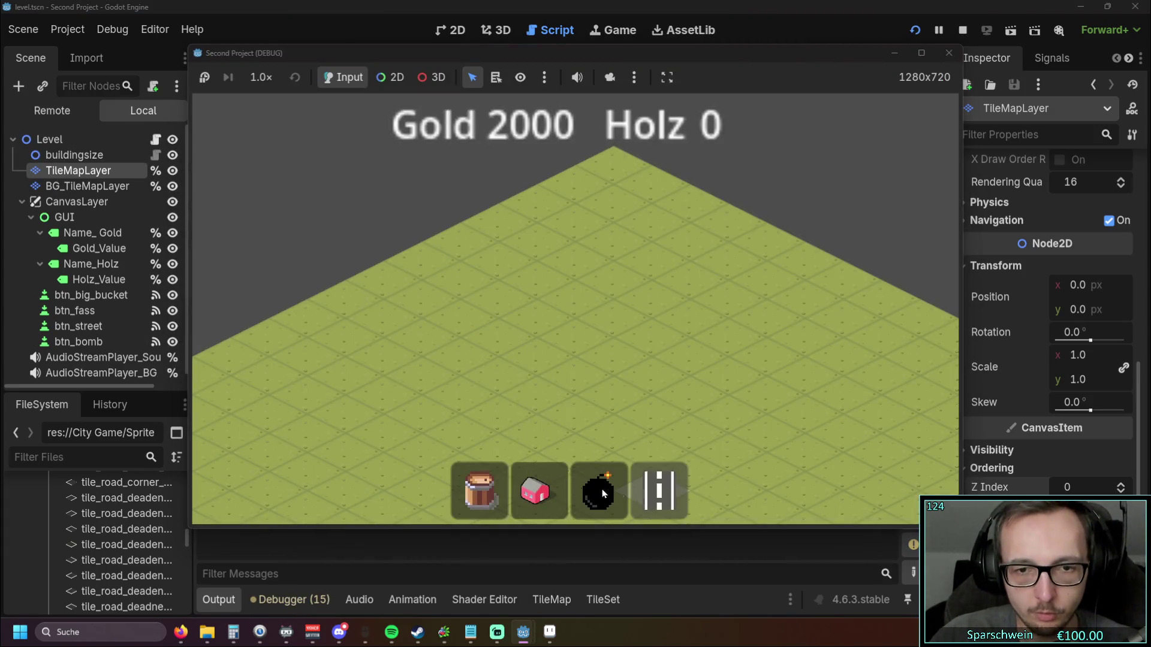
Step: Build a diagonal row of four houses and lay a street in front of them
click(536, 490)
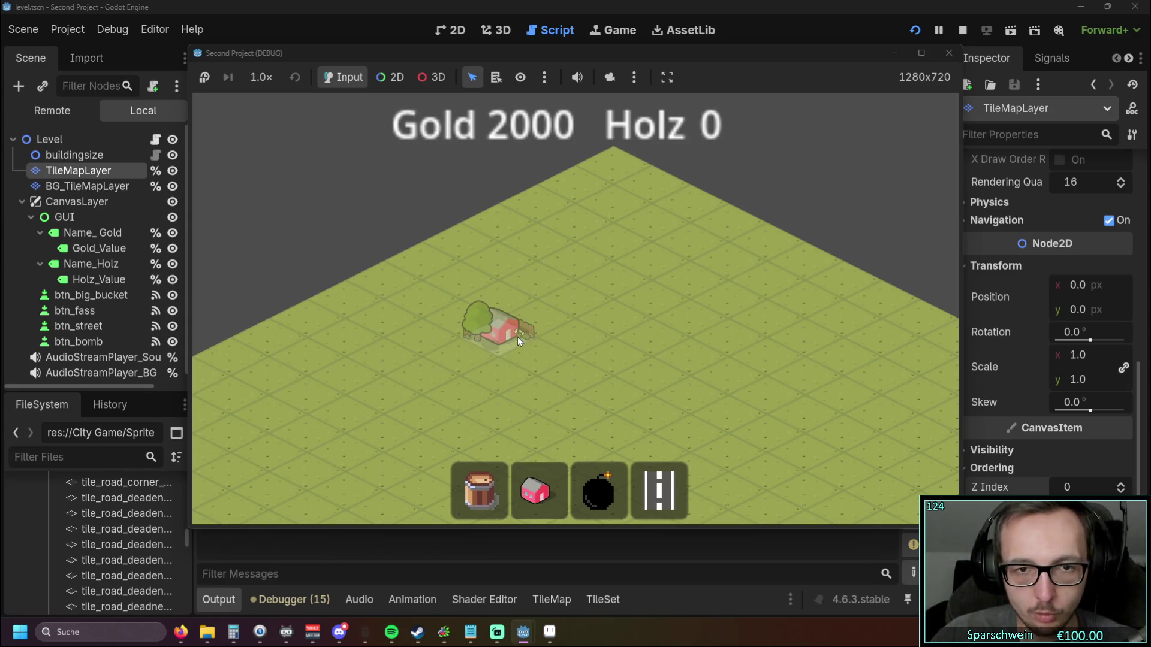
click(517, 341)
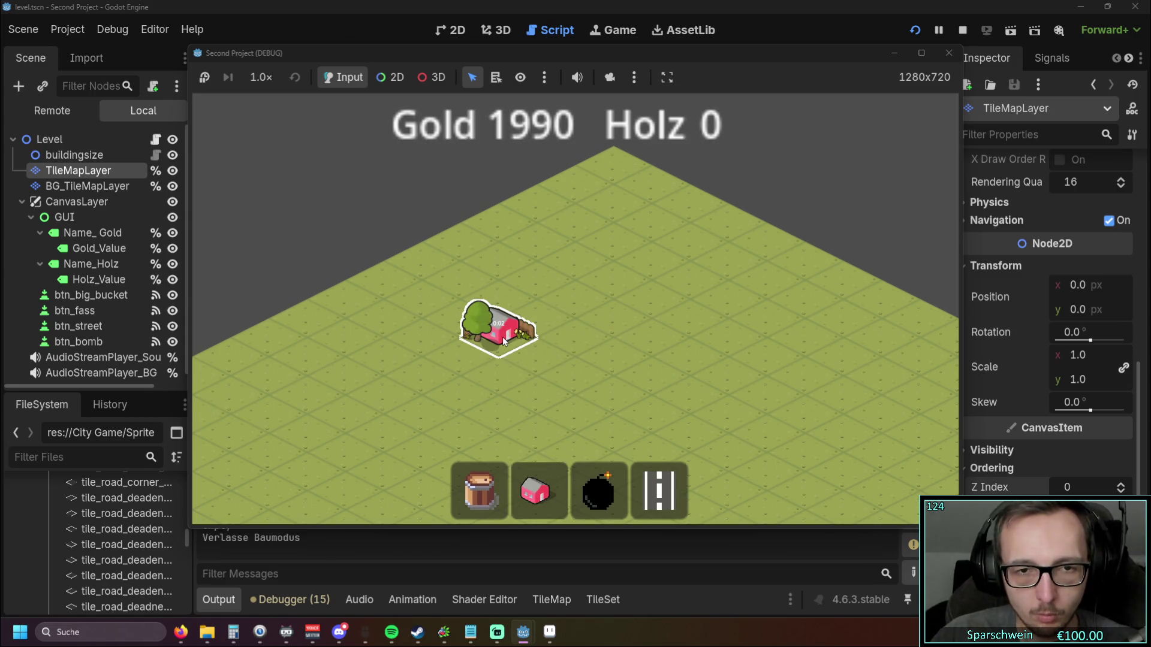
click(597, 346)
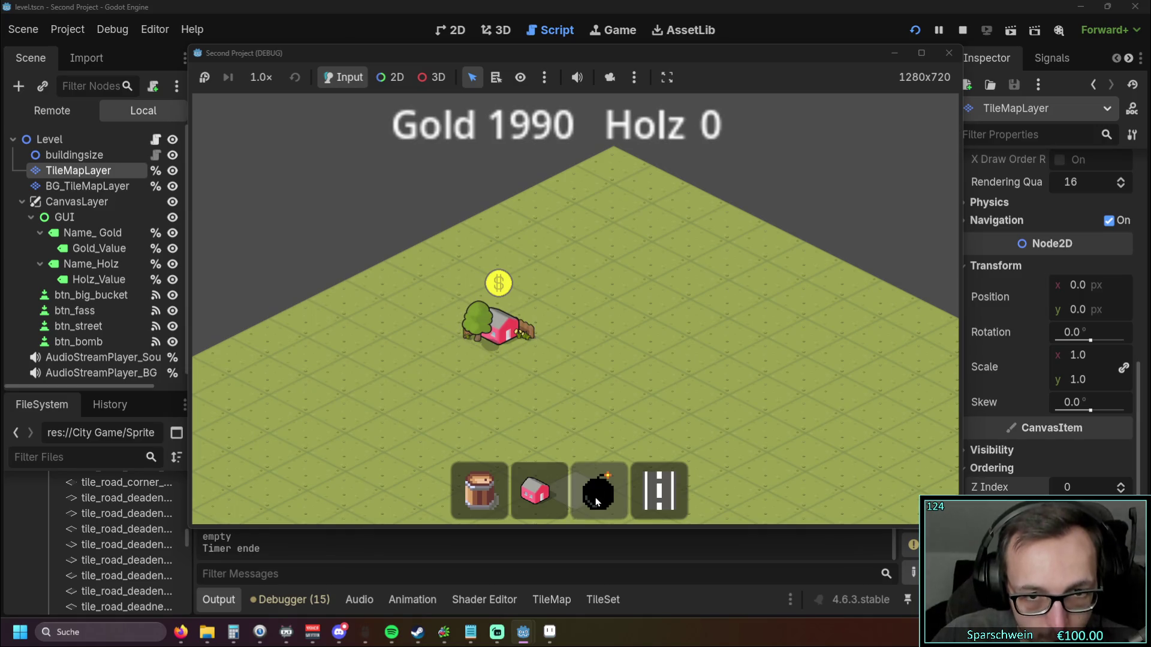
click(559, 495)
click(545, 319)
click(579, 300)
click(603, 285)
click(659, 492)
drag(545, 353, 645, 301)
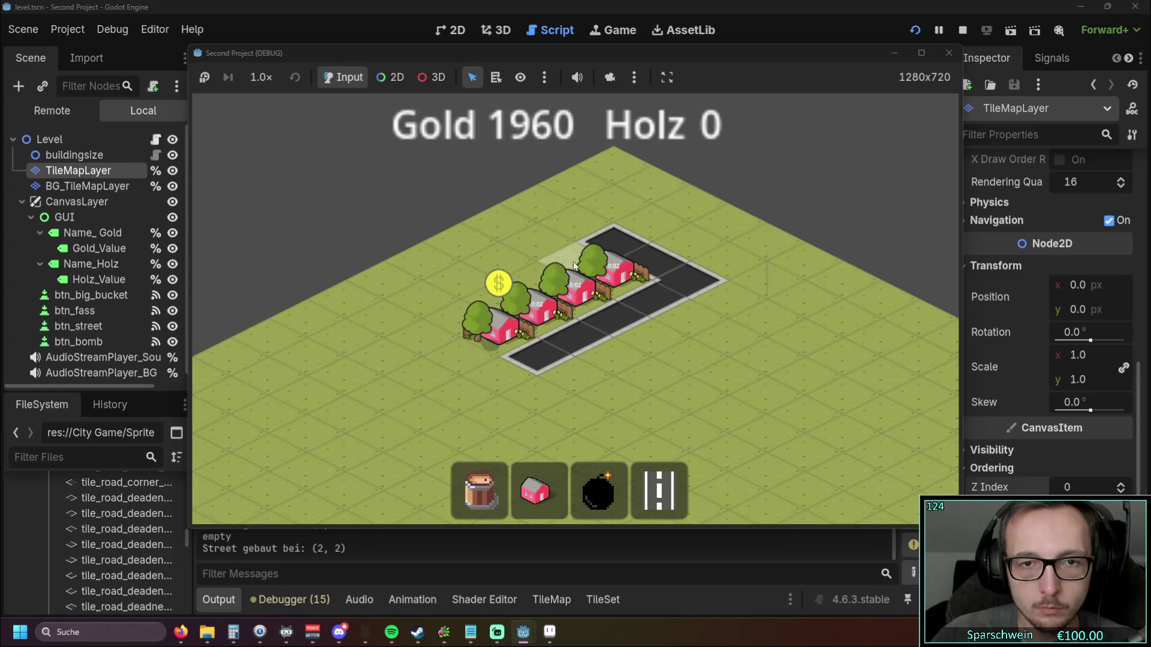
Step: Collect the houses' coins until gold reaches 2040, then stop the game
click(614, 278)
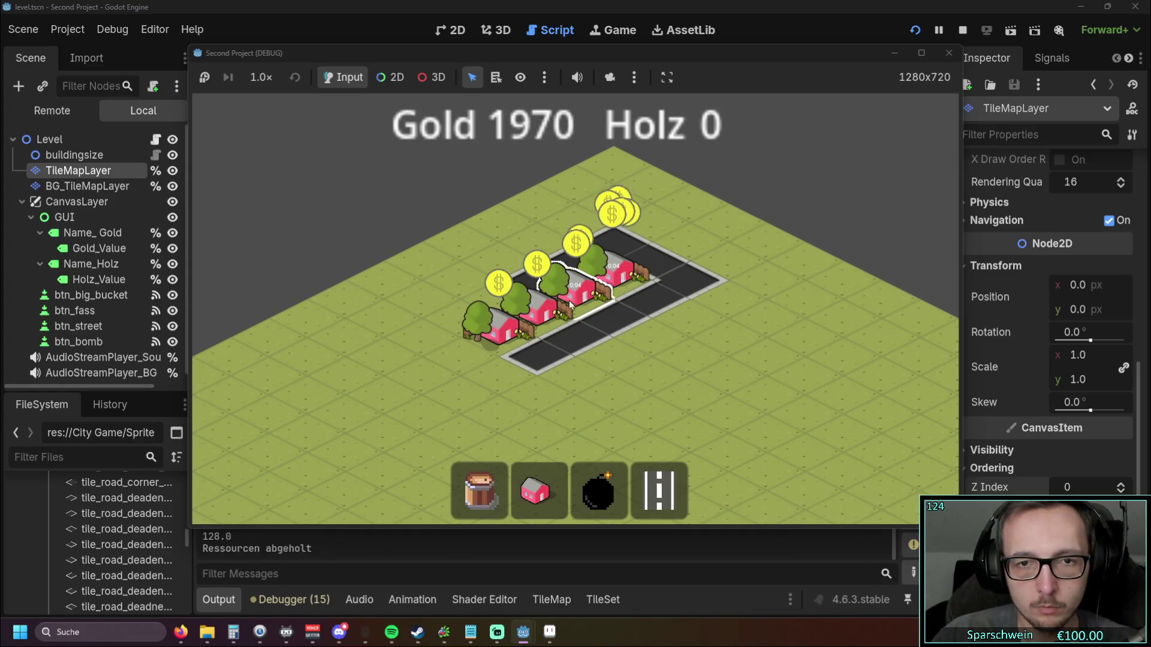
click(504, 335)
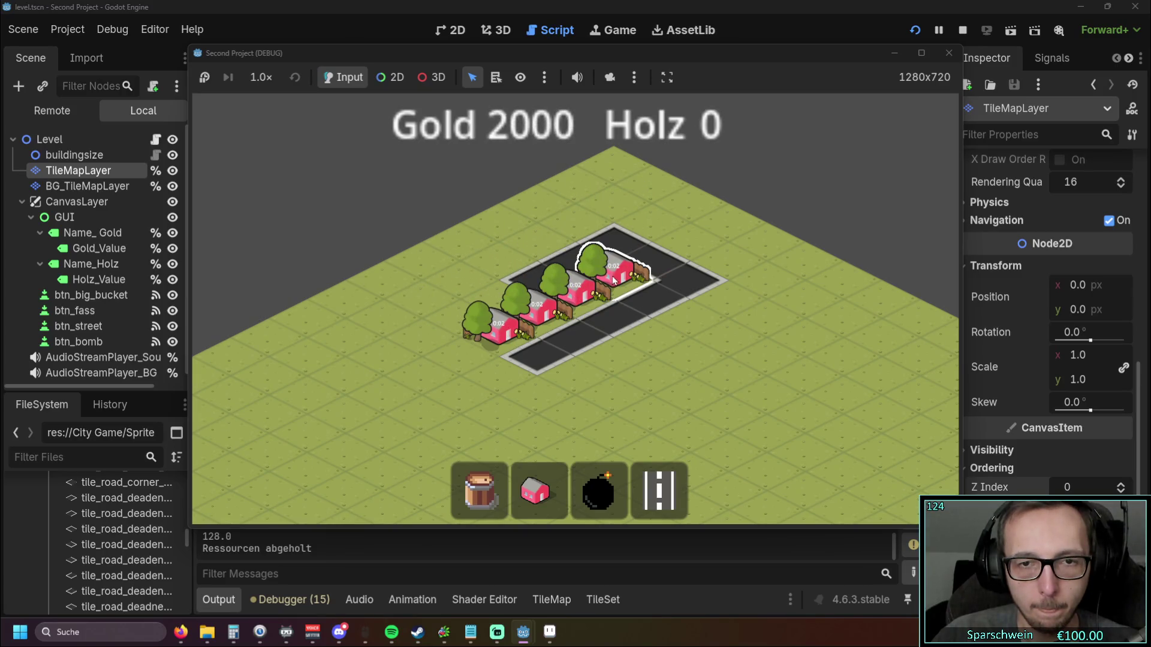
click(488, 340)
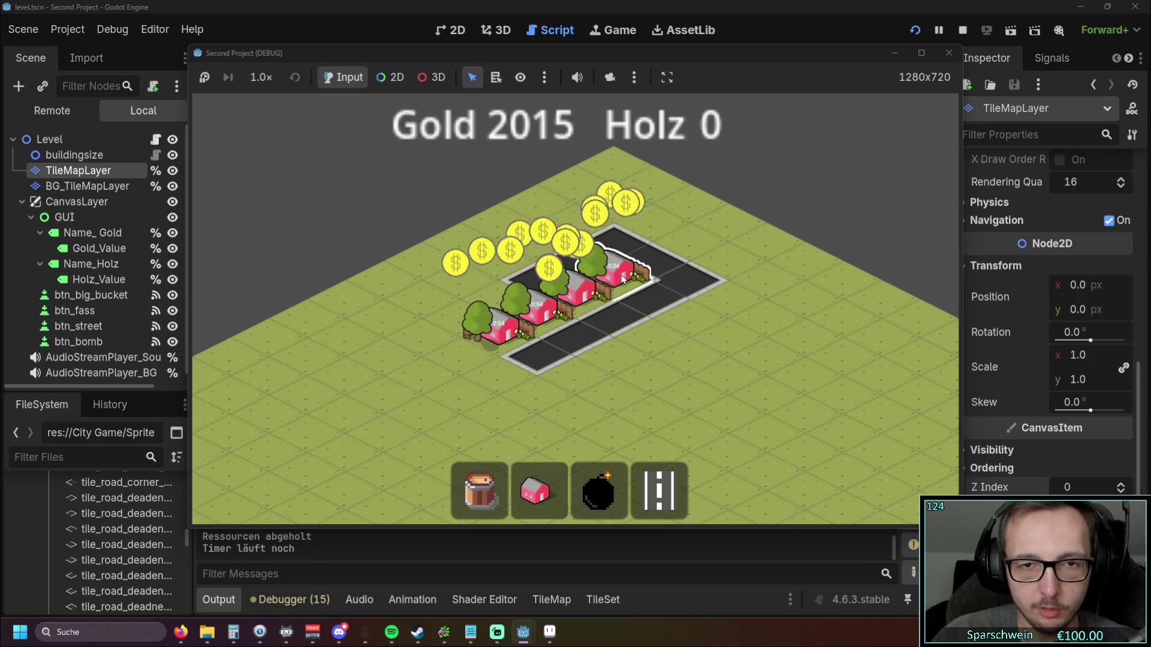
click(510, 333)
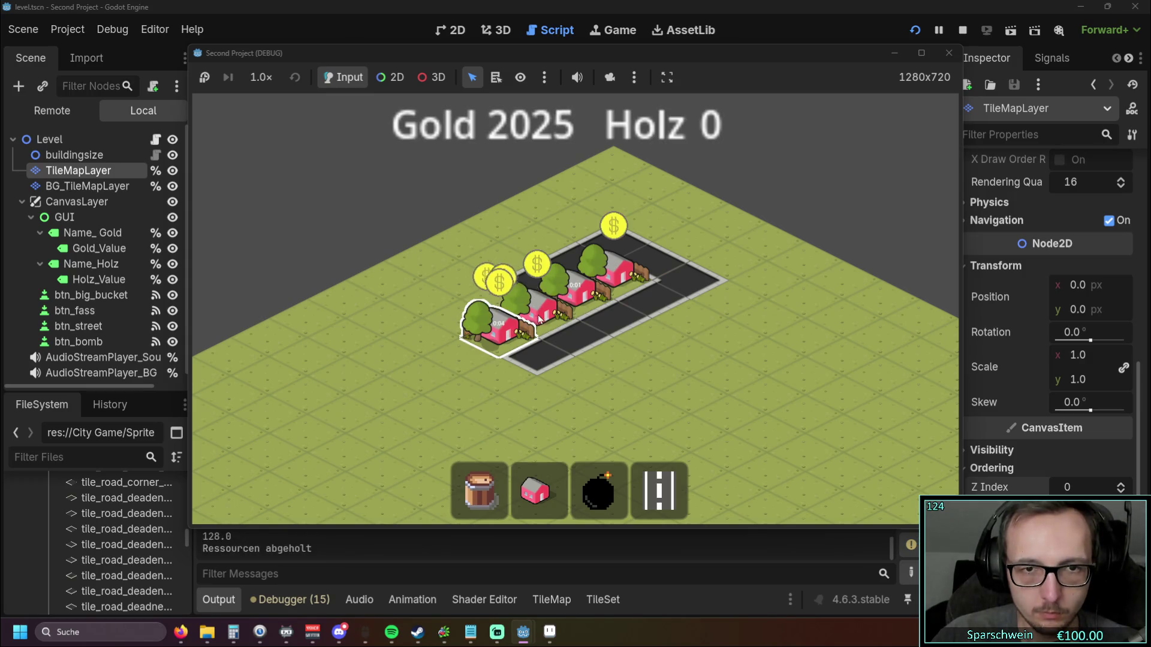
click(580, 298)
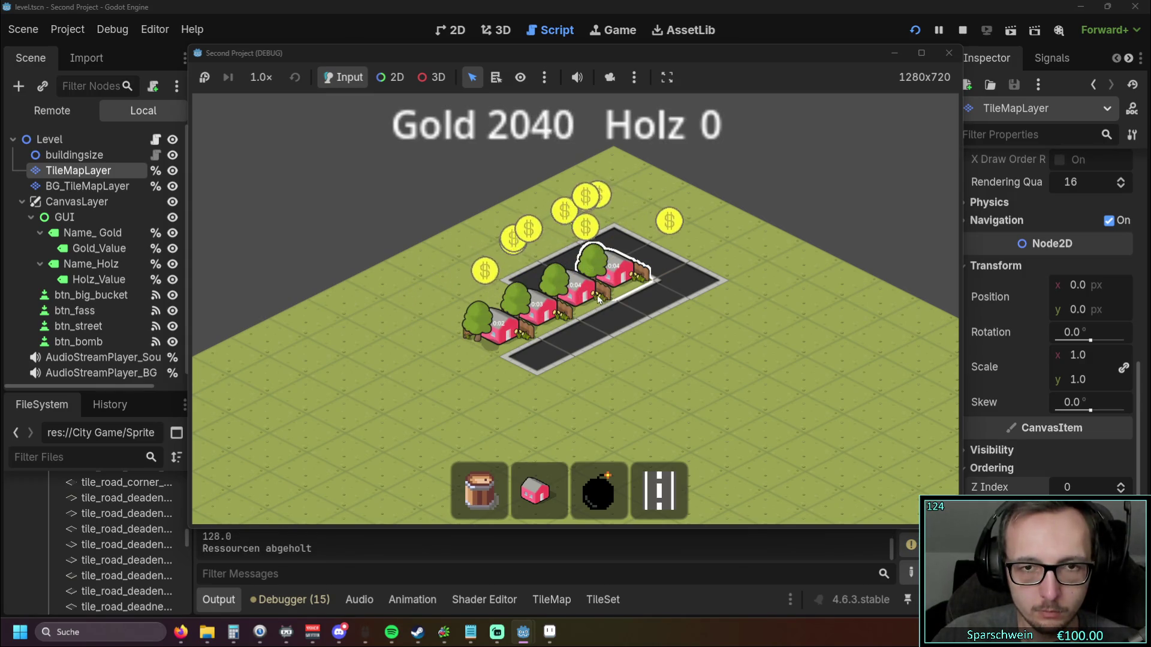
click(939, 56)
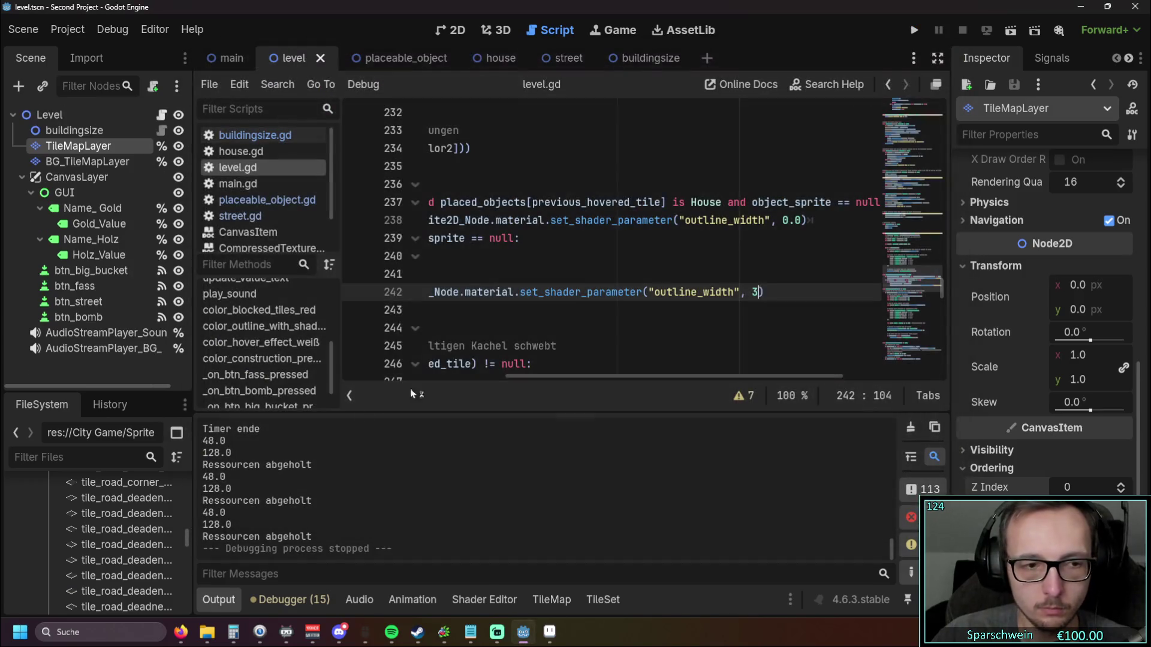
Step: Resize the red_house_1x1 canvas in Aseprite to 134×130 pixels
click(550, 632)
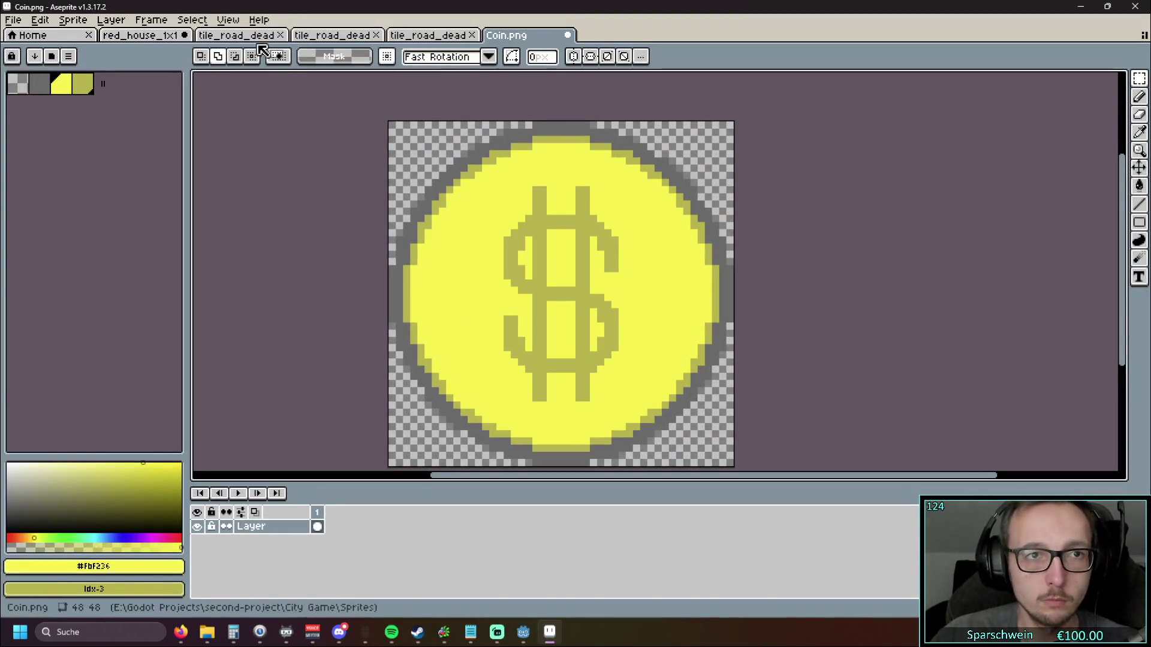
click(139, 35)
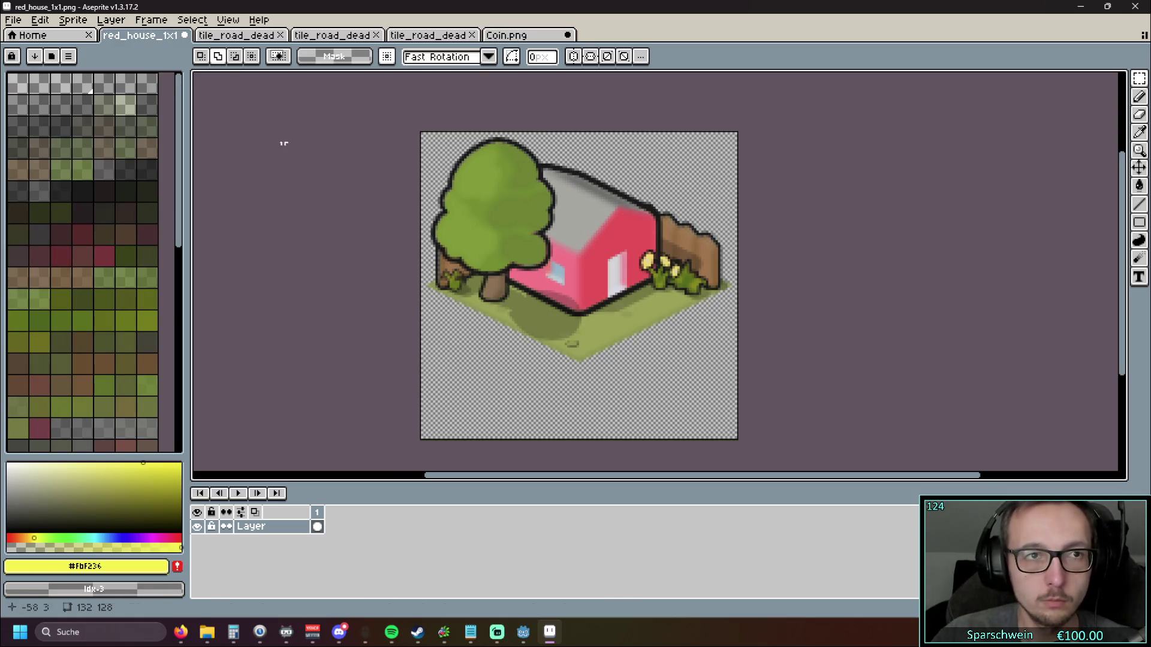
click(165, 25)
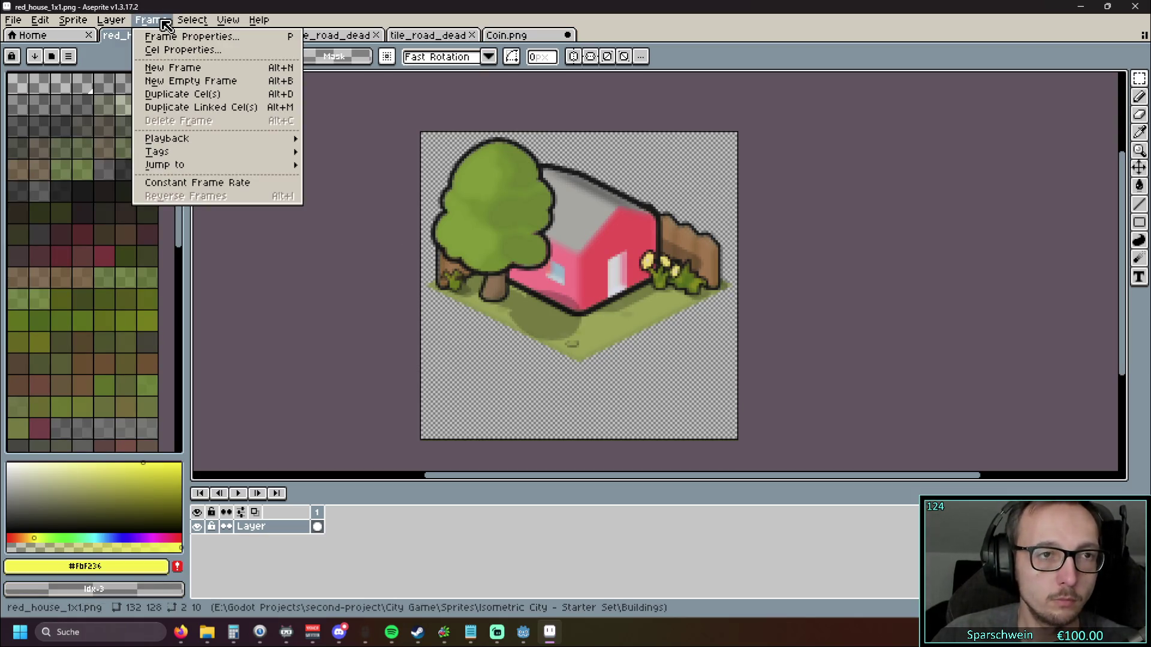
click(96, 103)
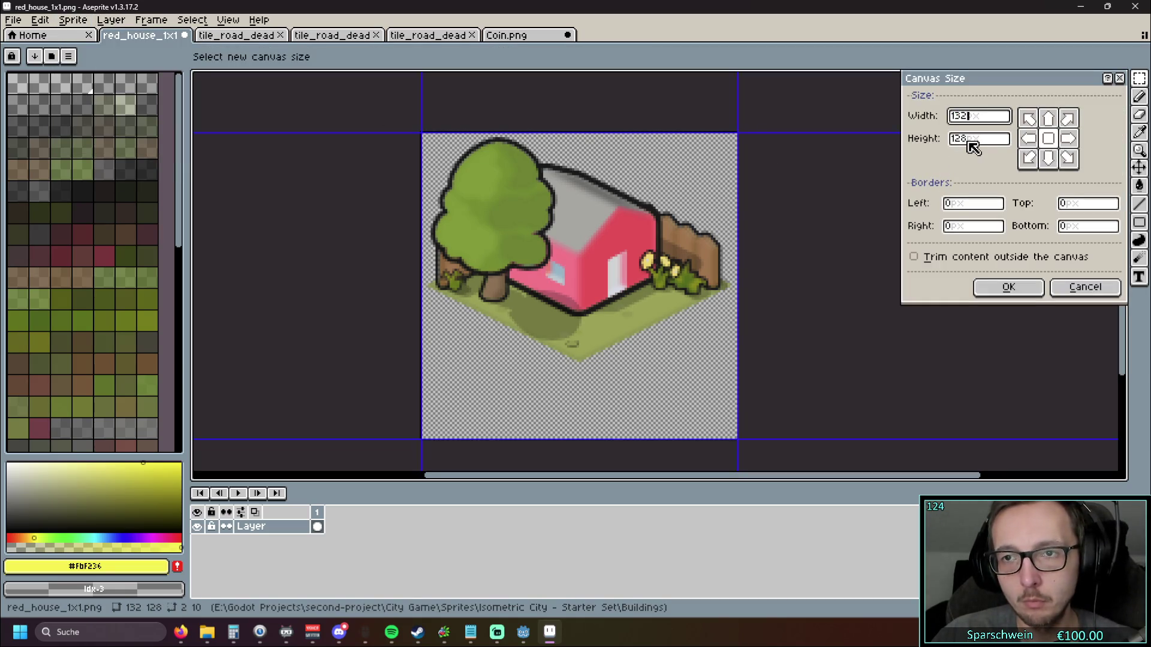
text(130)
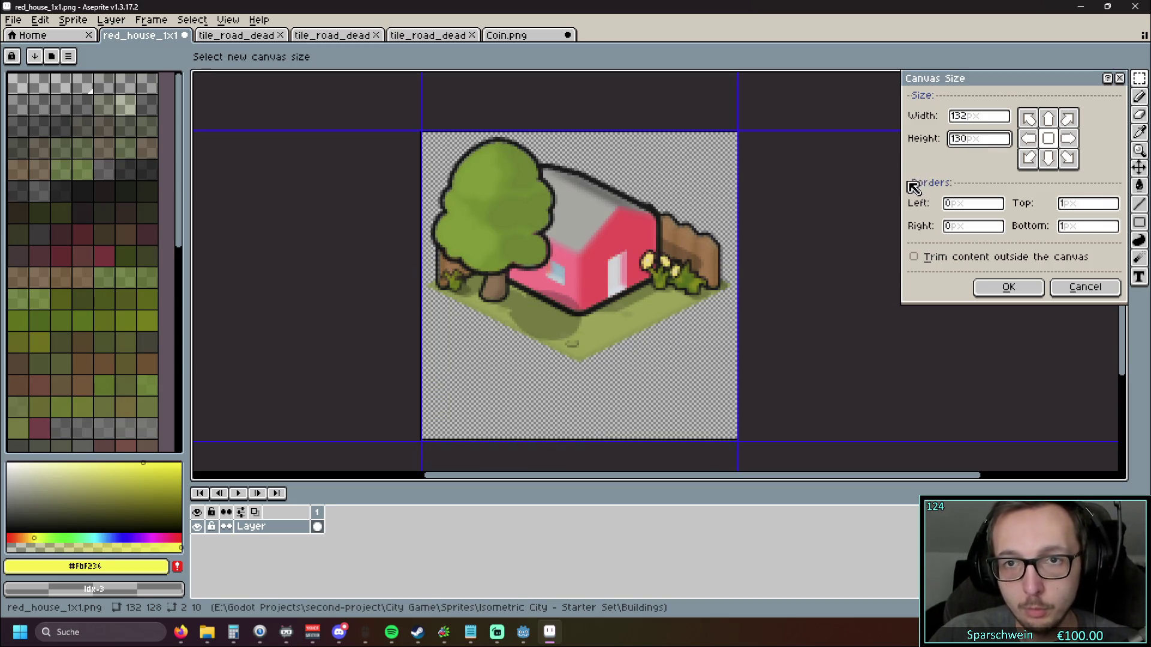
text(13)
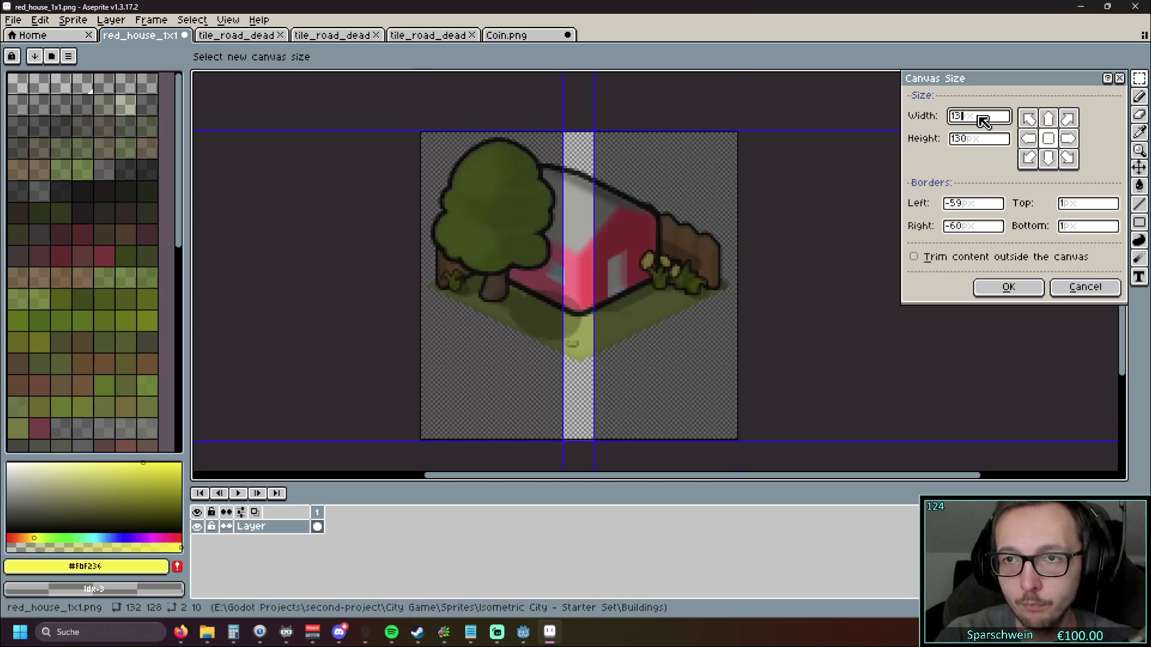
text(2)
key(BackSpace)
text(4)
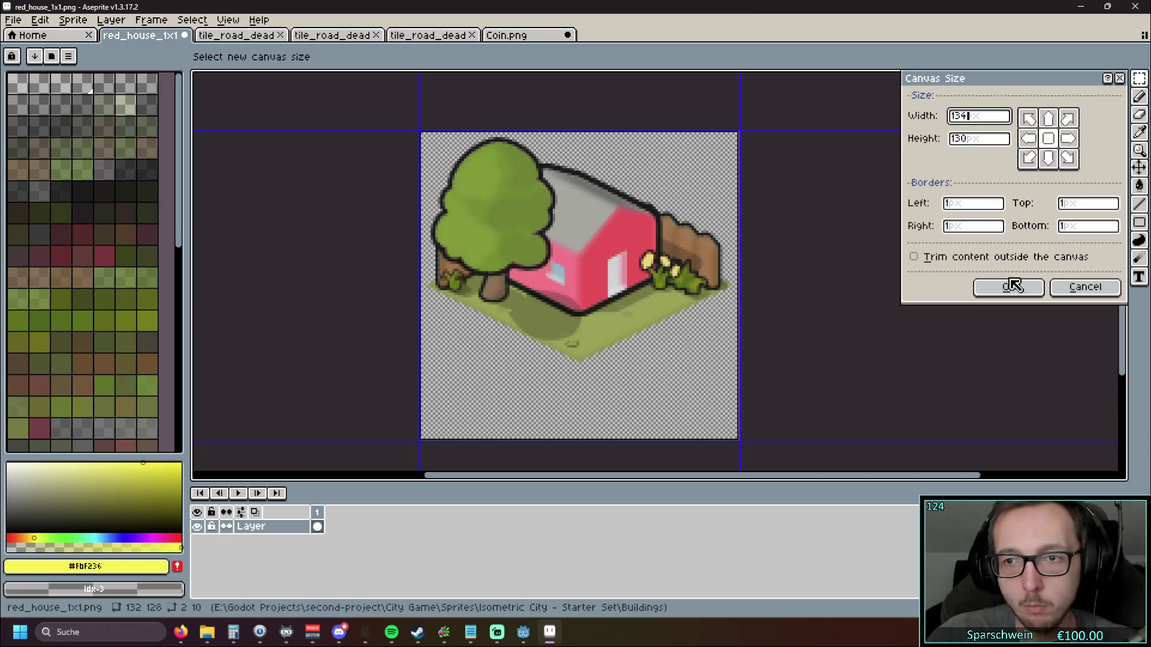
click(1005, 291)
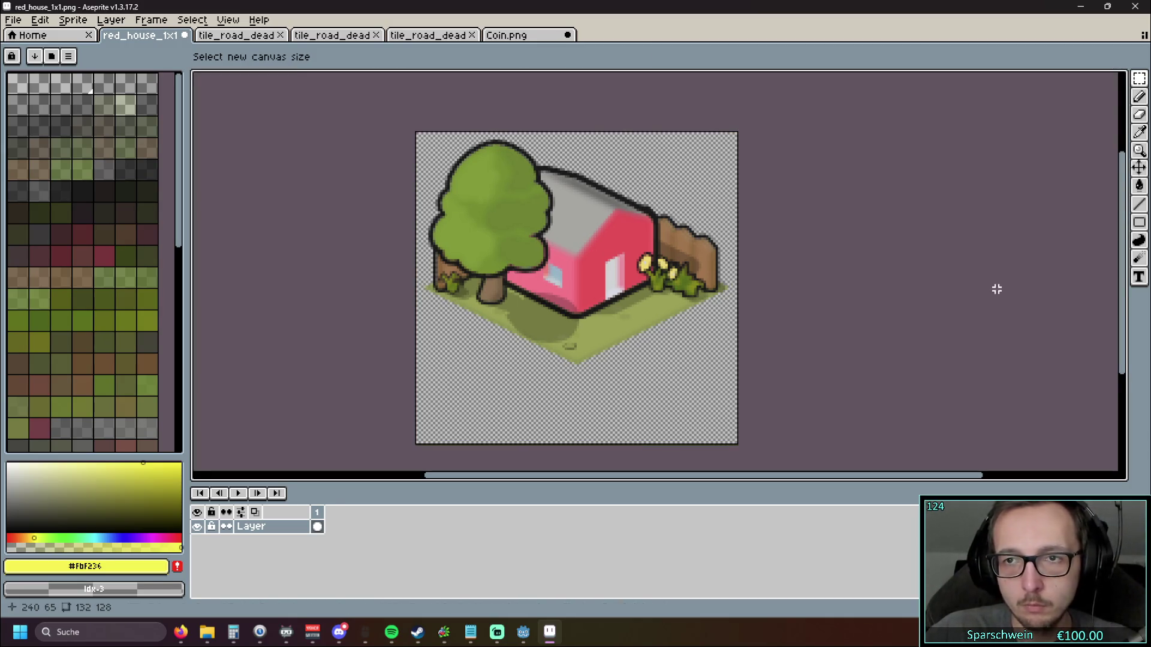
Step: Save red_house_1x1.png and minimize Aseprite to return to Godot
click(25, 23)
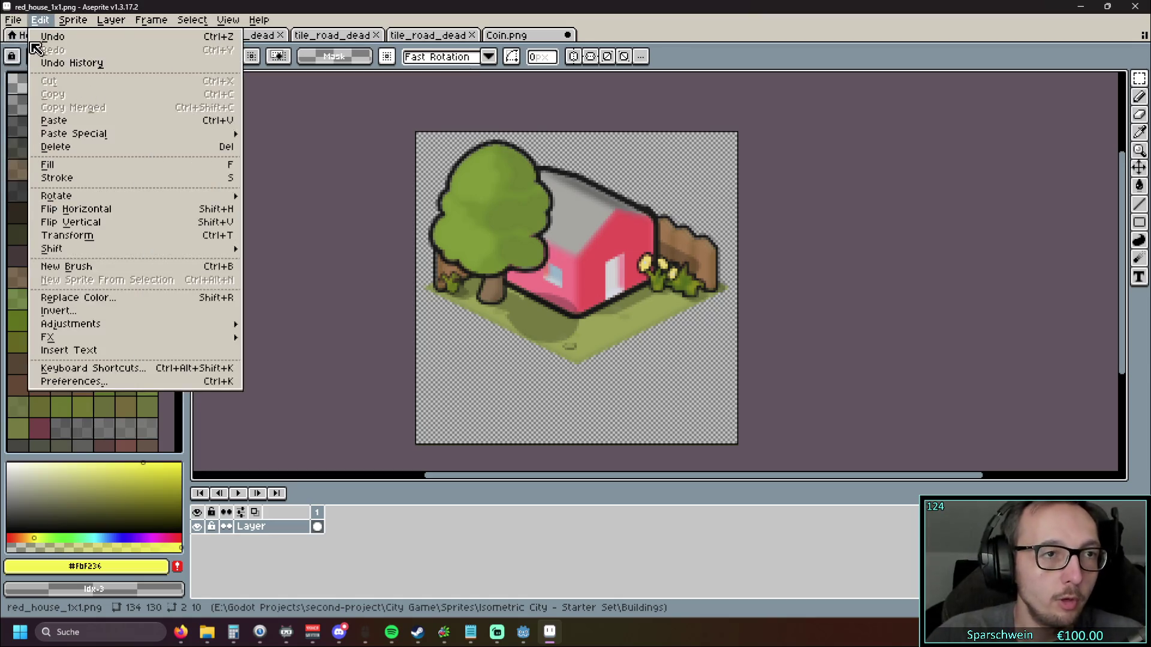
click(26, 80)
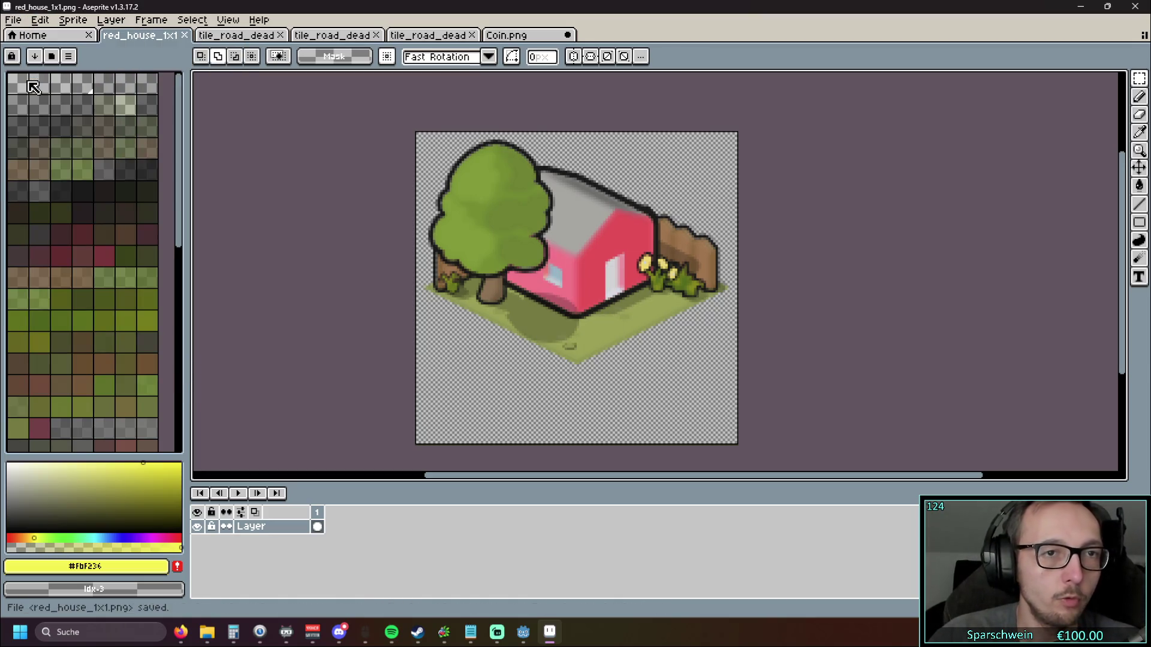
click(1080, 7)
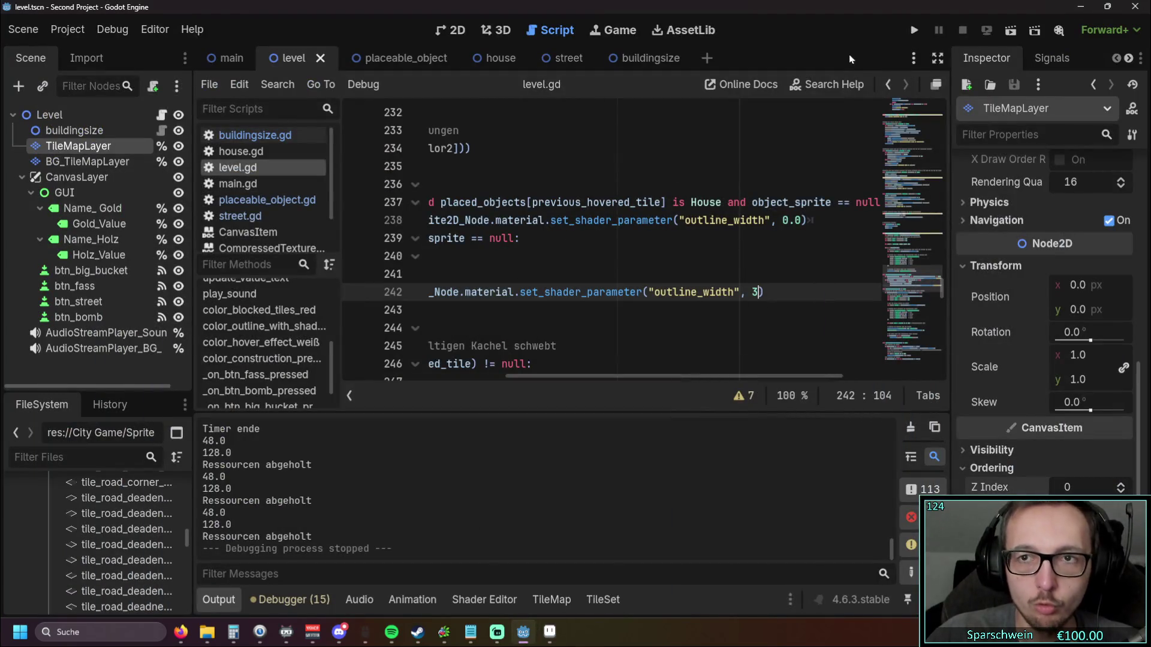
Step: Run the game, build a diagonal row of houses, and lay a street loop around them
click(913, 31)
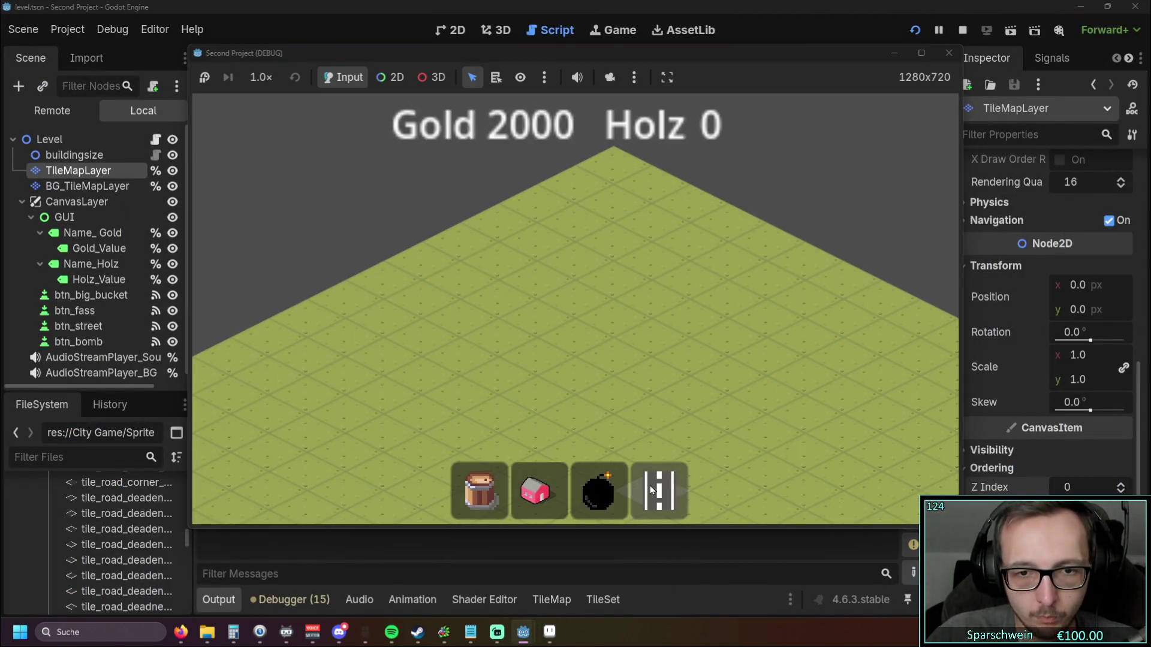
click(536, 490)
click(506, 374)
drag(536, 358, 654, 296)
click(660, 491)
click(536, 396)
mouse_move(572, 373)
mouse_down()
mouse_move(677, 327)
mouse_move(689, 276)
mouse_move(607, 290)
mouse_move(507, 341)
mouse_up()
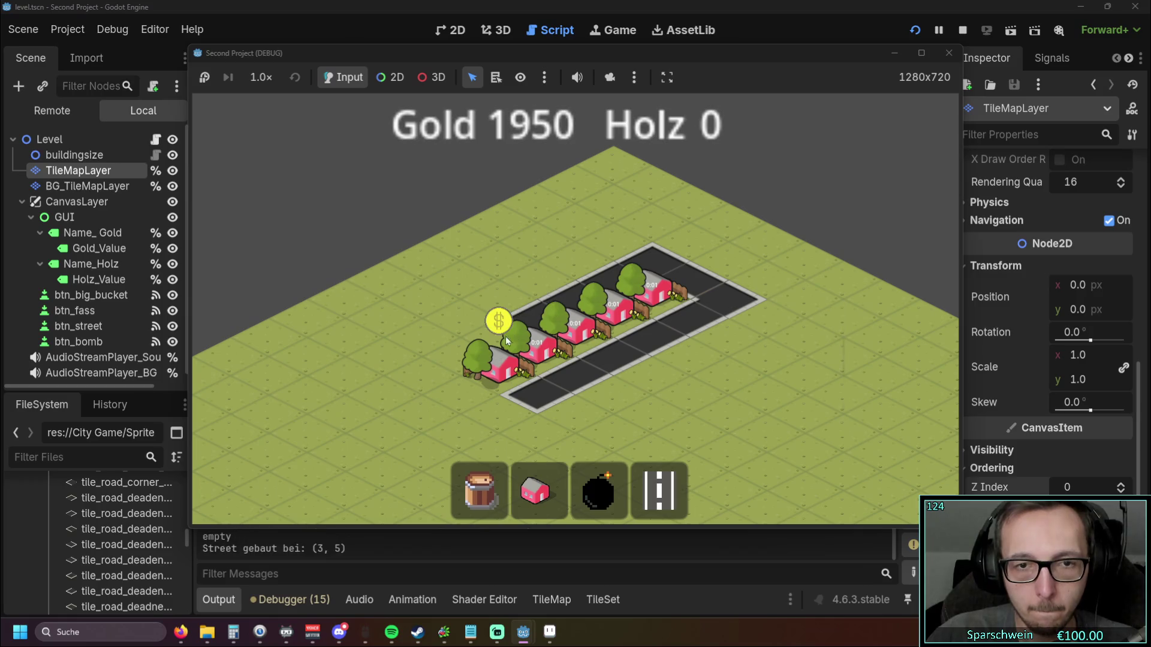
right_click(643, 374)
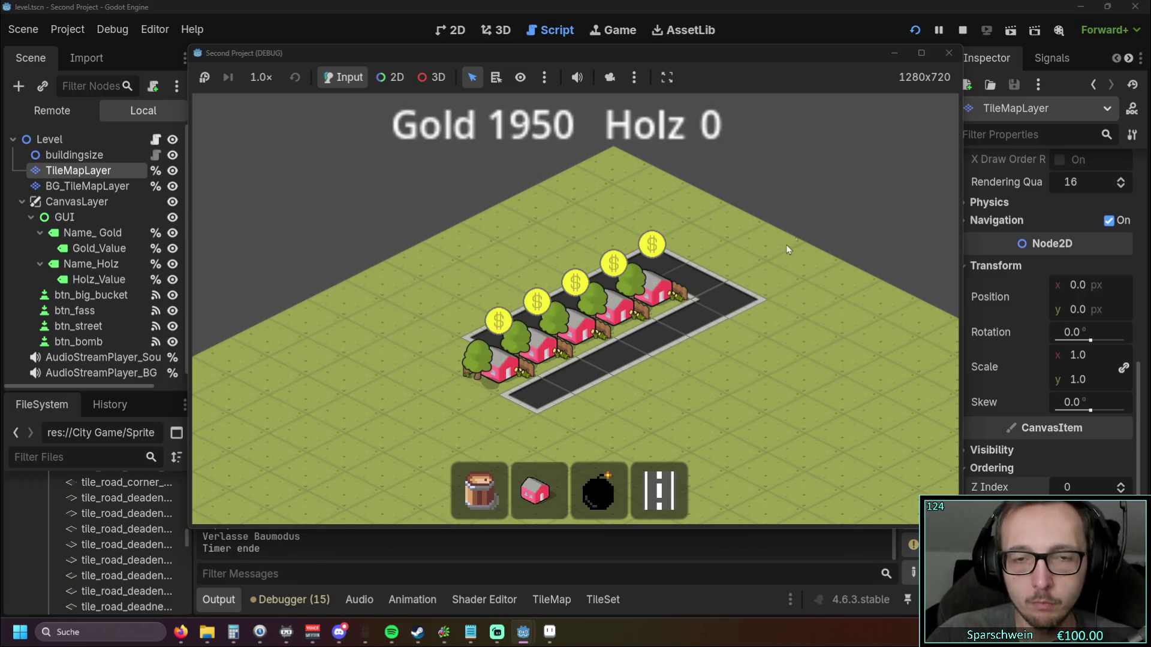
click(848, 196)
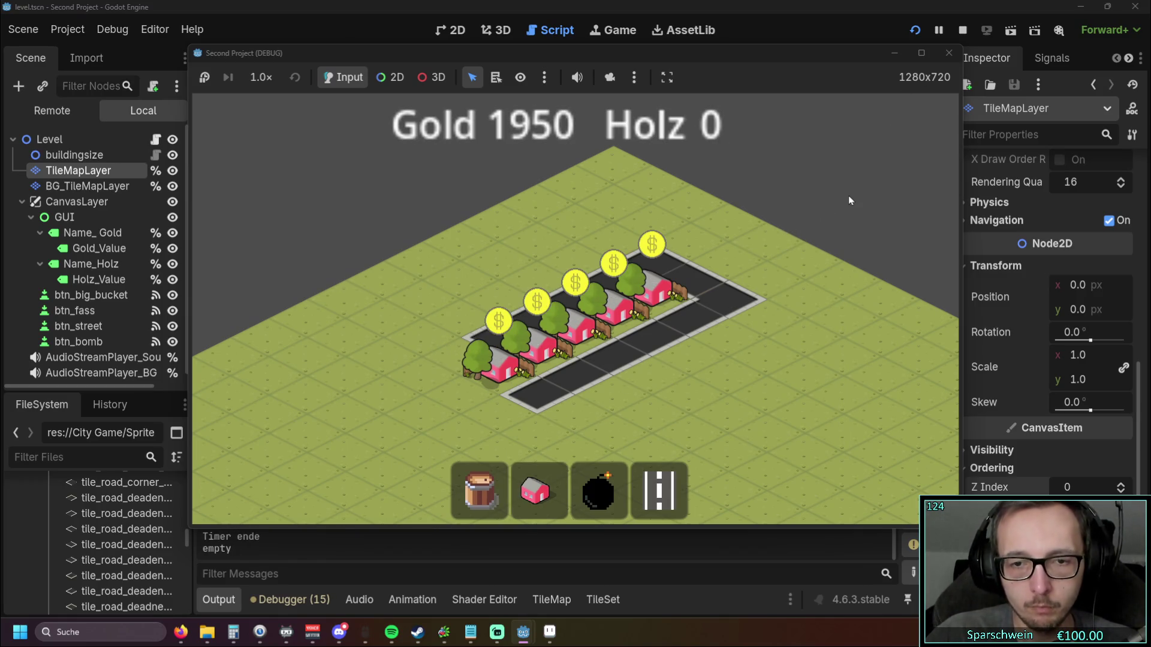
Step: Repeatedly collect the houses' coins until gold reaches 2285, then stop the game
click(655, 299)
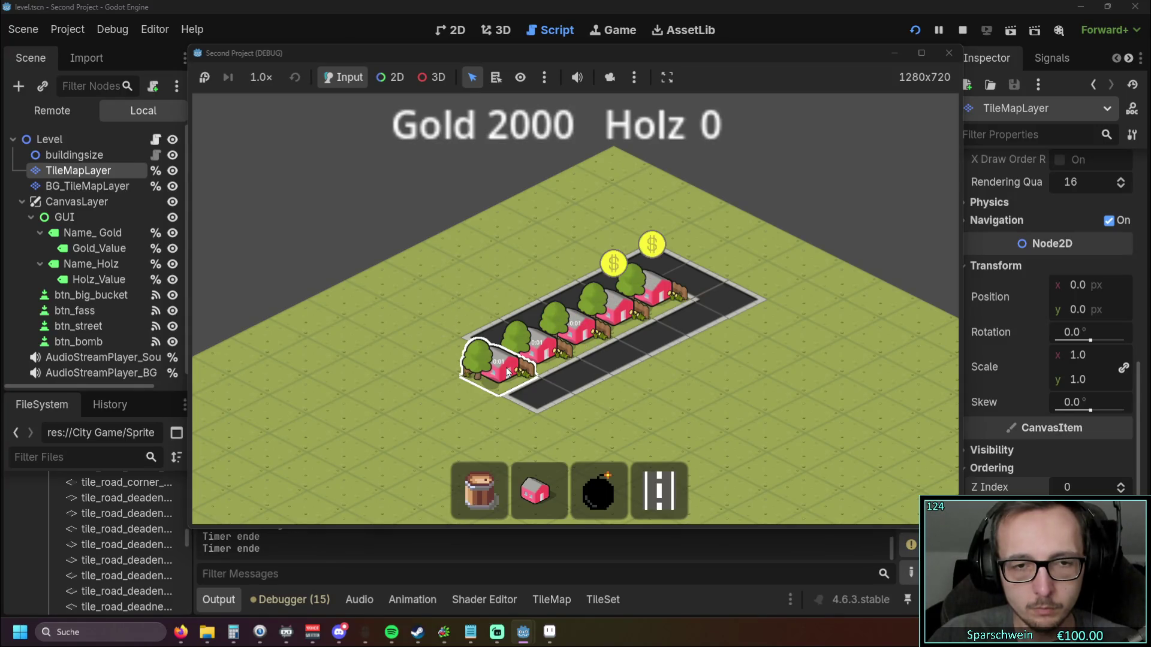
click(618, 309)
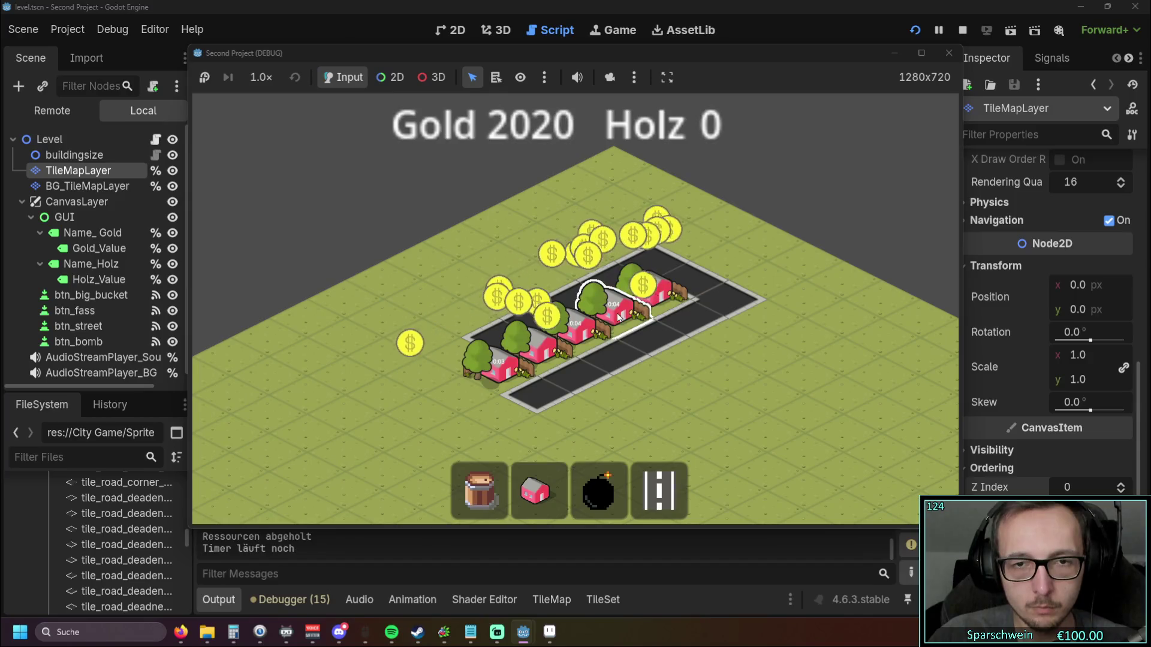
double_click(508, 372)
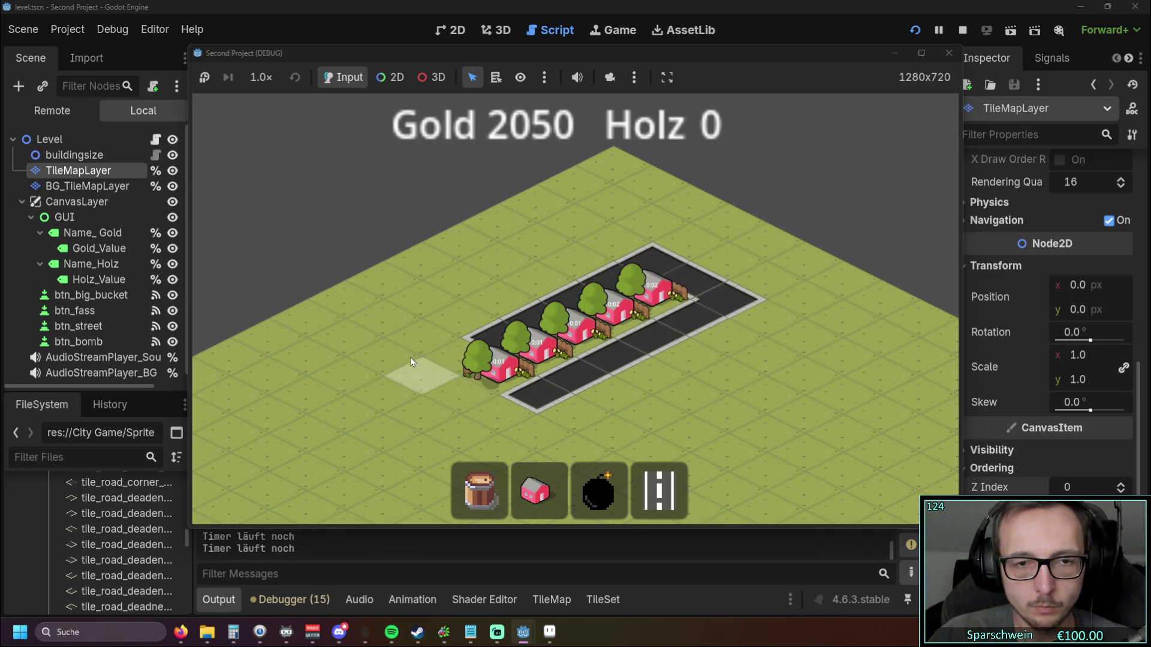
click(492, 373)
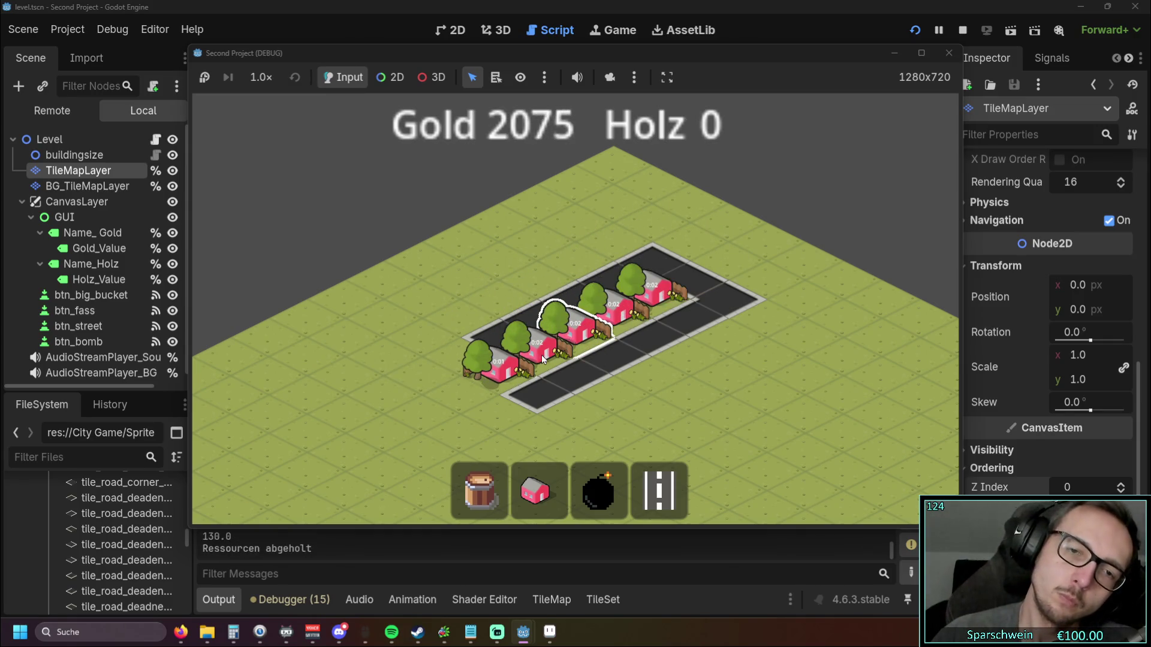
click(501, 360)
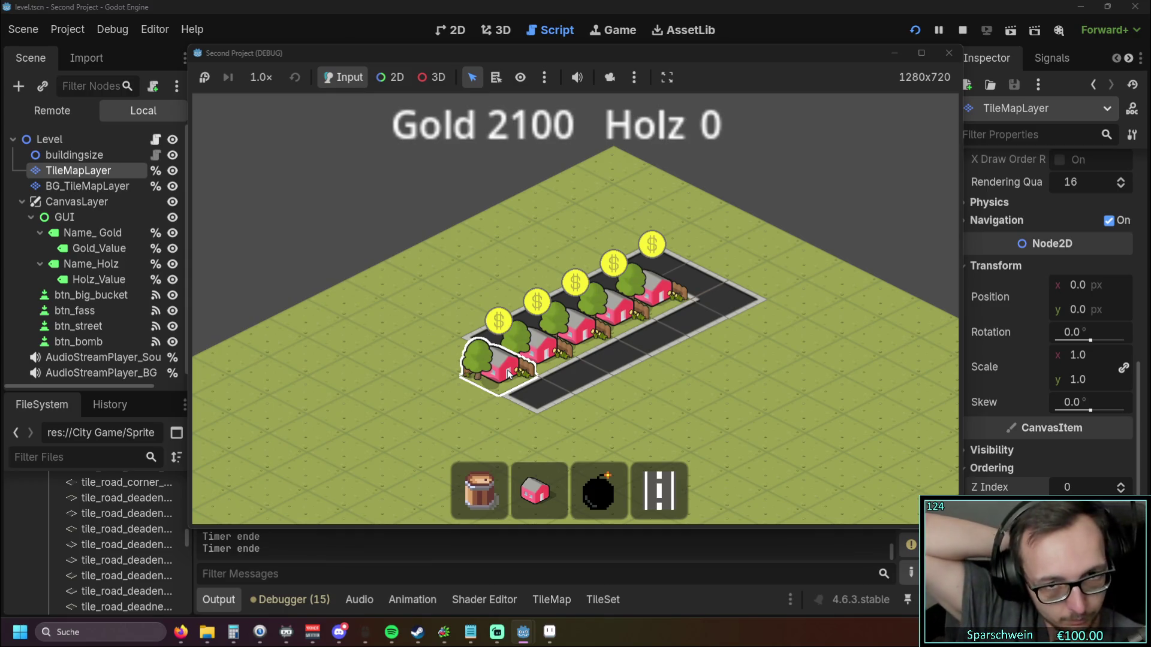
click(508, 375)
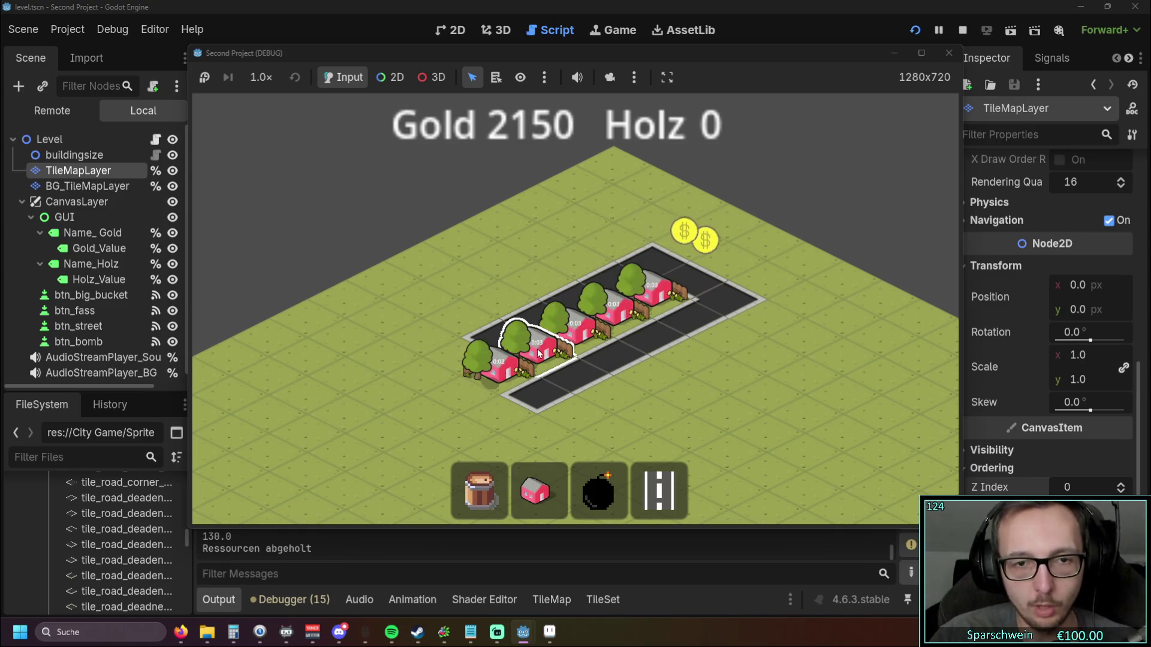
click(470, 379)
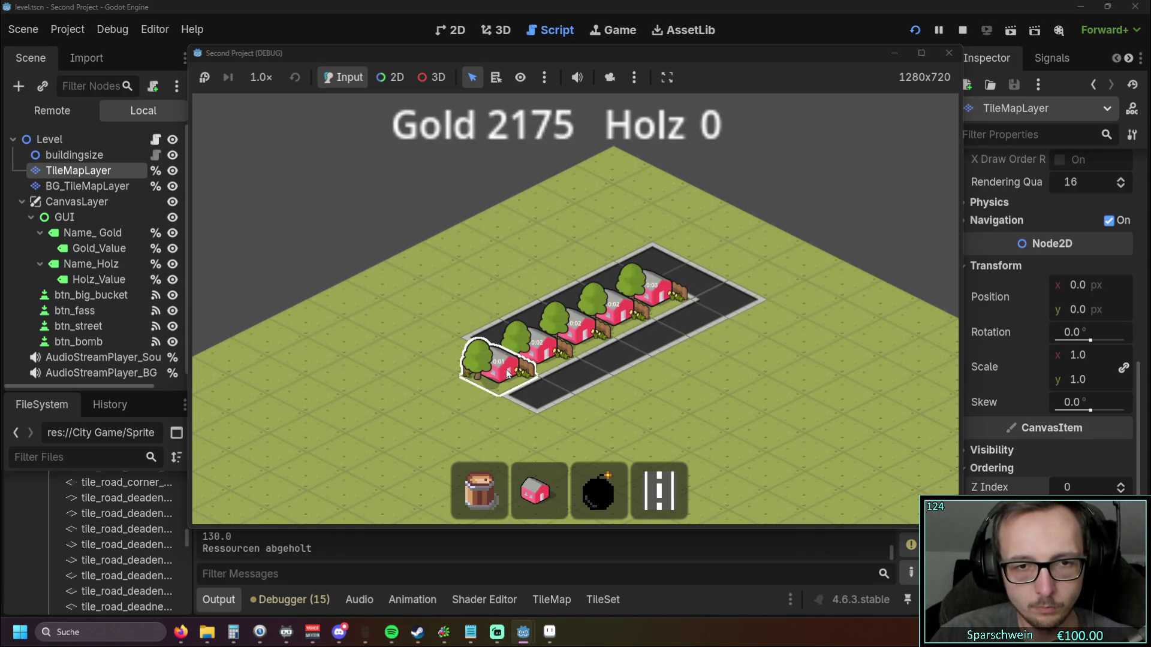
click(637, 308)
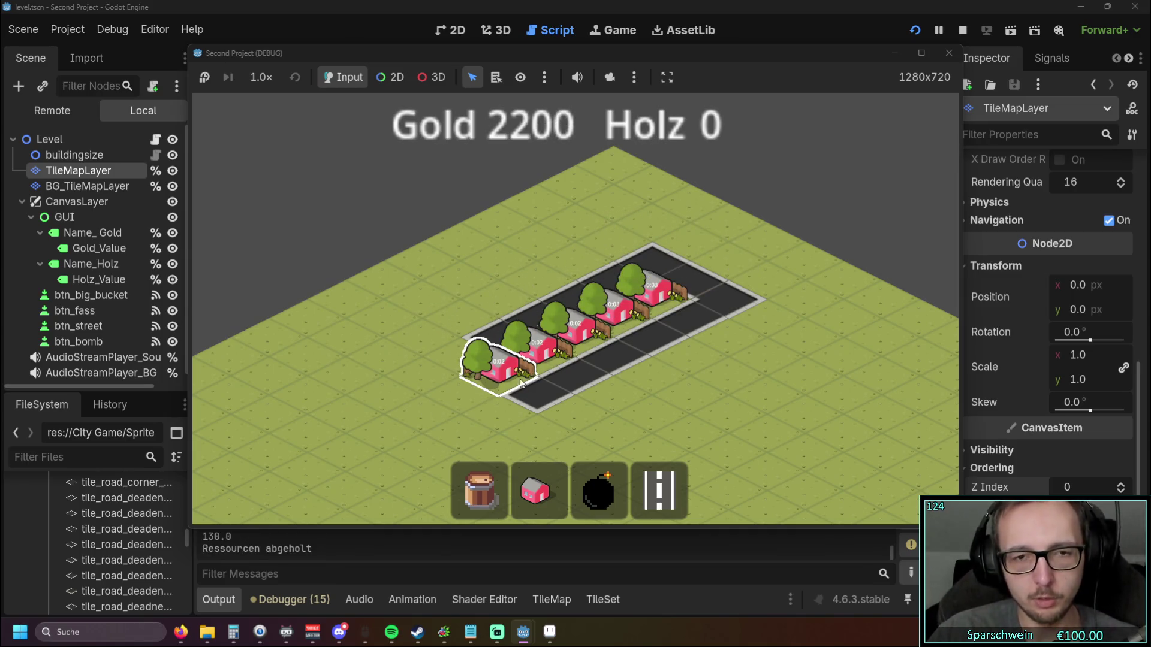
click(593, 324)
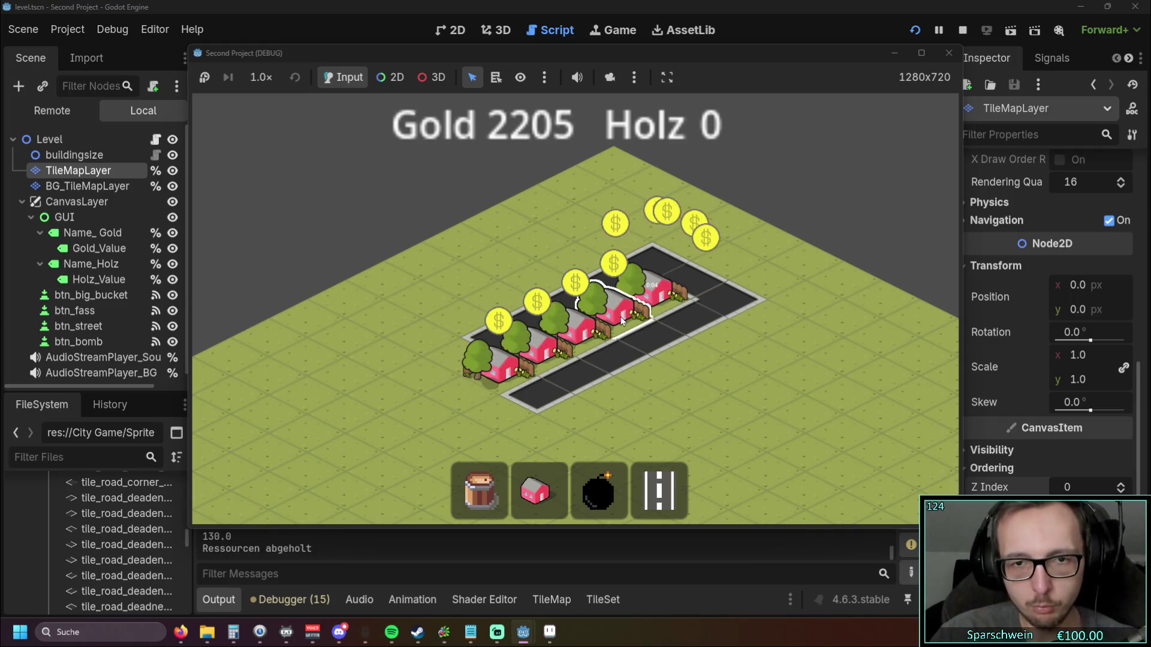
click(562, 349)
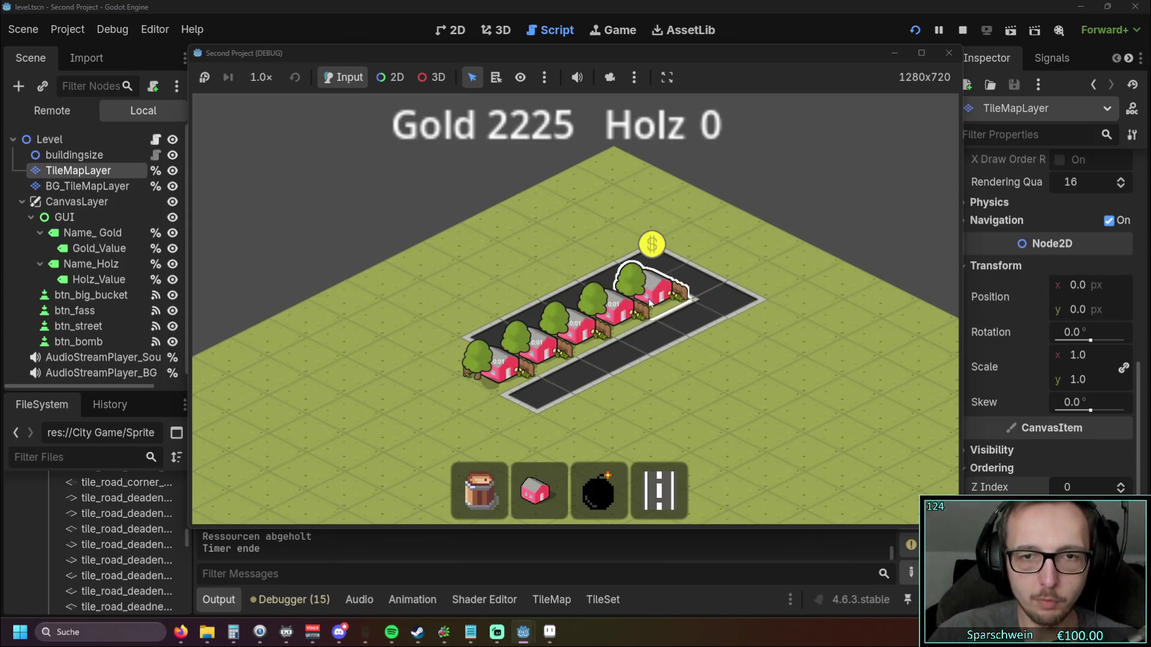
click(505, 371)
click(499, 367)
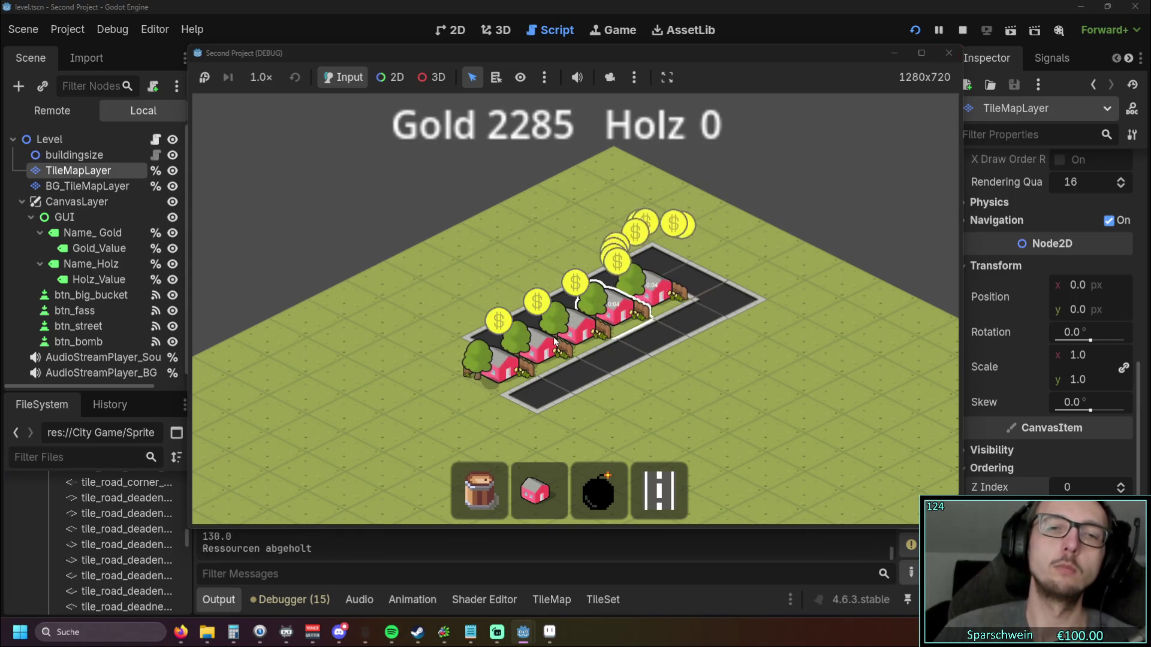
click(949, 52)
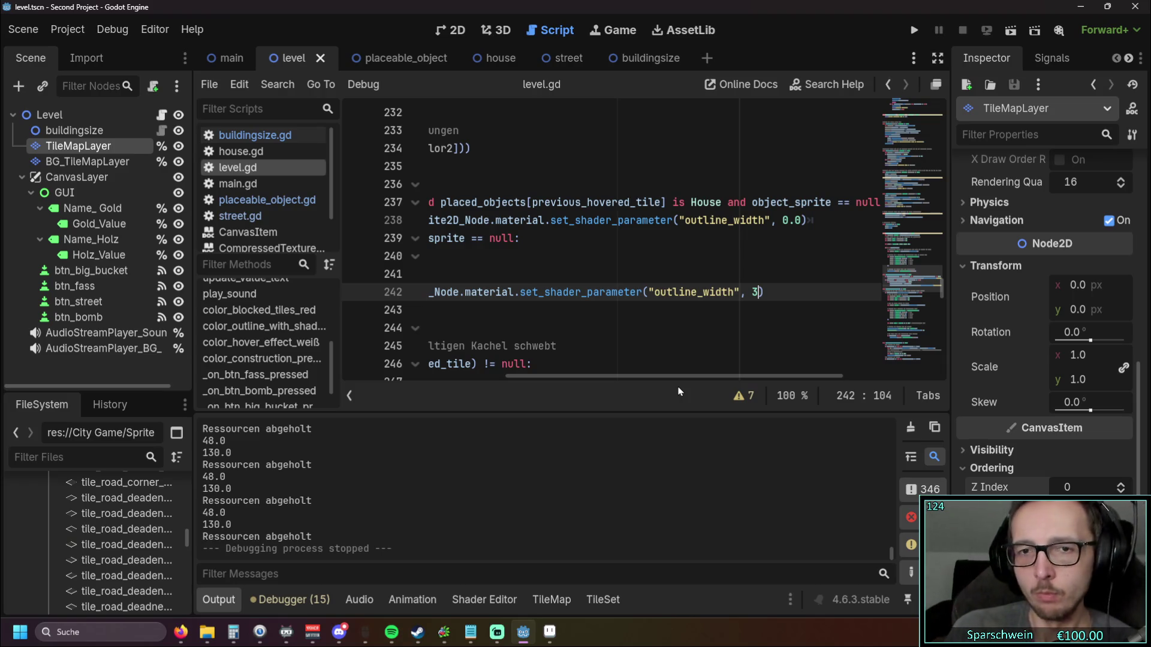
Step: Remove 'auf isometrisch umstellen' and 'größere map' from the Notepad to-do list, then minimize Notepad
click(550, 632)
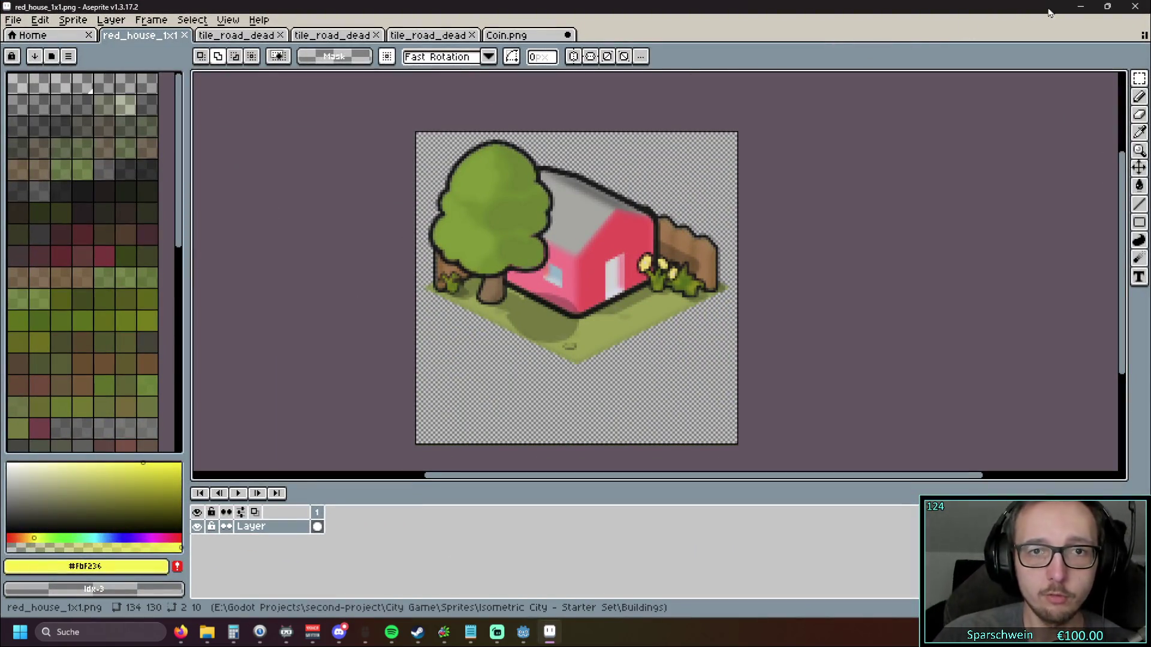
click(523, 632)
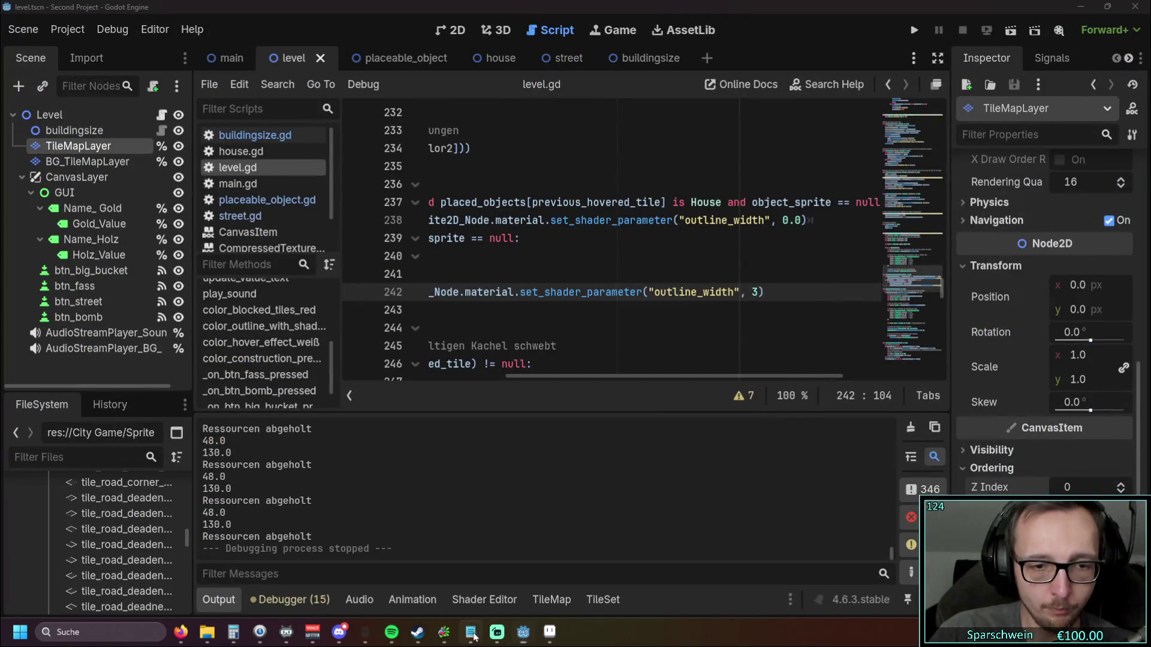
click(470, 632)
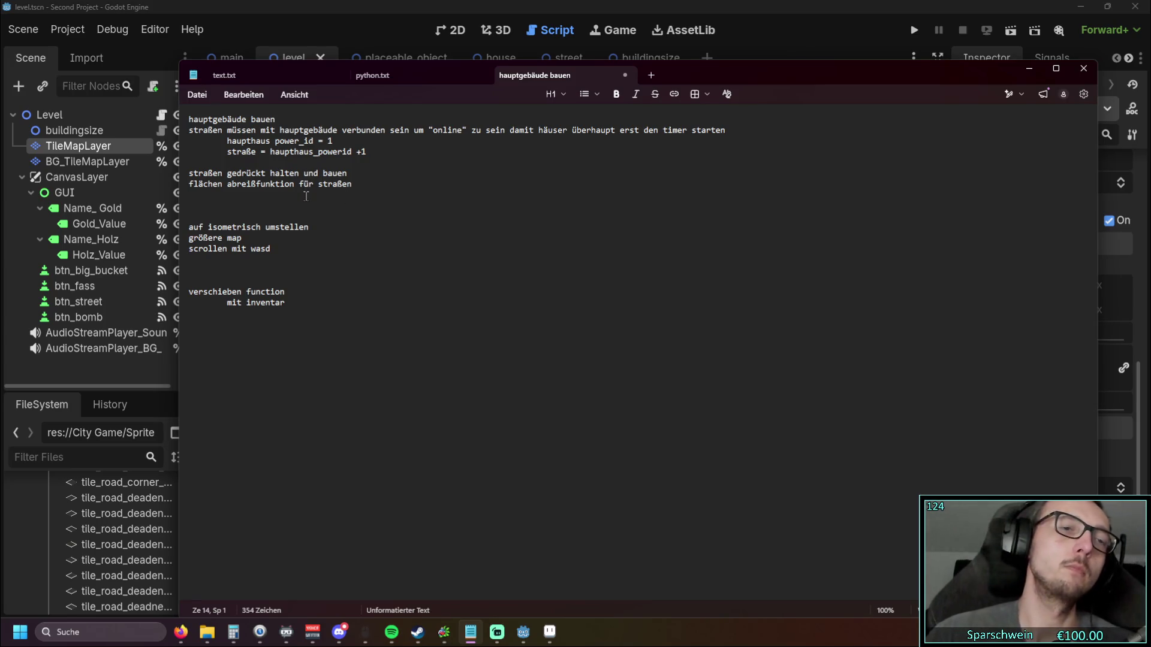
drag(290, 251, 182, 227)
key(BackSpace)
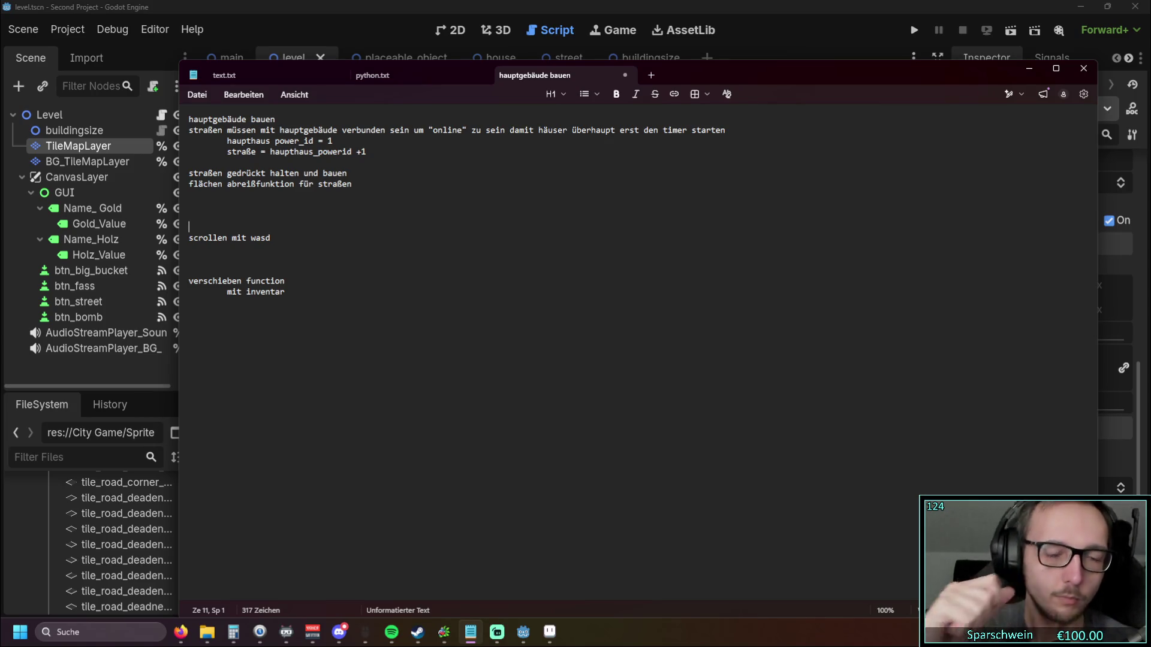
click(1030, 68)
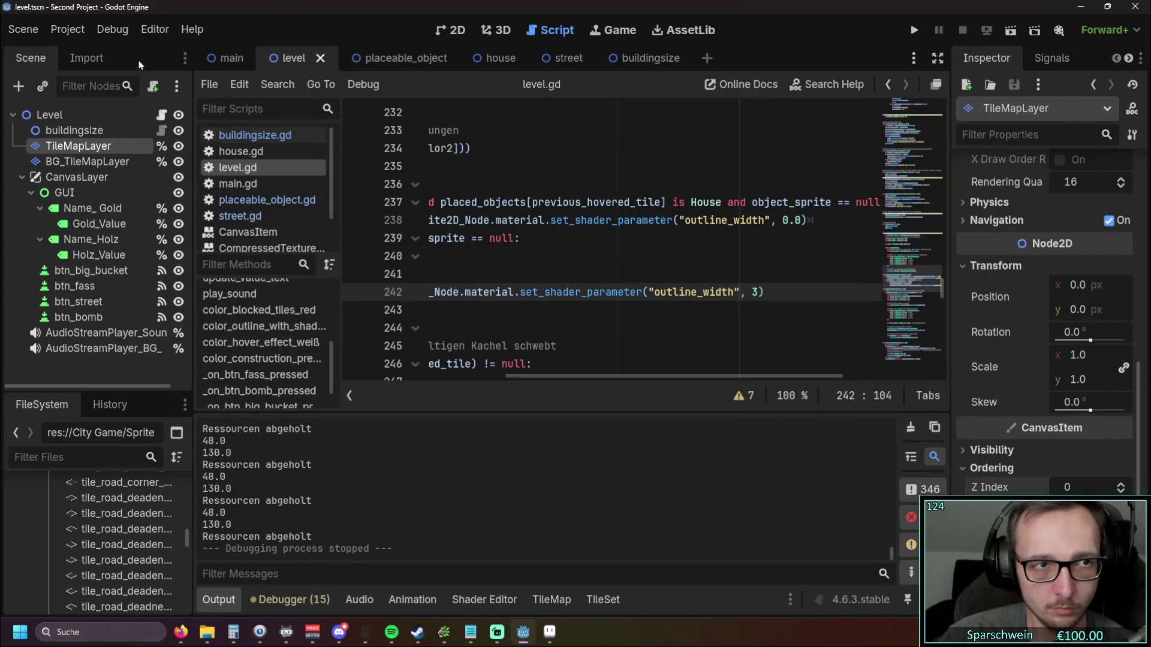
Step: Switch to the main scene and hide the output panel to enlarge the code area
click(232, 58)
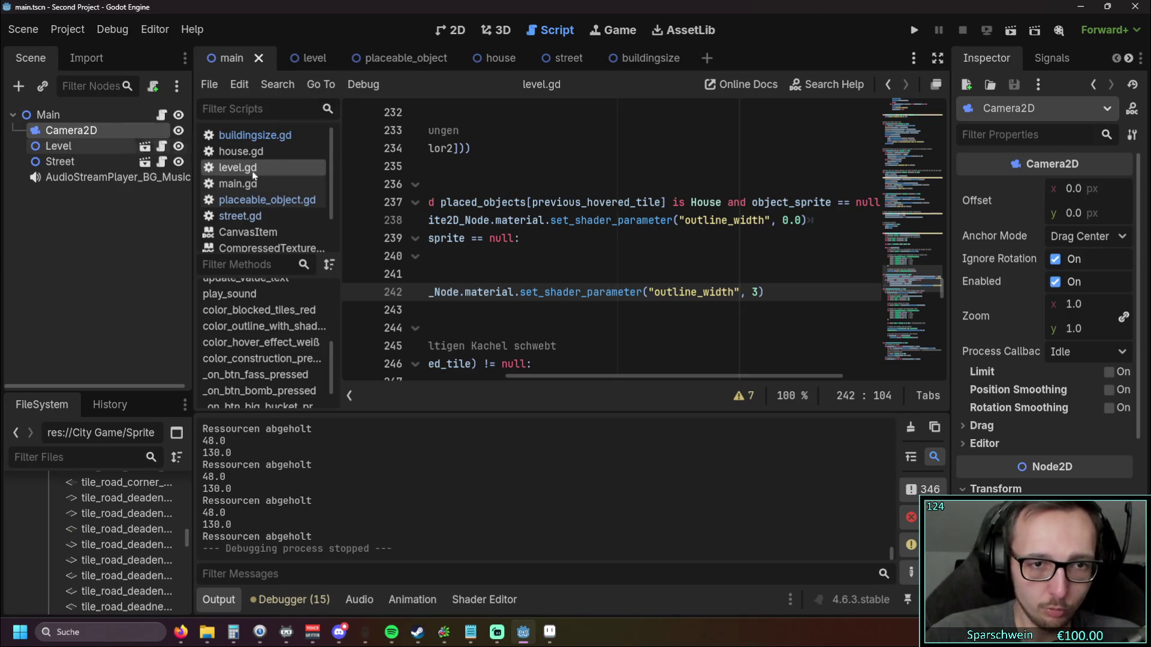
scroll(600, 300, down, 5)
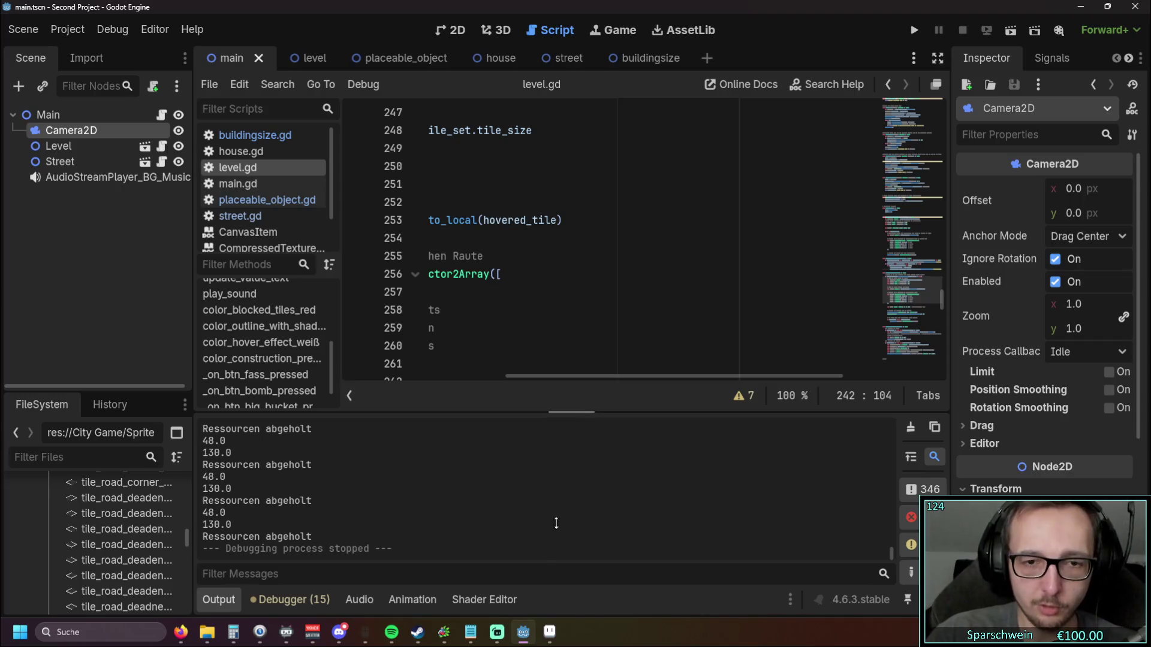
click(220, 599)
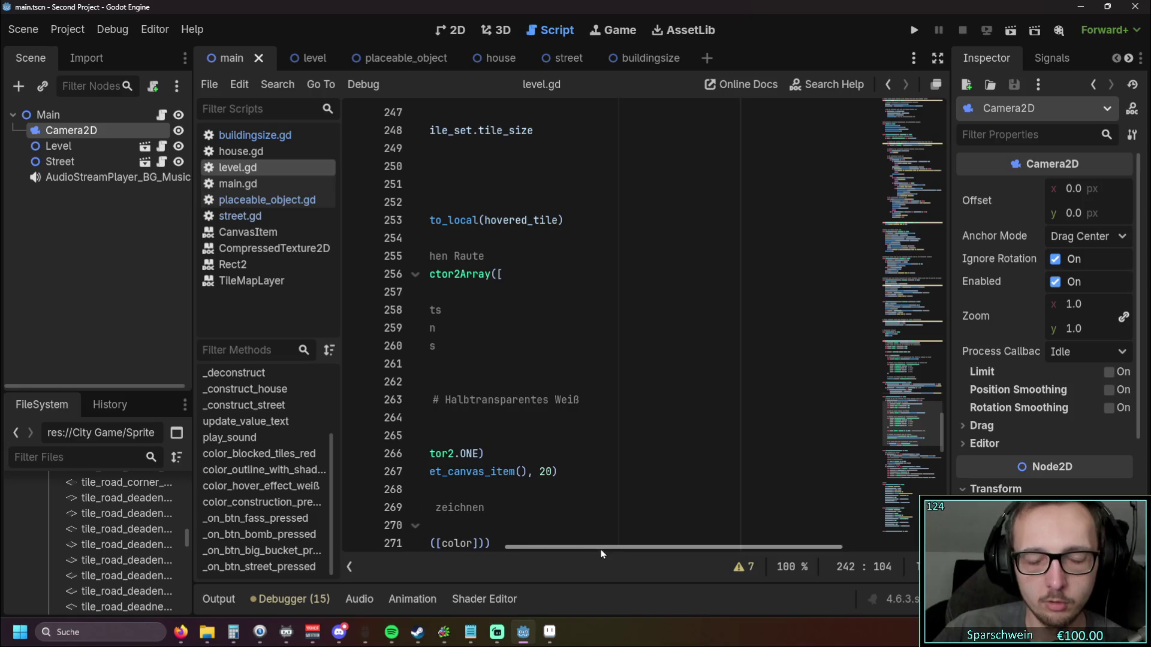
drag(609, 548, 383, 535)
scroll(523, 320, up, 6)
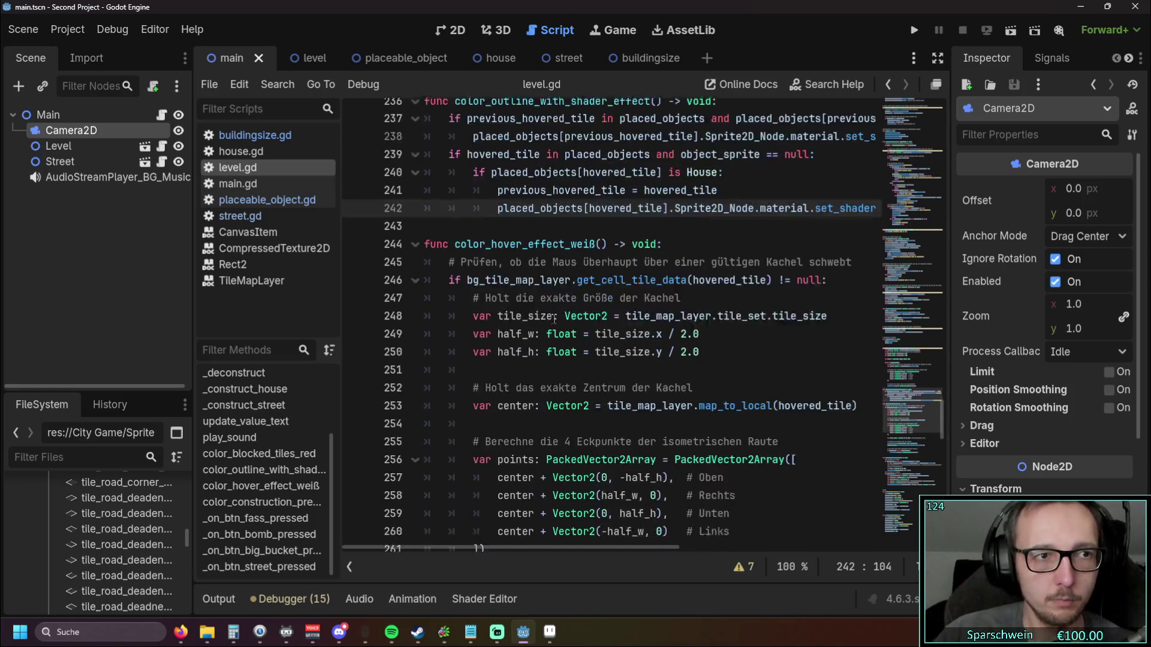
scroll(548, 295, down, 6)
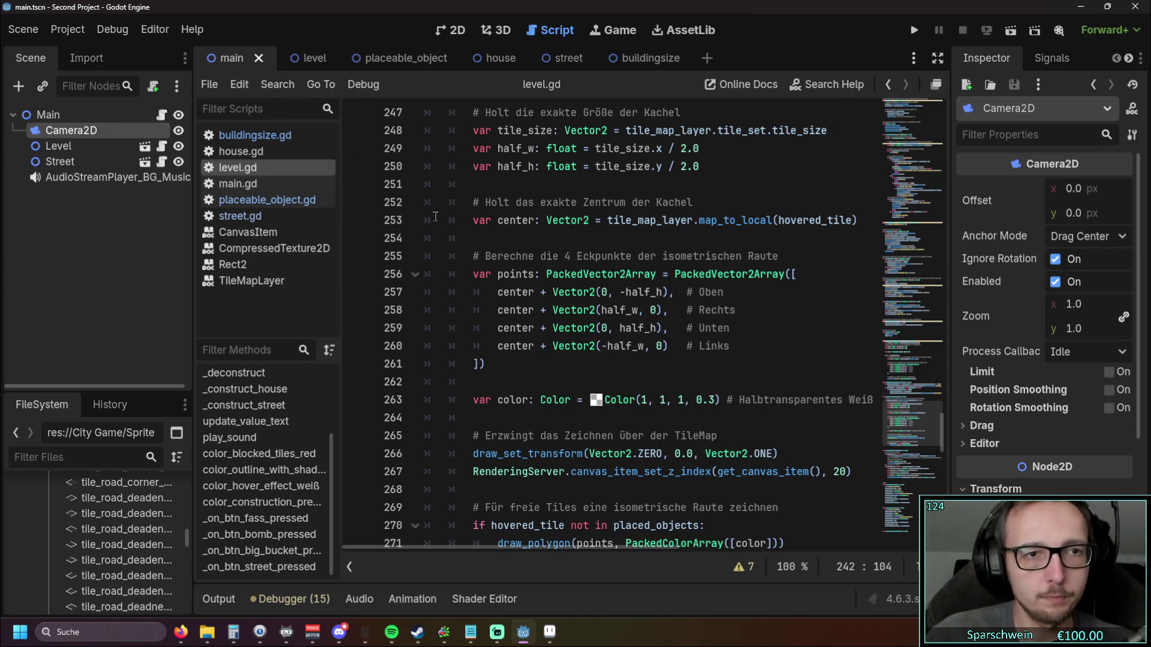
scroll(476, 270, up, 11)
Step: Add blank lines after _process in main.gd, then open Attach Script for Camera2D
click(252, 183)
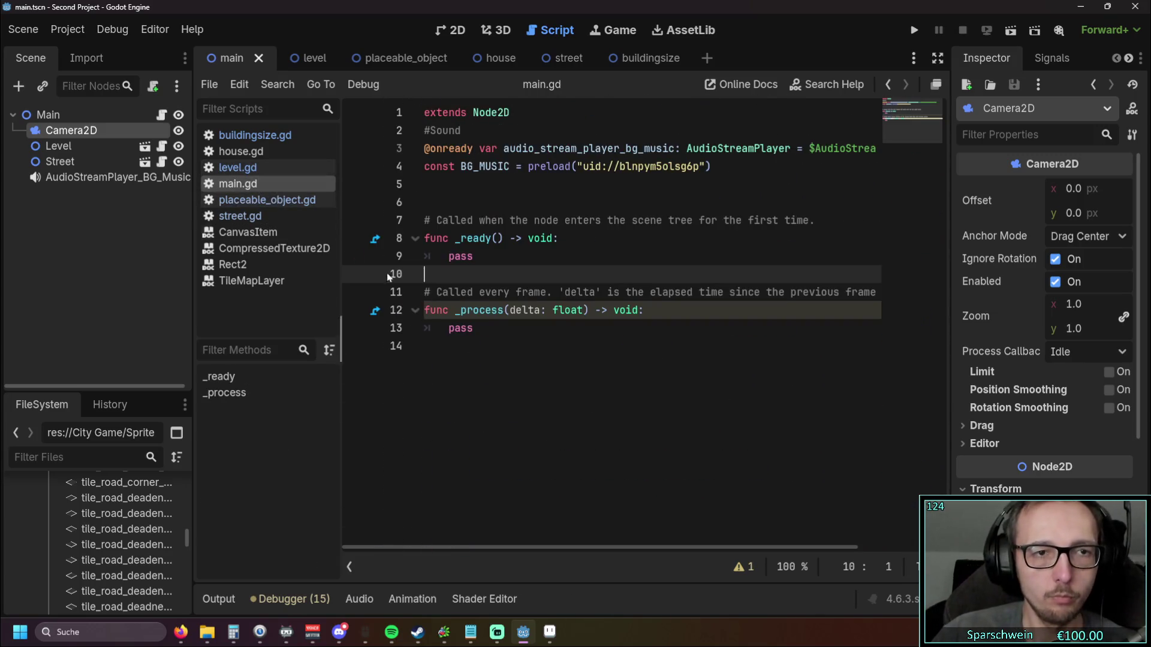
click(473, 346)
key(Return)
key(Return)
key(Return)
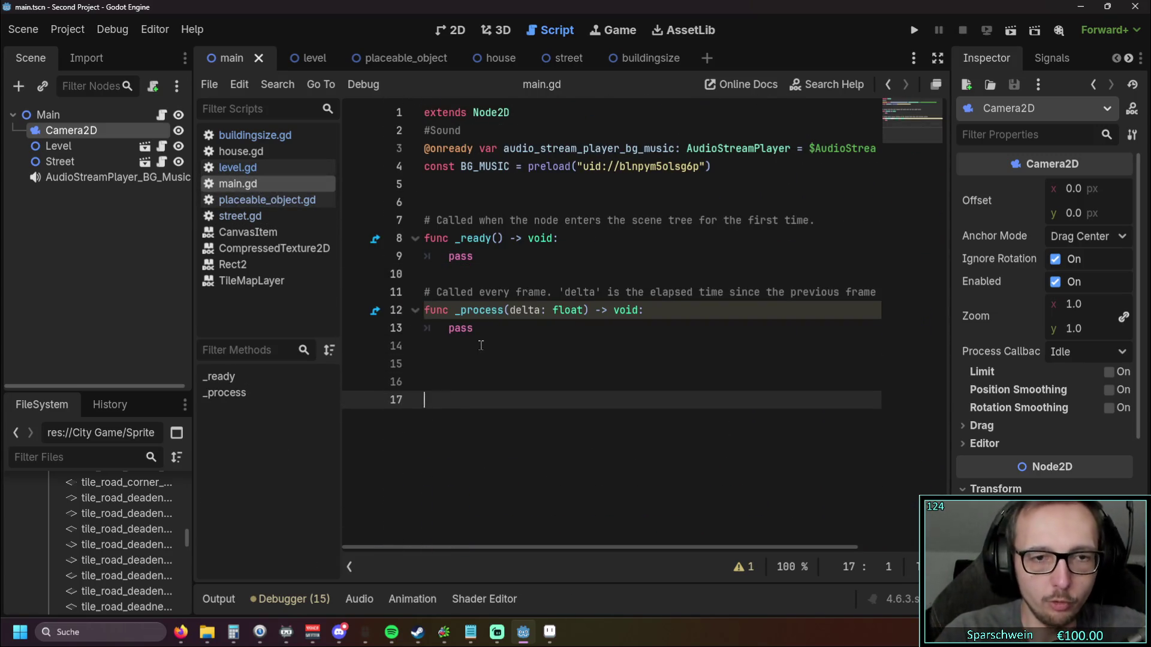
text(fun)
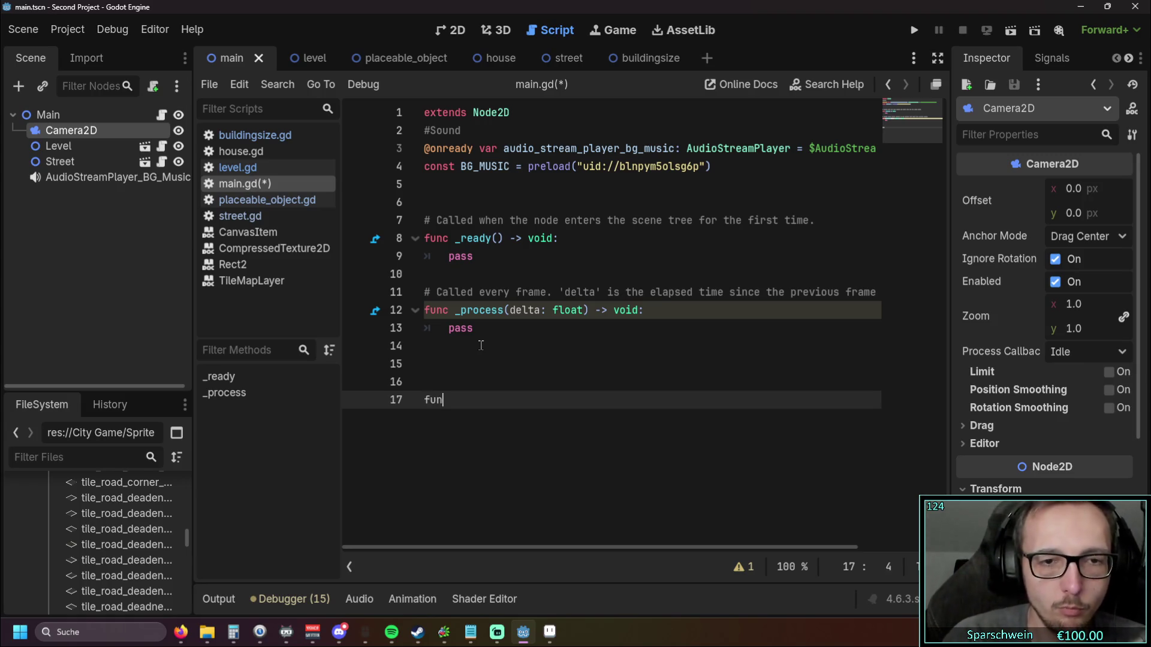
text(c move )
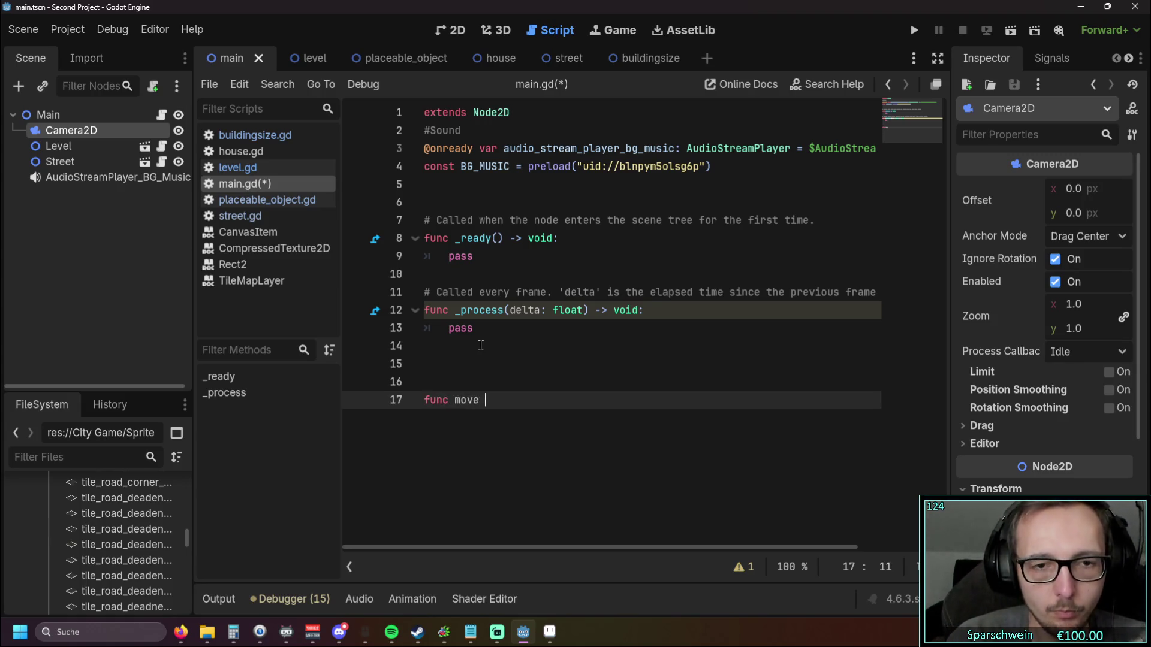
text(am)
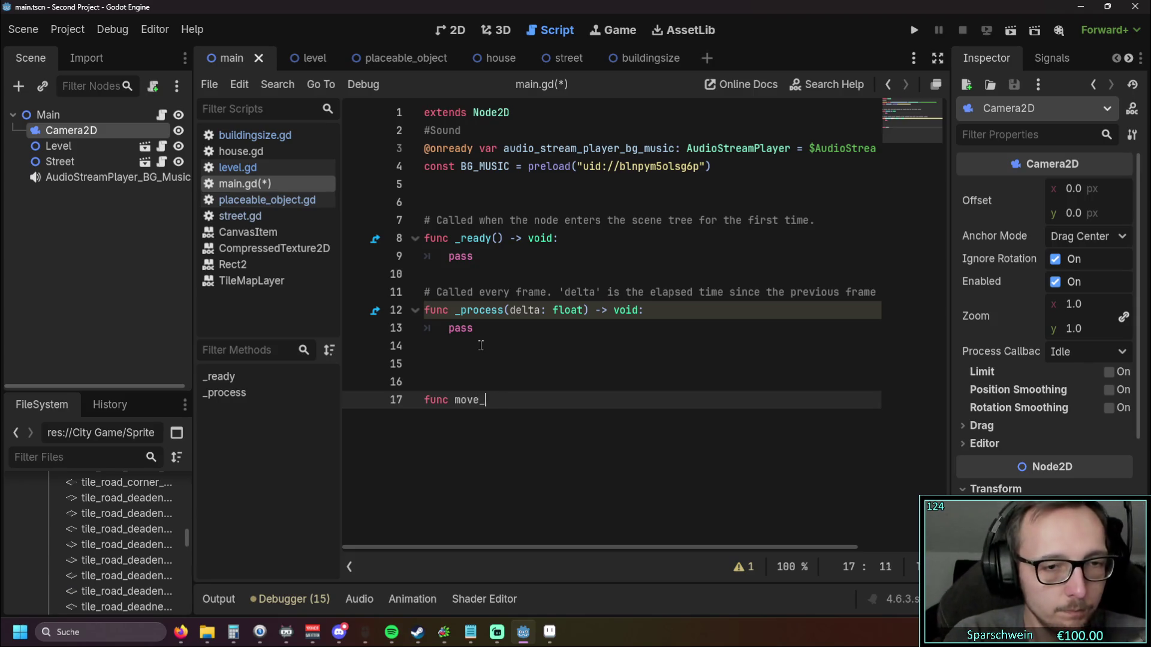
key(BackSpace)
key(BackSpace)
key(BackSpace)
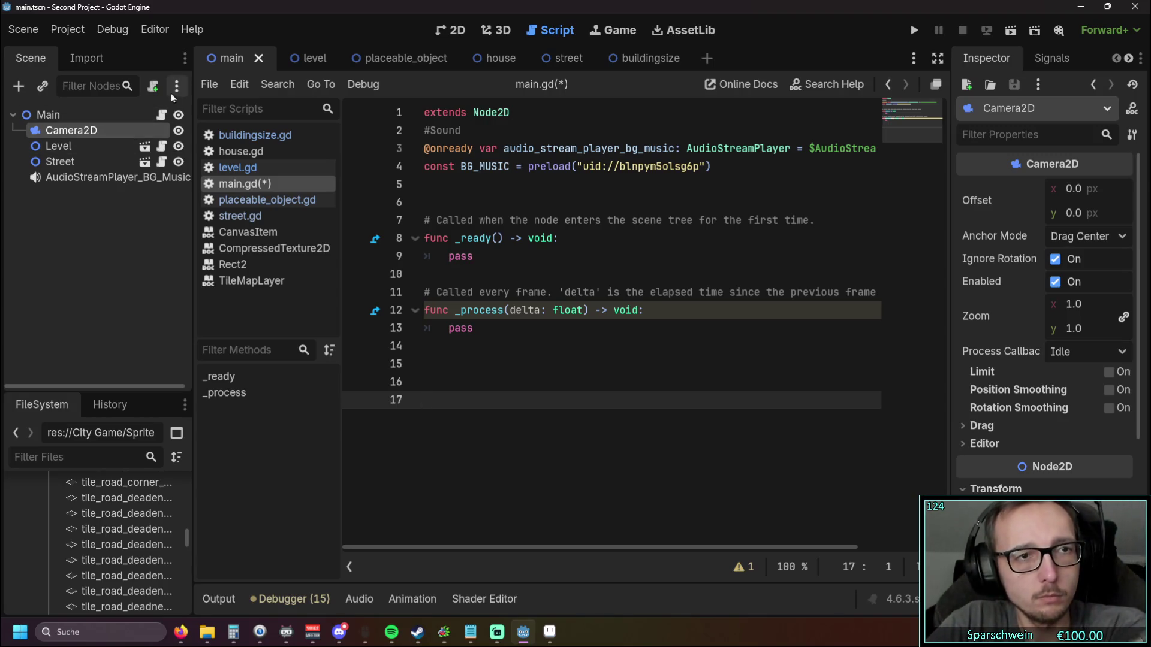
click(153, 88)
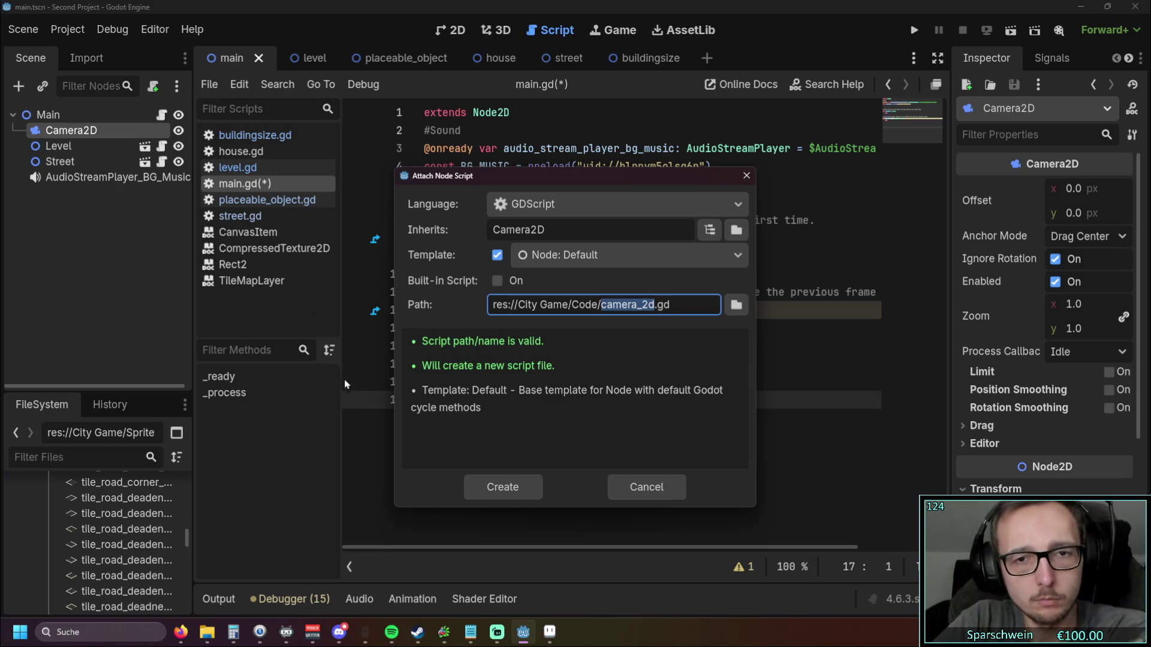
Step: Create camera_2d.gd on Camera2D and place the cursor on empty line 12 below _process
click(504, 487)
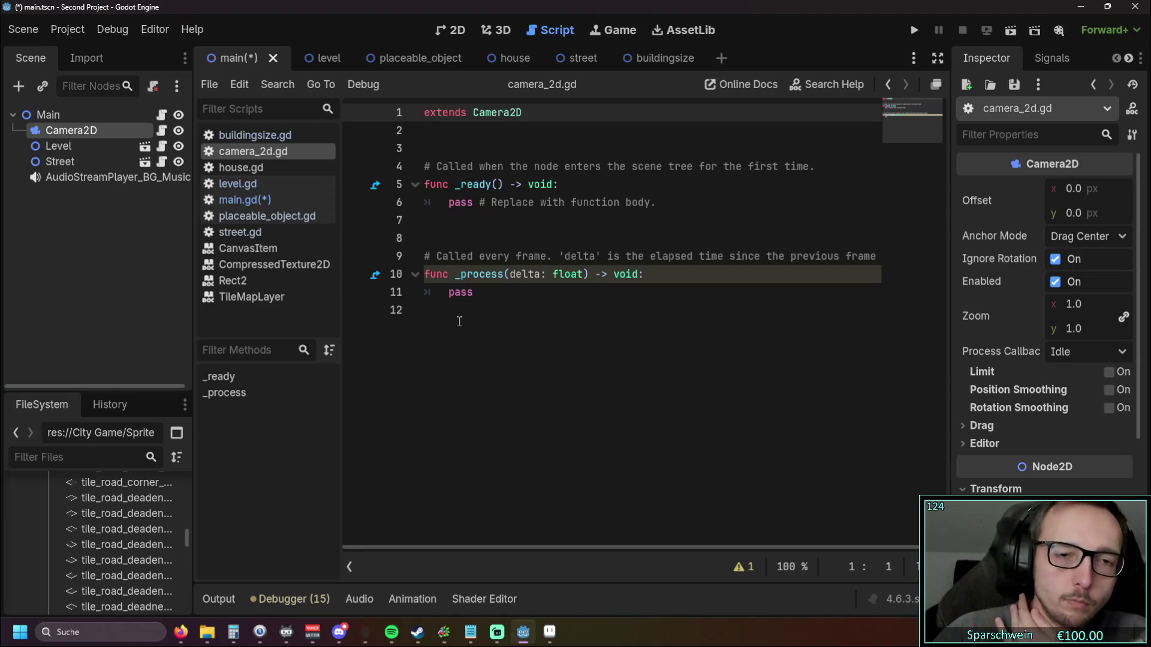
click(463, 312)
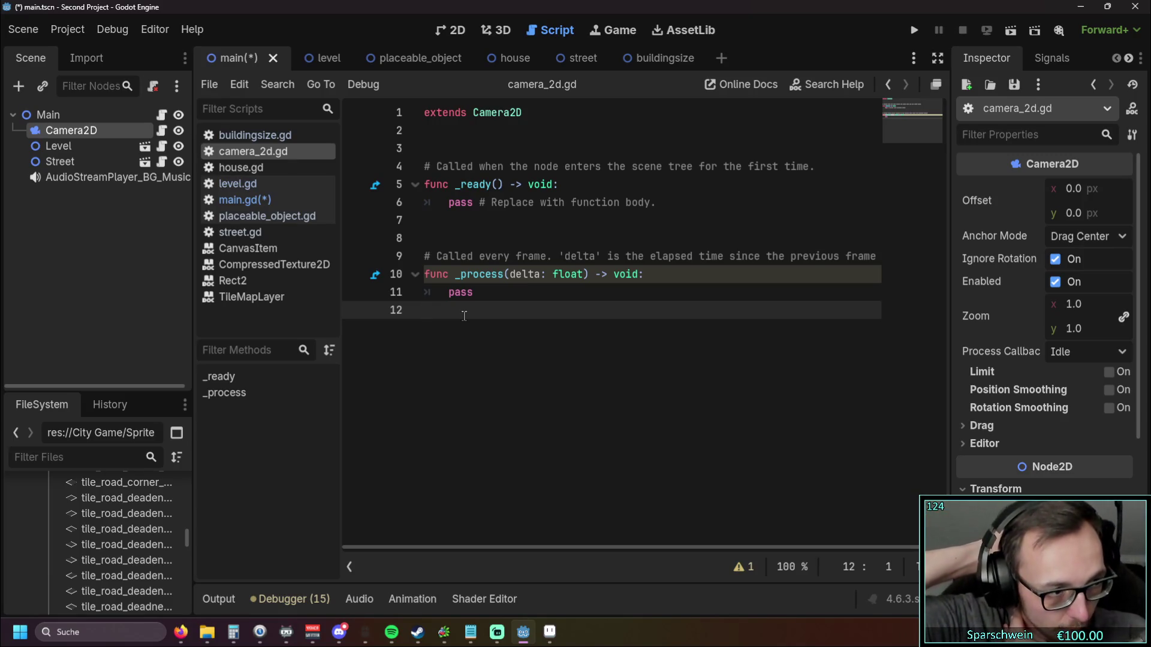
Step: Change the Camera2D node's type to CharacterBody2D
right_click(67, 132)
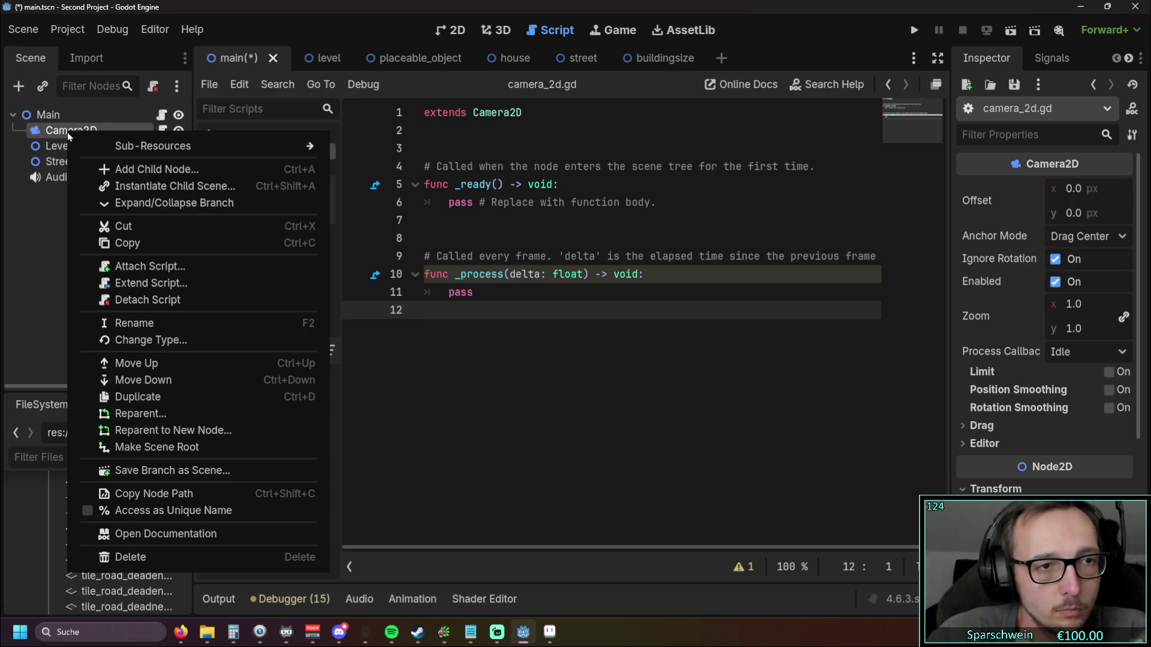
click(151, 340)
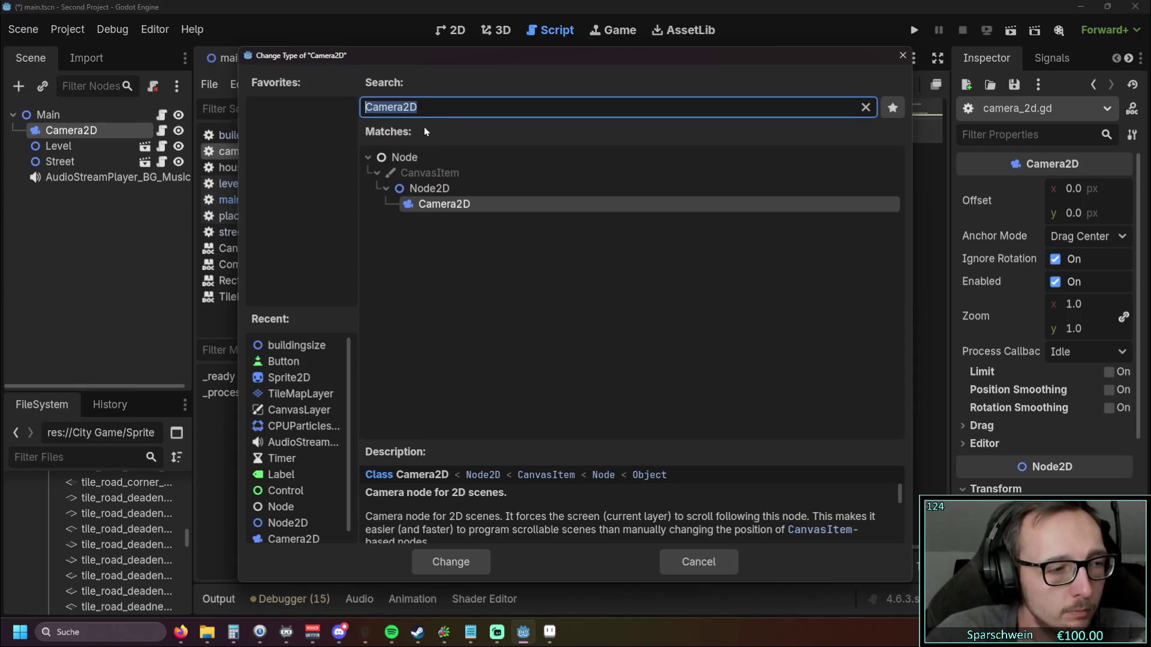
text(cha)
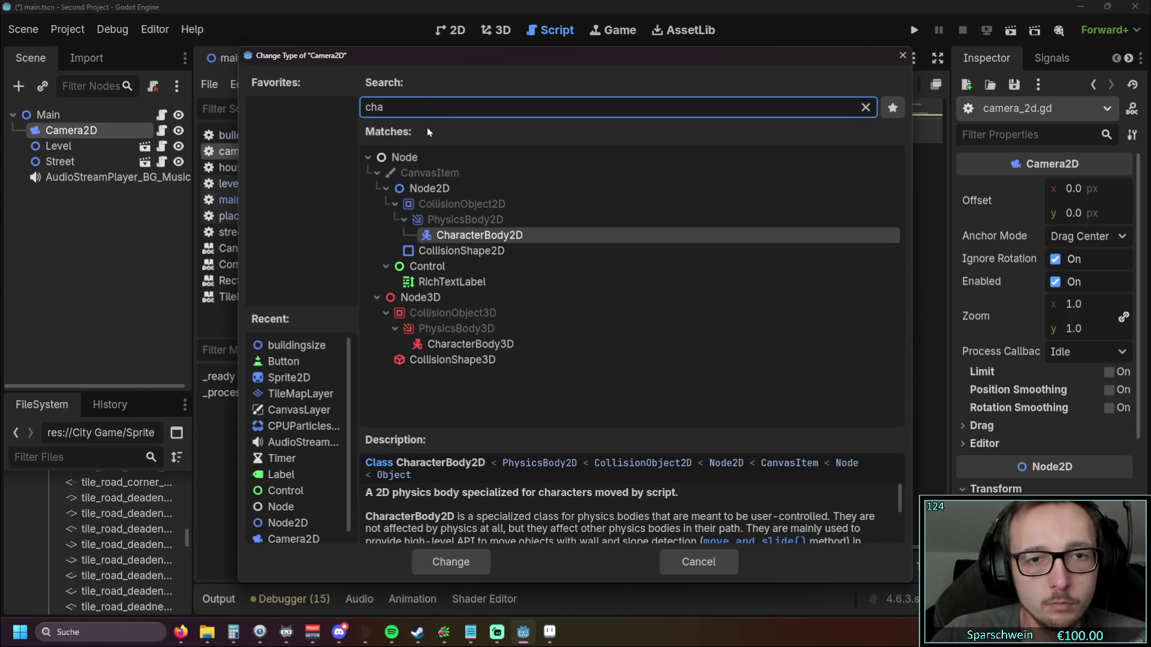
double_click(472, 235)
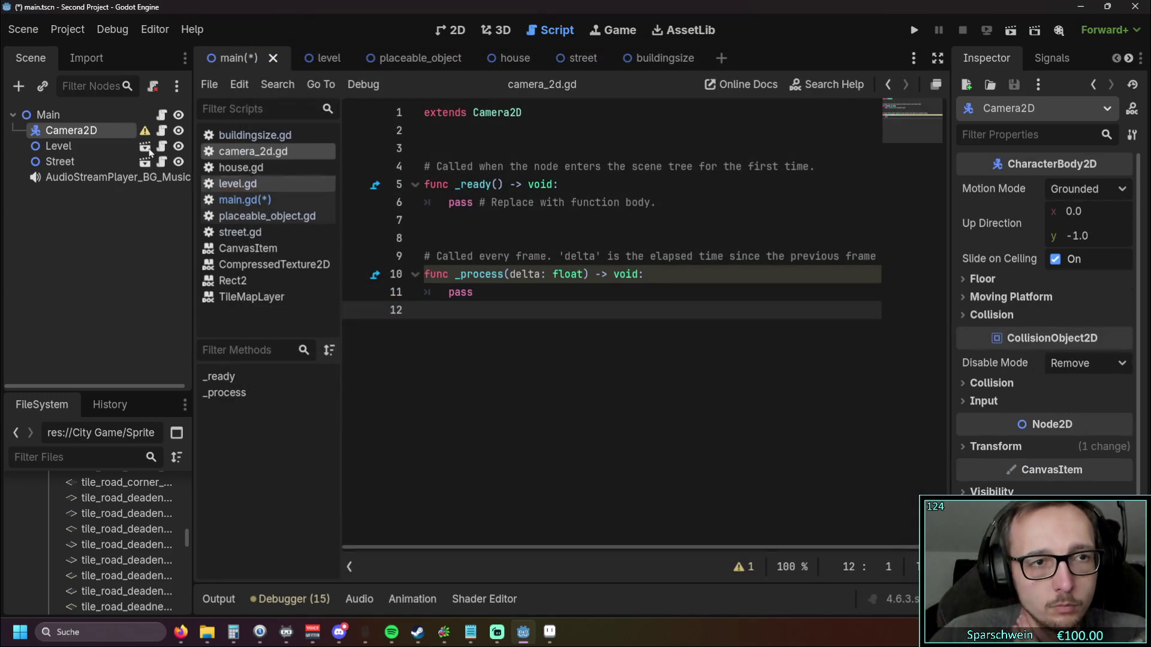
Step: Detach the node's script and re-attach the existing camera_2d.gd script
right_click(116, 128)
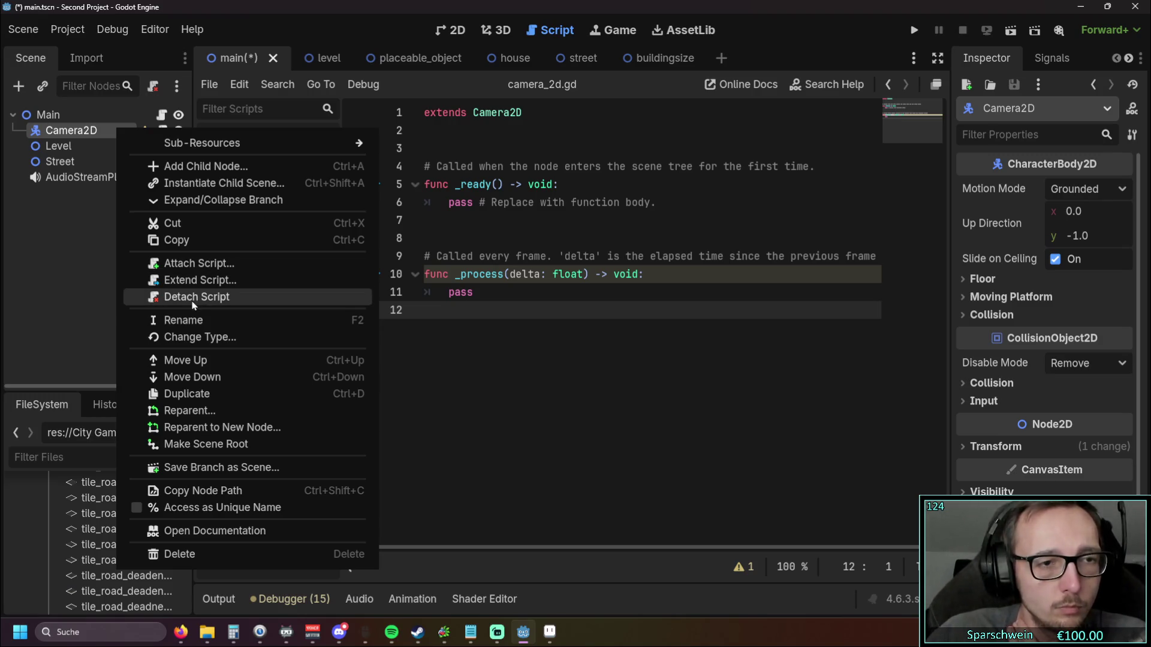
click(192, 298)
click(152, 86)
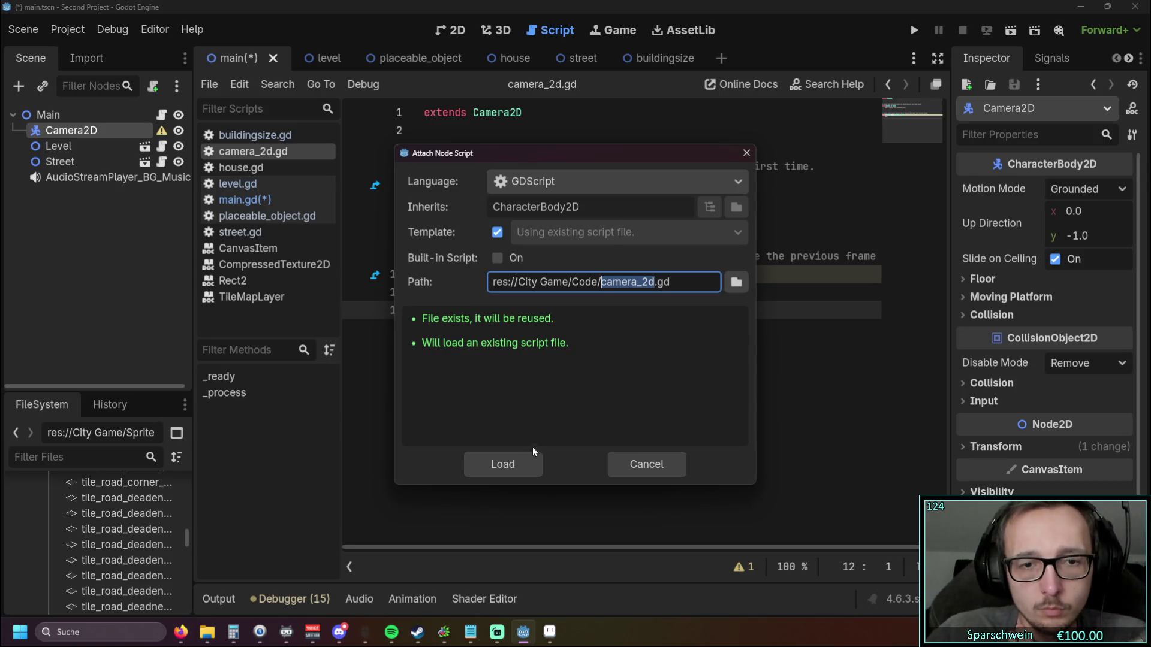
click(526, 463)
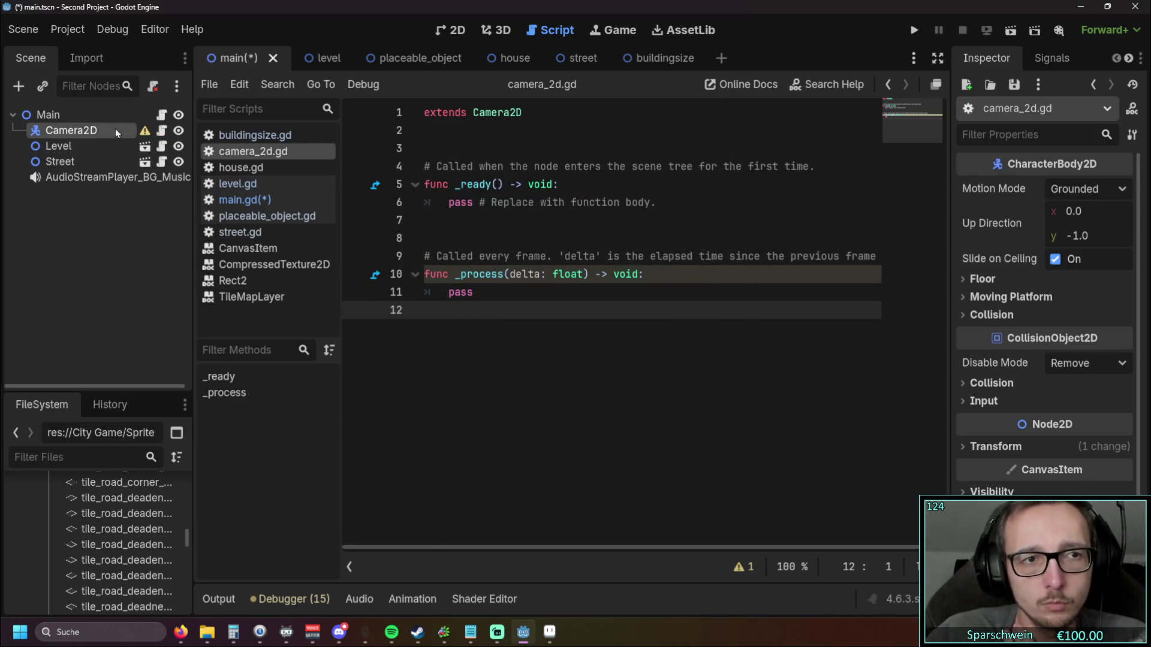
mouse_move(146, 133)
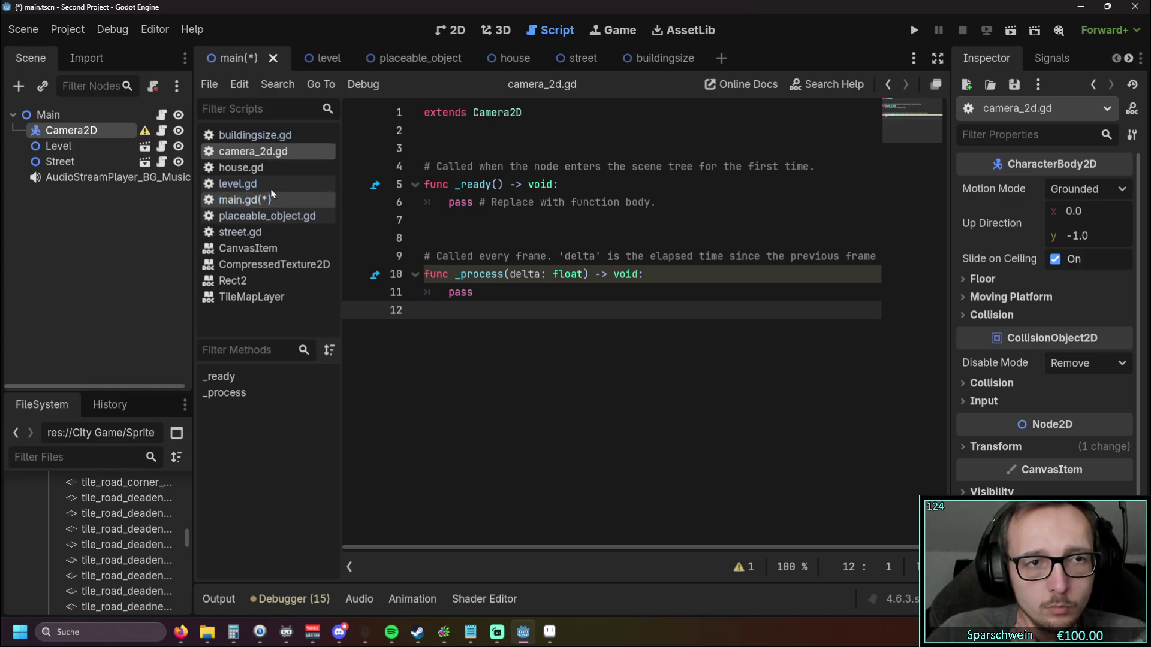
Step: Close camera_2d.gd in the script list, detach the Camera2D script, and dismiss its configuration warning
right_click(297, 157)
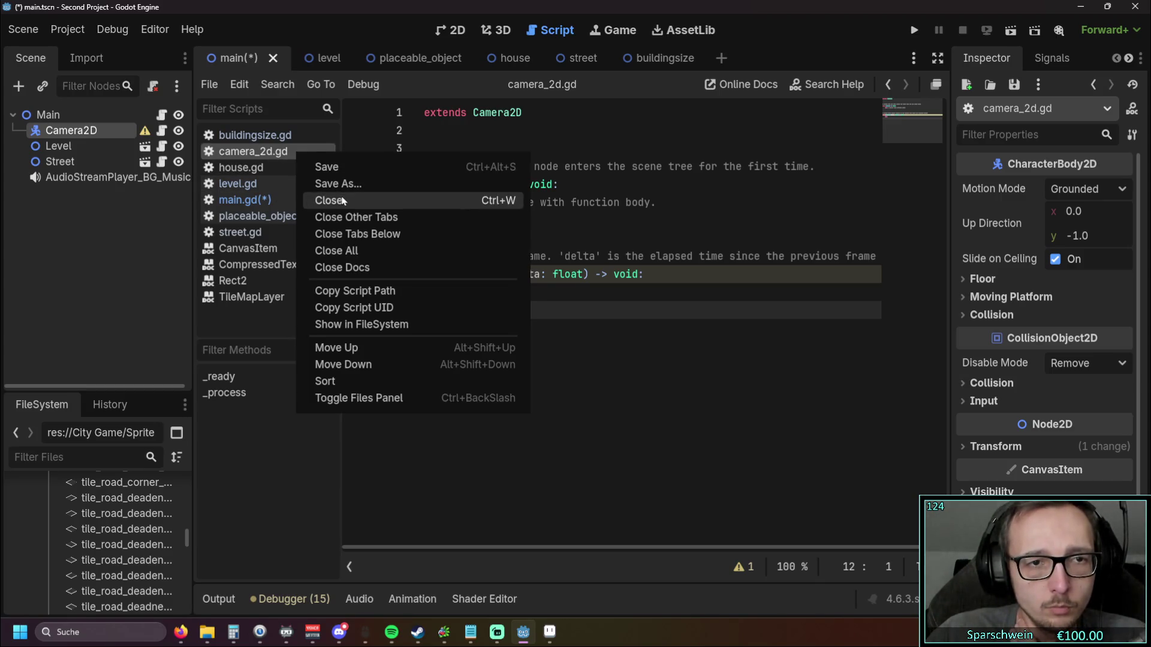
click(327, 201)
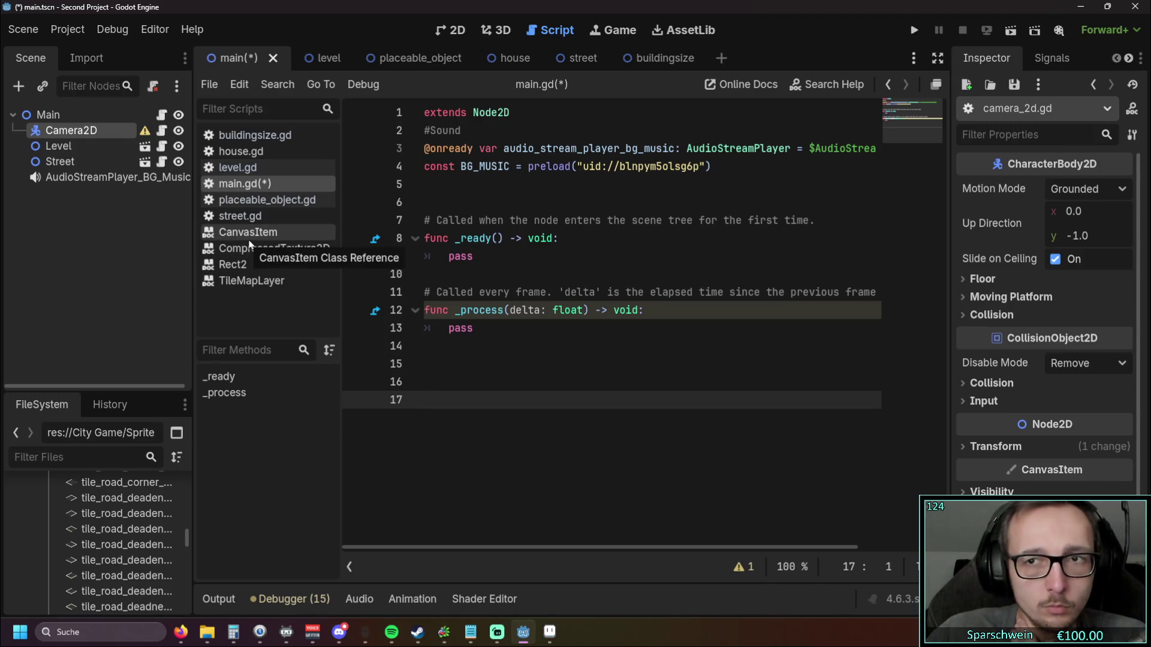
click(69, 141)
click(71, 132)
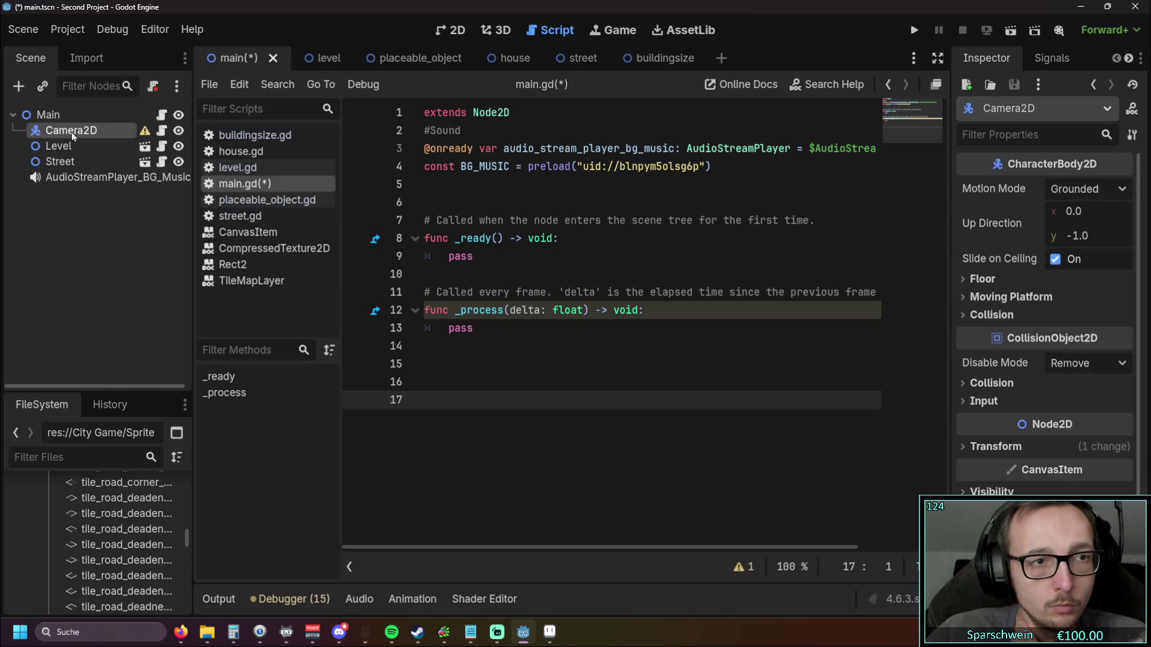
right_click(70, 132)
click(155, 299)
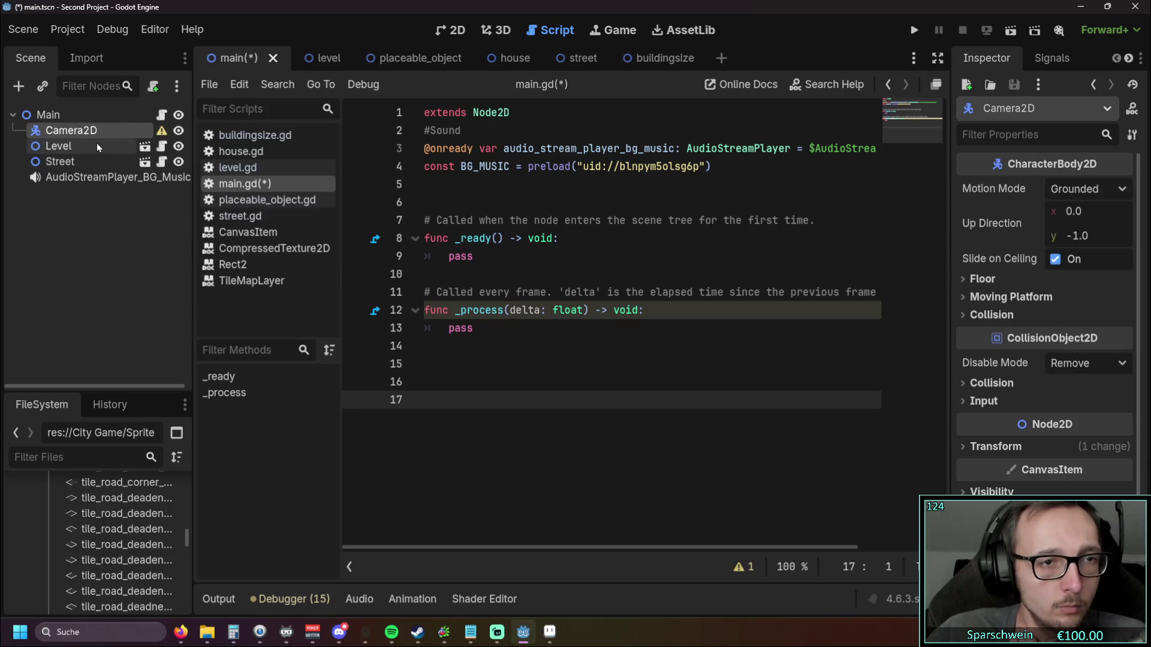
click(162, 131)
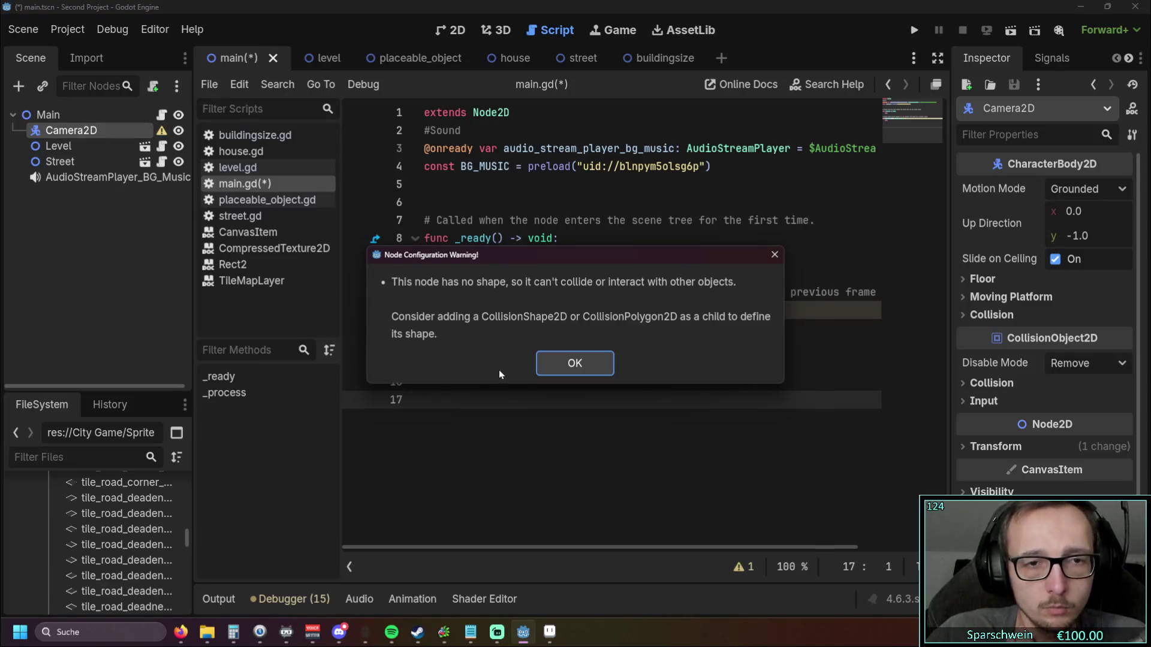
click(541, 371)
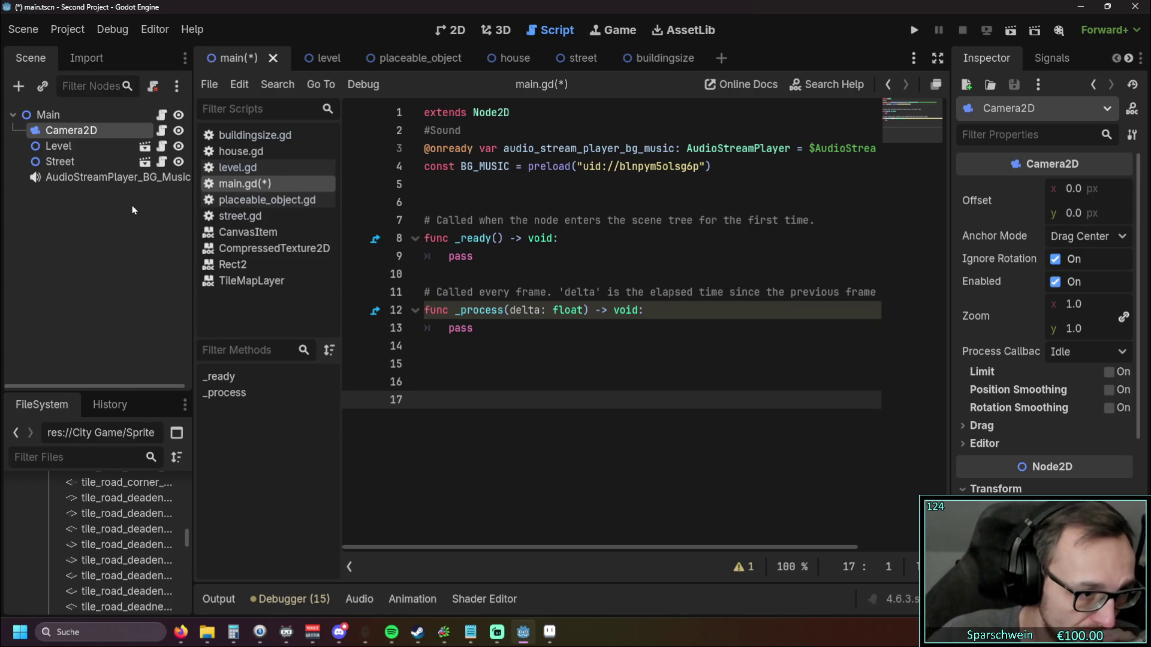
Step: Detach the script from the Camera2D node once more via its context menu
right_click(84, 129)
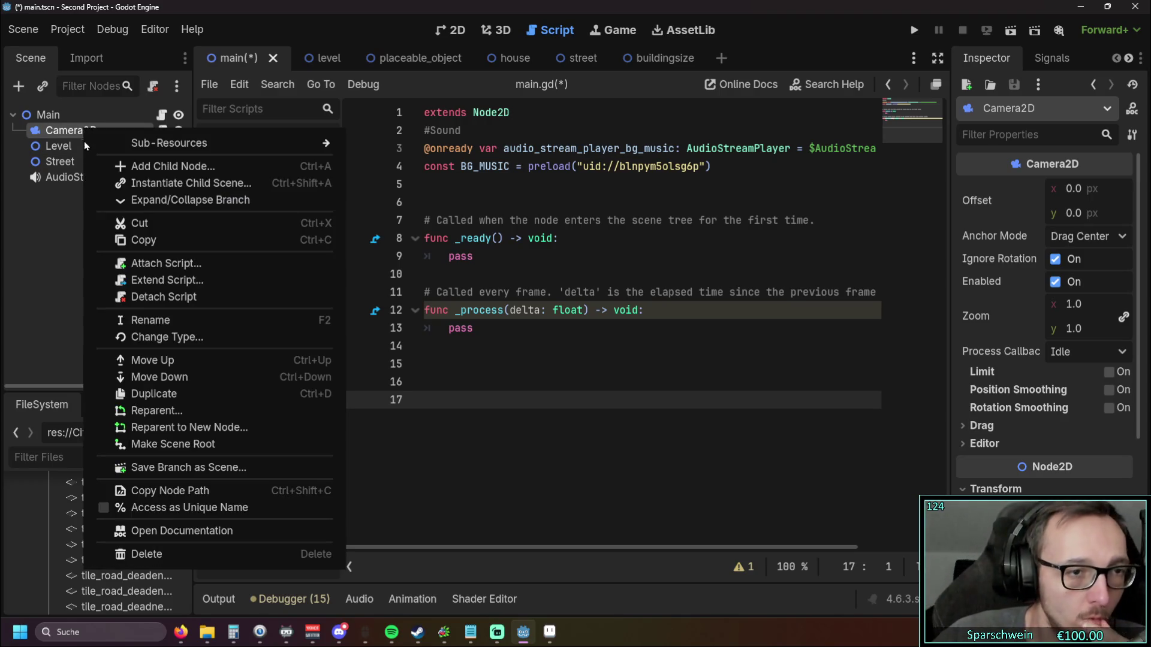
right_click(77, 125)
right_click(78, 130)
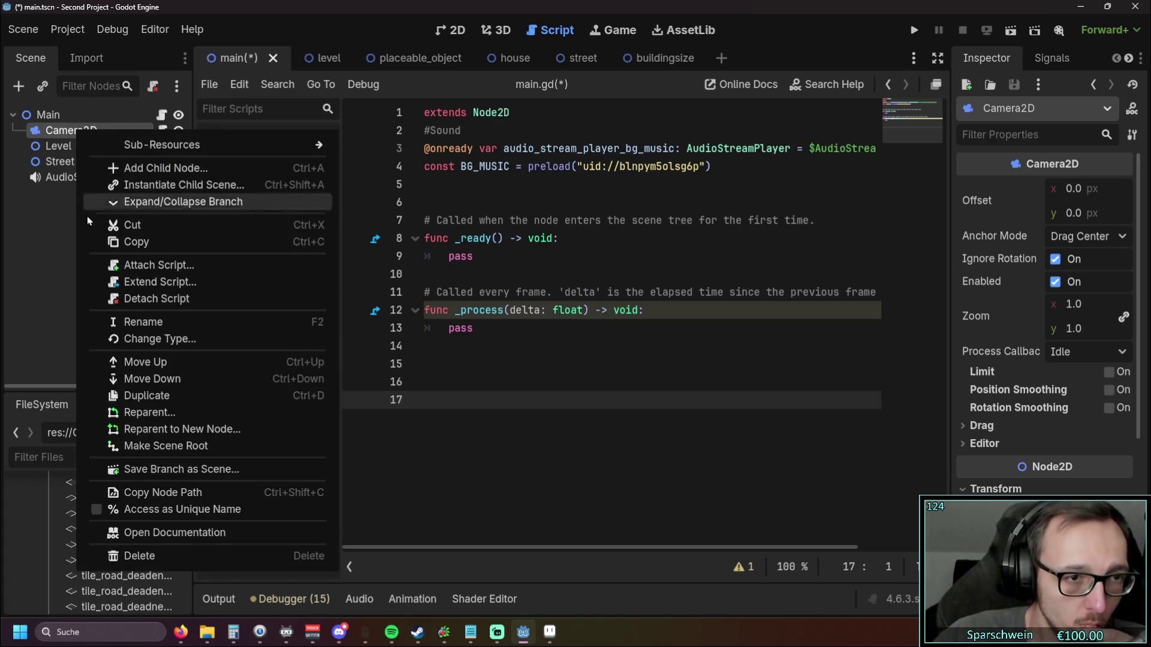
click(50, 275)
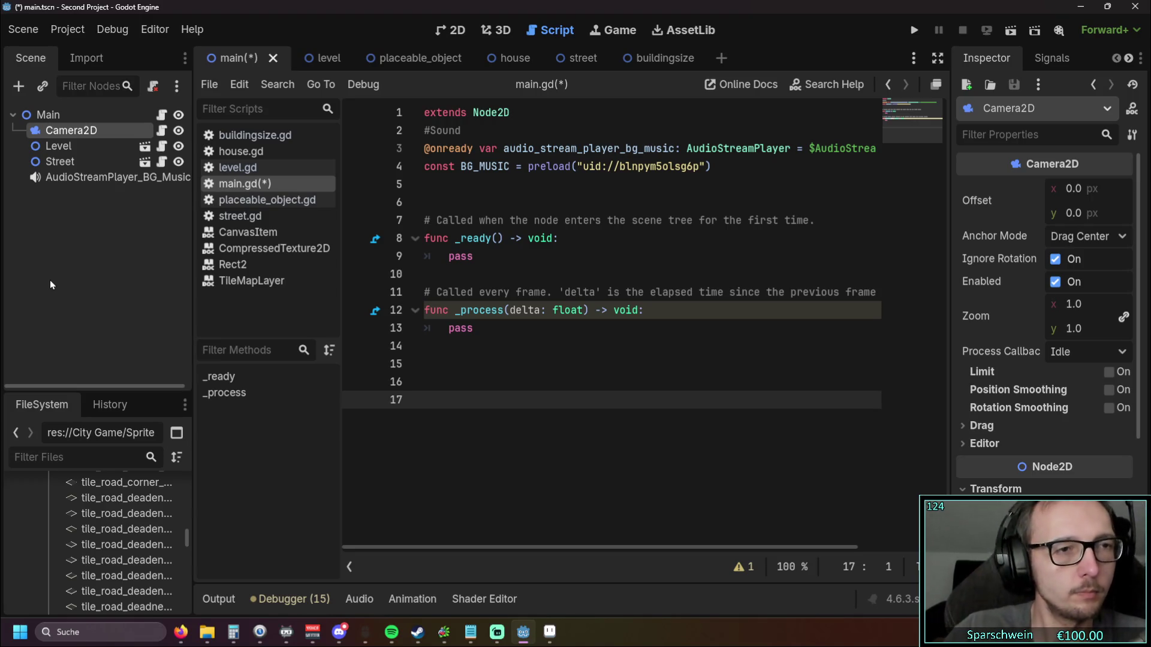
click(81, 157)
click(82, 132)
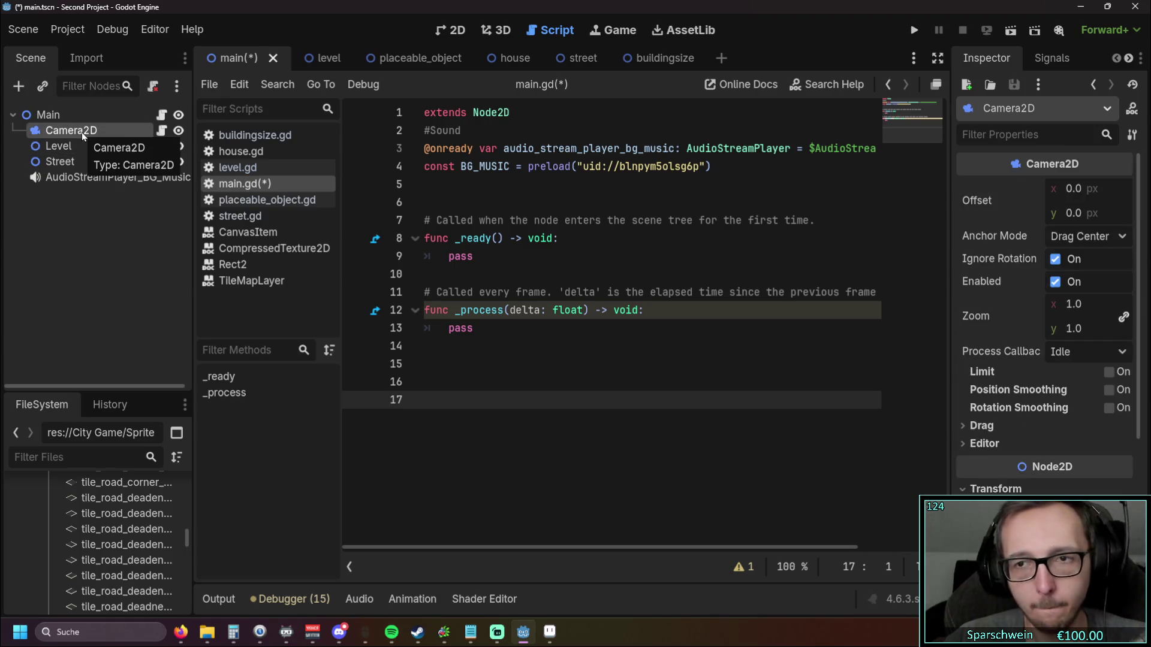
right_click(81, 132)
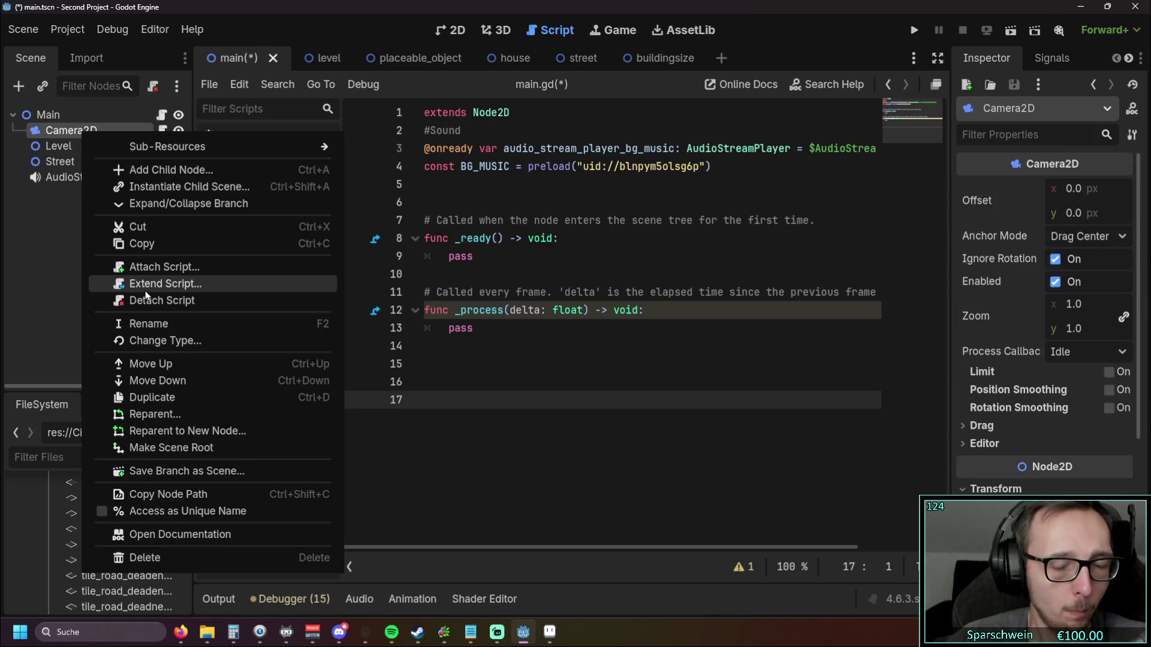
click(55, 205)
right_click(80, 127)
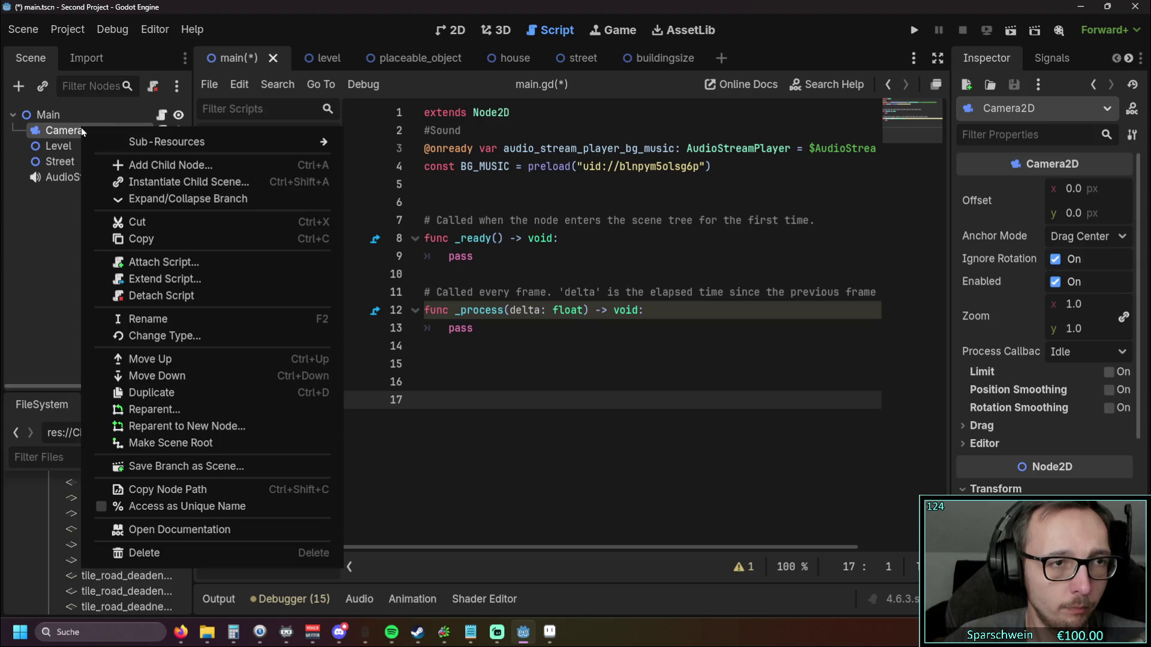
click(153, 300)
click(109, 226)
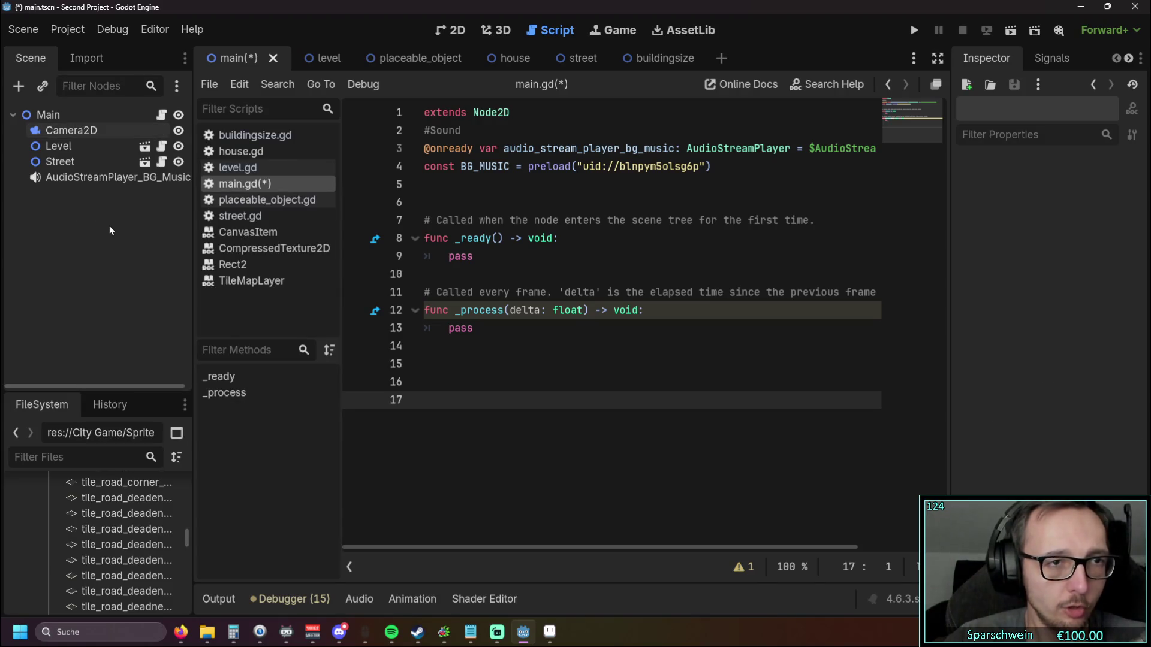
Step: Switch from the placeable_object scene back to the main scene and save it with Ctrl+S
click(240, 215)
click(261, 266)
click(267, 200)
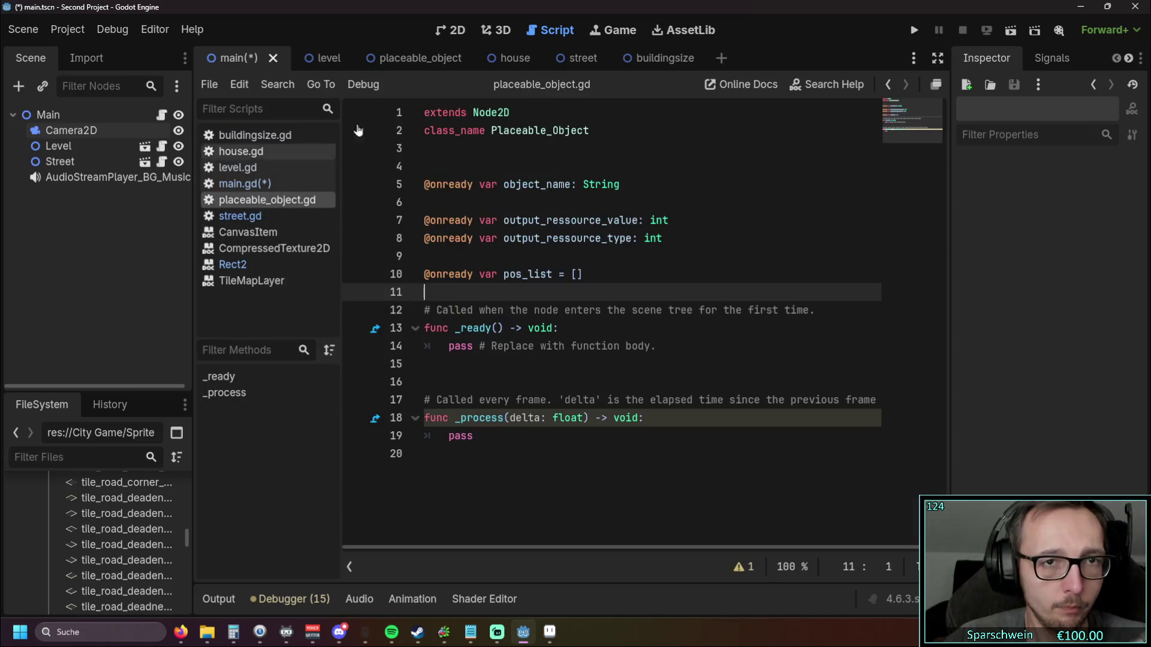
click(395, 58)
click(299, 60)
click(234, 60)
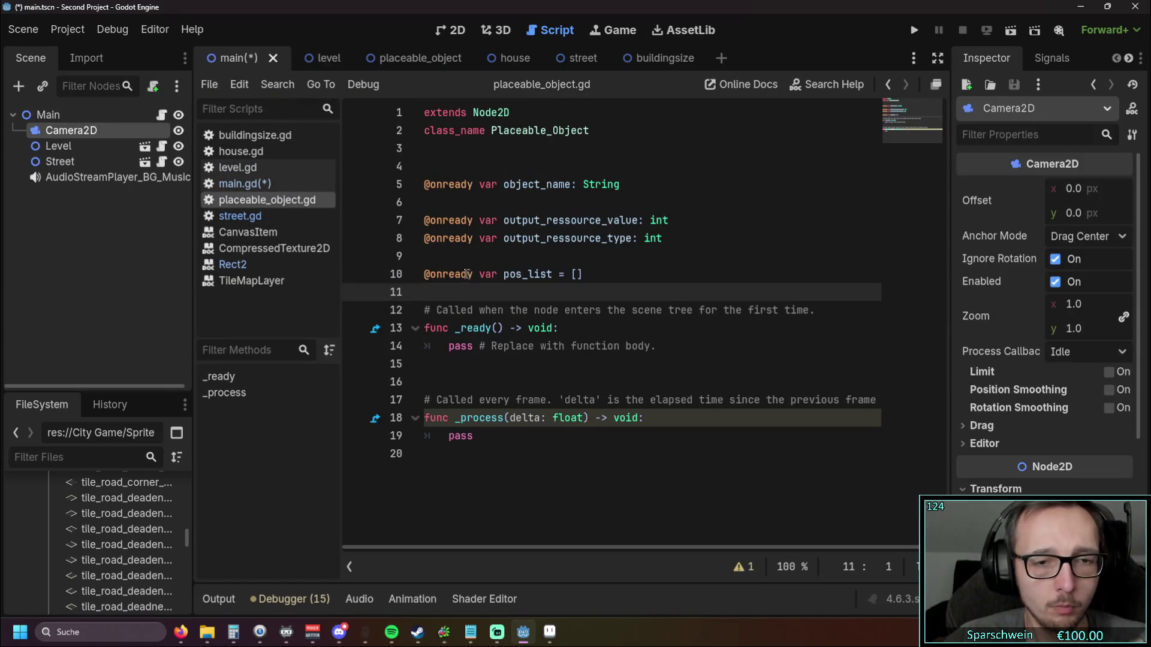
key(ctrl+s)
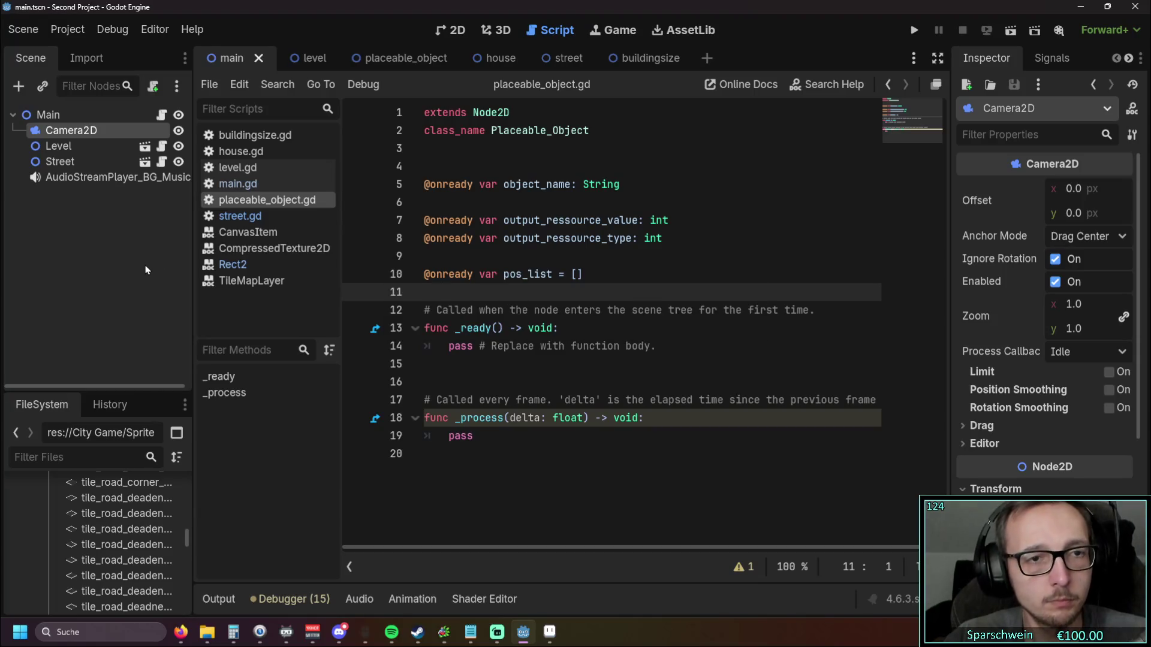
Step: Open main.gd, run the project, and close the game window
click(118, 270)
click(237, 184)
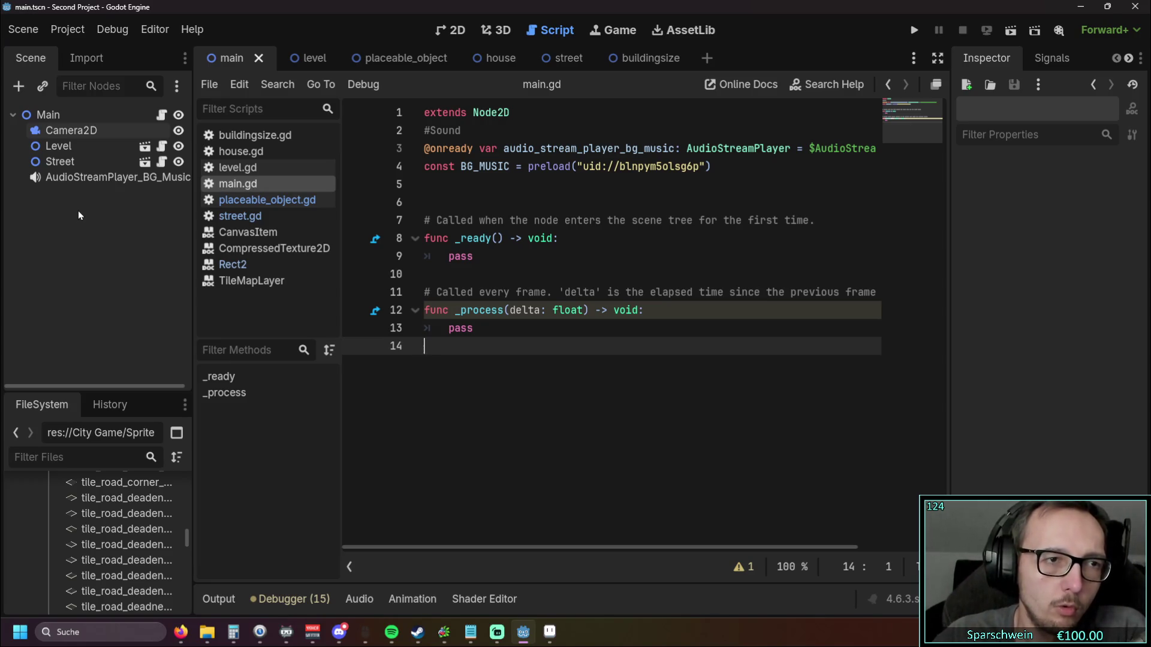
click(916, 29)
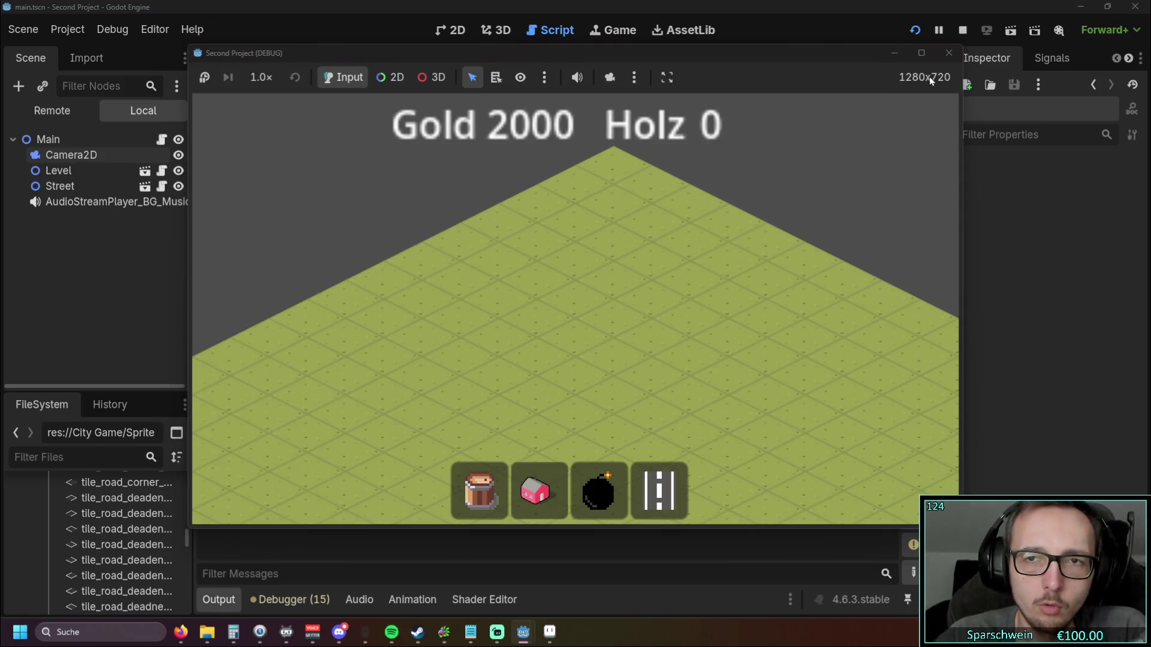
click(949, 53)
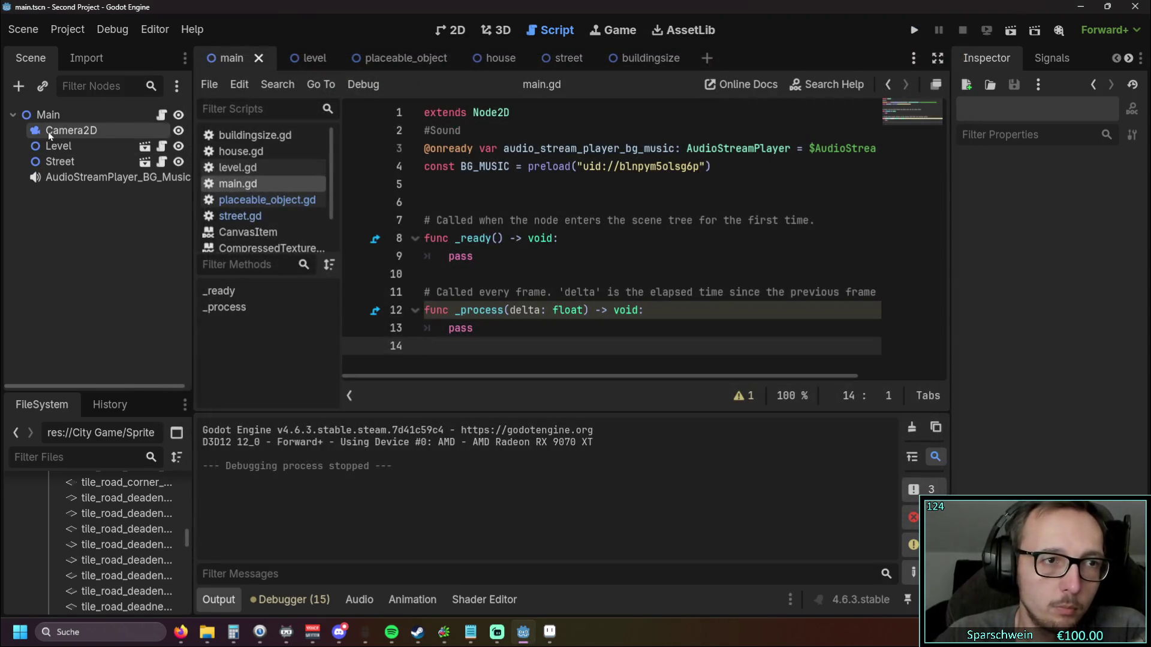
Step: Change the Camera2D node's type to CharacterBody2D by searching 'char'
right_click(50, 131)
click(159, 283)
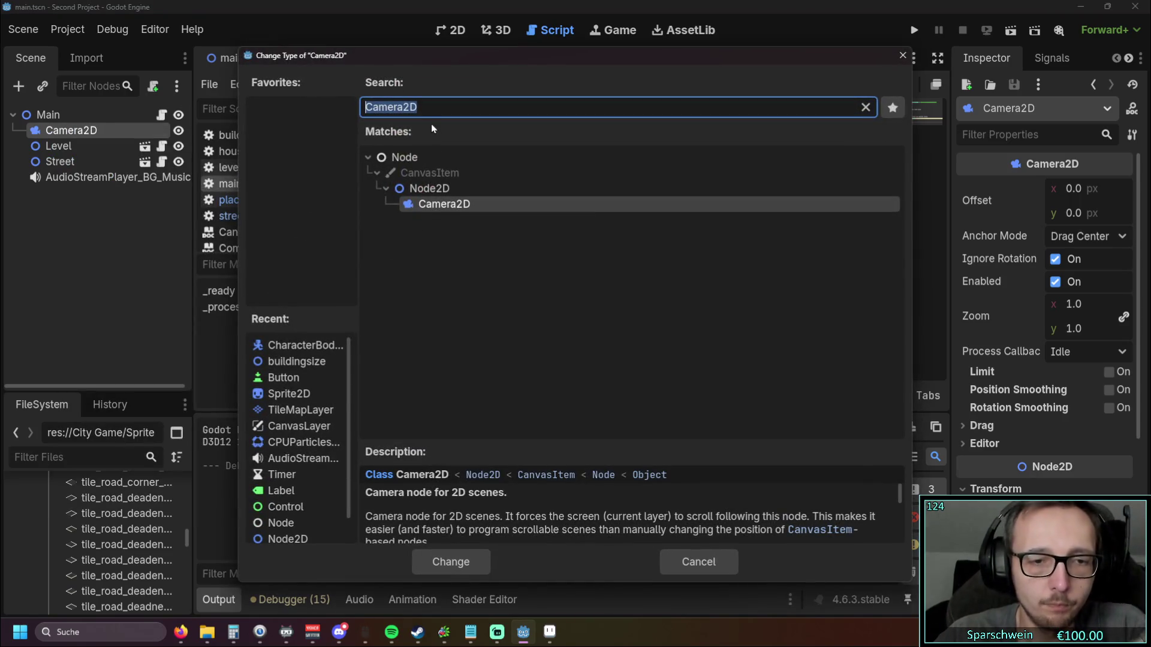
text(char)
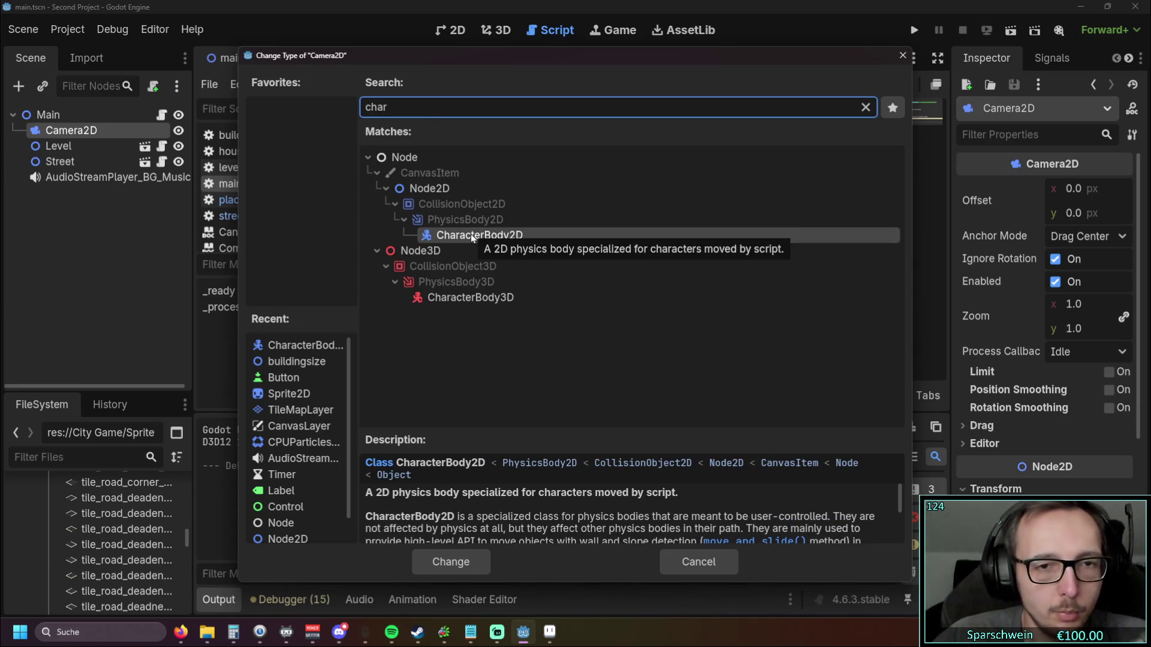
key(Return)
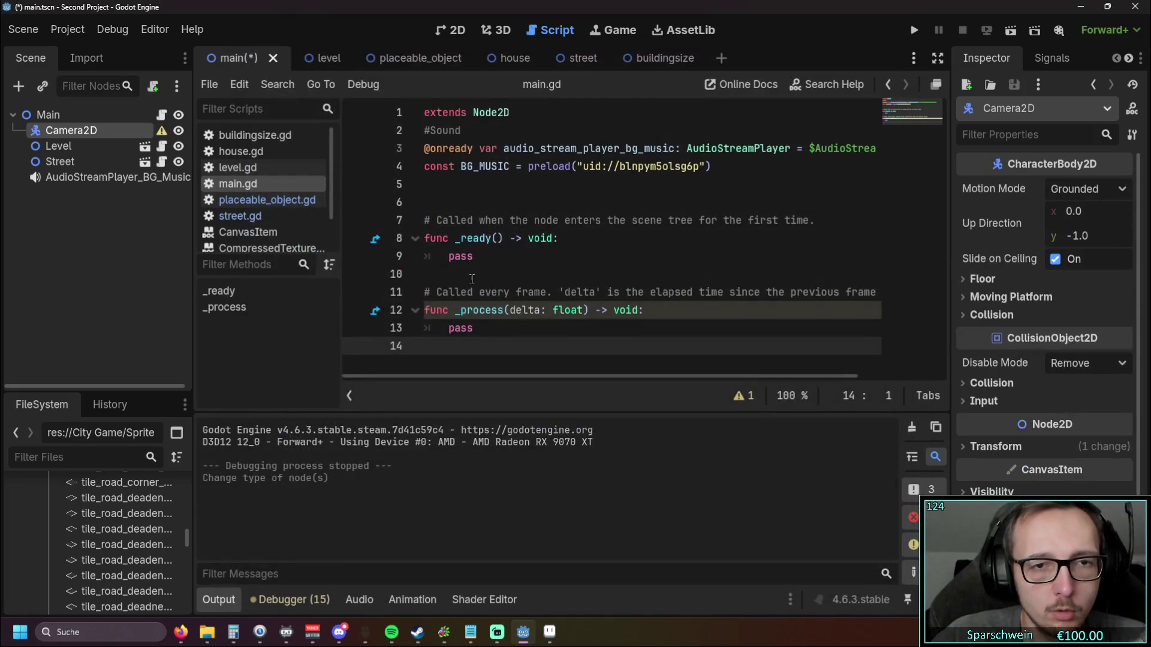
mouse_move(161, 131)
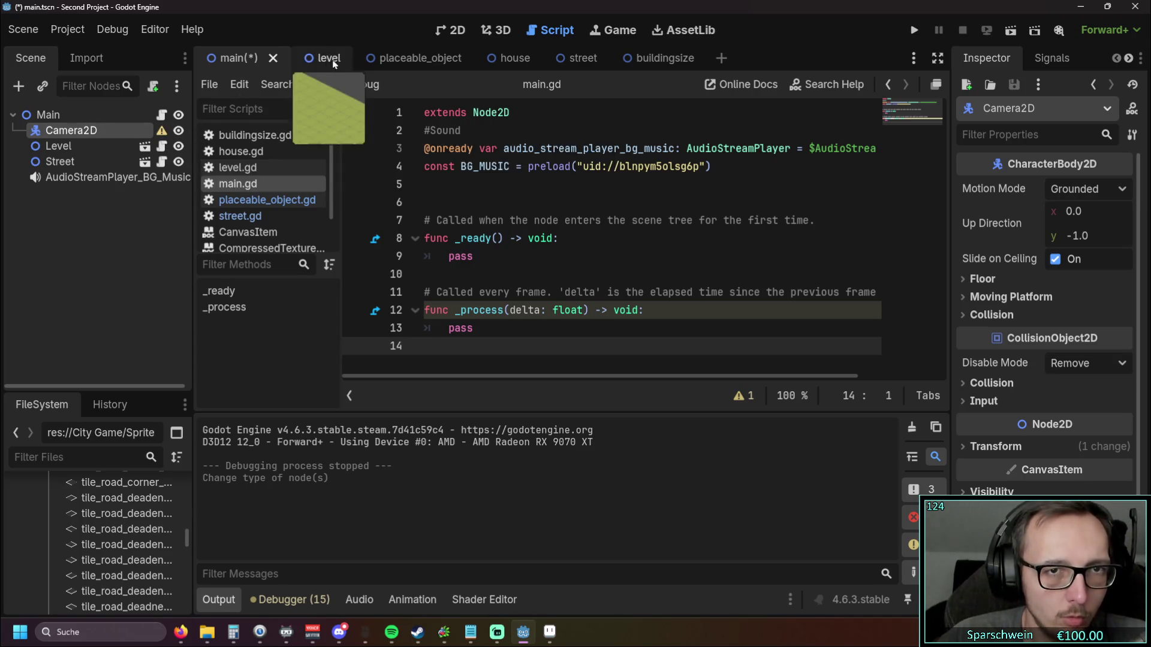
Step: From the 2D view, run the project and close the game window
click(449, 29)
scroll(485, 217, down, 4)
scroll(588, 314, up, 2)
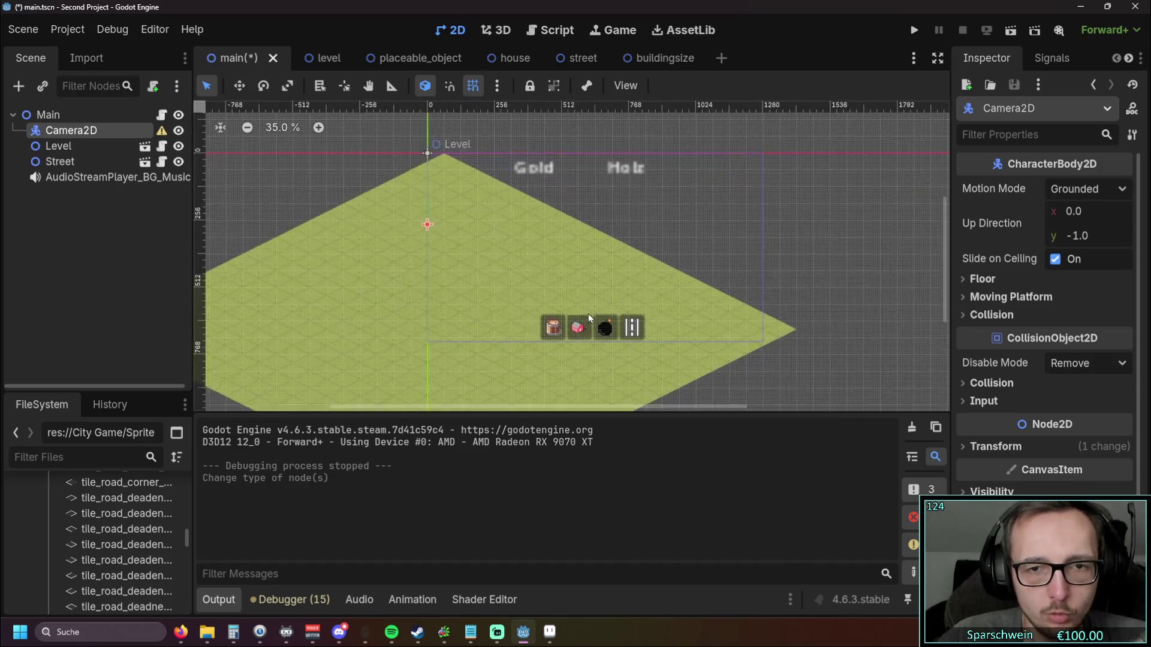
click(914, 29)
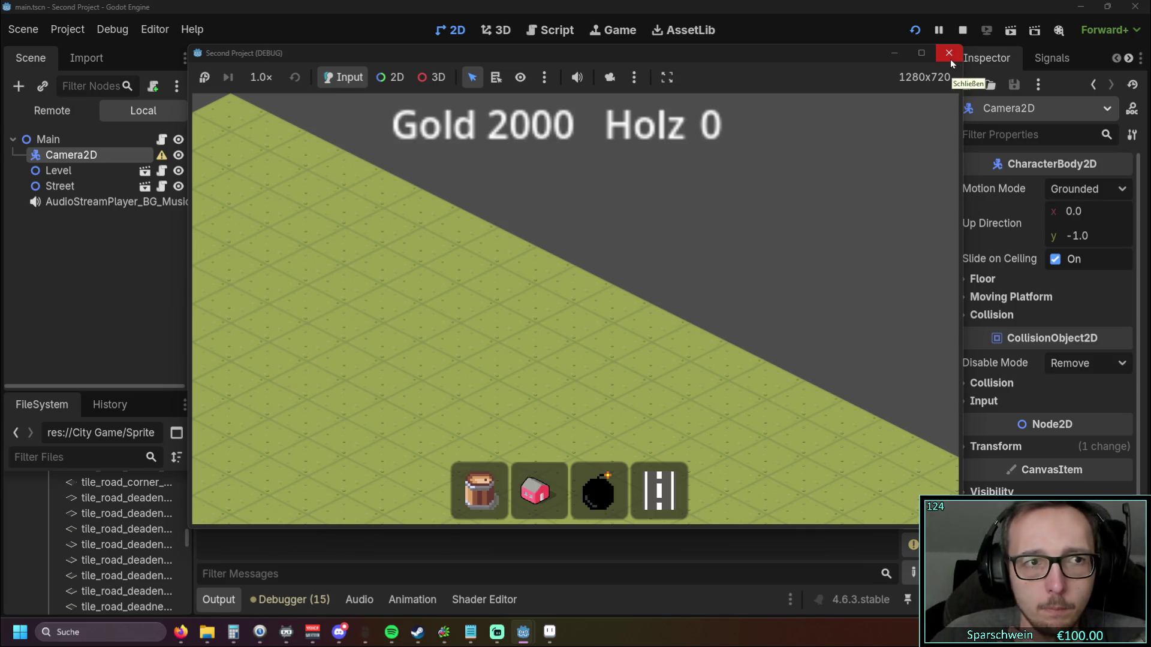
click(951, 57)
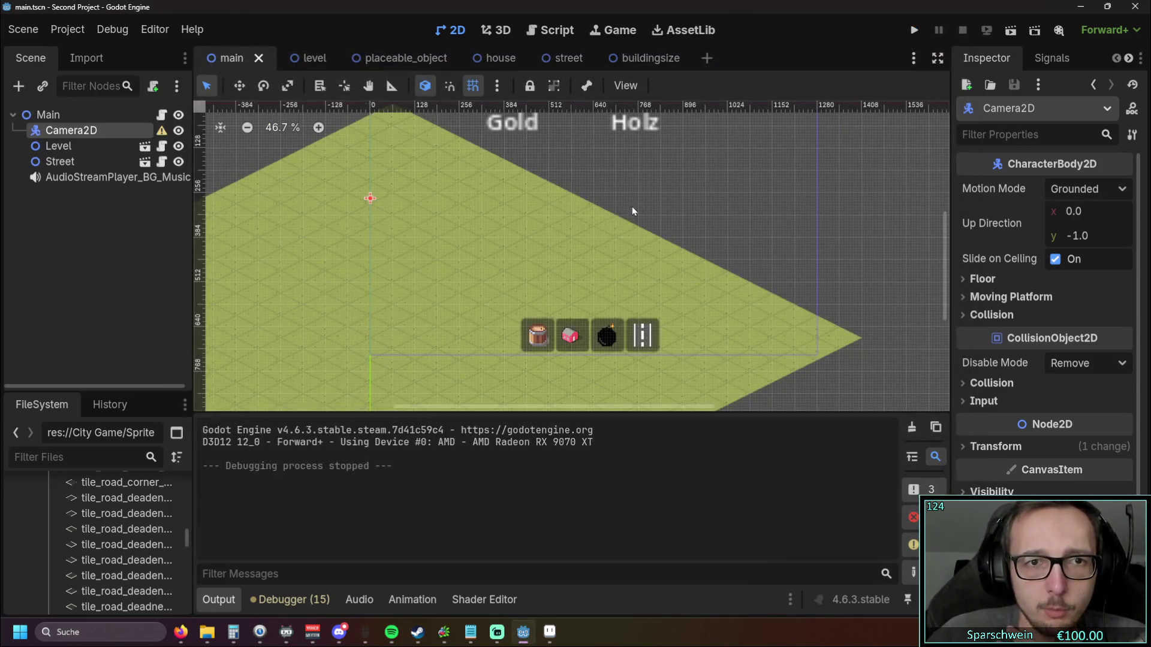
Step: Start adding a child node under Camera2D with the Add Child Node button
scroll(594, 227, up, 2)
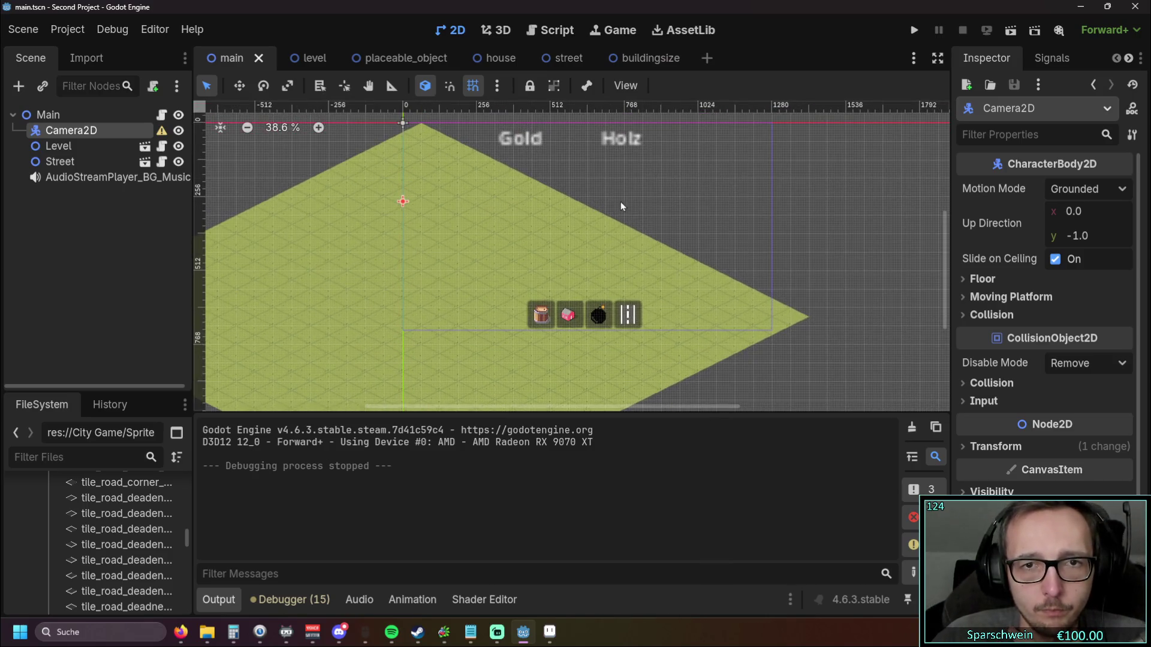
drag(592, 243, 591, 215)
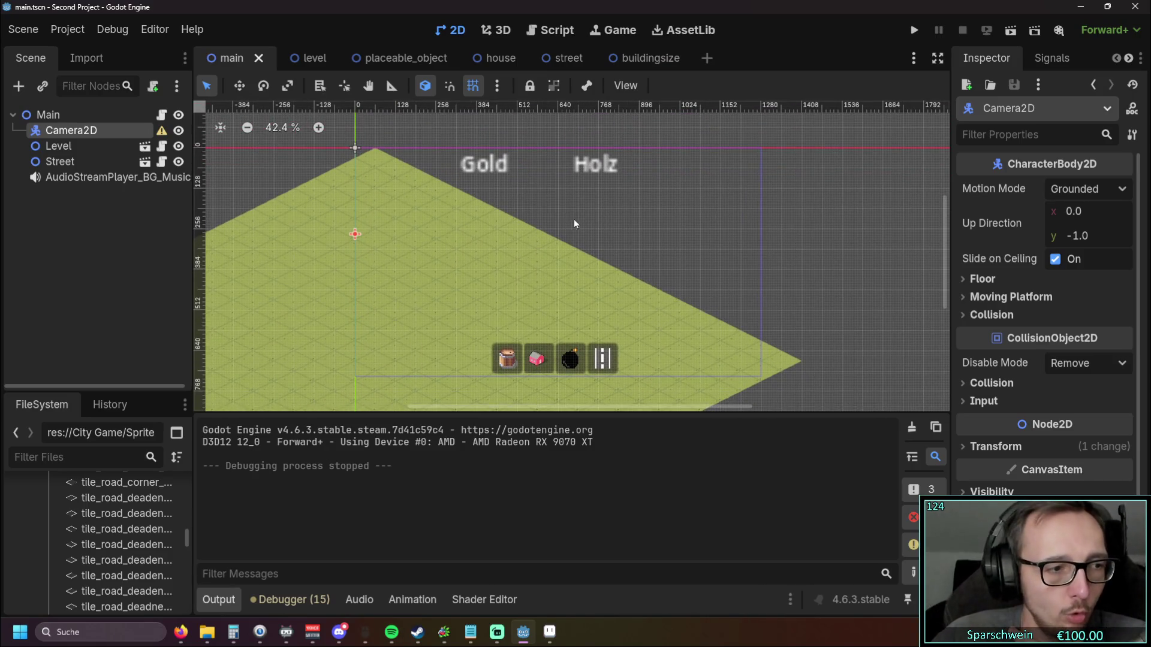
right_click(88, 130)
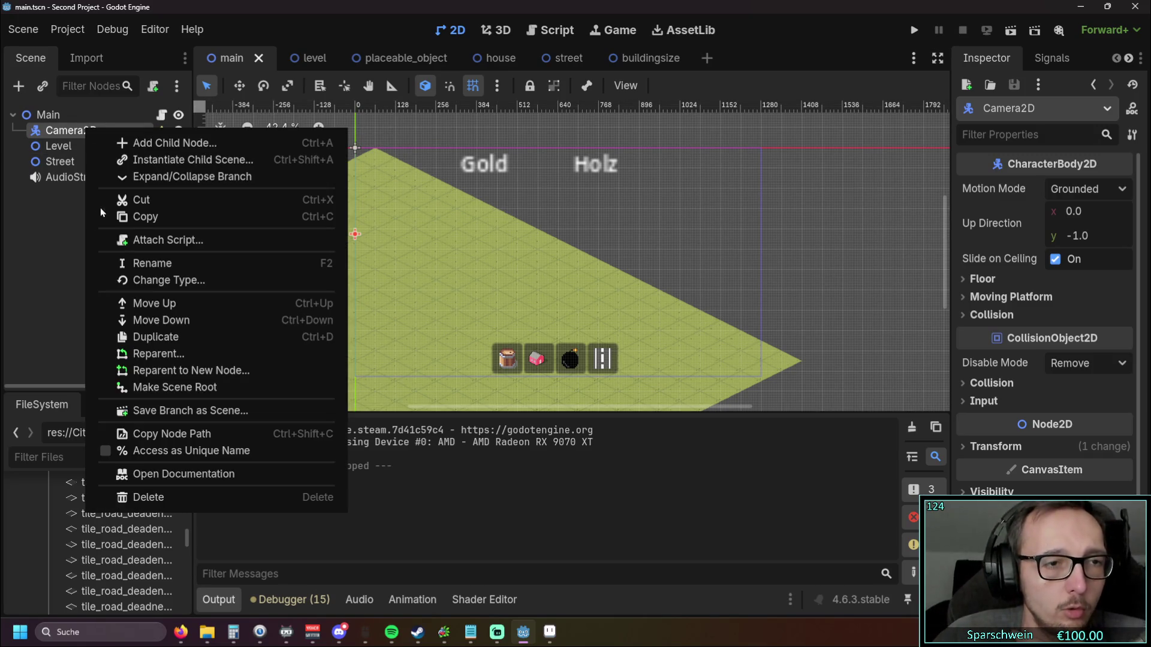
click(59, 207)
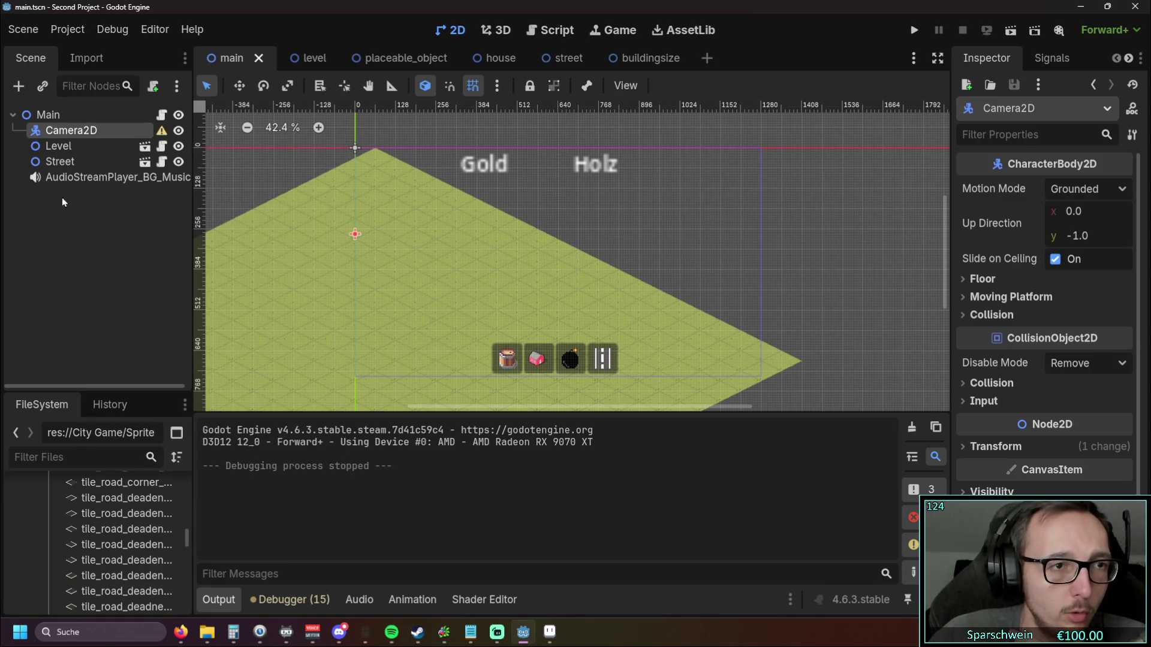
right_click(70, 129)
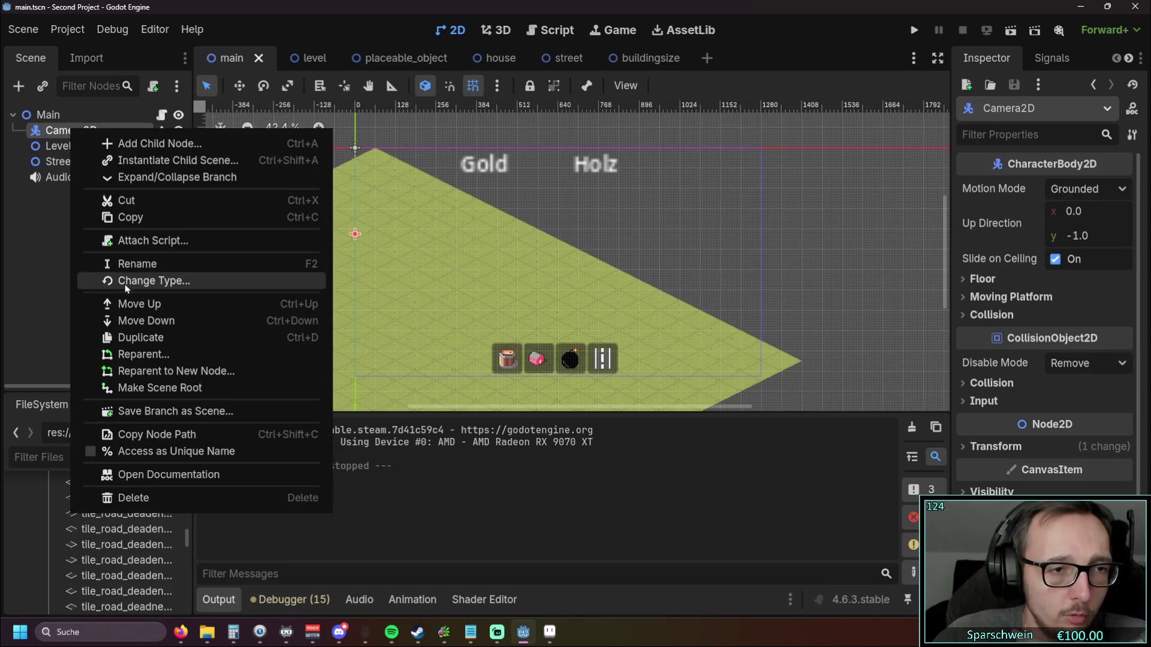
click(52, 245)
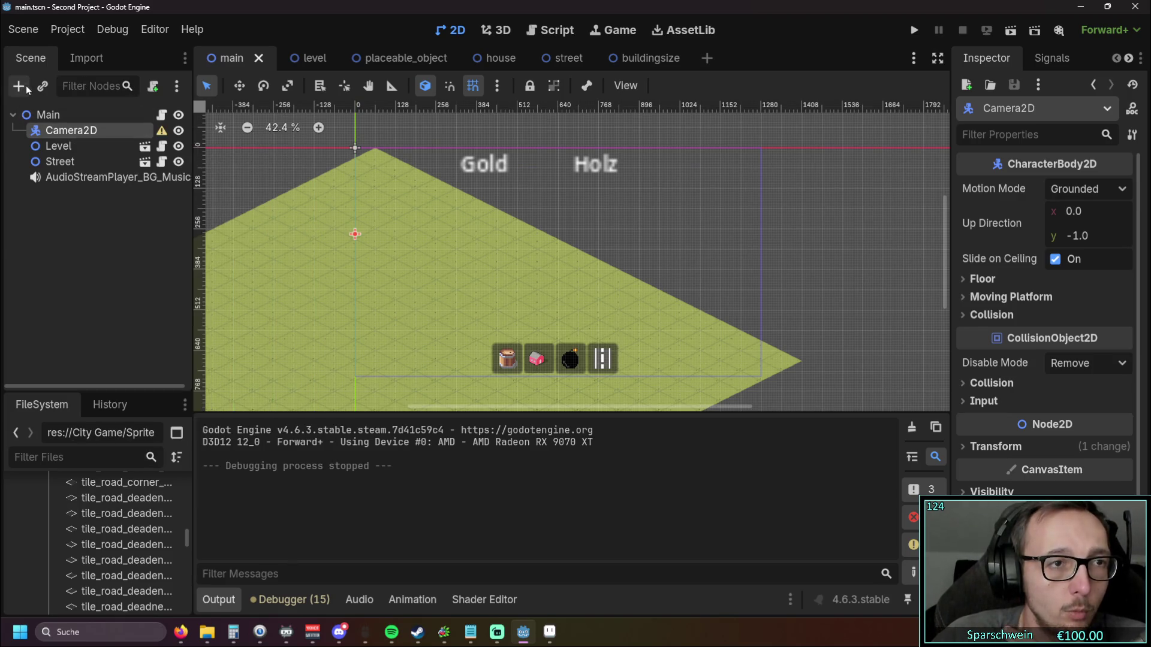
click(18, 85)
Step: Search 'shape' and create a CollisionShape2D child under Camera2D
text(shape)
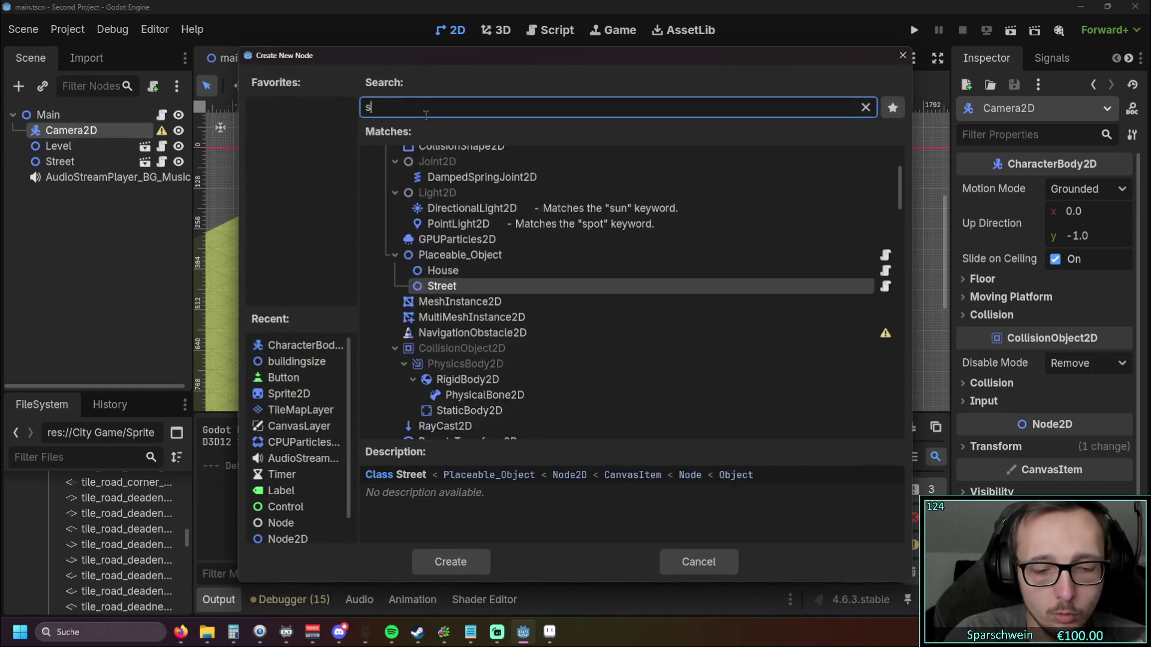
click(458, 204)
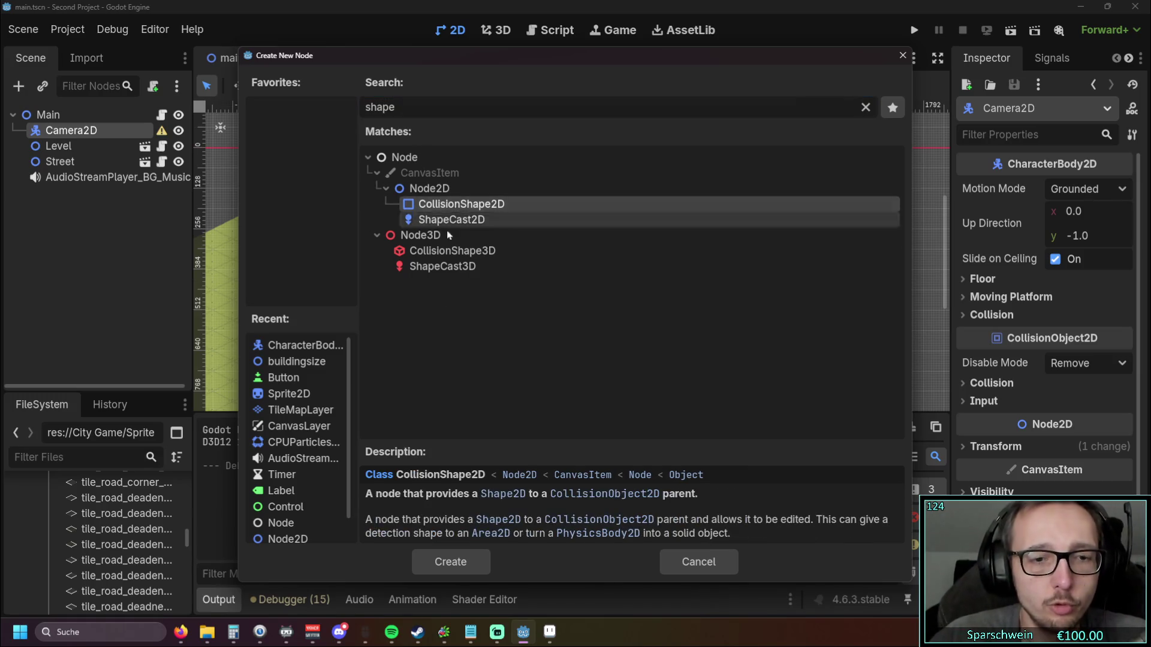
click(450, 562)
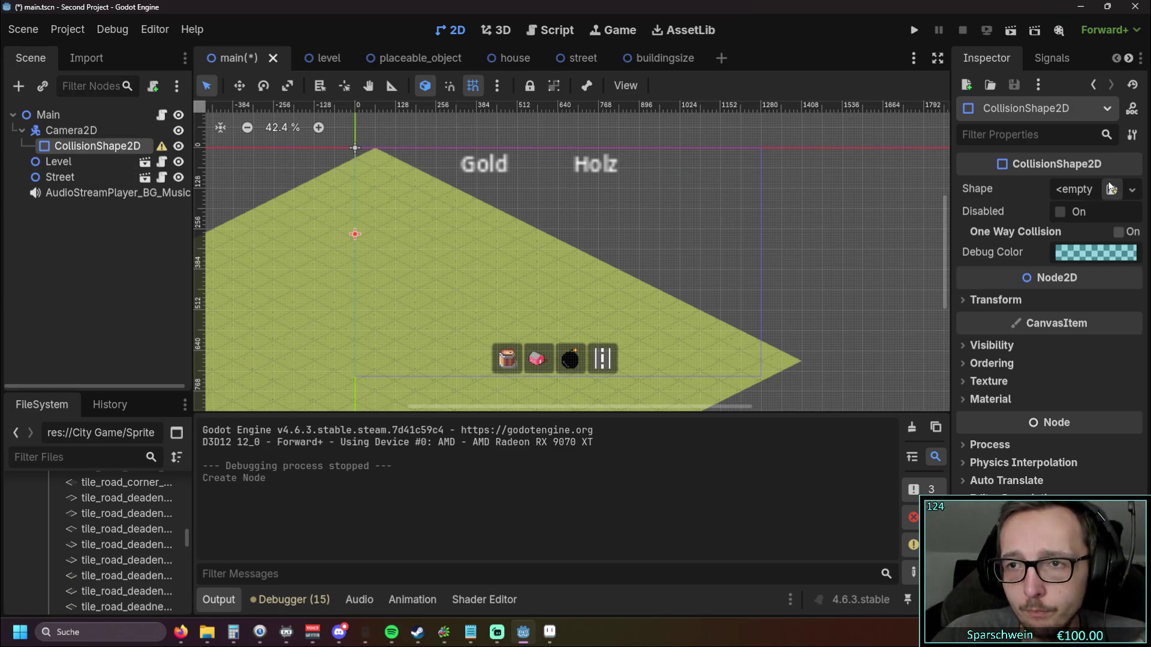
Step: Assign a rectangle Shape to the CollisionShape2D and toggle its Disabled setting
click(1132, 189)
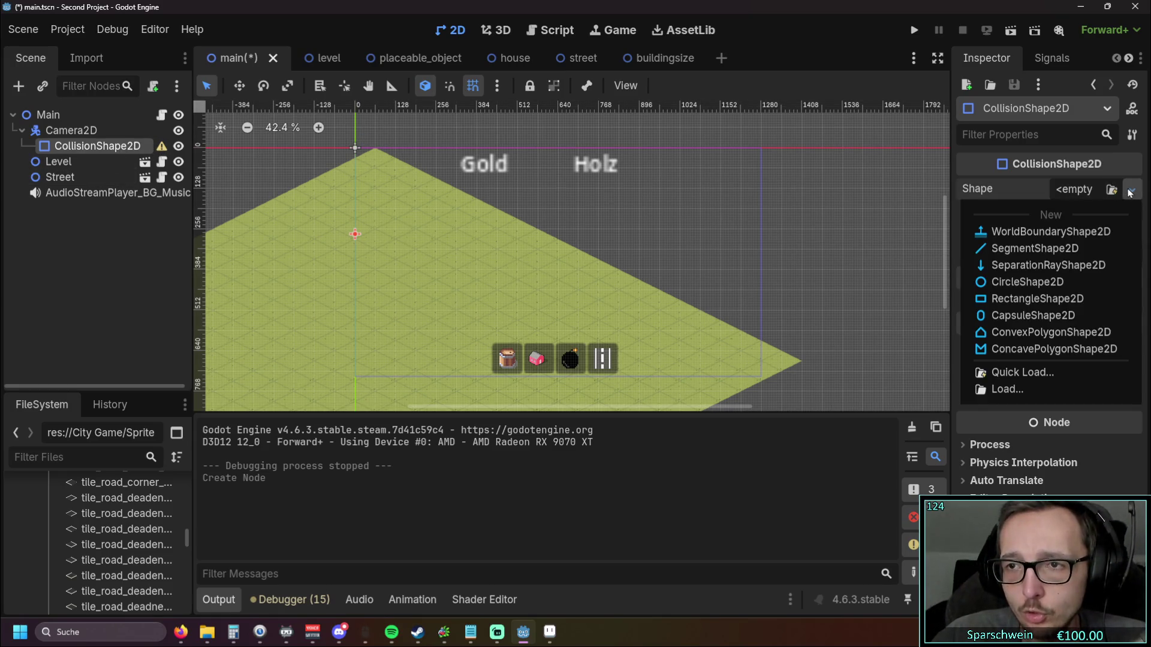
click(1054, 300)
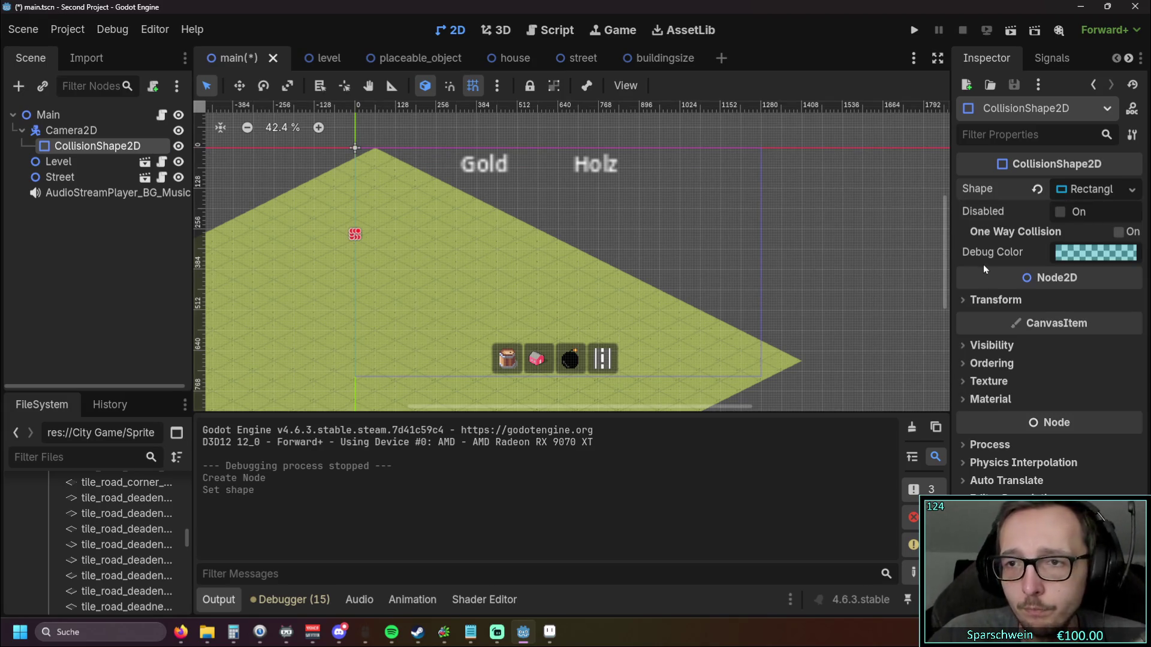
click(1061, 211)
Step: Browse the Visibility, Texture, Material and Process sections, then expand the Transform settings
click(969, 345)
click(968, 345)
click(962, 381)
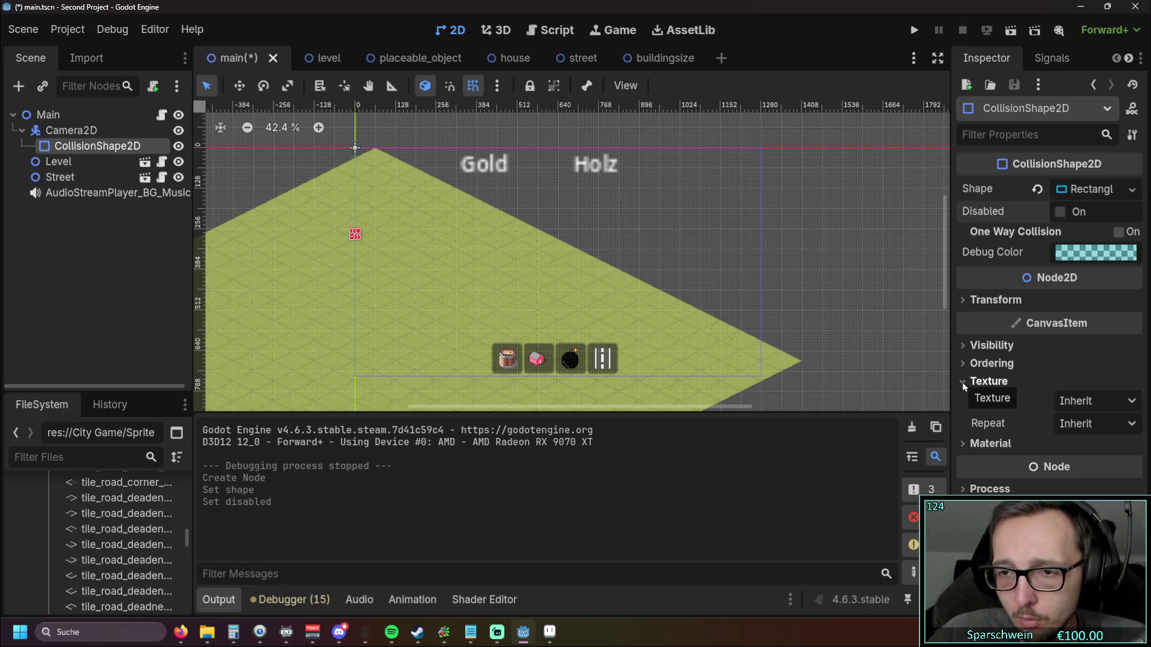
click(962, 383)
click(962, 401)
click(962, 402)
click(962, 445)
click(960, 446)
click(963, 346)
click(963, 346)
click(962, 300)
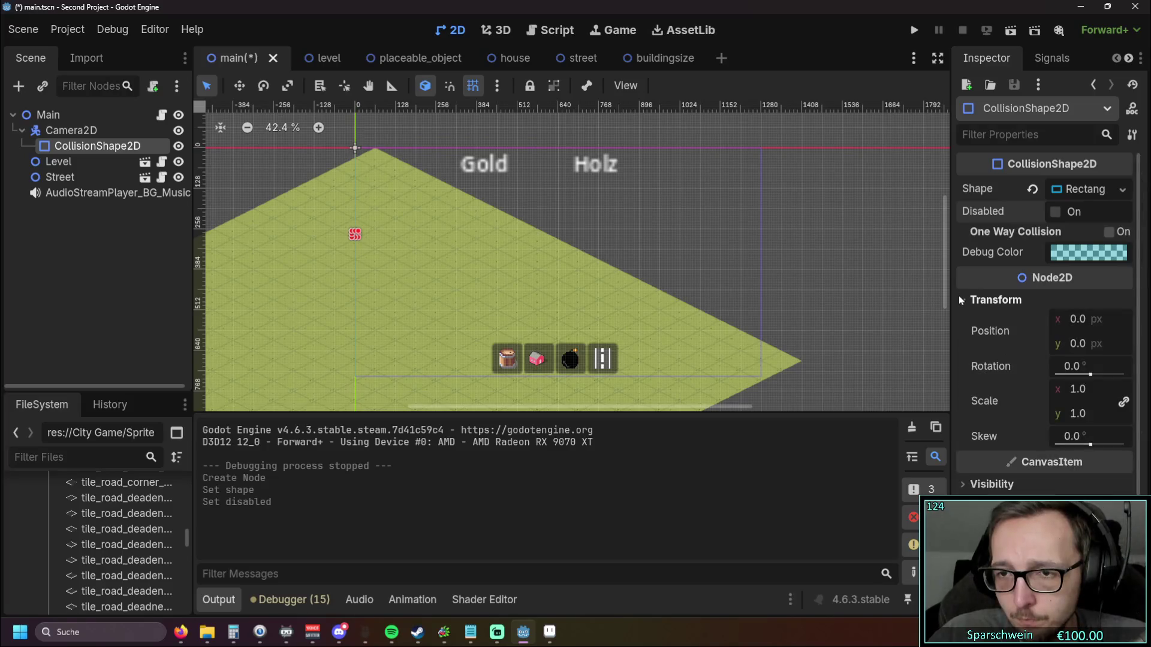
Step: Set the collision shape's position to 1280, 720
mouse_move(1072, 319)
mouse_down()
mouse_move(1088, 318)
mouse_move(1064, 328)
mouse_up()
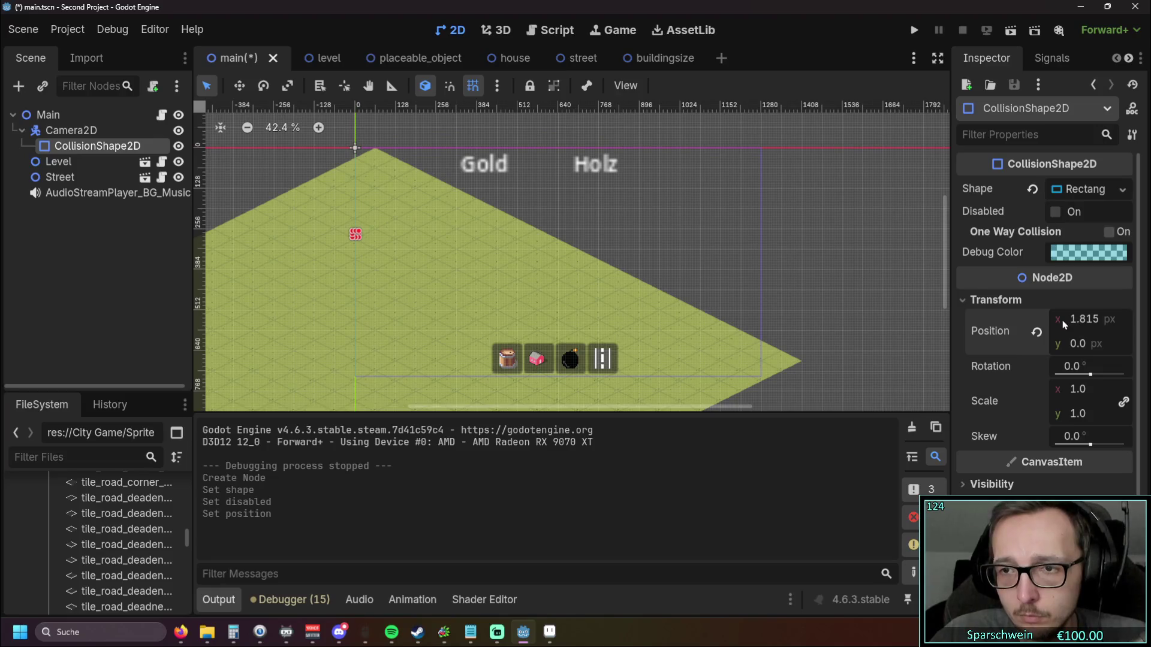
click(1036, 332)
click(1078, 319)
text(1280)
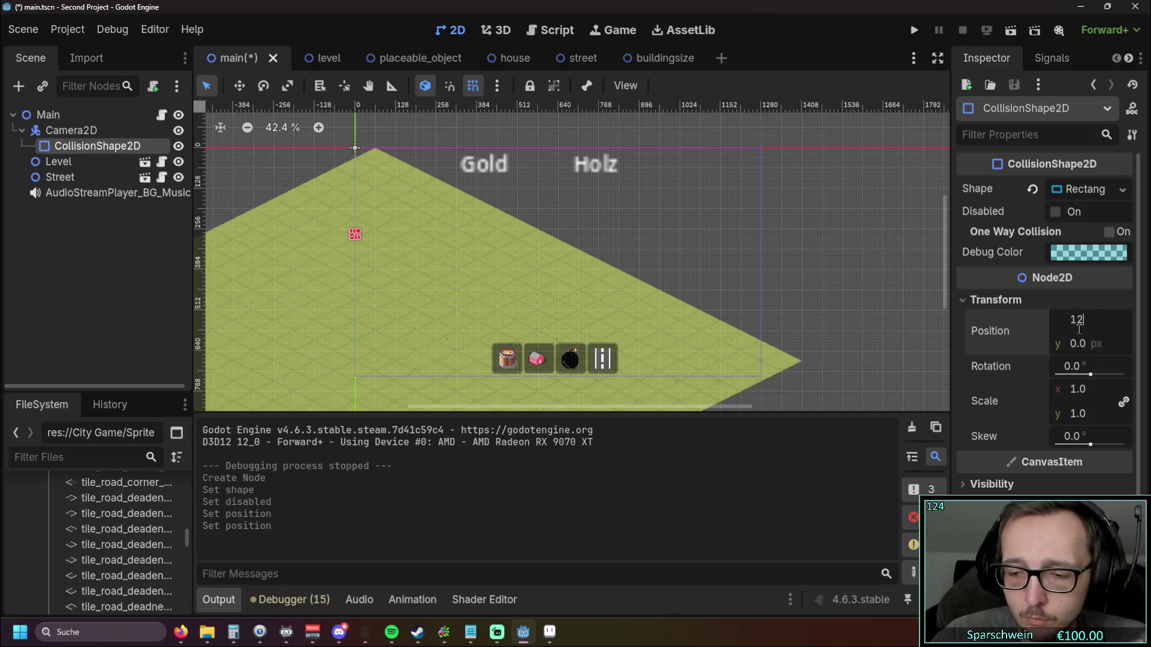
key(Return)
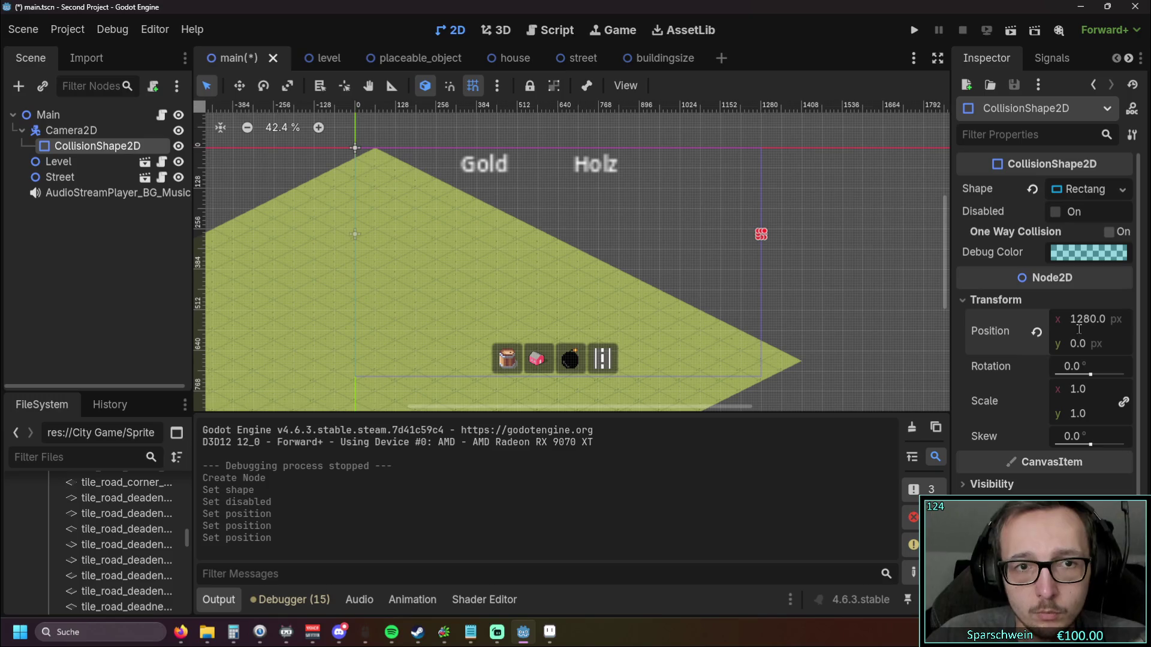
click(1063, 344)
text(720)
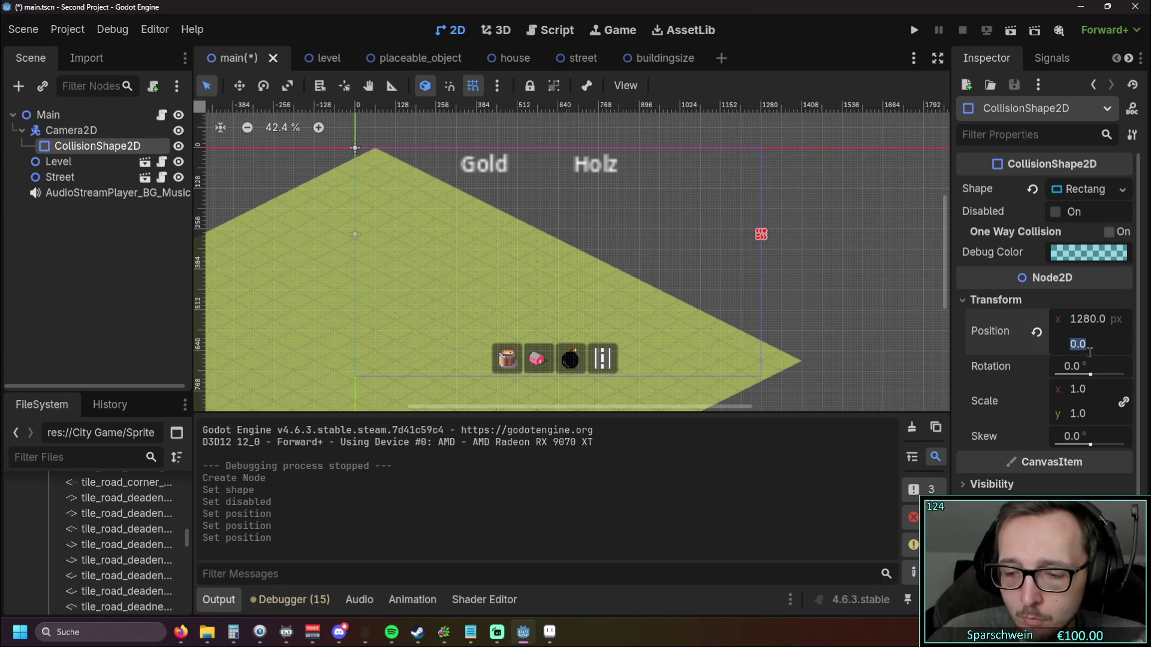
key(Return)
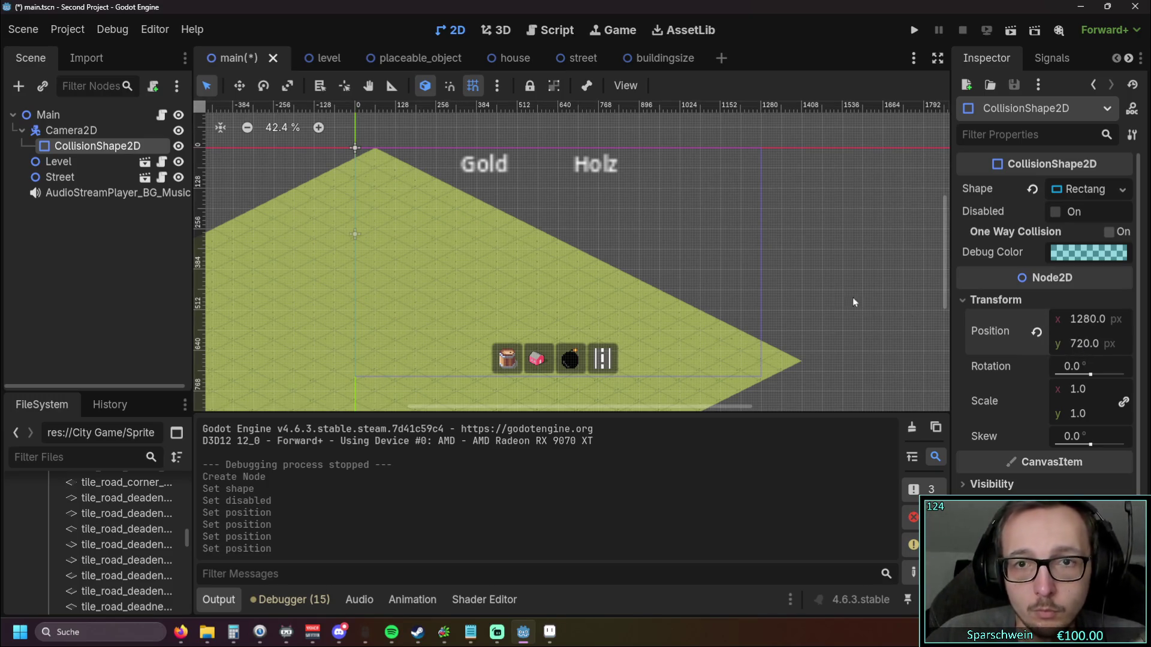
Step: Set the collision shape's scale to 1280, then to 720
scroll(797, 264, up, 1)
drag(798, 263, 897, 270)
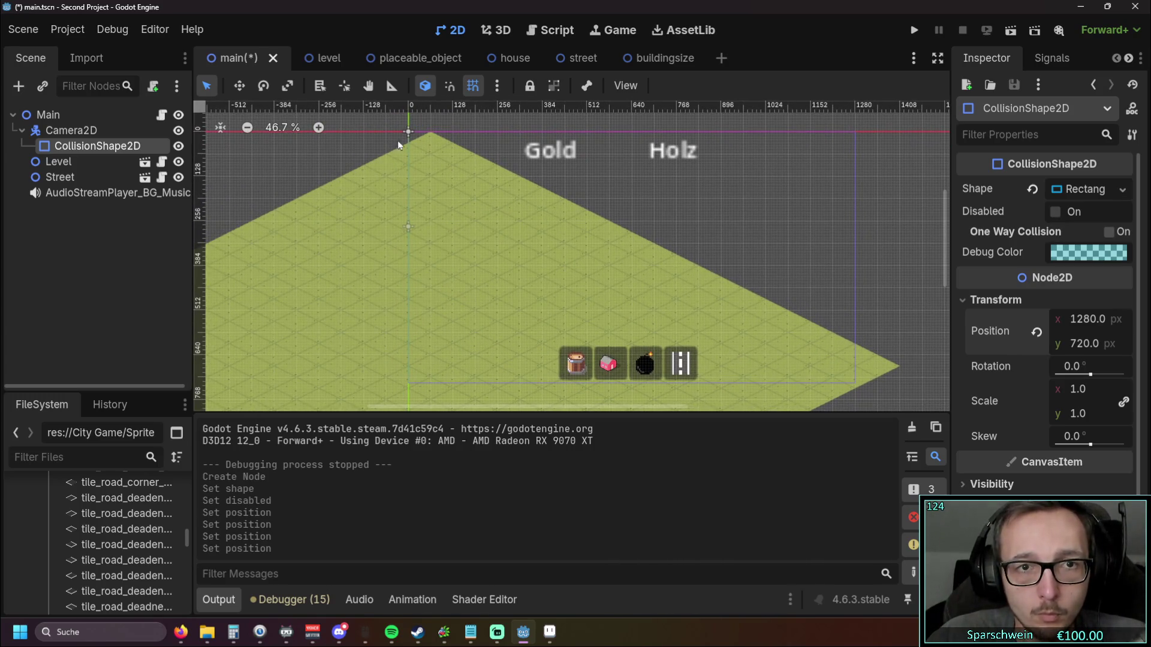
drag(427, 129, 445, 209)
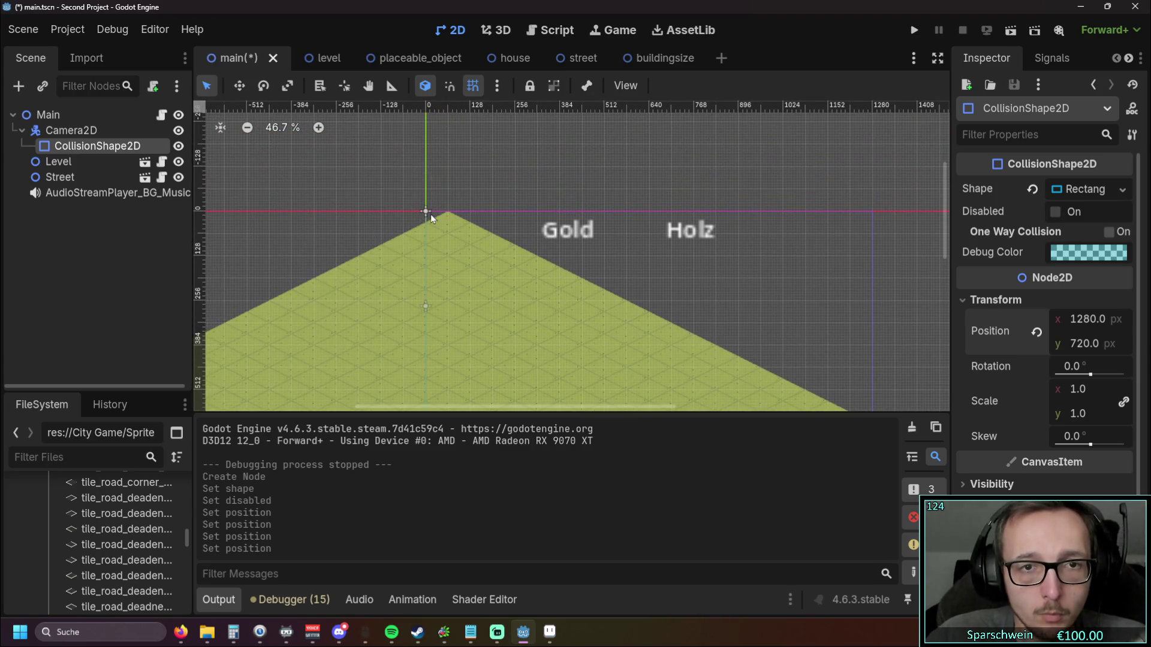
scroll(426, 240, down, 3)
scroll(456, 264, down, 7)
mouse_move(495, 308)
mouse_down()
mouse_move(519, 224)
mouse_move(620, 258)
mouse_move(693, 324)
mouse_up()
scroll(570, 240, up, 1)
click(1078, 393)
text(1280)
key(Return)
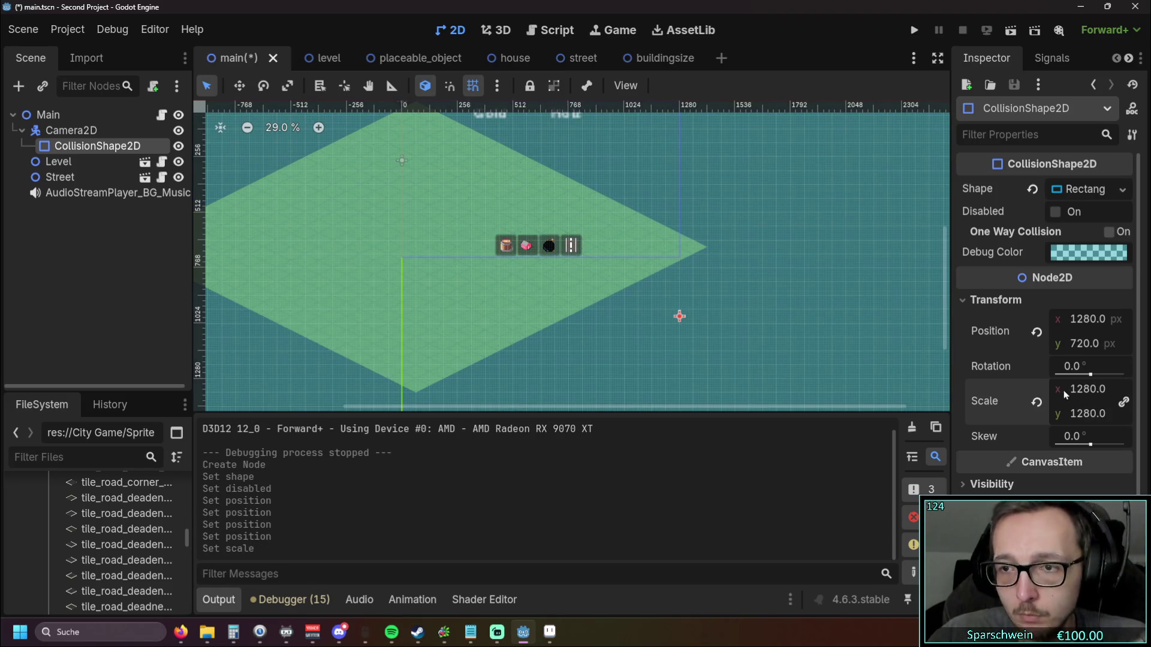
scroll(750, 278, down, 6)
scroll(783, 291, up, 6)
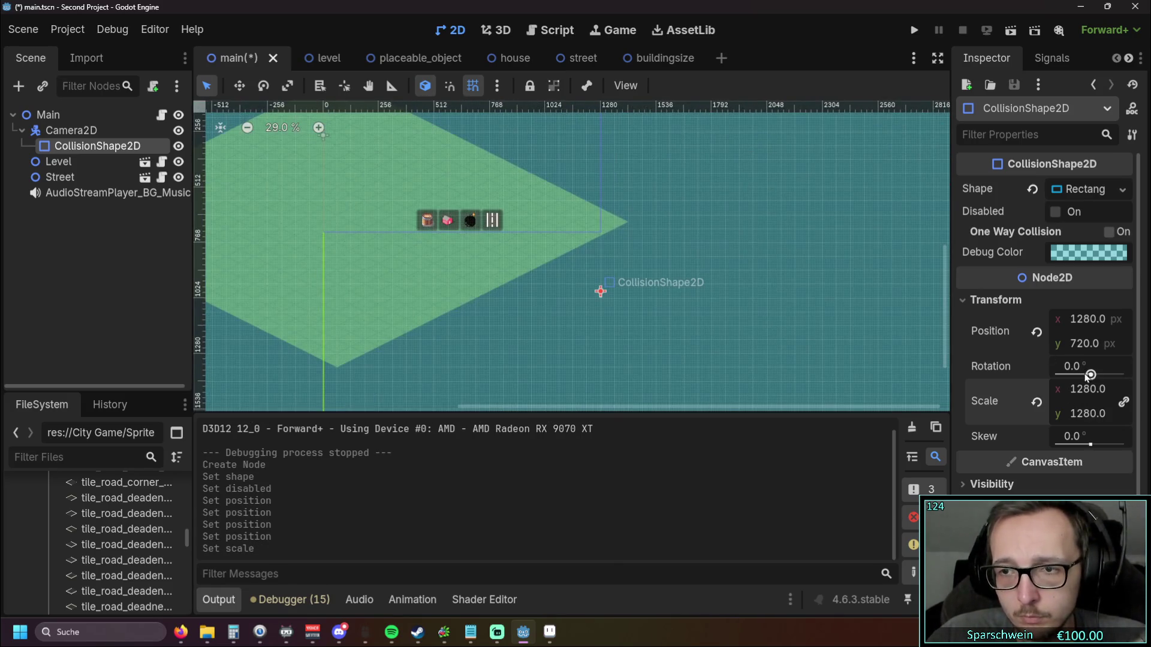
text(720)
key(Return)
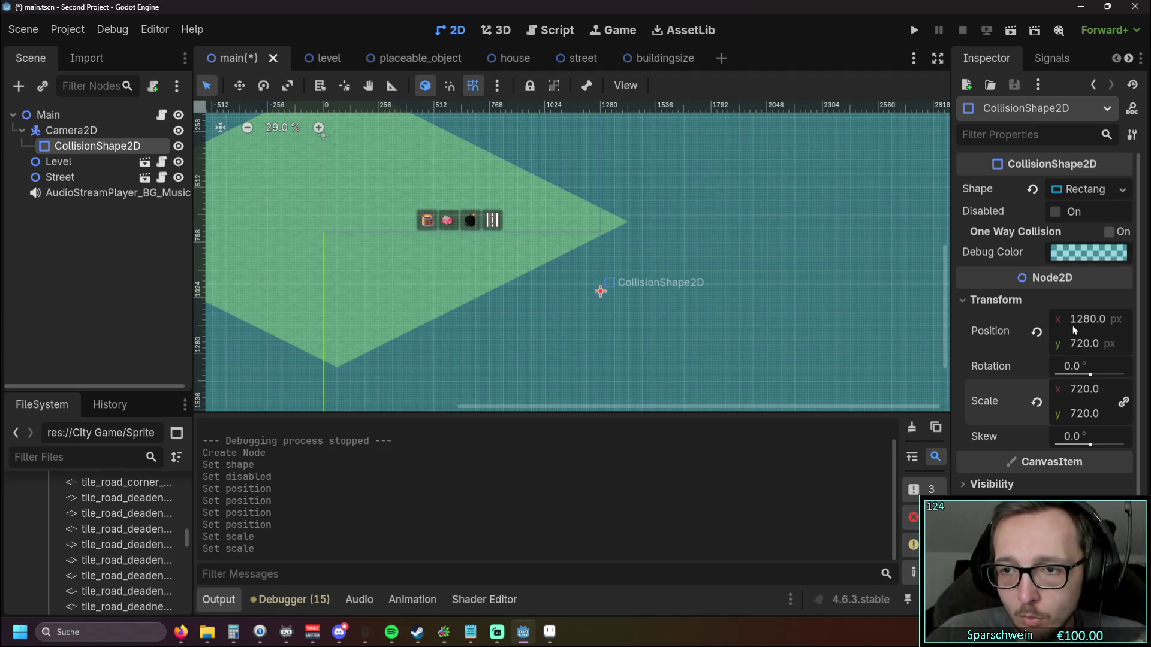
Step: Revert the collision shape's position to 0, 0 and scale to 1, 1
click(1074, 324)
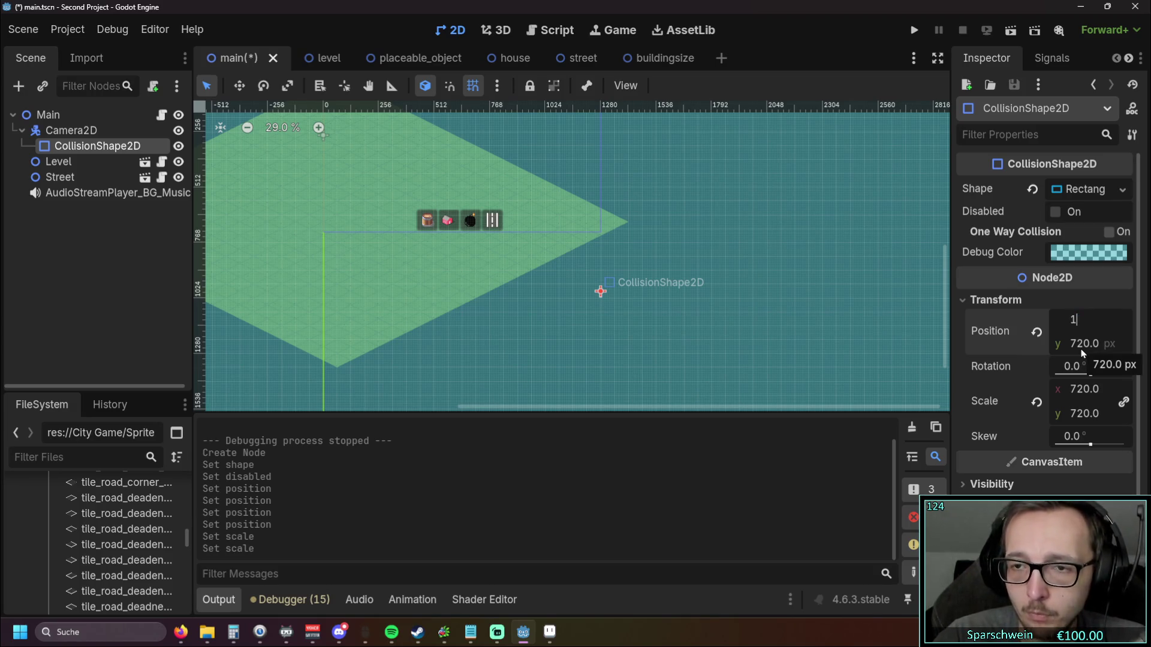
text(1)
key(Return)
click(1090, 344)
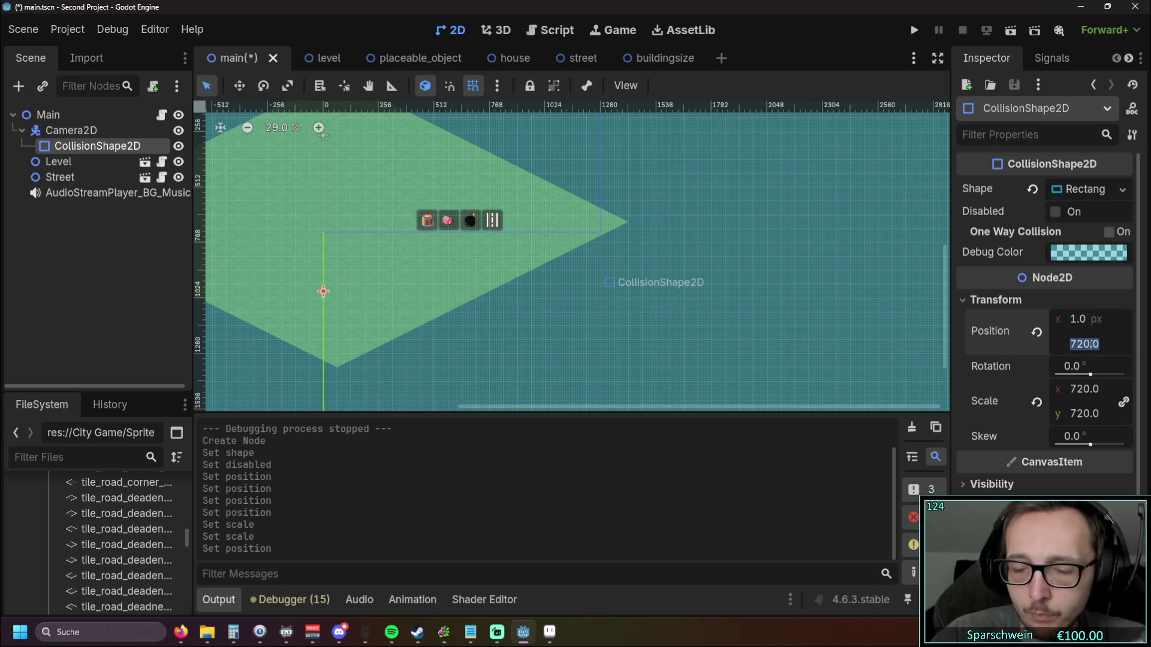
click(1037, 332)
click(1037, 402)
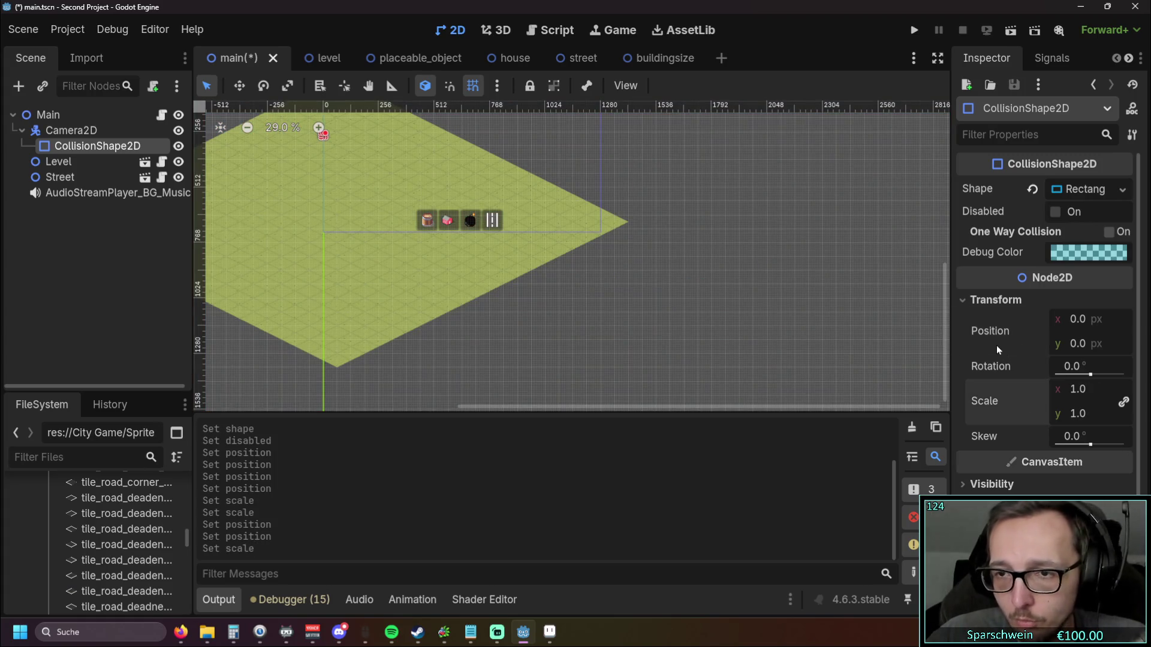
scroll(1005, 452, down, 2)
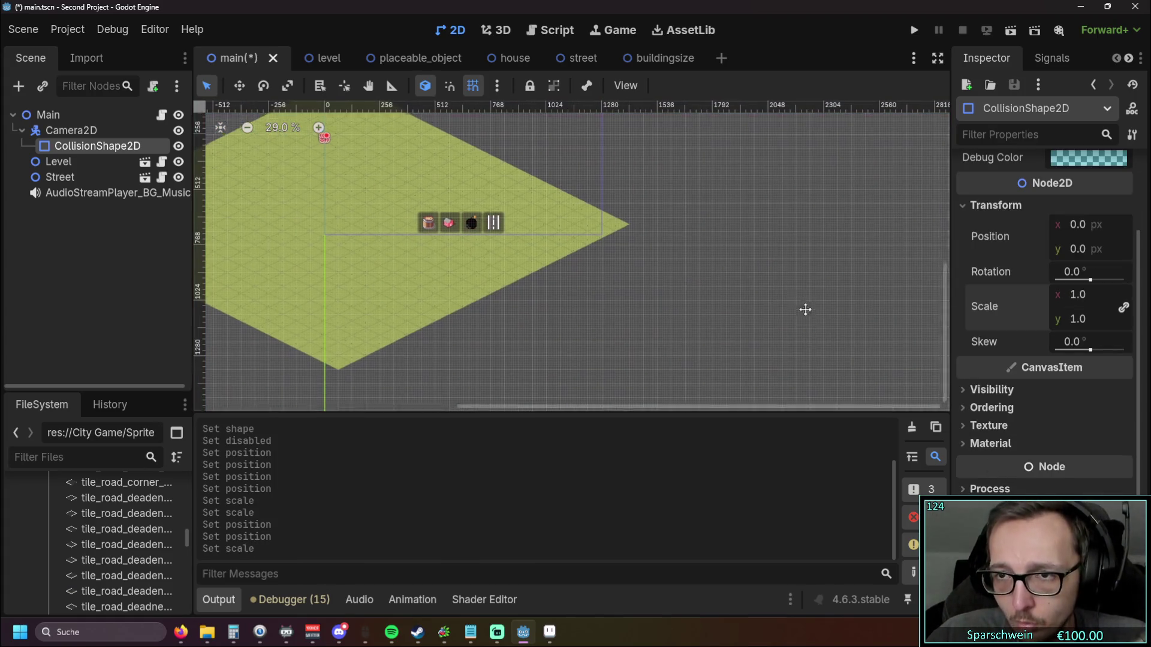
Step: Widen the collision rectangle rightward and align its left edge with the map origin
drag(802, 301, 844, 351)
scroll(985, 300, up, 2)
drag(803, 266, 899, 273)
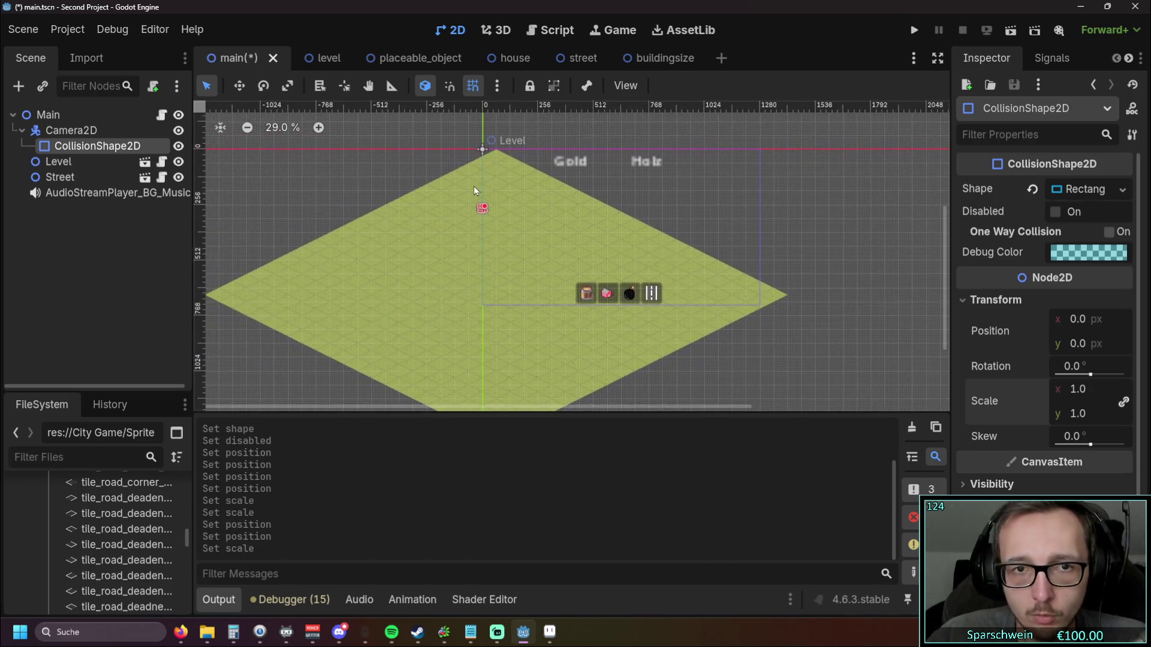
scroll(480, 198, up, 10)
drag(474, 200, 681, 205)
scroll(710, 255, down, 6)
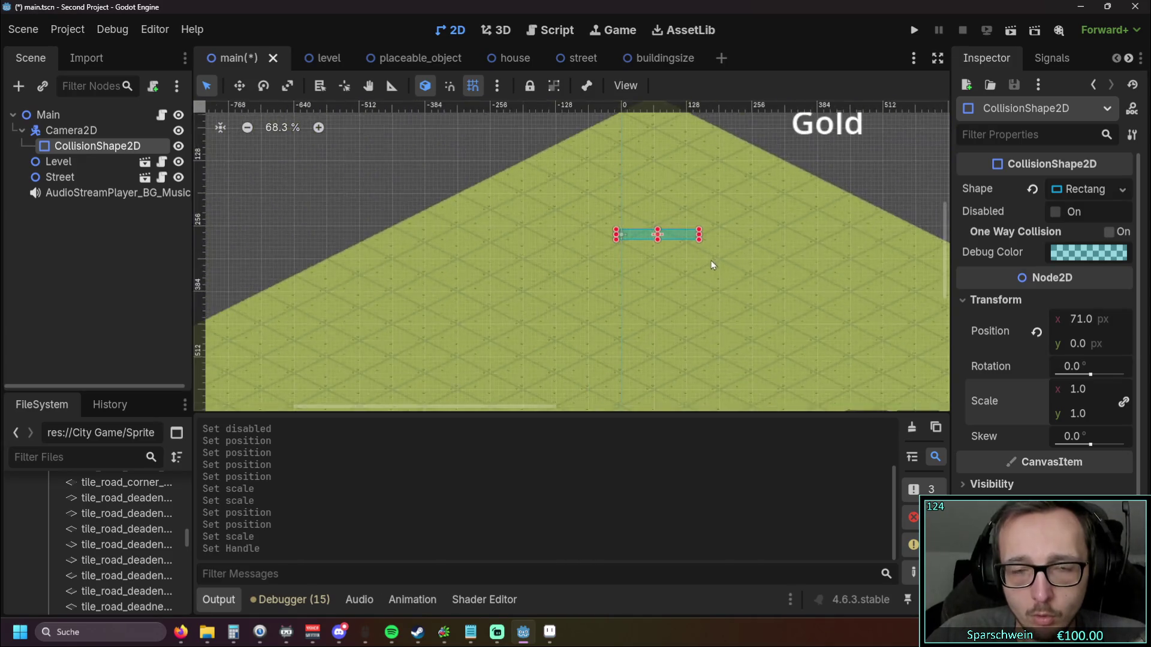
mouse_move(746, 257)
mouse_down()
mouse_move(447, 237)
mouse_move(476, 216)
mouse_move(830, 216)
mouse_up()
scroll(444, 242, up, 5)
drag(426, 267, 571, 285)
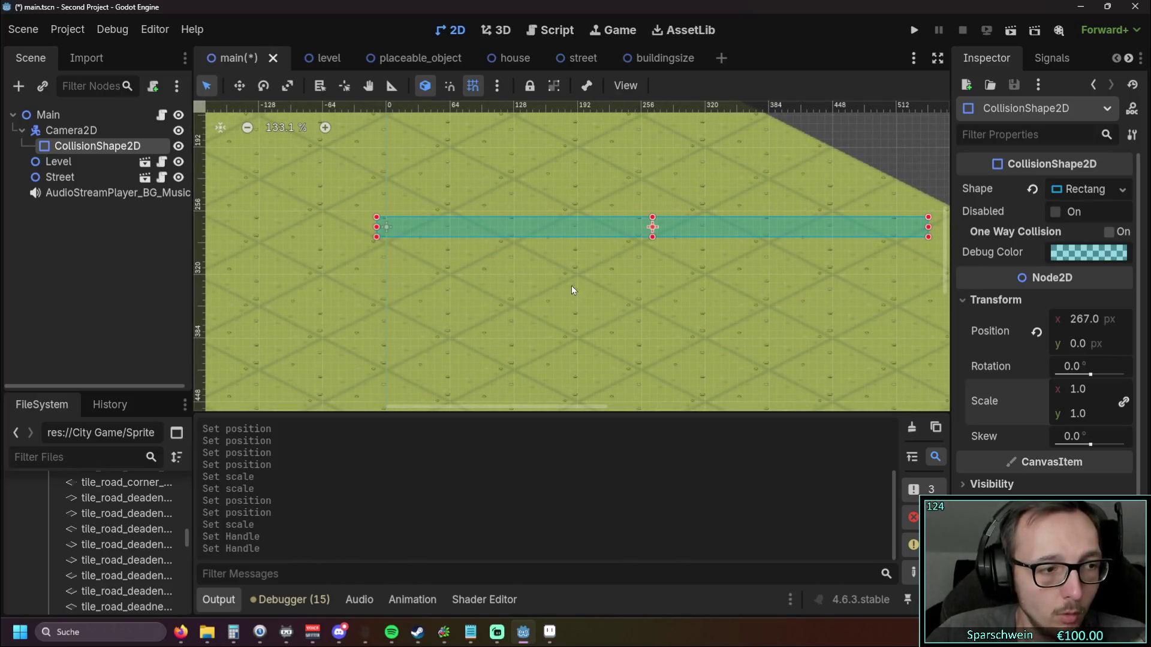
drag(377, 232, 387, 233)
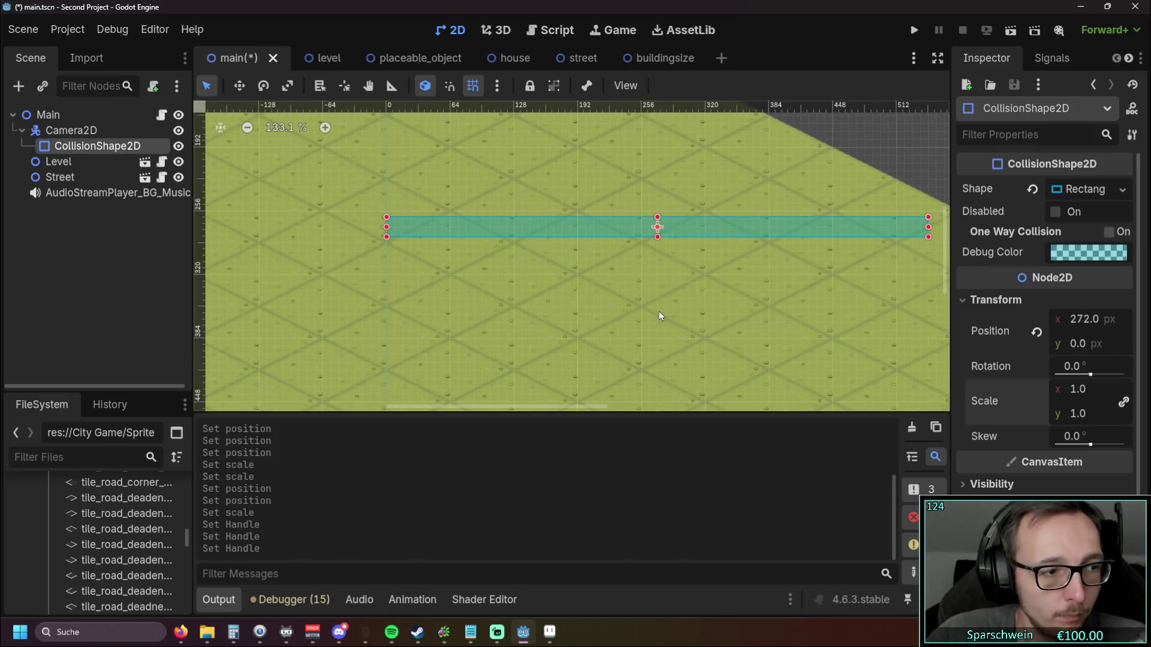
Step: Extend the rectangle to the screen's right boundary and pull its bottom edge down to the item bar
scroll(648, 312, down, 3)
mouse_move(765, 312)
mouse_down()
mouse_move(384, 281)
mouse_move(357, 255)
mouse_up()
scroll(358, 254, up, 3)
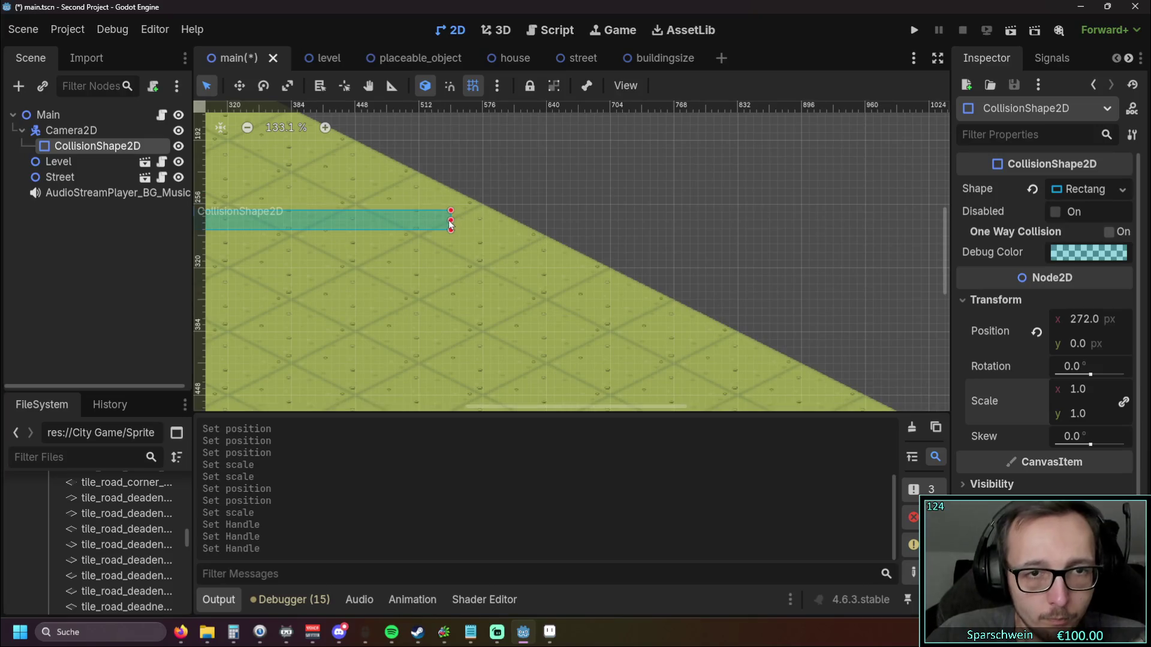
drag(523, 220, 812, 295)
scroll(812, 296, down, 4)
mouse_move(480, 237)
mouse_down()
mouse_move(722, 238)
mouse_move(673, 317)
mouse_move(612, 157)
mouse_move(612, 123)
mouse_up()
scroll(609, 214, down, 3)
drag(609, 214, 610, 311)
scroll(595, 215, down, 3)
drag(595, 215, 591, 374)
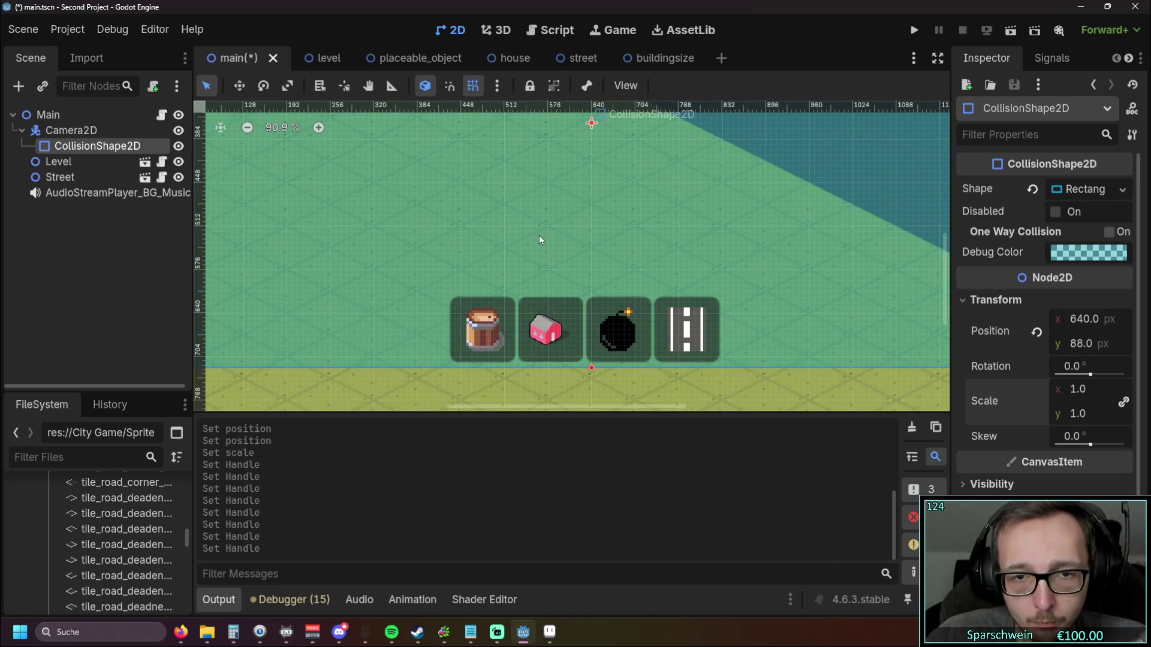
scroll(522, 210, down, 3)
mouse_move(523, 210)
mouse_down()
mouse_move(653, 293)
mouse_move(674, 205)
mouse_move(513, 257)
mouse_move(502, 268)
mouse_move(536, 299)
mouse_up()
click(68, 155)
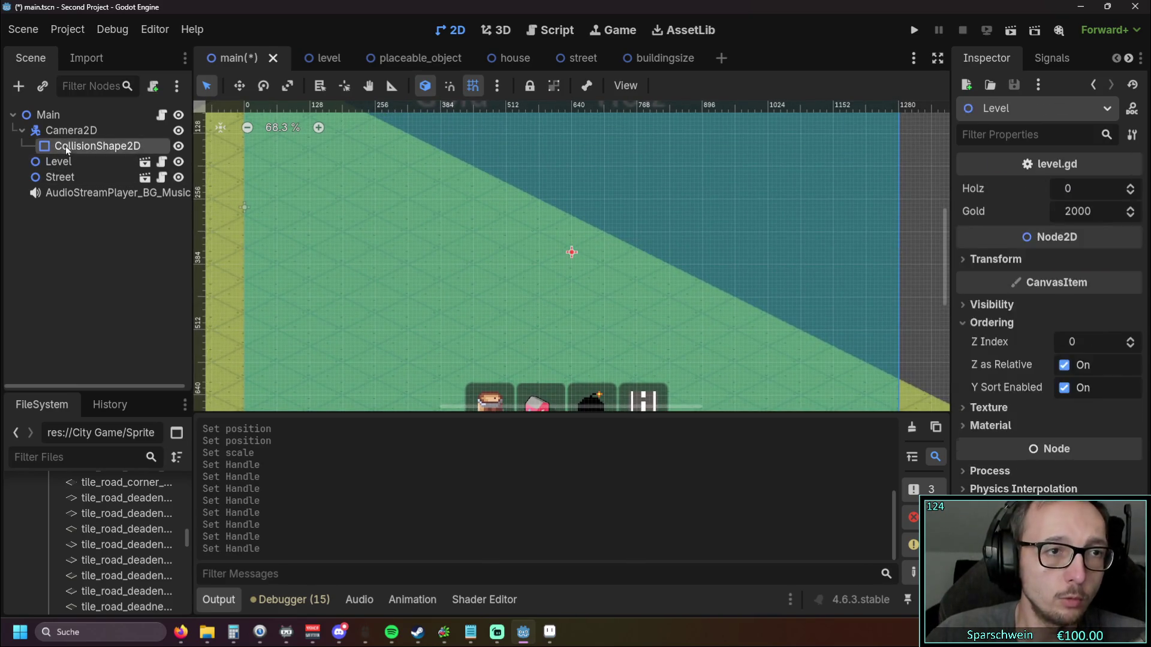
Step: Toggle the Camera2D collision shape's visibility off and back on
click(67, 136)
scroll(354, 235, down, 5)
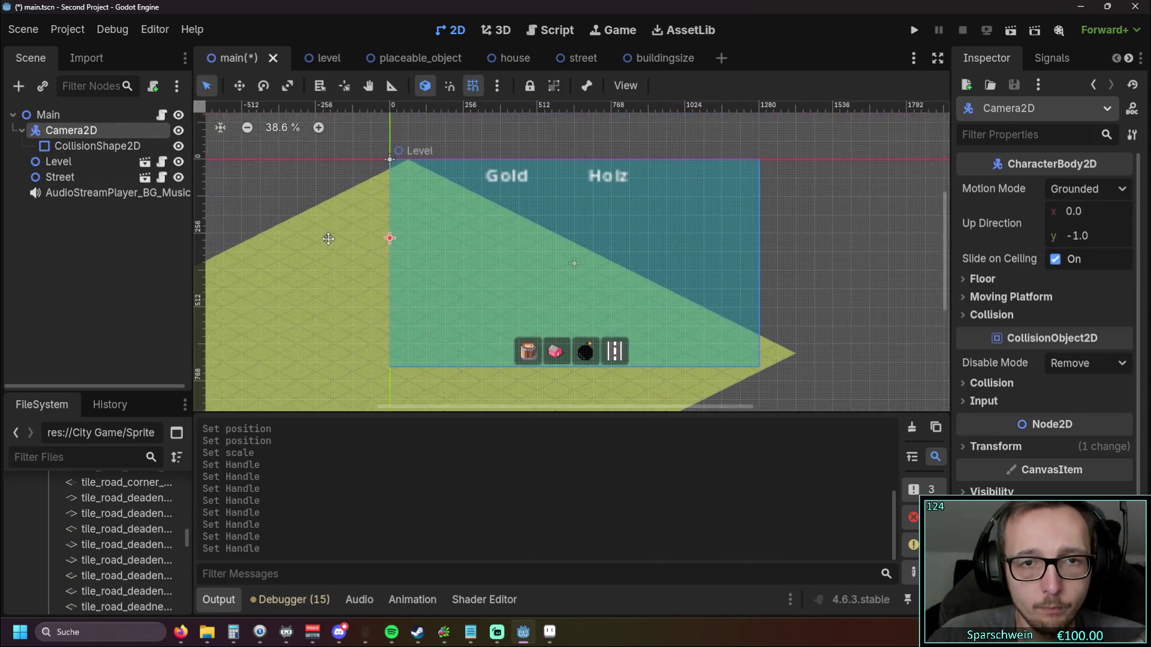
click(178, 146)
click(179, 145)
Step: Test-run the game, close it, and switch to the level scene
click(914, 30)
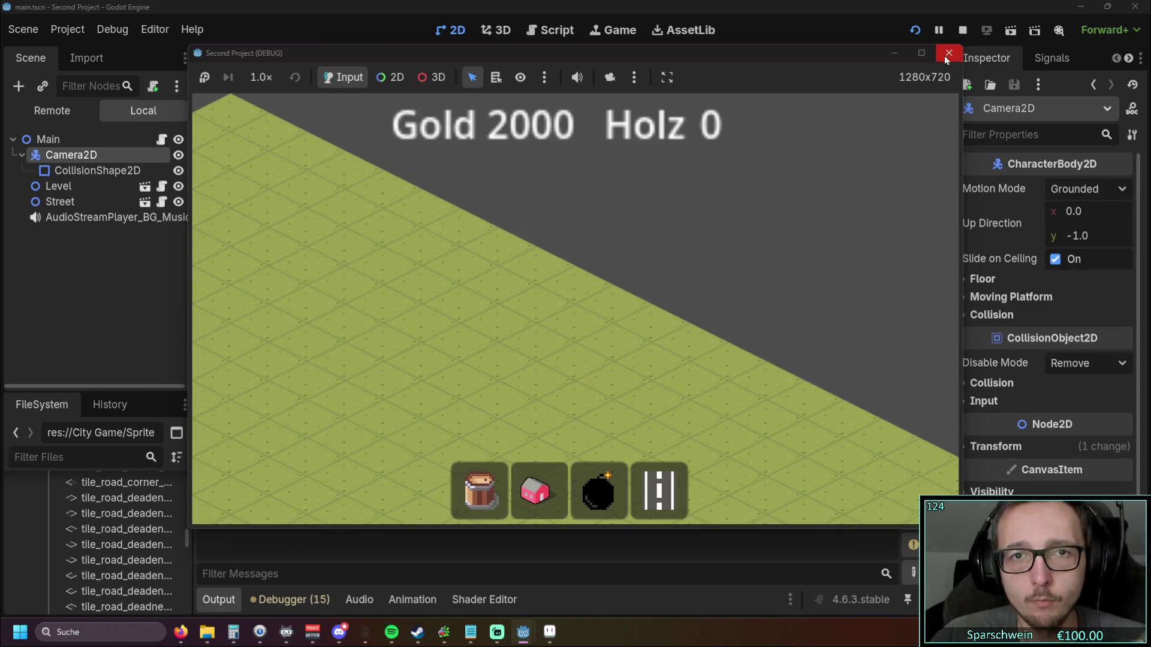
click(948, 53)
drag(258, 224, 294, 215)
click(312, 58)
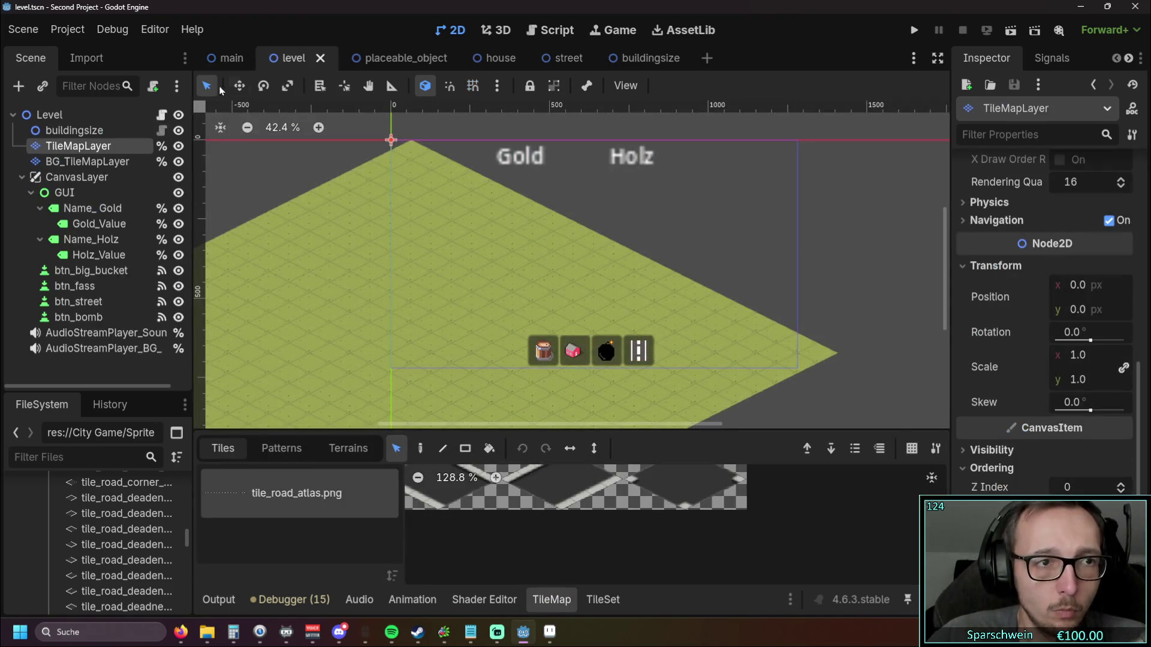
Step: Set the GUI node's CanvasItem texture filter to Nearest
click(71, 178)
right_click(70, 178)
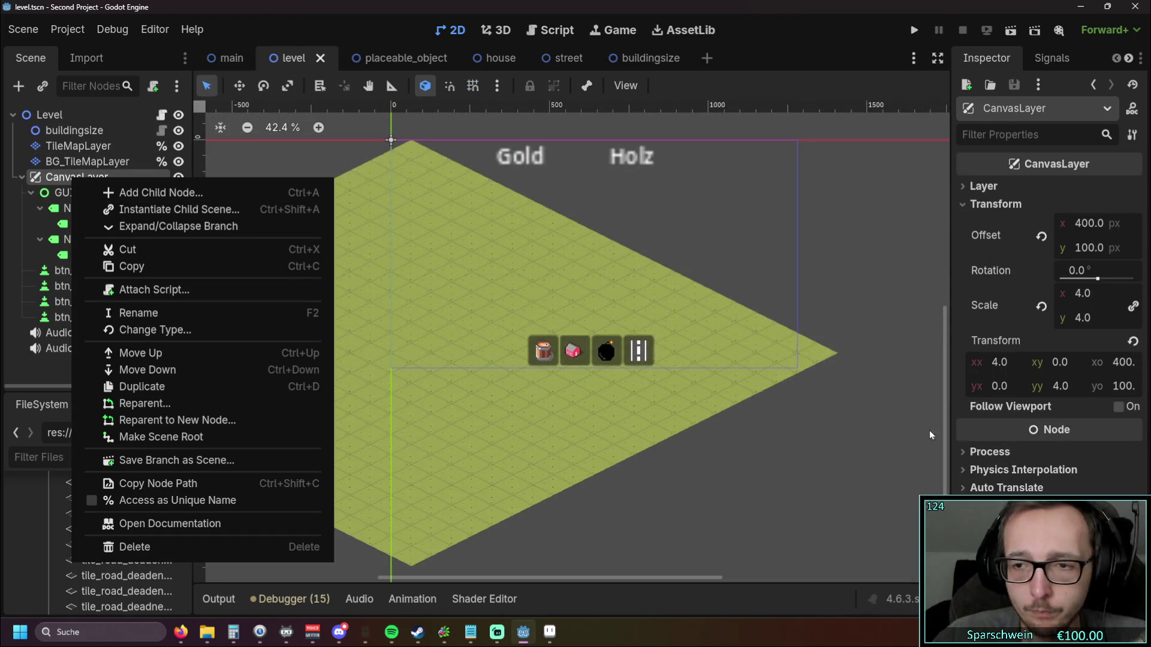
click(972, 480)
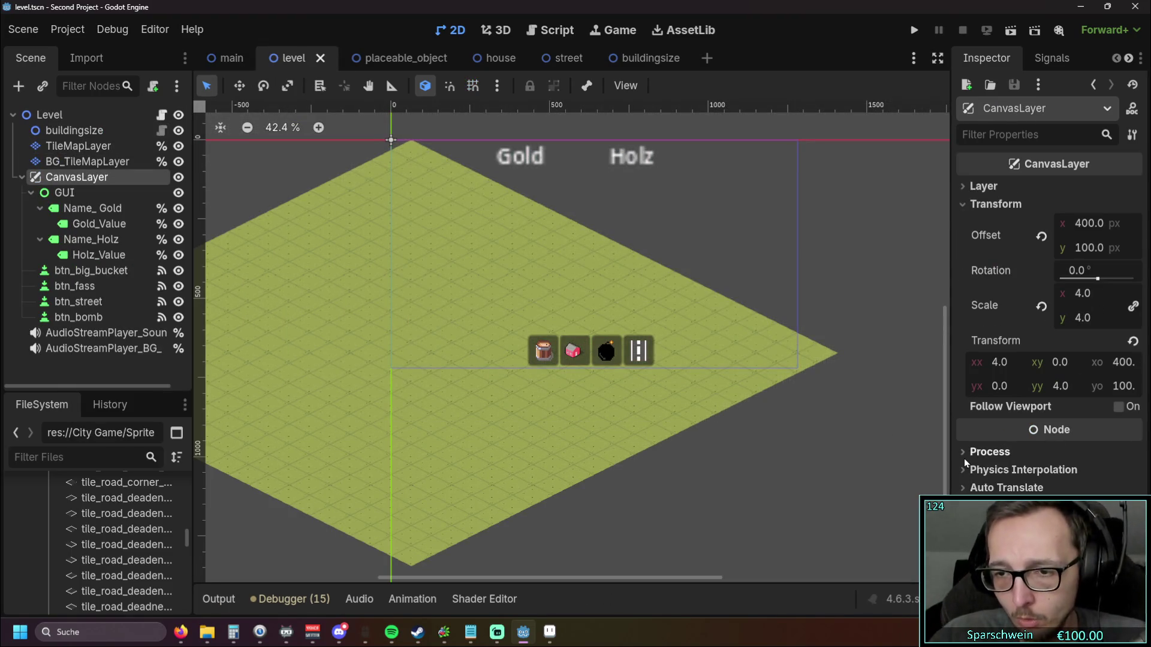
click(74, 197)
click(989, 394)
click(1067, 412)
click(1060, 455)
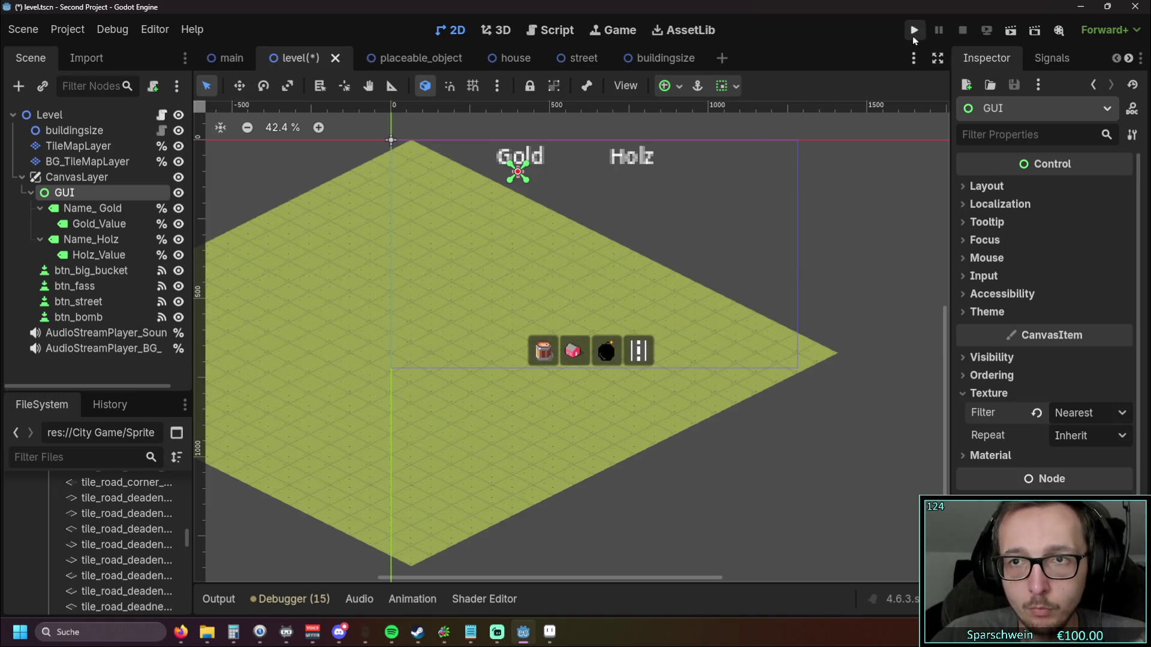
Step: Run the game to check the GUI, then set the texture filter back to Inherit
click(913, 31)
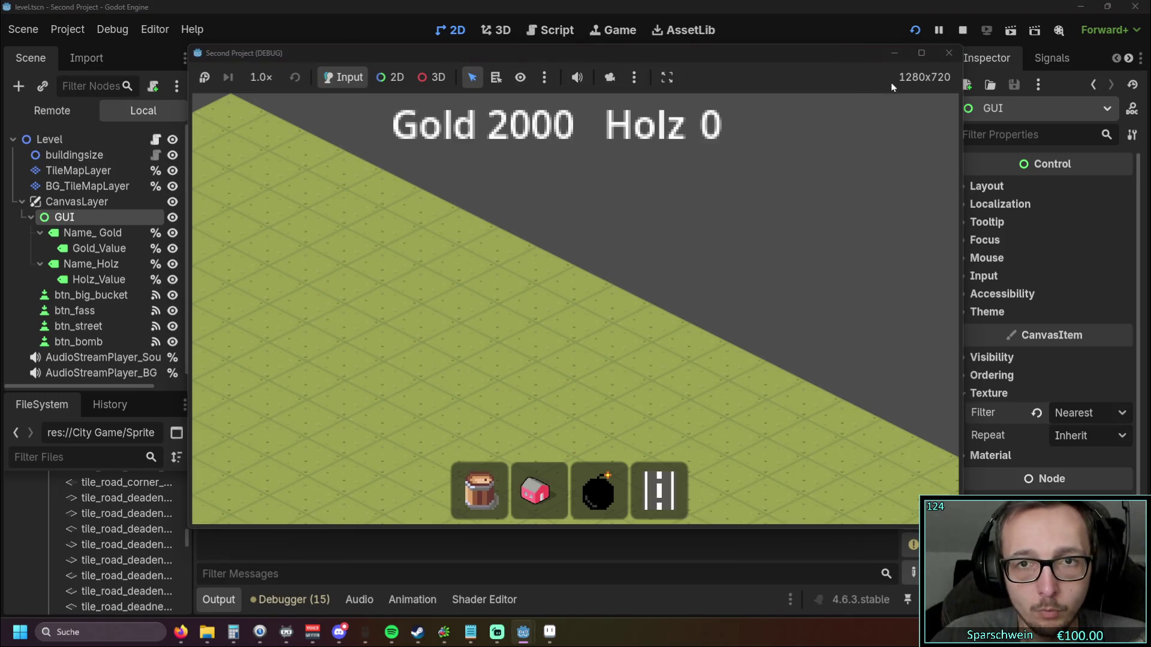
click(948, 54)
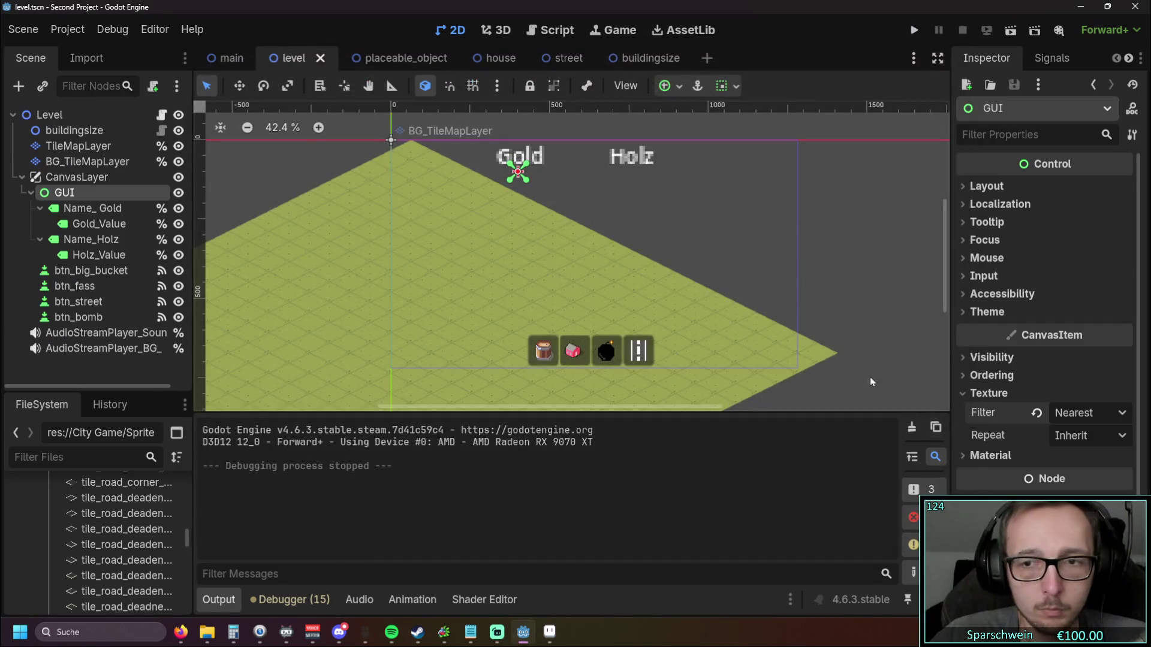
click(1088, 413)
click(988, 441)
click(671, 225)
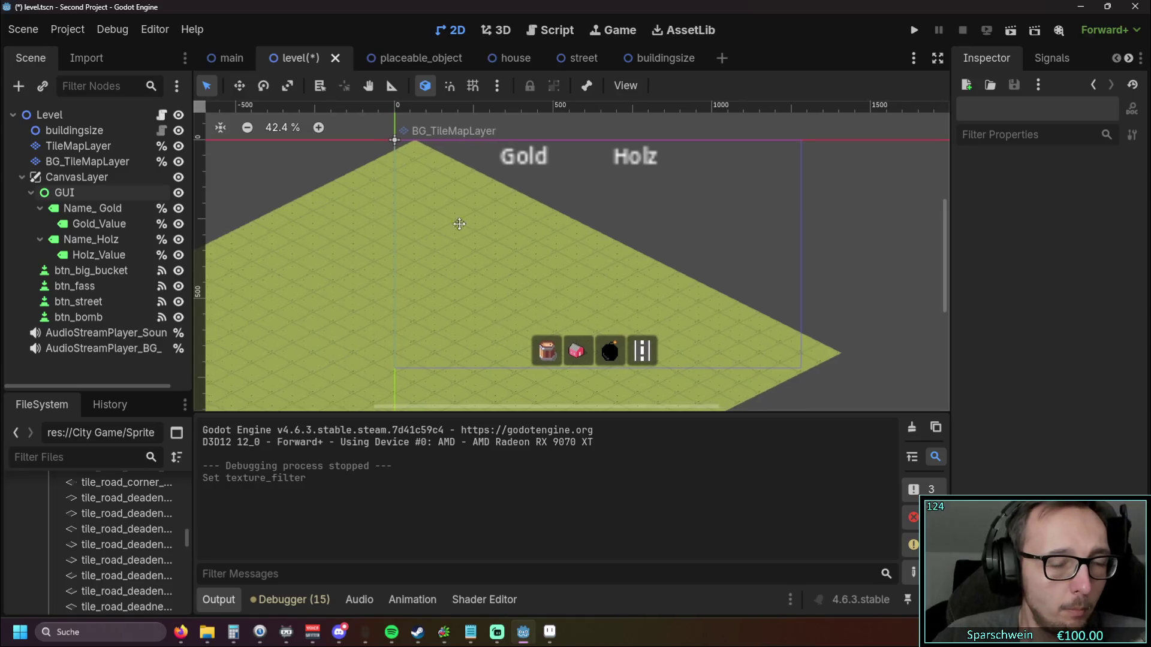
Step: Recentre the map in the level view and return to the main scene
drag(450, 224, 676, 172)
scroll(544, 216, down, 1)
scroll(543, 216, down, 1)
mouse_move(543, 215)
mouse_down()
mouse_move(416, 193)
mouse_move(477, 192)
mouse_move(465, 200)
mouse_move(486, 231)
mouse_up()
scroll(427, 185, down, 1)
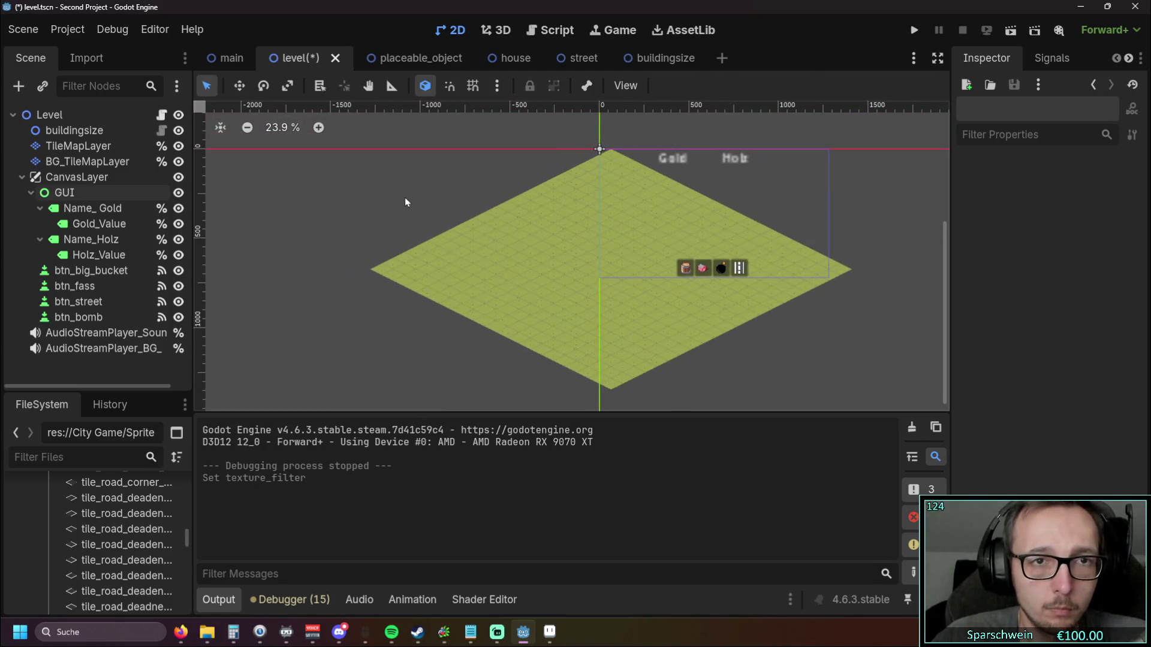
scroll(422, 193, down, 1)
mouse_move(423, 193)
mouse_down()
mouse_move(458, 203)
mouse_move(452, 231)
mouse_up()
scroll(458, 204, down, 1)
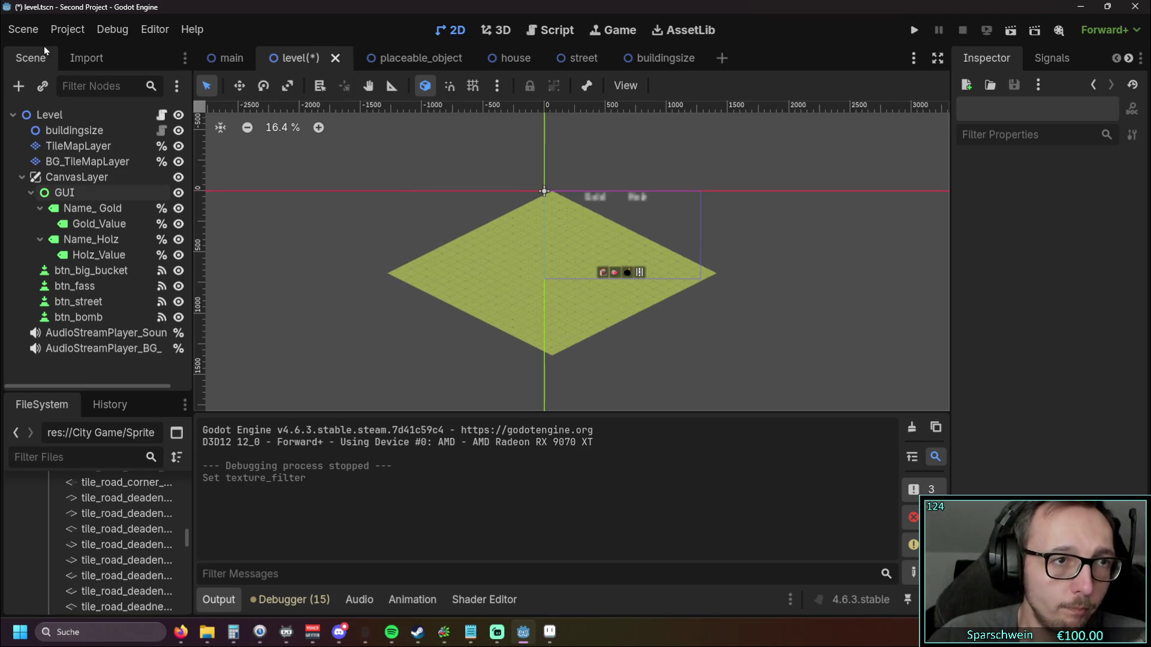
click(227, 57)
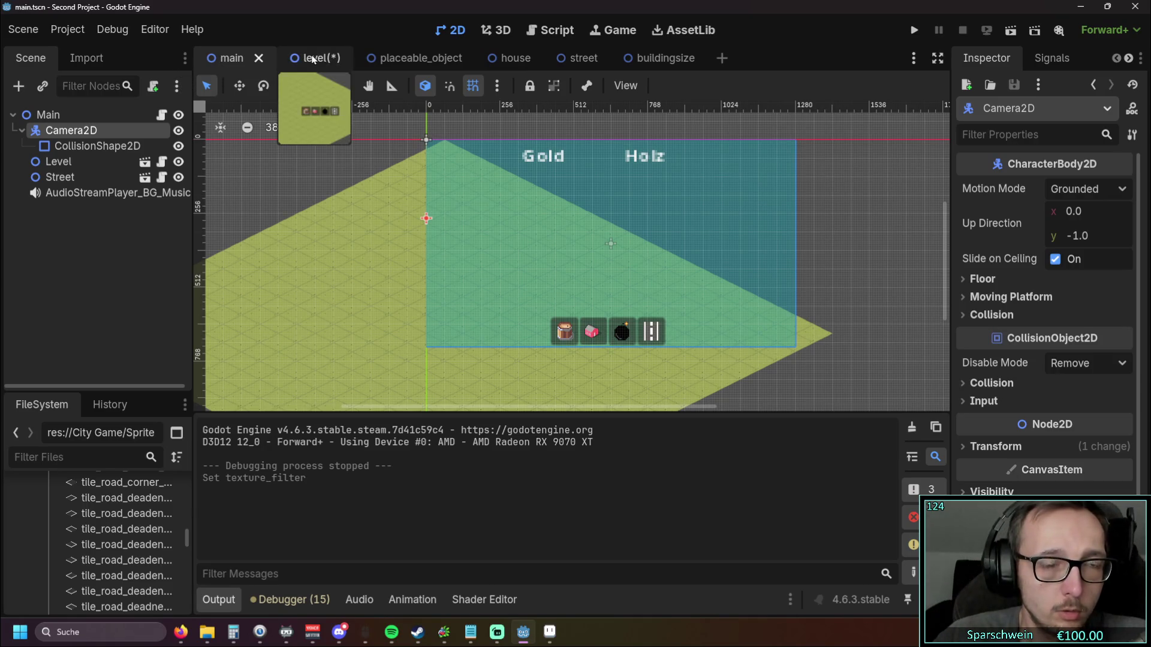
scroll(429, 210, down, 4)
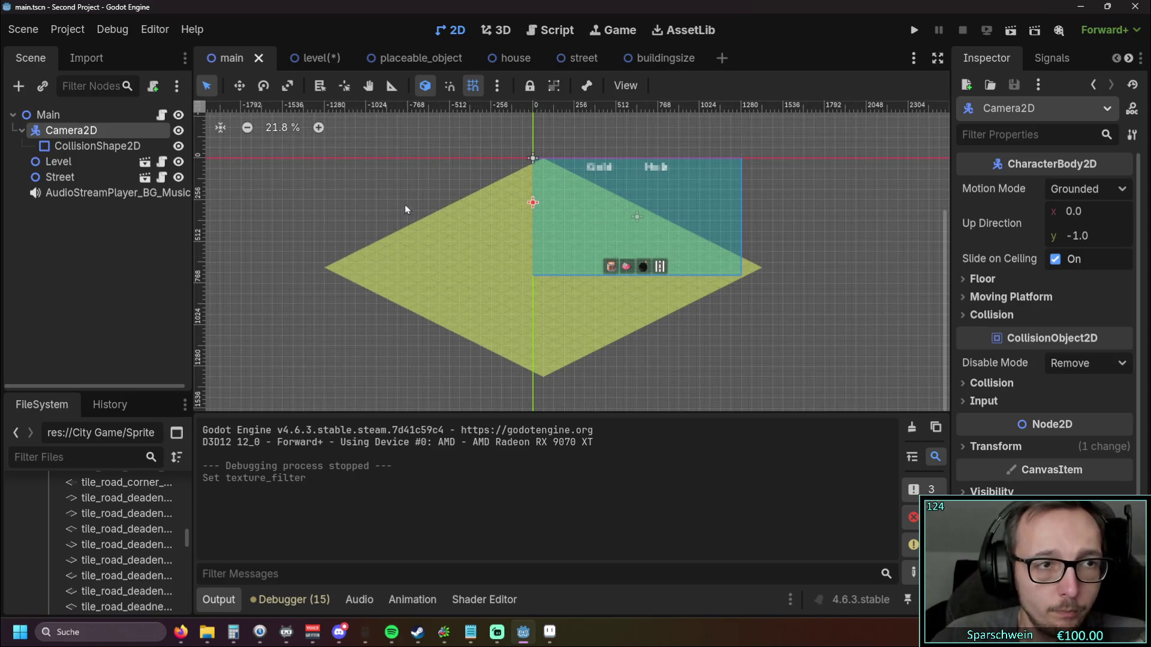
drag(401, 203, 374, 212)
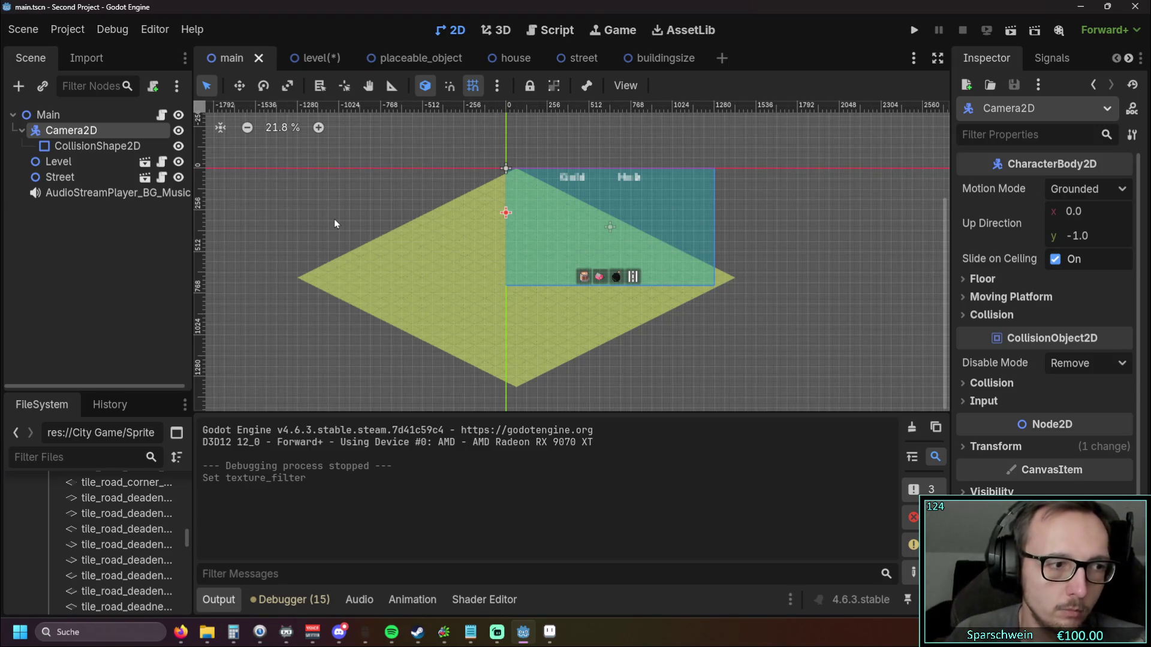
scroll(616, 257, up, 5)
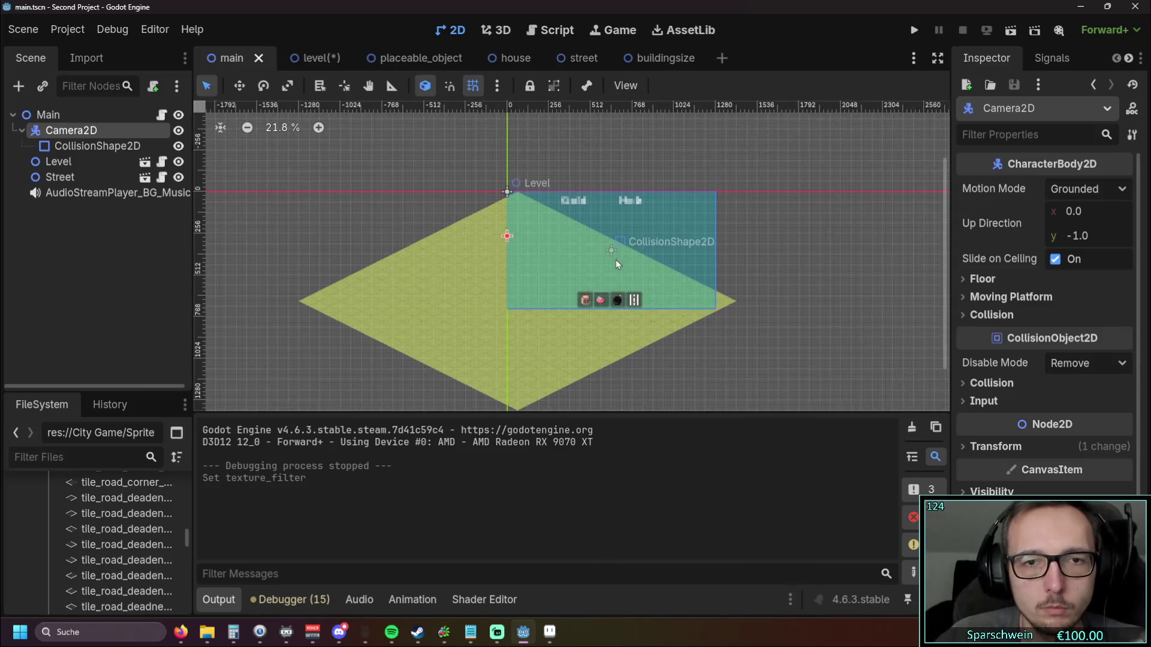
scroll(314, 250, down, 4)
scroll(380, 234, up, 2)
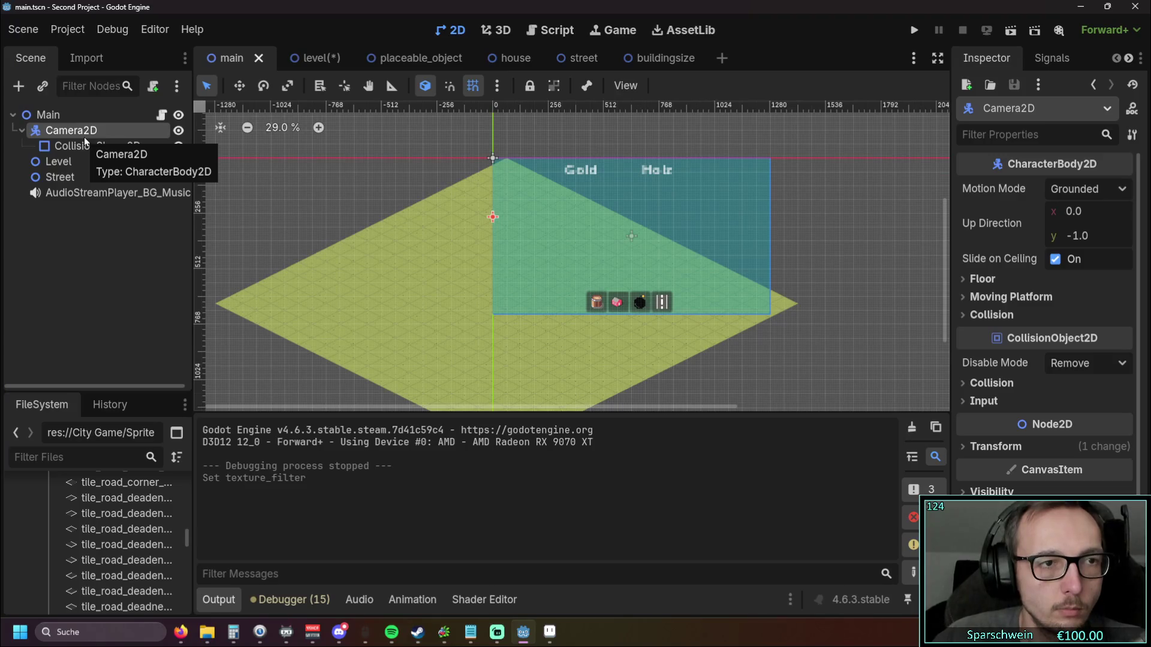
Step: Add CollisionShape2D nodes under Camera2D, then delete the extra CollisionShape2D2
drag(233, 193, 343, 184)
click(15, 88)
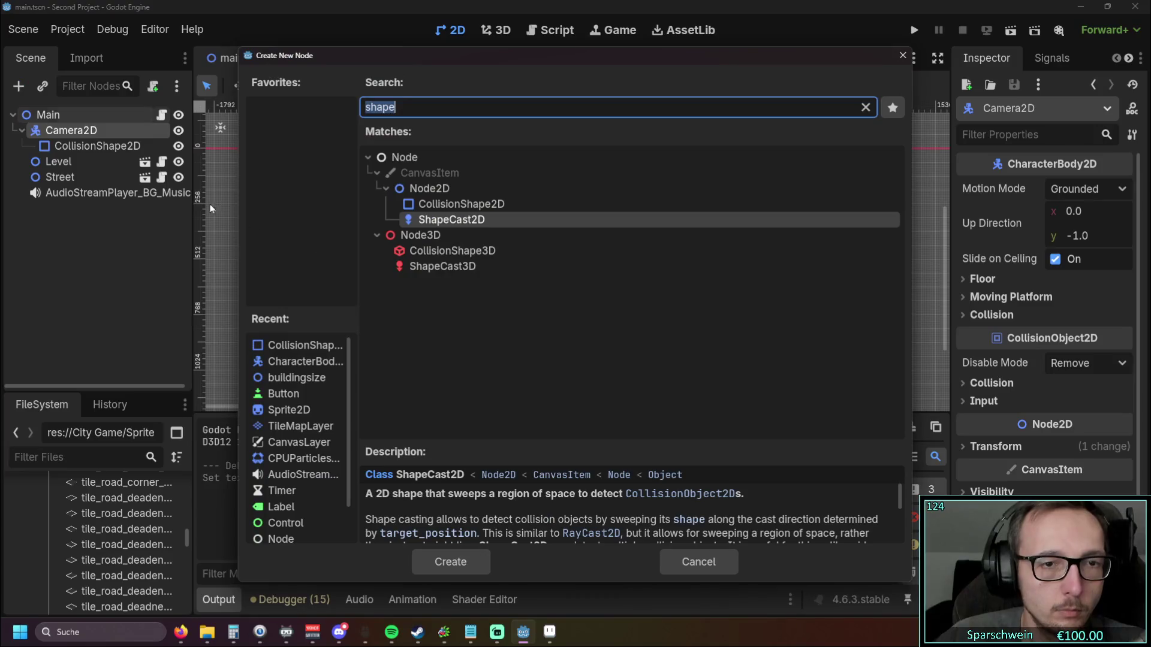
click(467, 204)
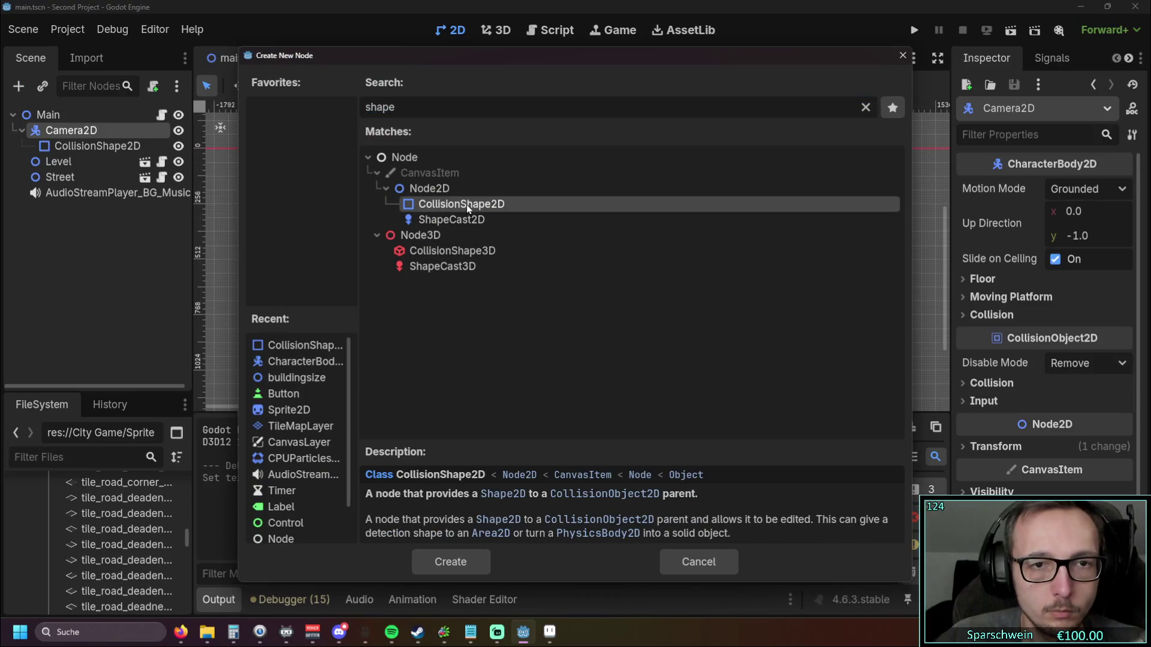
click(469, 566)
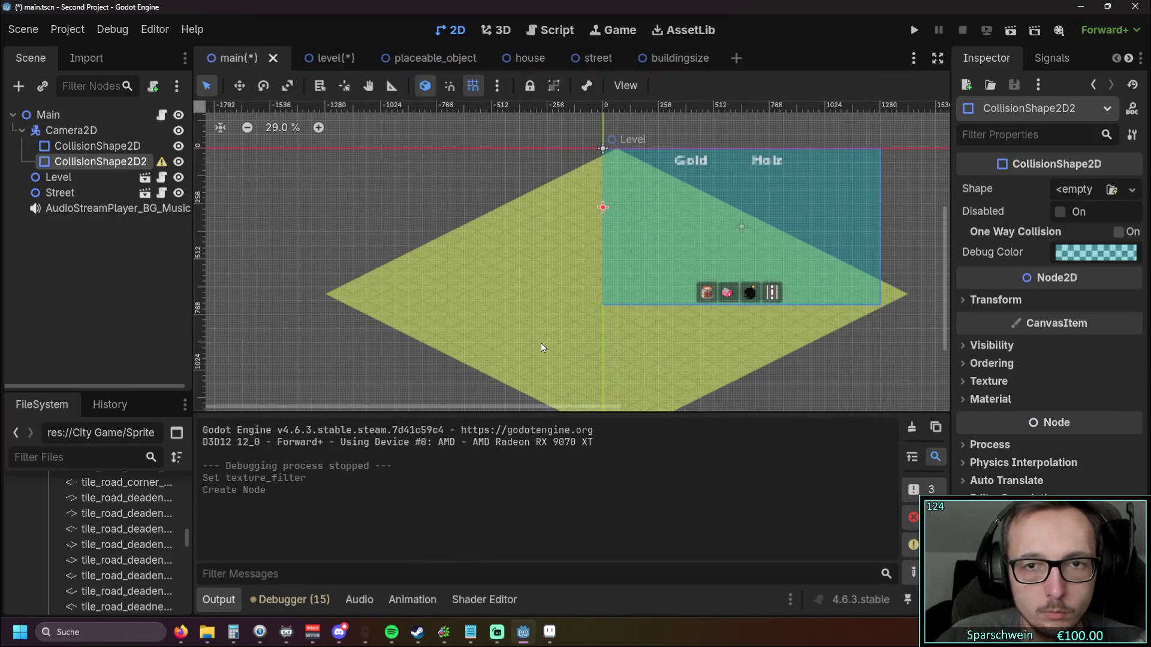
mouse_move(99, 161)
mouse_down()
mouse_move(71, 231)
mouse_move(60, 190)
mouse_move(74, 160)
mouse_up()
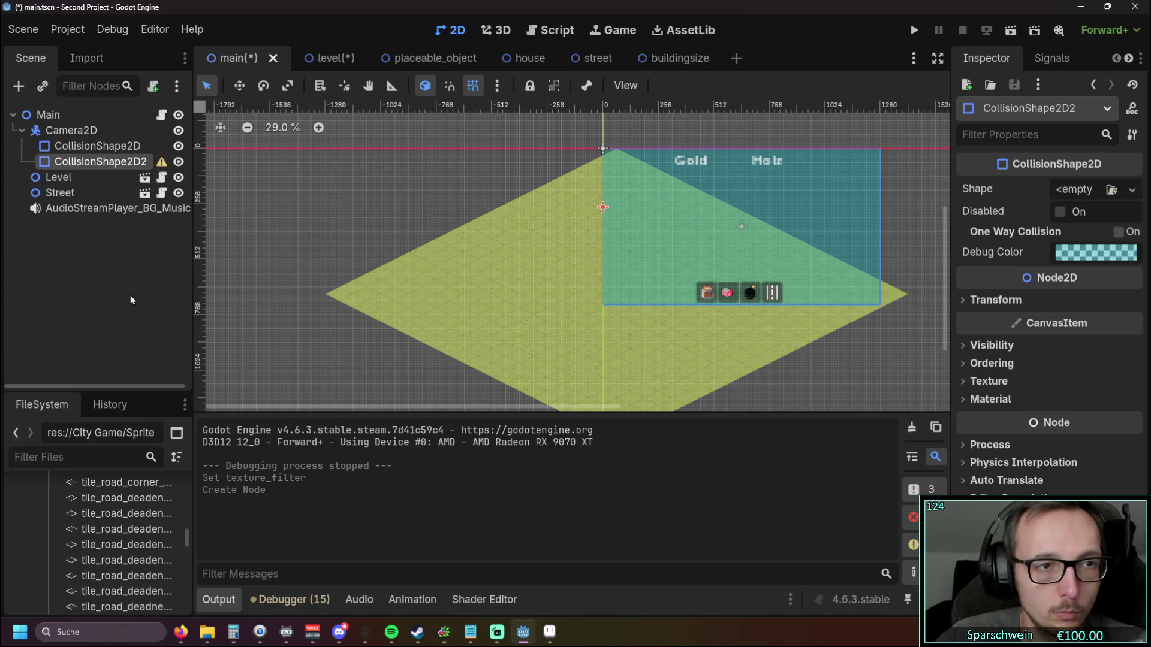
key(Delete)
click(527, 334)
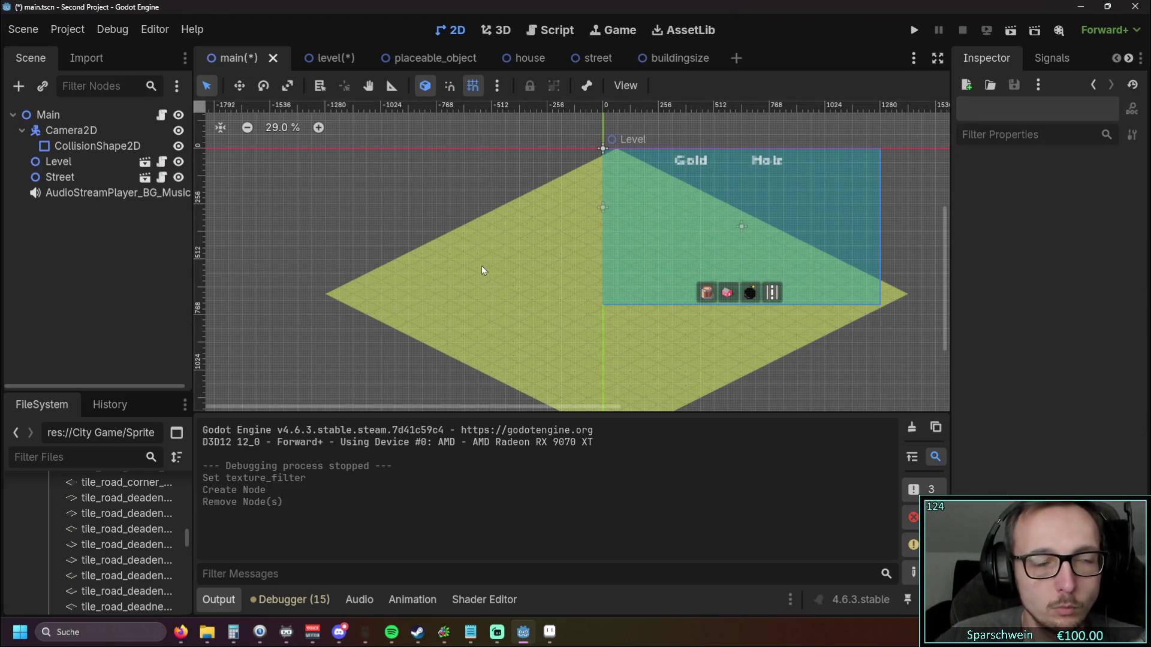
Step: Add a CollisionShape2D under Main, then delete it again
click(66, 116)
click(18, 85)
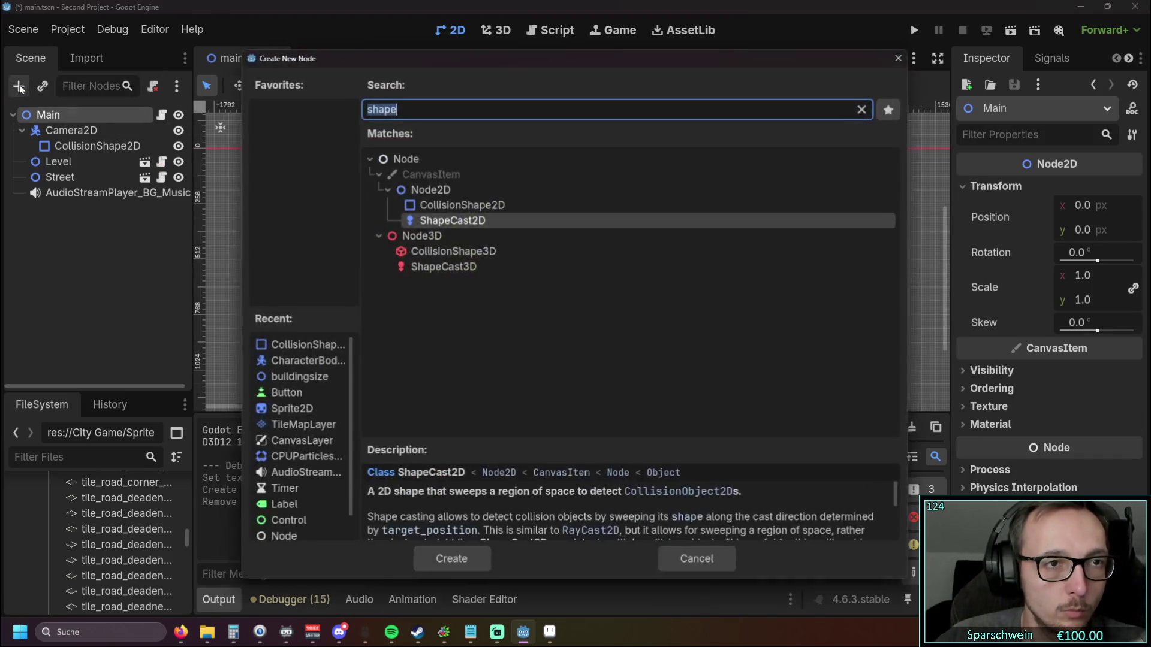
click(461, 204)
click(451, 561)
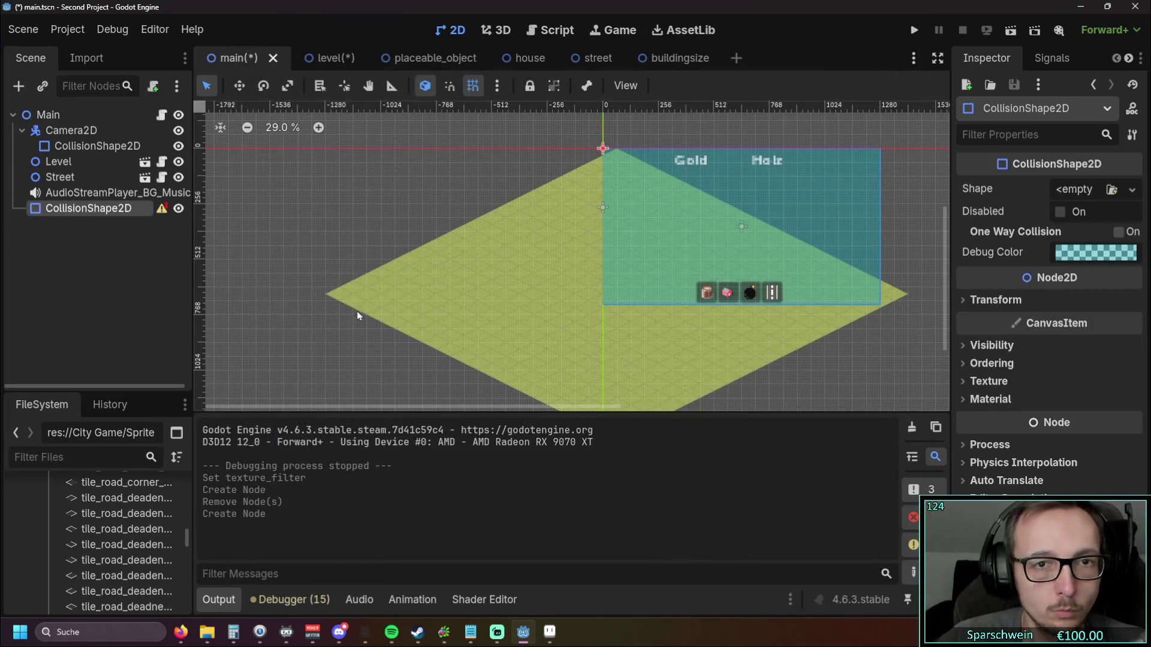
scroll(506, 182, up, 6)
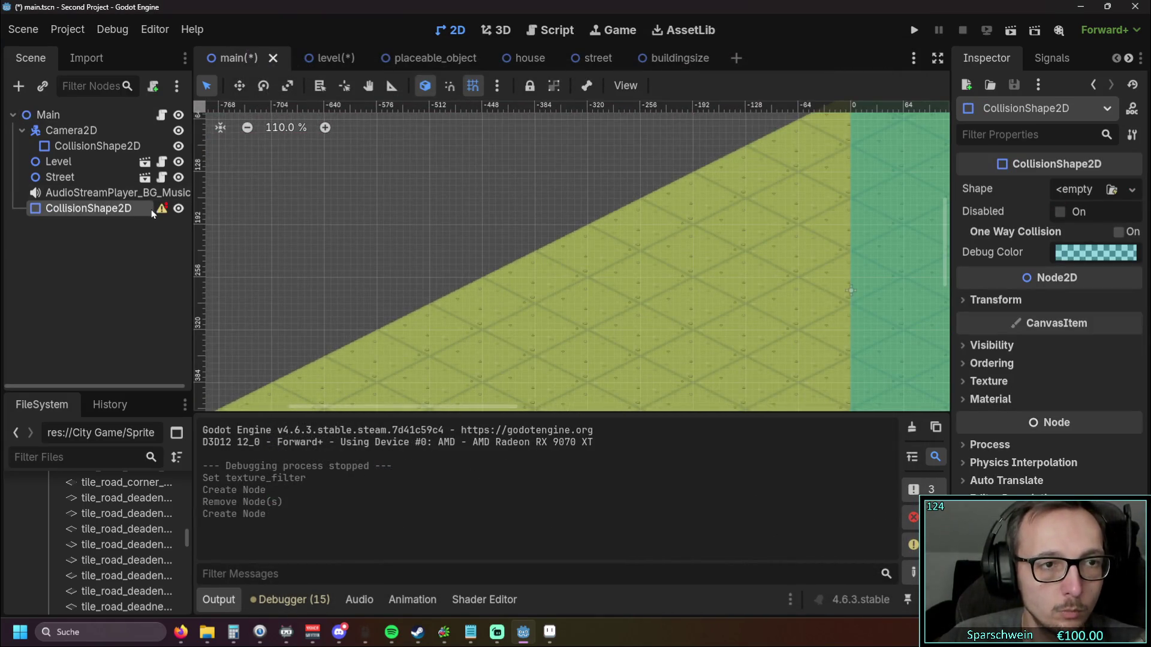
mouse_move(163, 210)
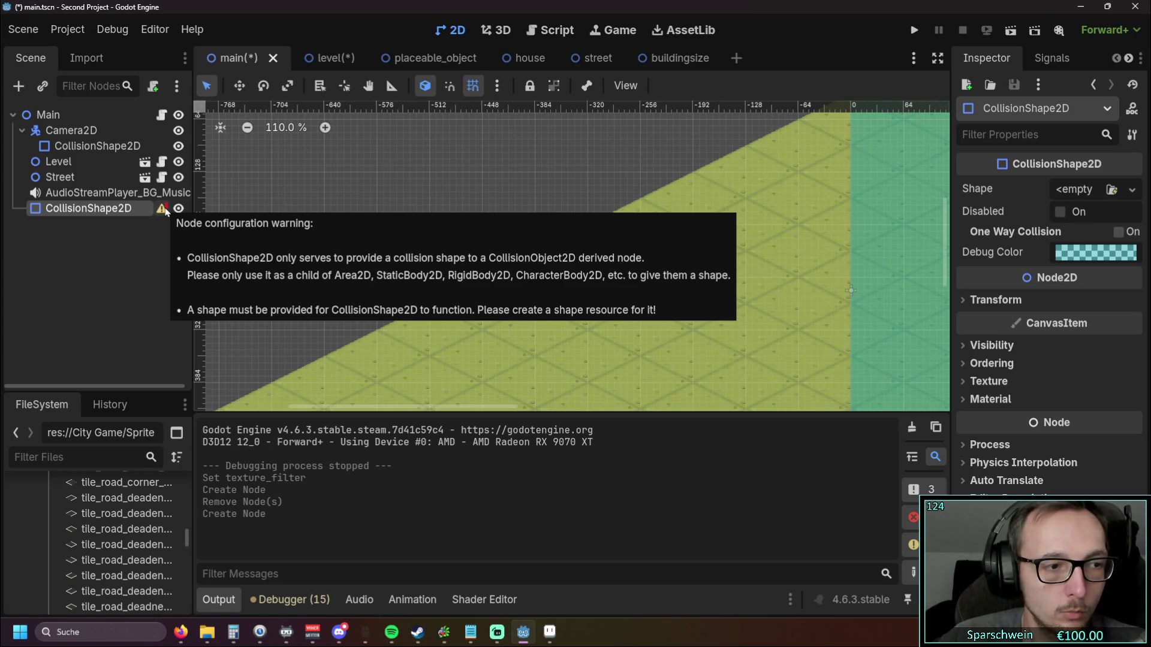
scroll(516, 246, right, 5)
scroll(516, 245, up, 3)
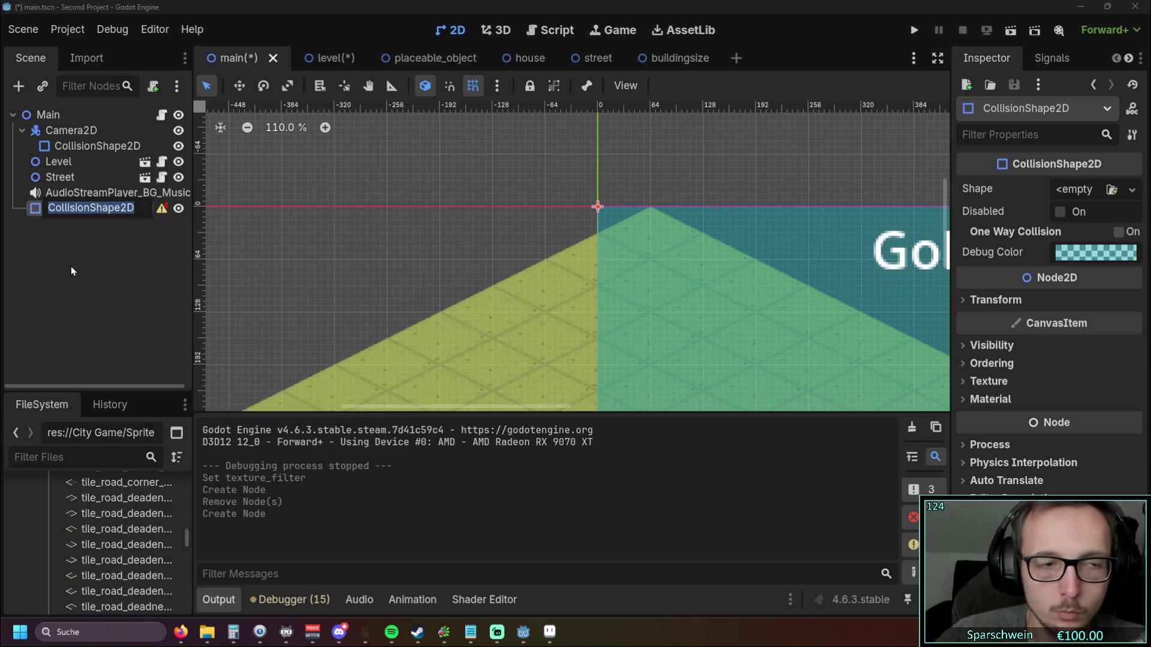
key(Delete)
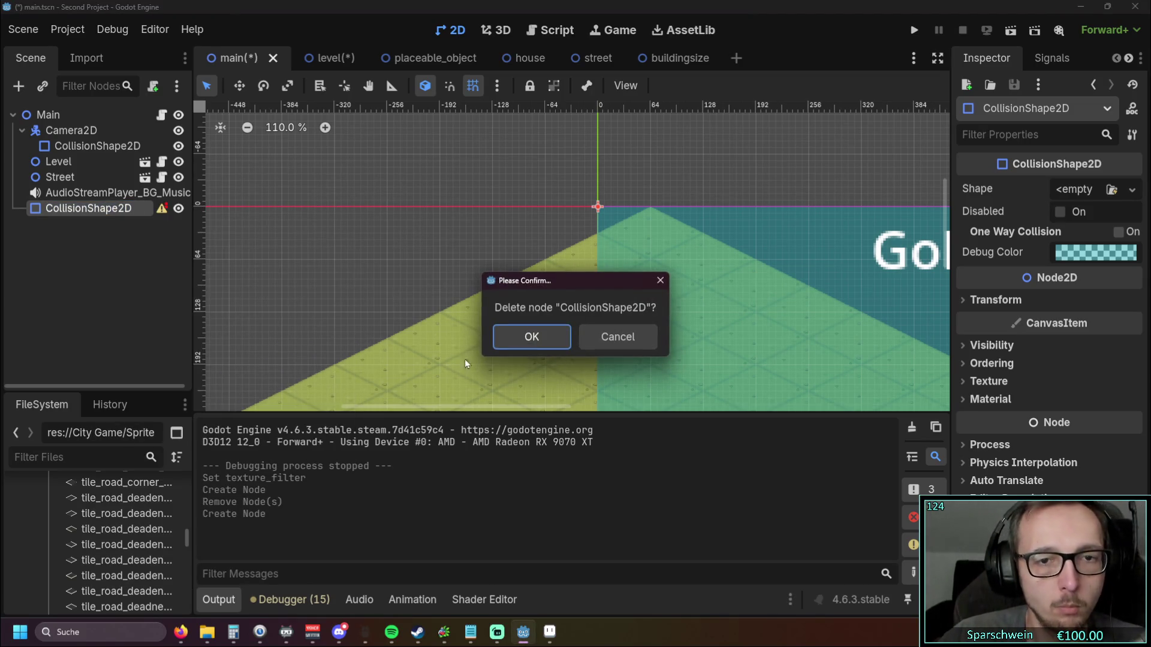
click(527, 335)
Step: Switch to the YouTube browser window and maximize it
key(alt+Tab)
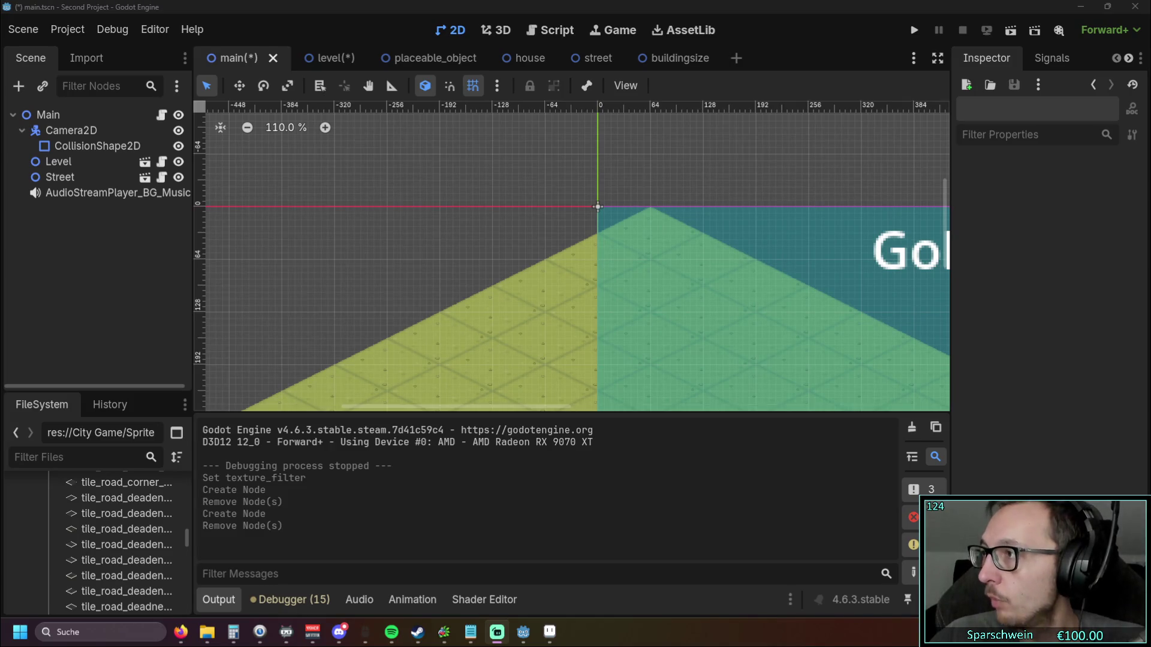
key(alt+Tab)
key(super+Up)
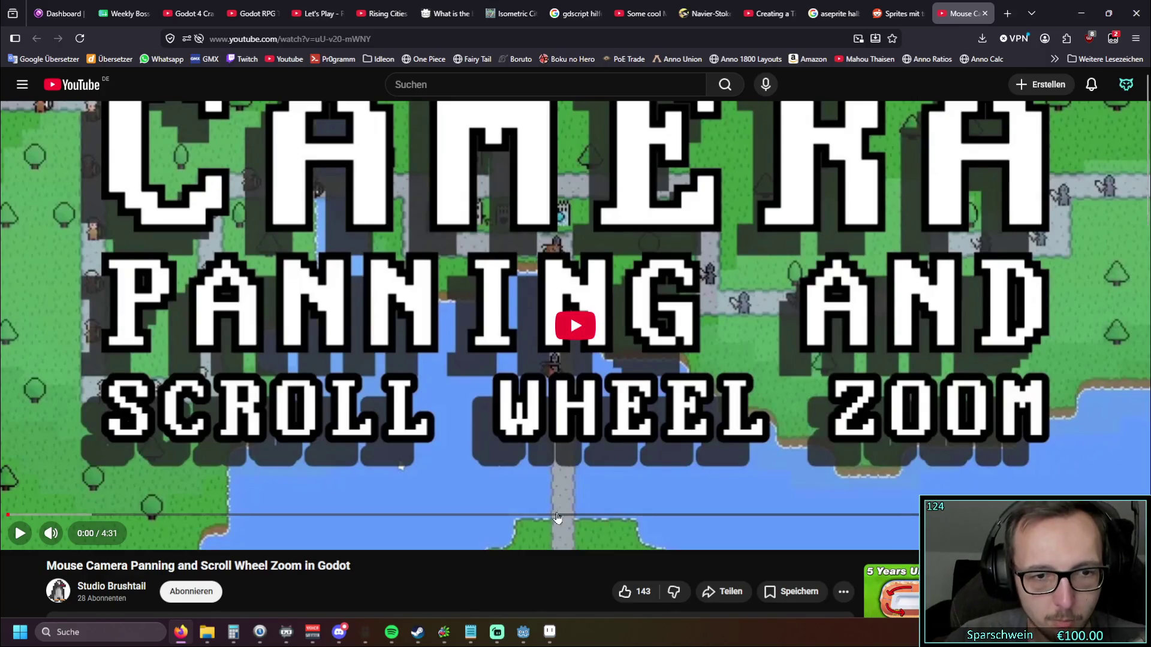
Step: Play the camera panning and zoom tutorial video through to about 4:03
click(580, 352)
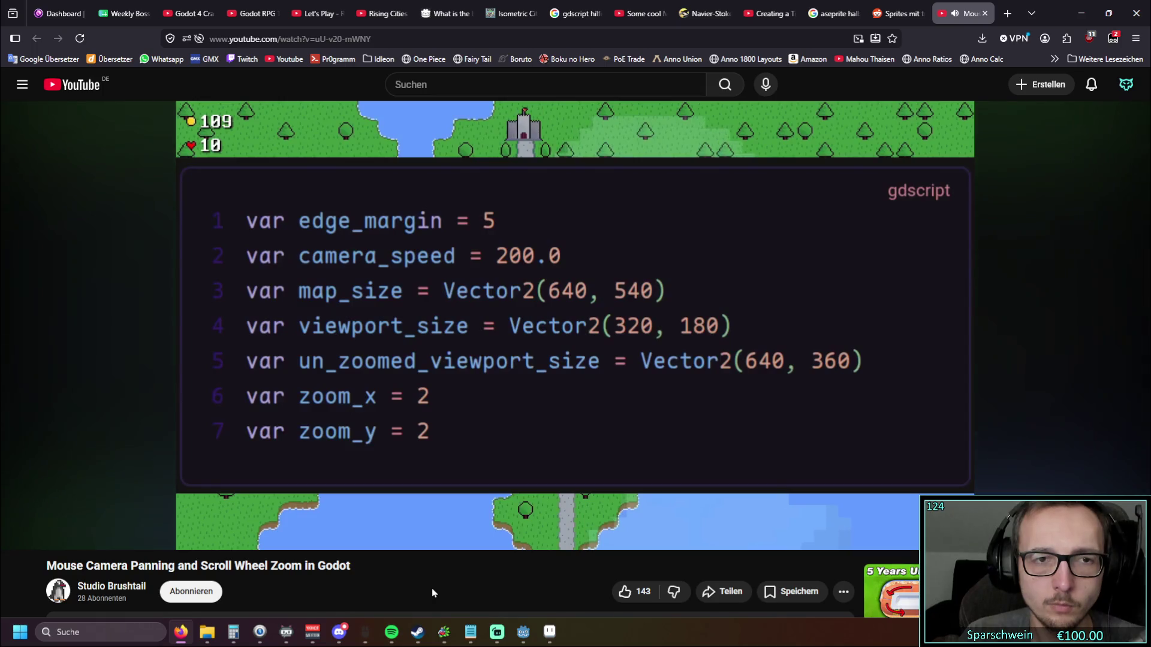
mouse_move(27, 540)
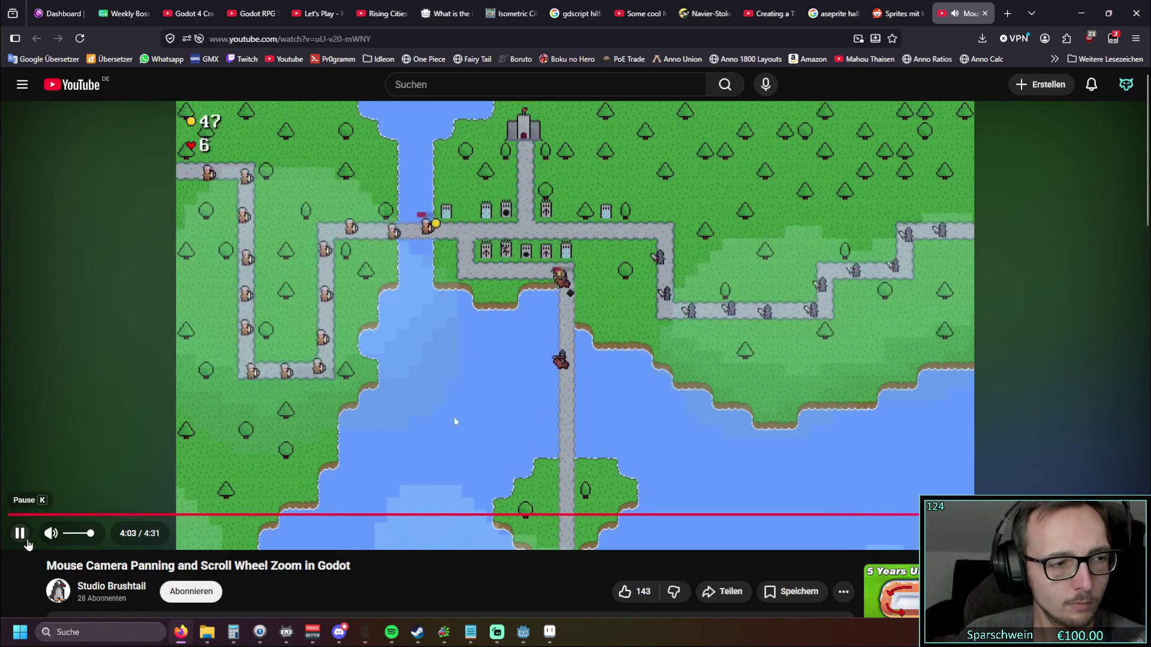
Step: Rewind the tutorial and pause at 3:24 on the clamp code, then open the Reddit sprites thread
click(26, 542)
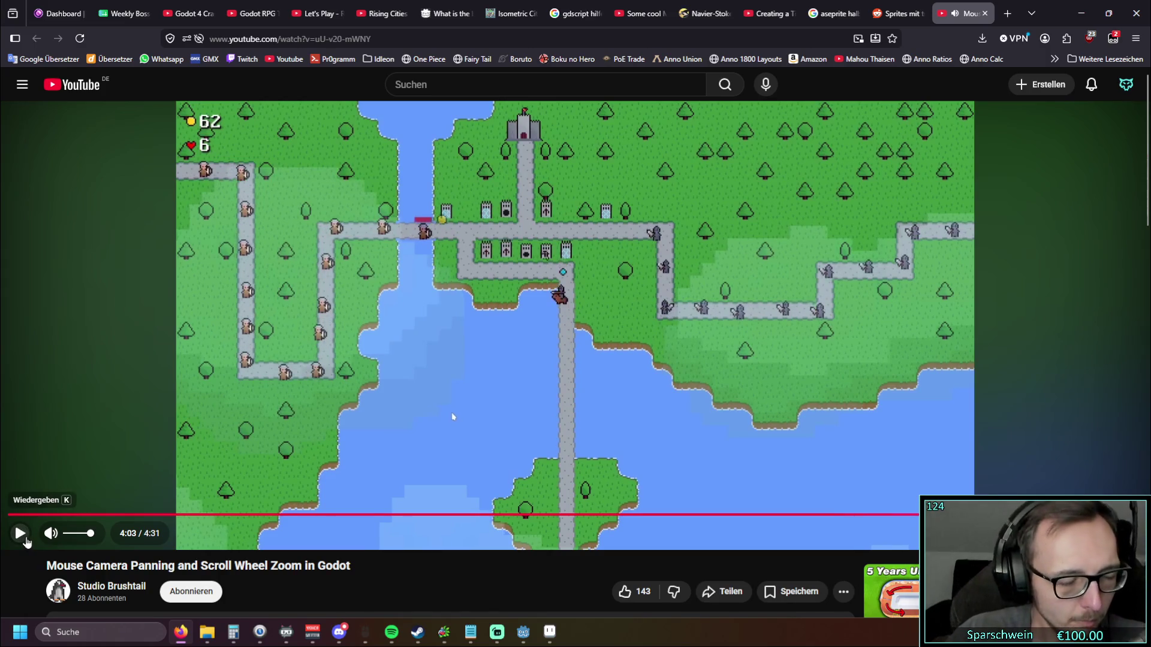
click(26, 542)
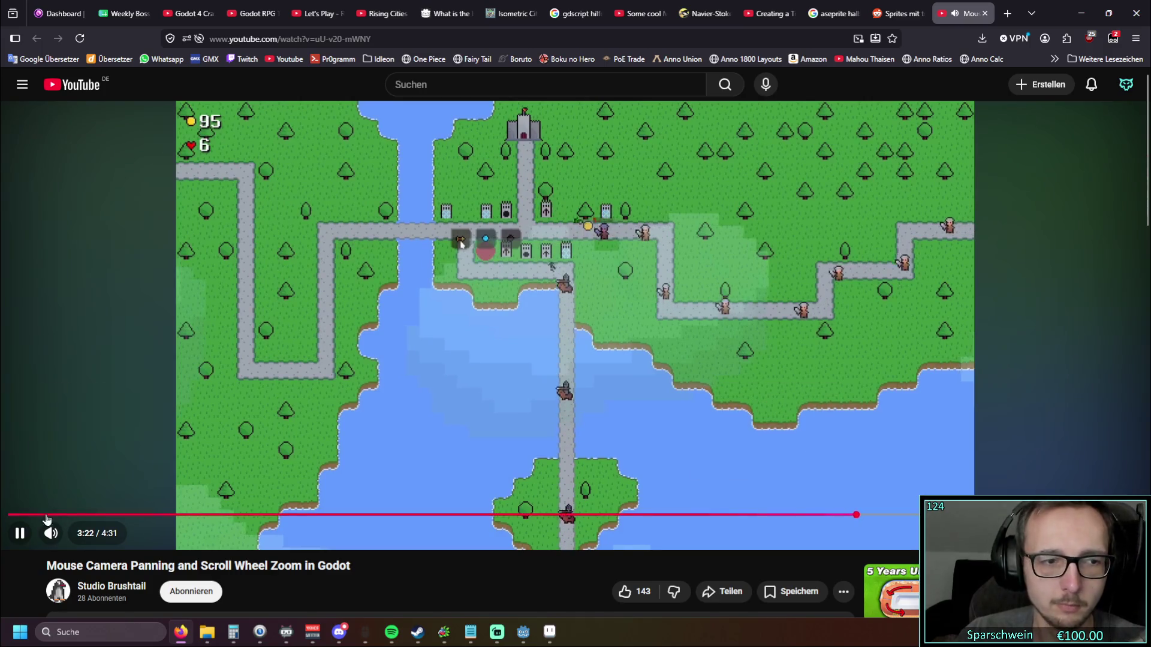
click(655, 269)
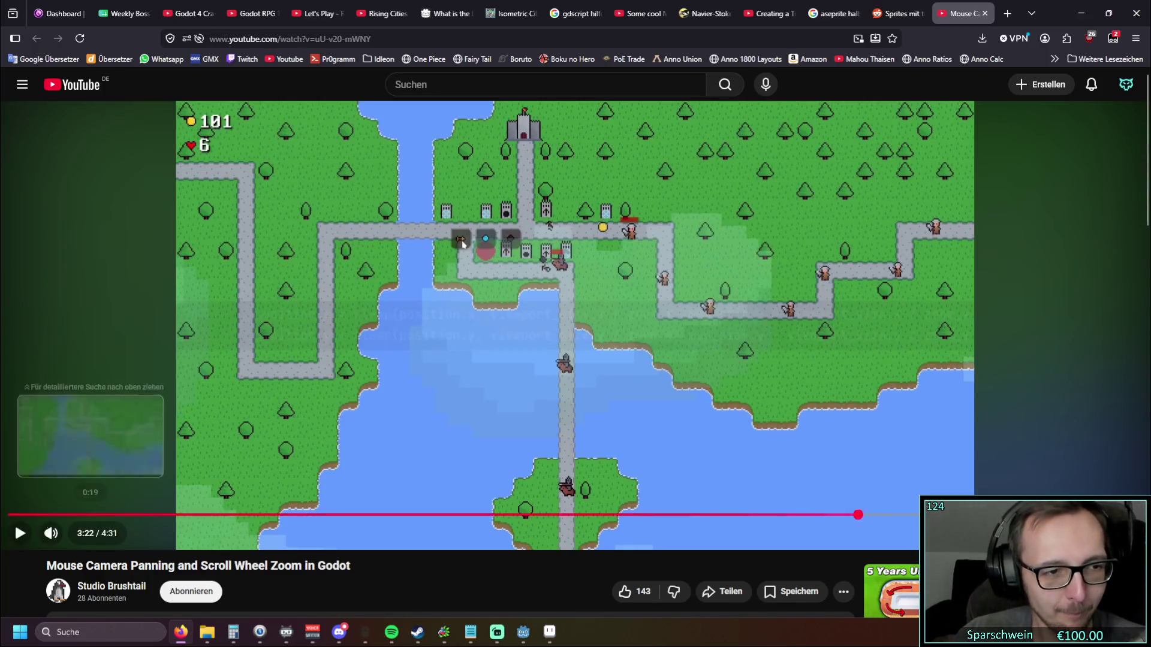
click(19, 539)
click(19, 538)
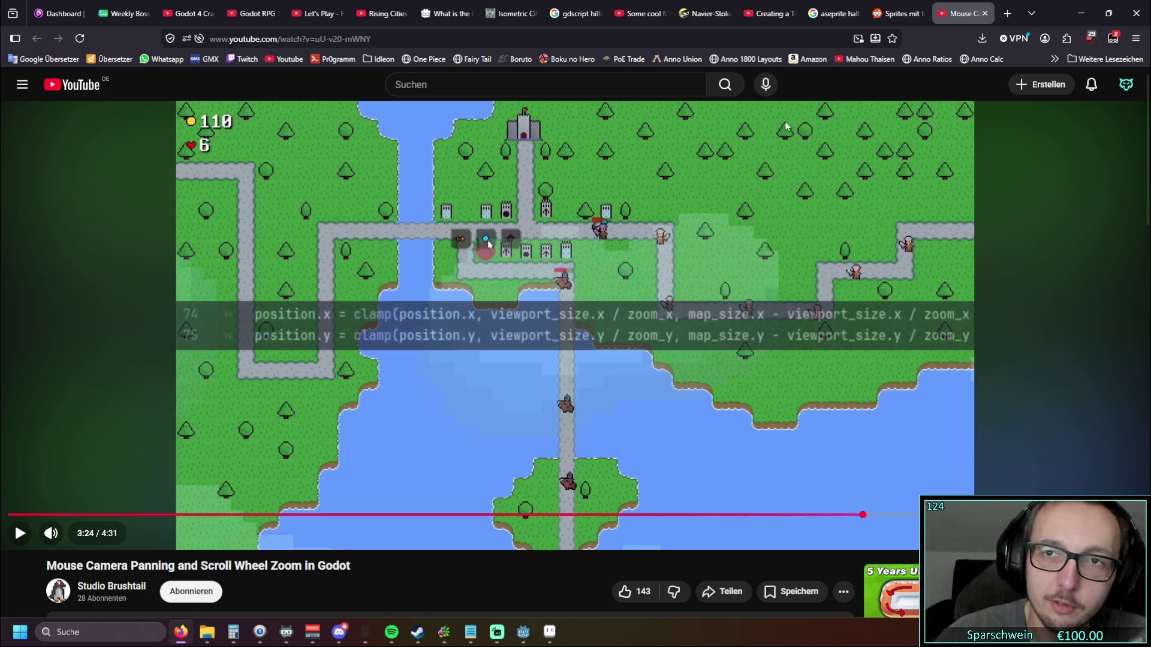
click(894, 13)
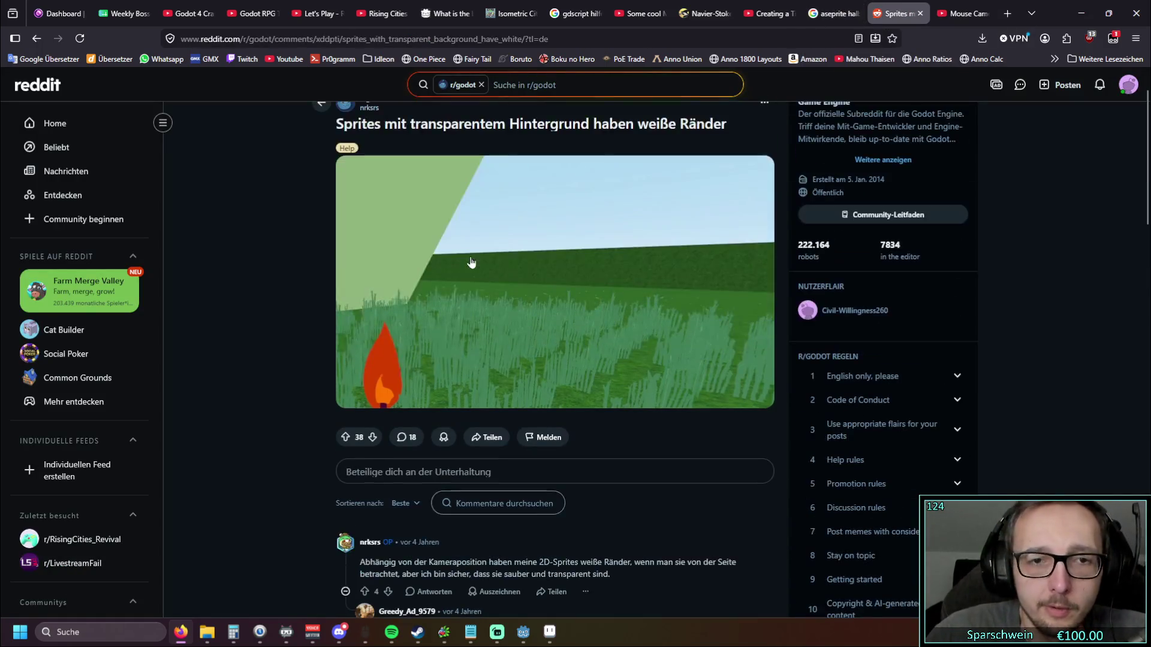
Step: Return to the YouTube tutorial and scrub back to the camera variable declarations
click(963, 13)
mouse_move(115, 515)
mouse_down()
mouse_move(84, 515)
mouse_move(249, 516)
mouse_up()
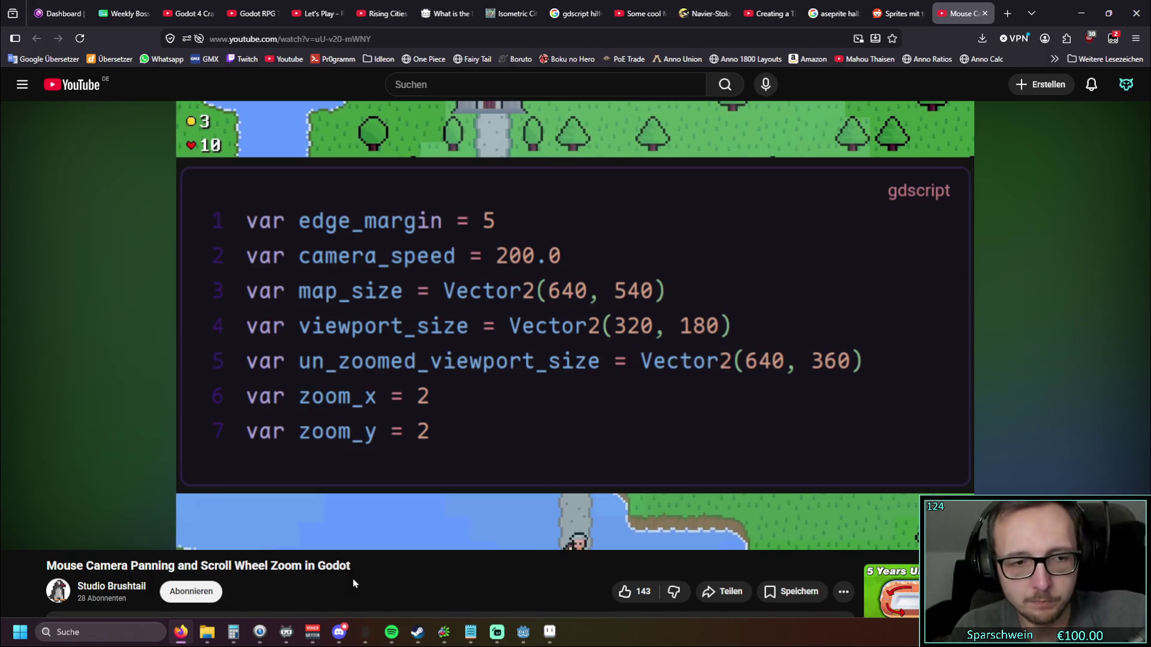
scroll(354, 584, down, 4)
Step: Expand the video description to read the Input Map note, then jump to 1:32's mouse-wheel zoom code
click(430, 416)
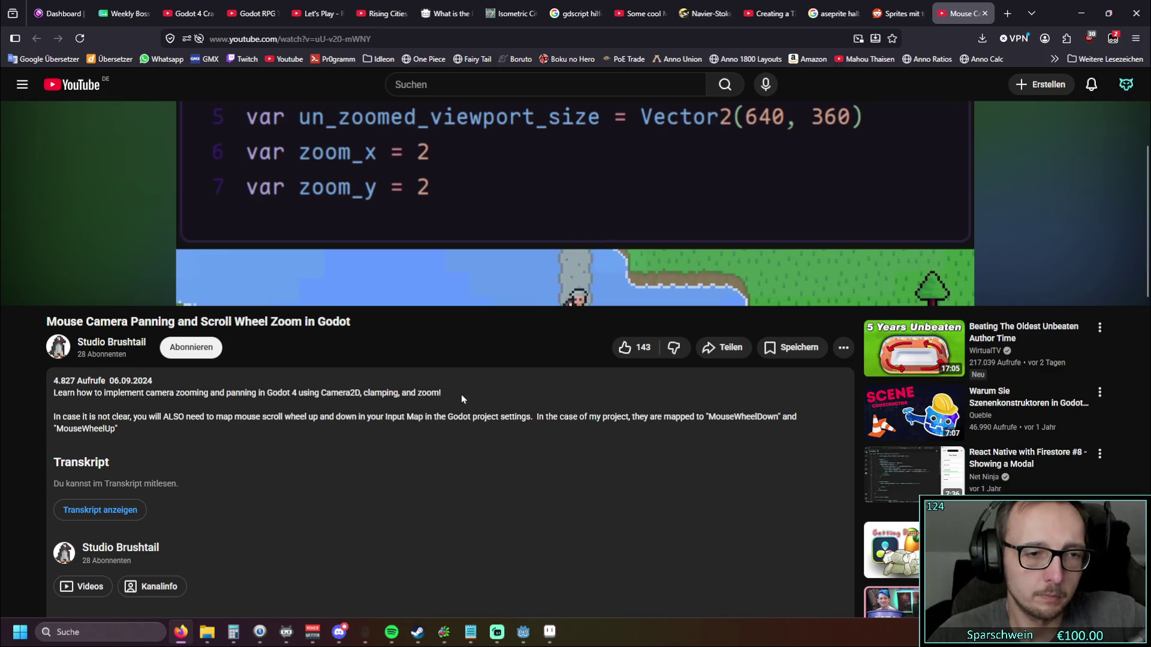
scroll(448, 436, down, 6)
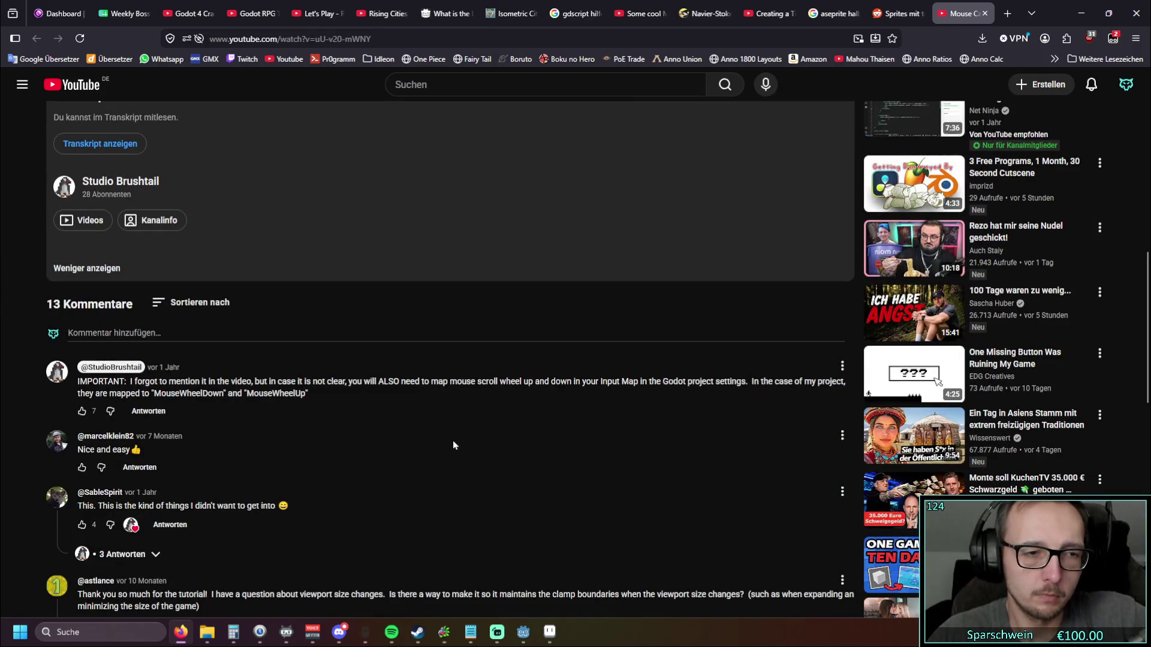
scroll(454, 445, up, 10)
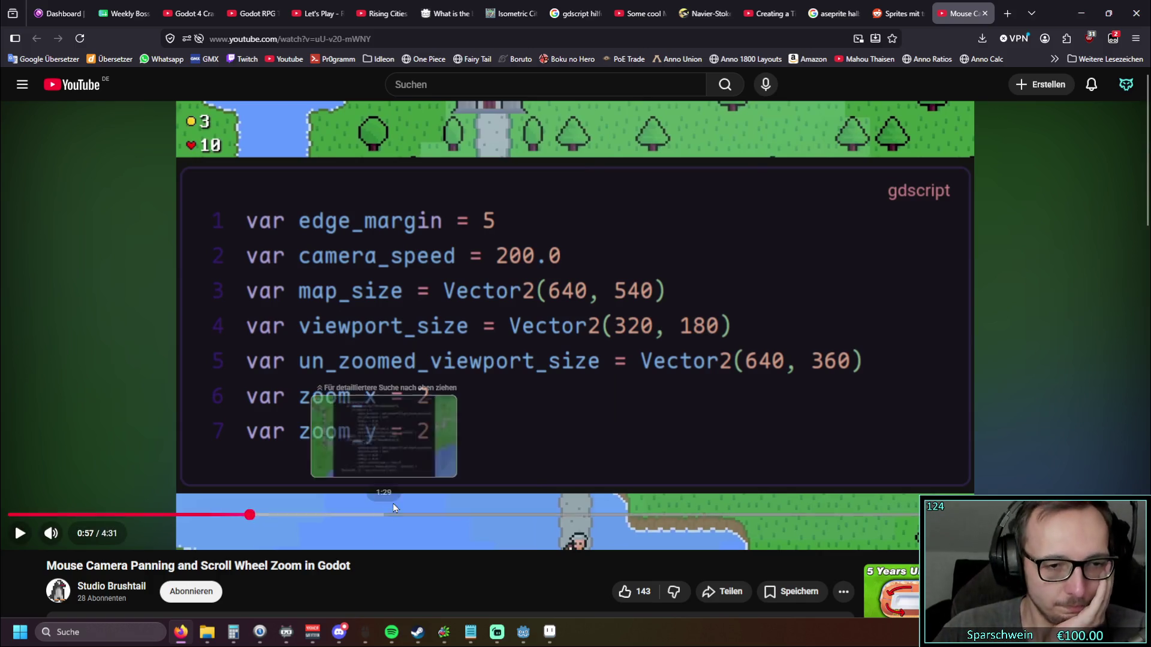
click(394, 516)
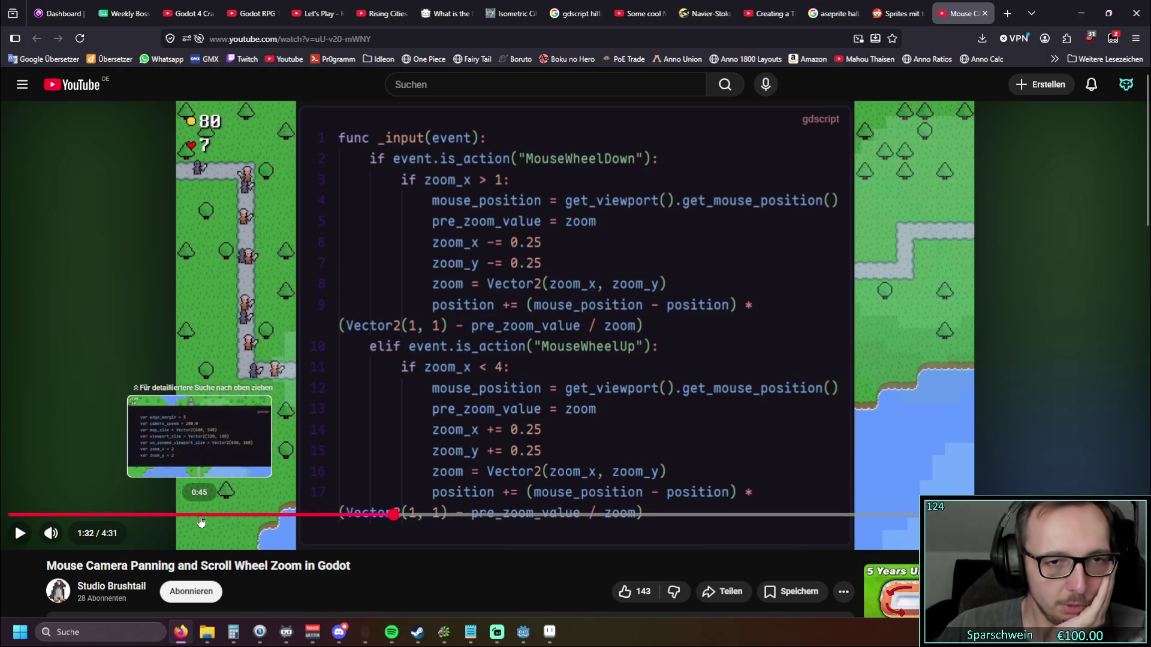
click(200, 516)
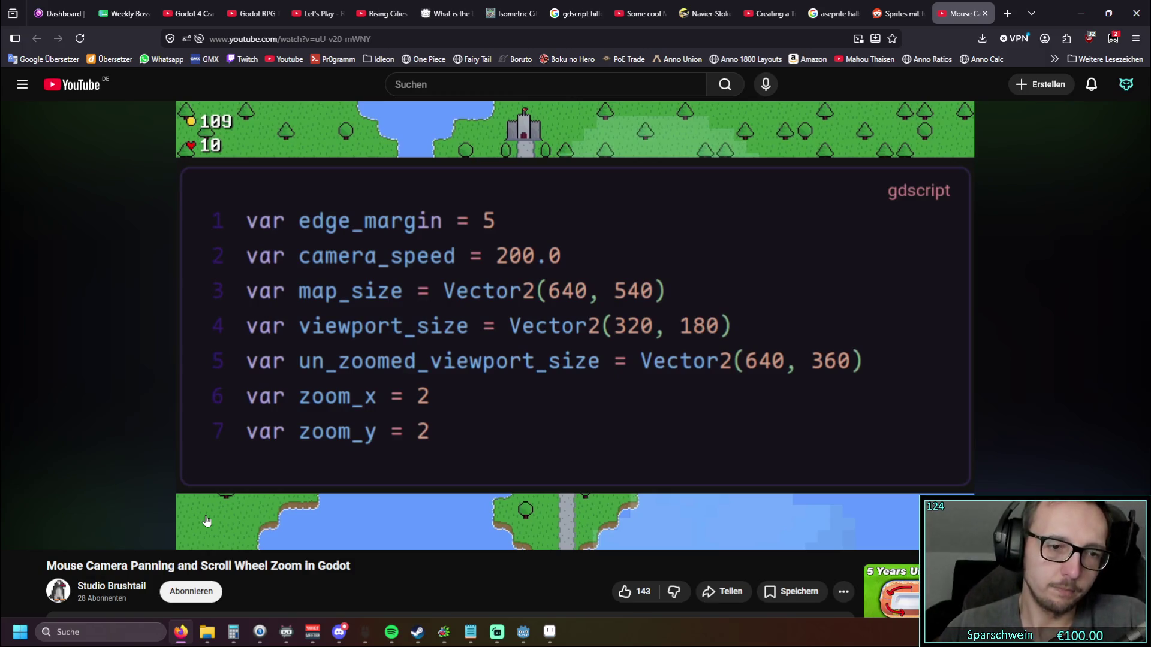
Step: Skip the tutorial to the _input MouseWheelDown/MouseWheelUp zoom code
click(411, 514)
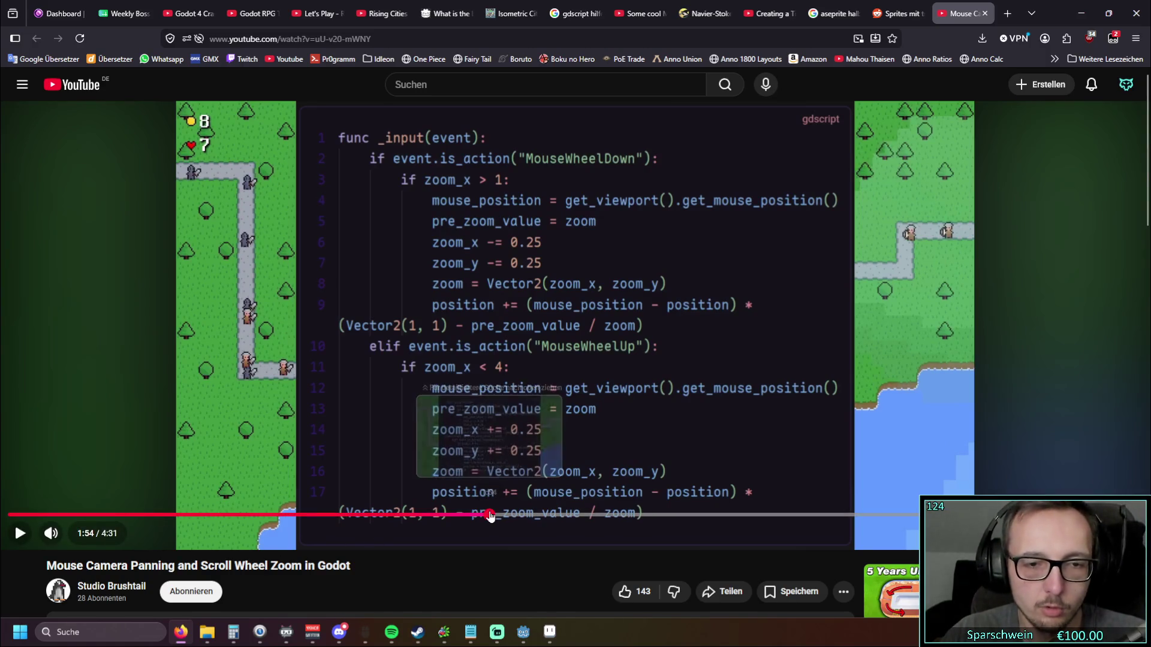
Step: Scrub the tutorial back to about 0:49, showing edge_margin, camera_speed, map_size and zoom declarations
click(490, 514)
drag(515, 518, 167, 517)
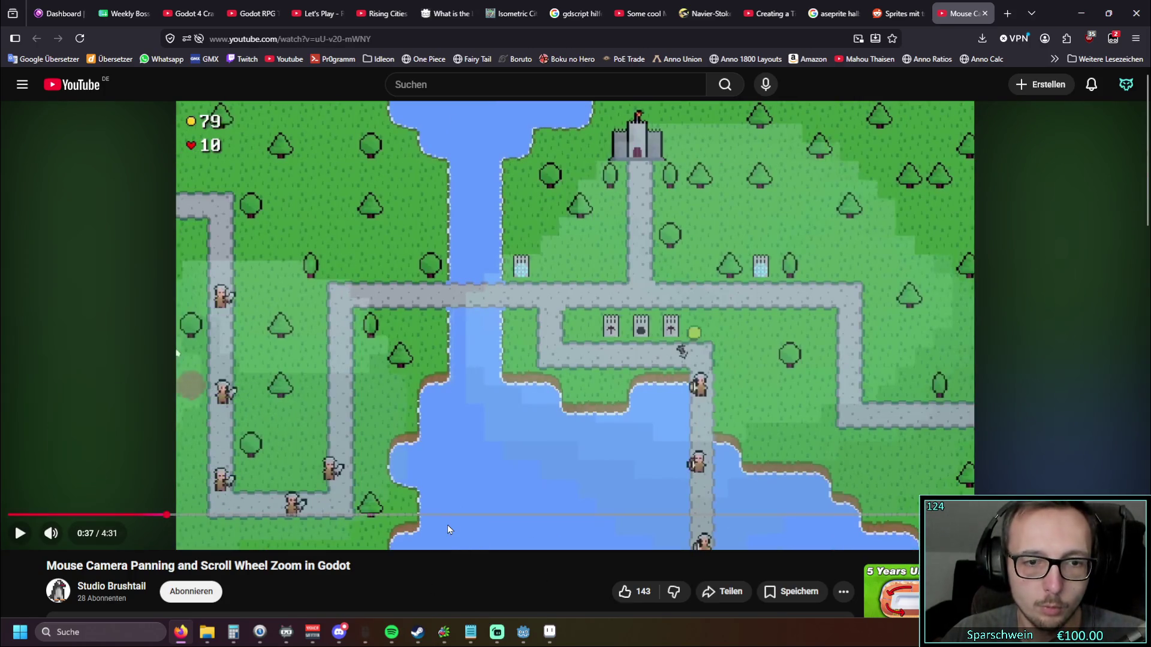
click(454, 516)
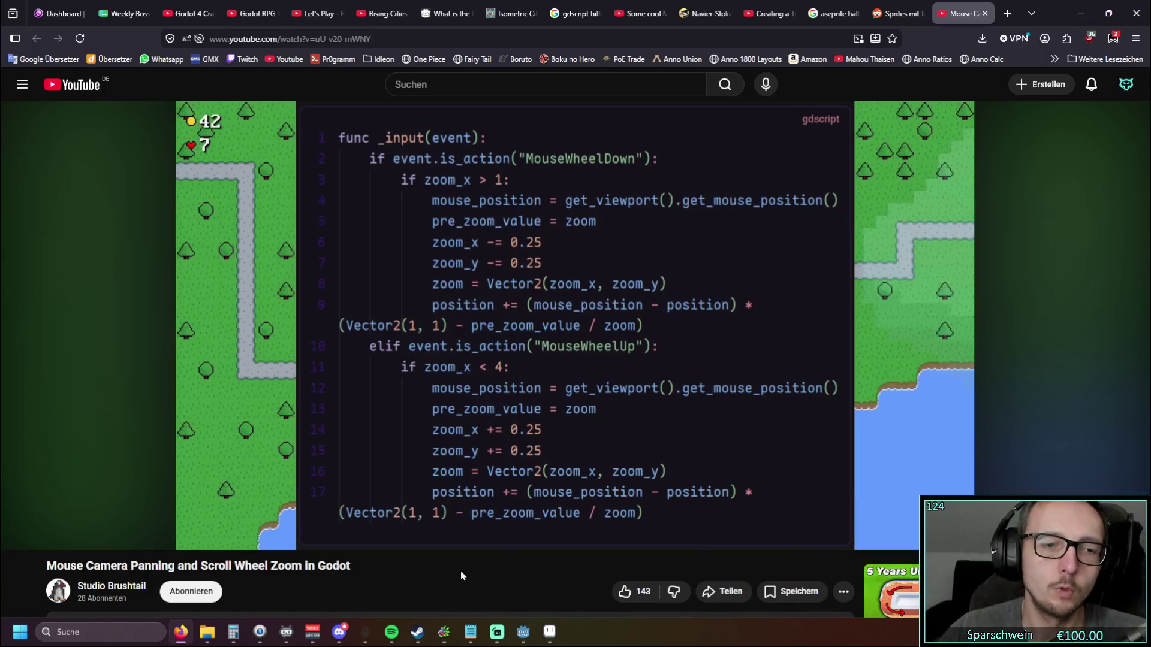
drag(384, 514, 85, 516)
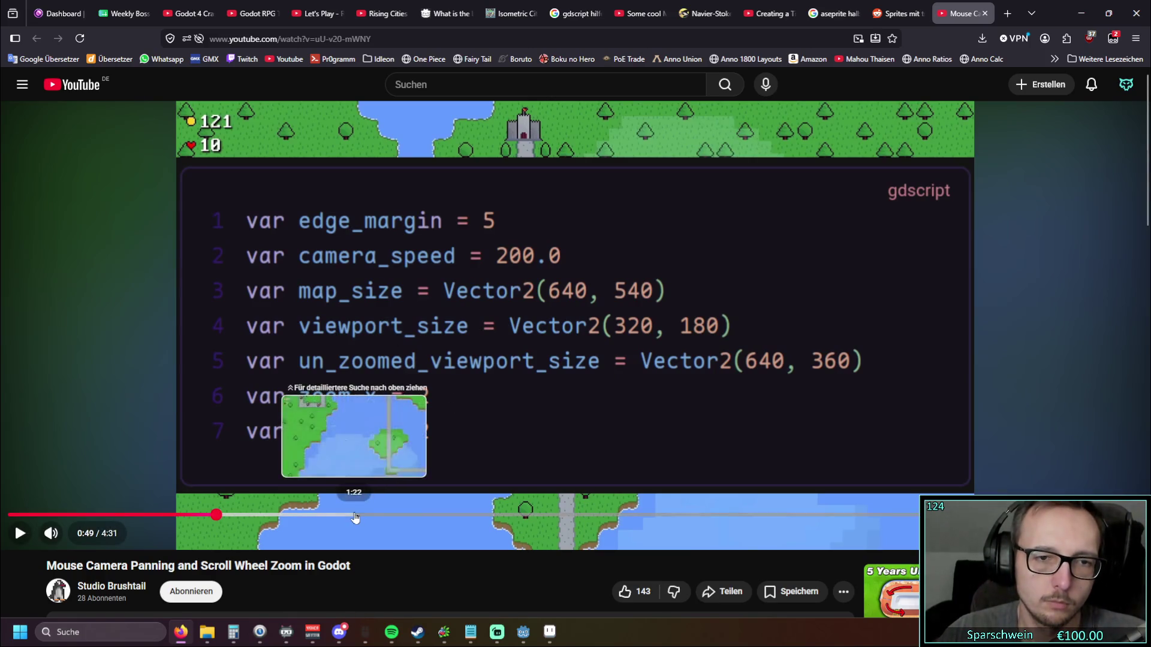
Step: Seek the tutorial to the _input zoom code listing, then move ahead to the map gameplay demo
click(374, 515)
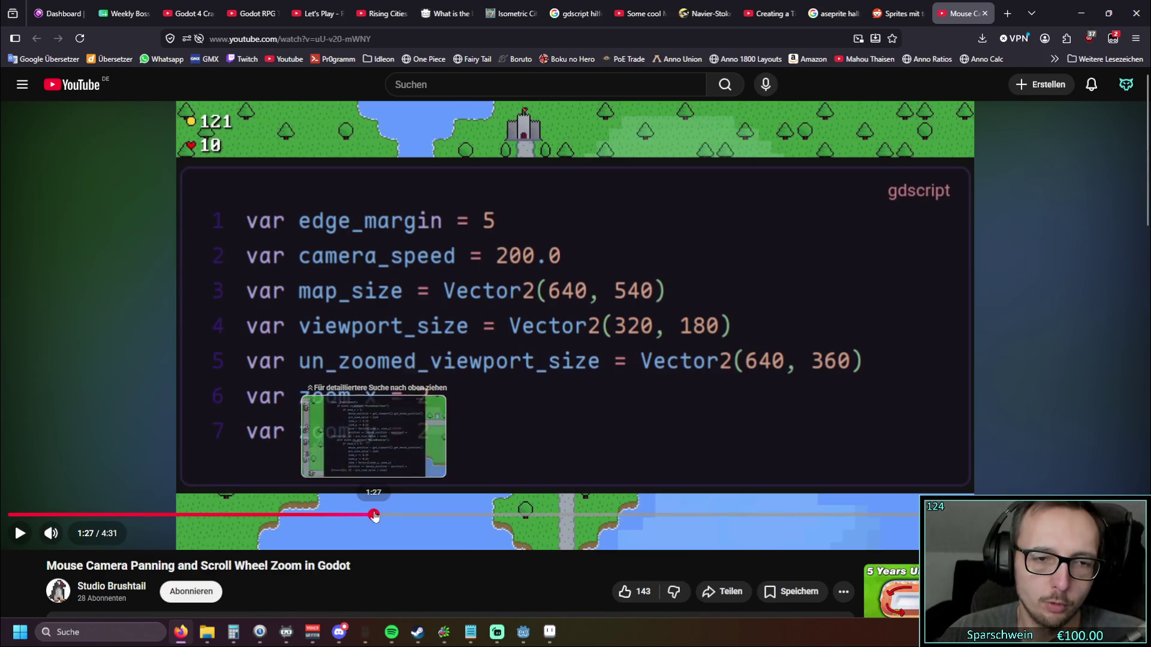
click(341, 516)
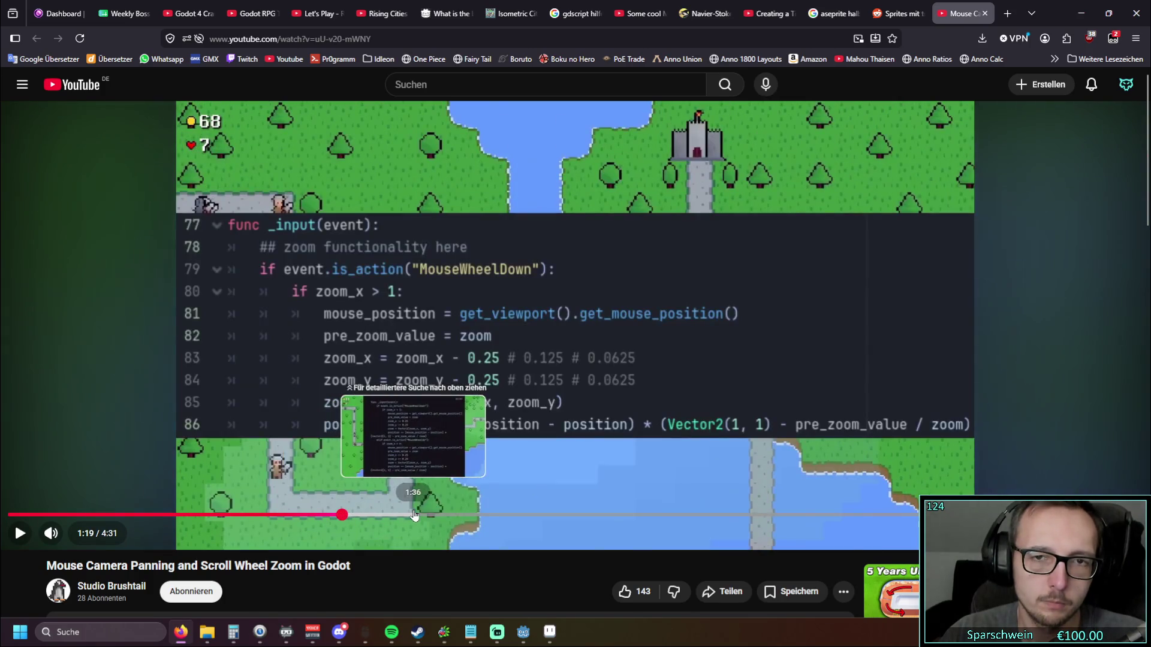
click(398, 516)
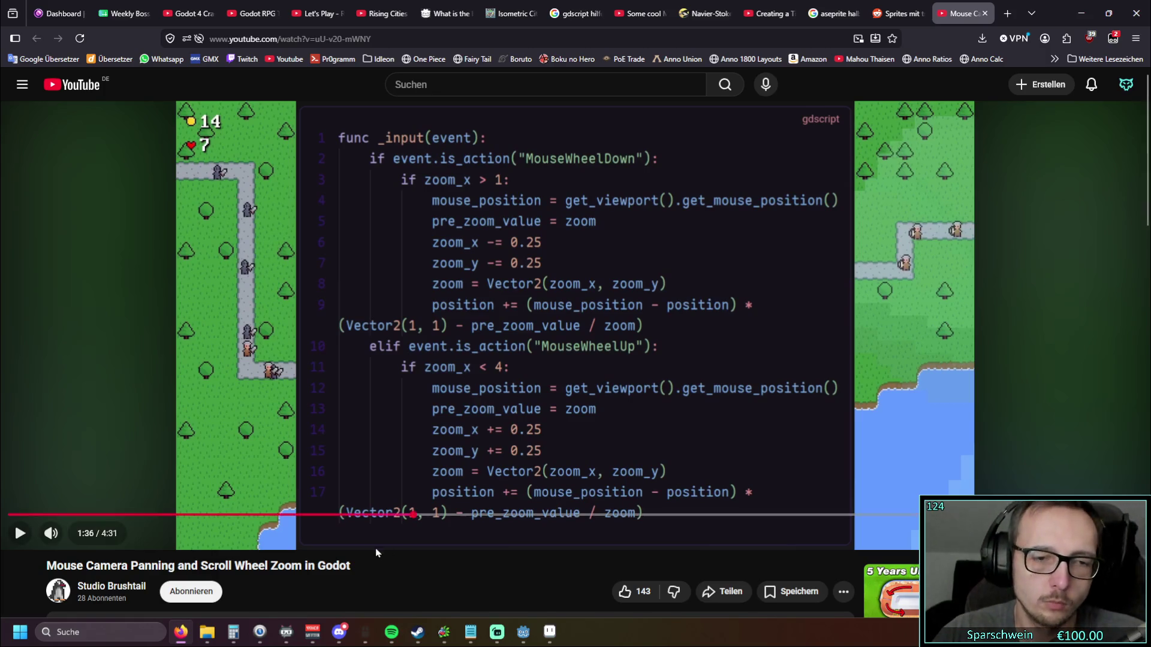
drag(473, 517, 676, 515)
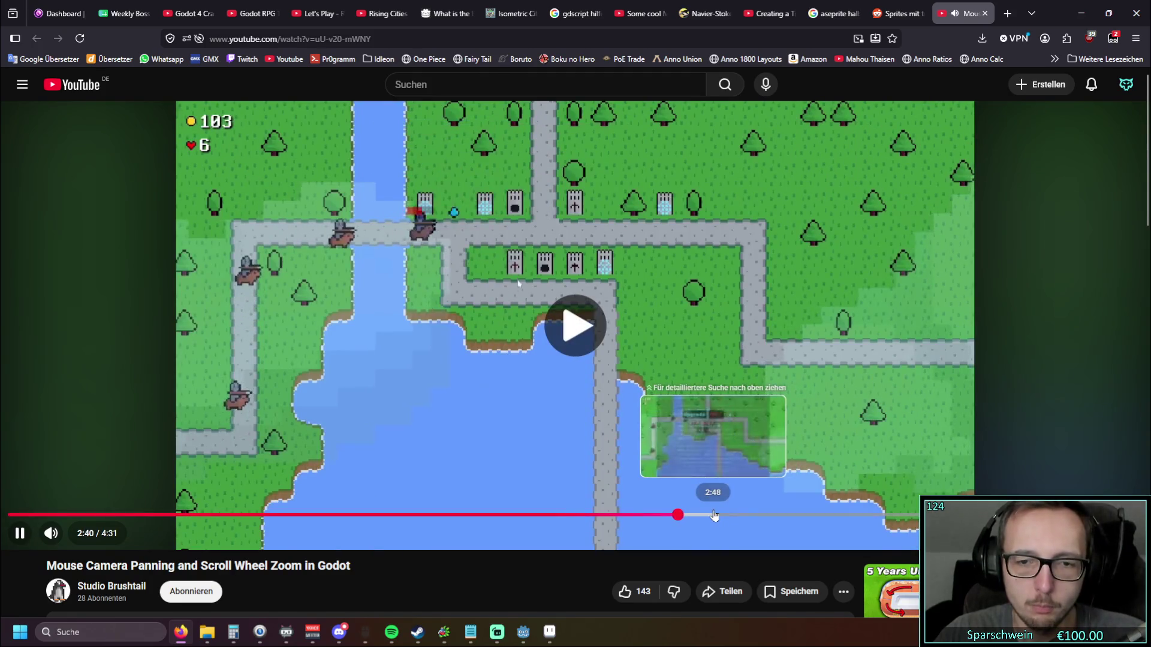
Step: Advance the tutorial past the 3:03 _process edge-pan code toward the 3:34 clamp lines
click(711, 514)
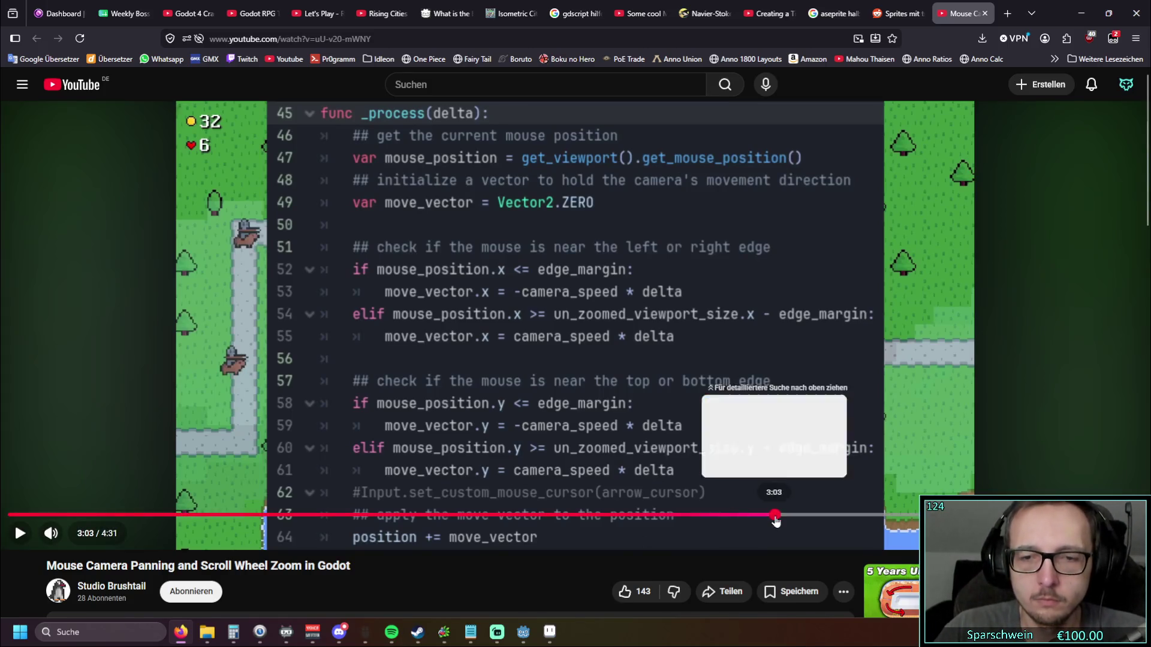
click(775, 515)
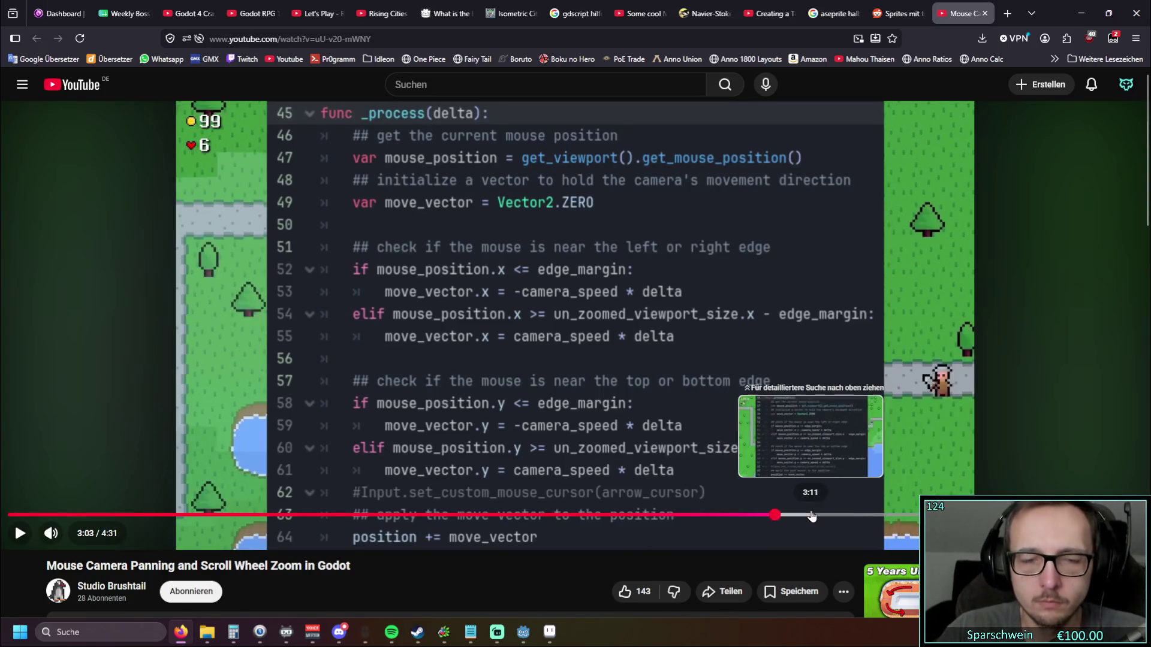
click(906, 515)
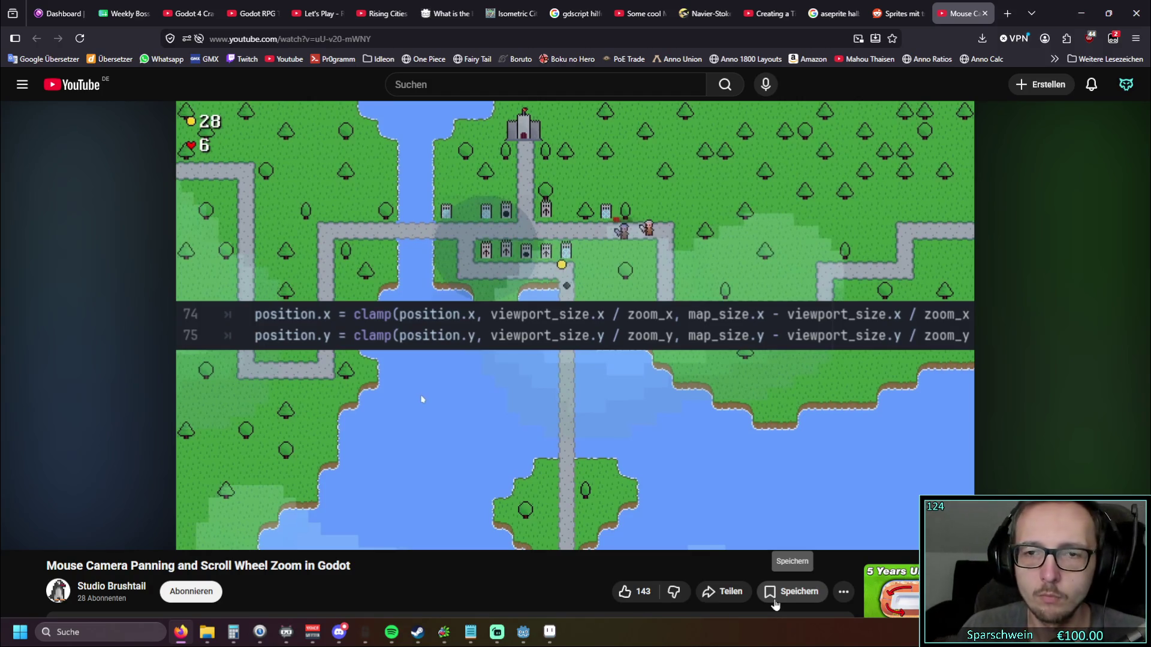
Step: Scrub the tutorial between 1:06 and 3:45 to review its zoom, gameplay and edge-pan code slides
mouse_move(729, 536)
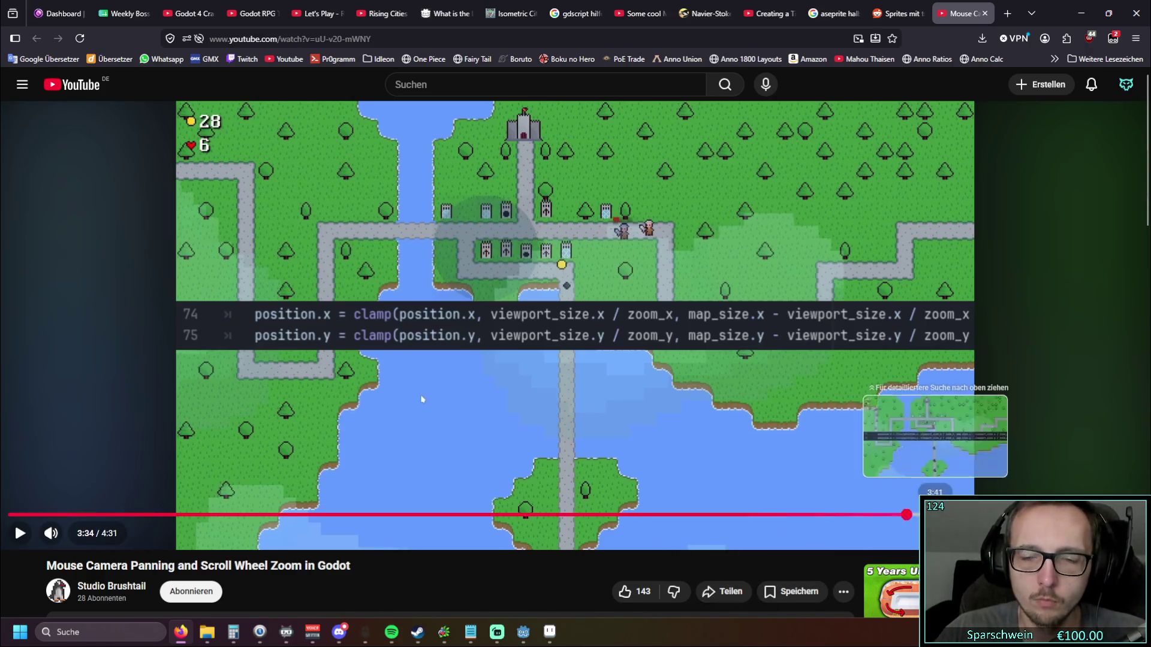
drag(660, 515, 299, 516)
click(222, 516)
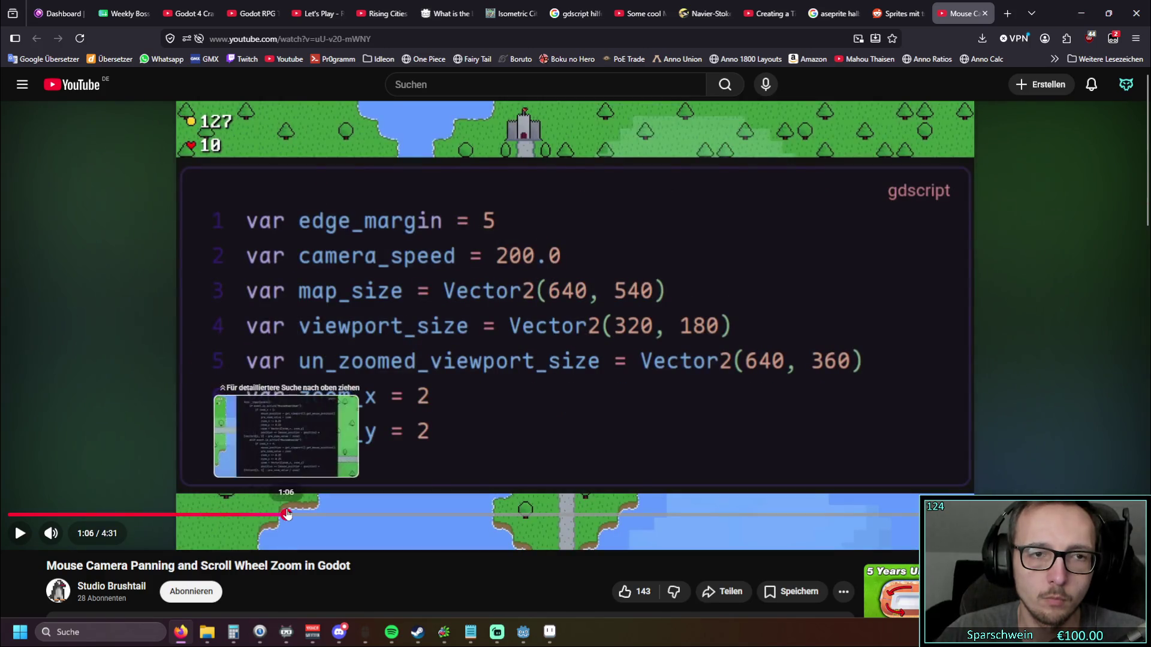
click(287, 516)
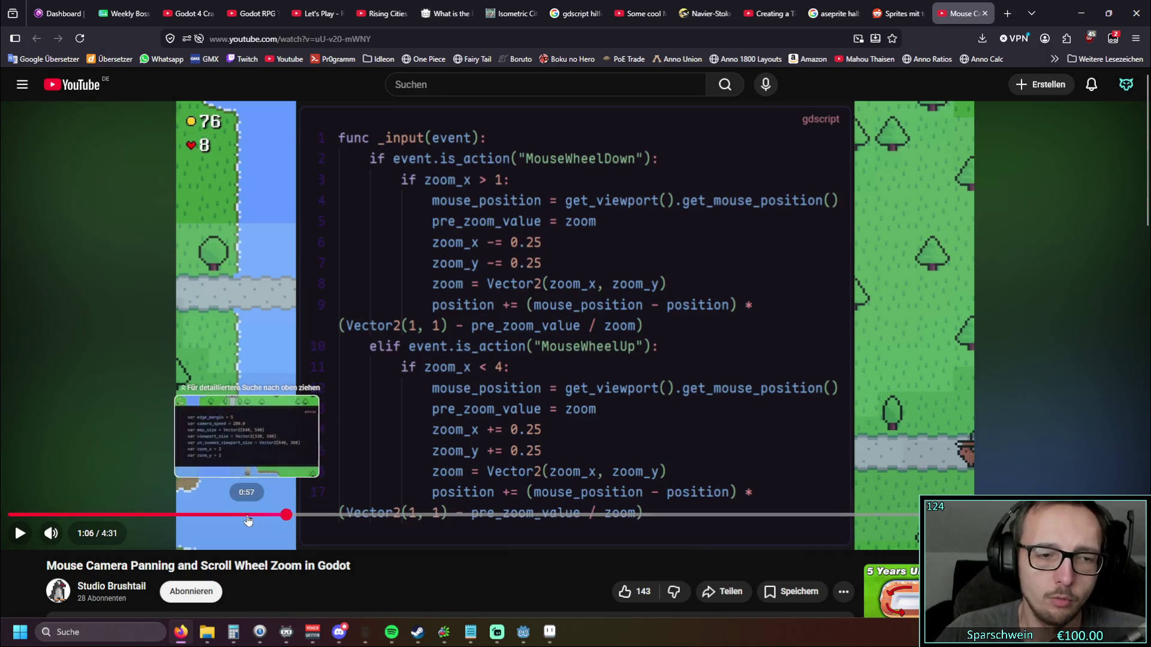
click(508, 515)
drag(545, 519, 738, 519)
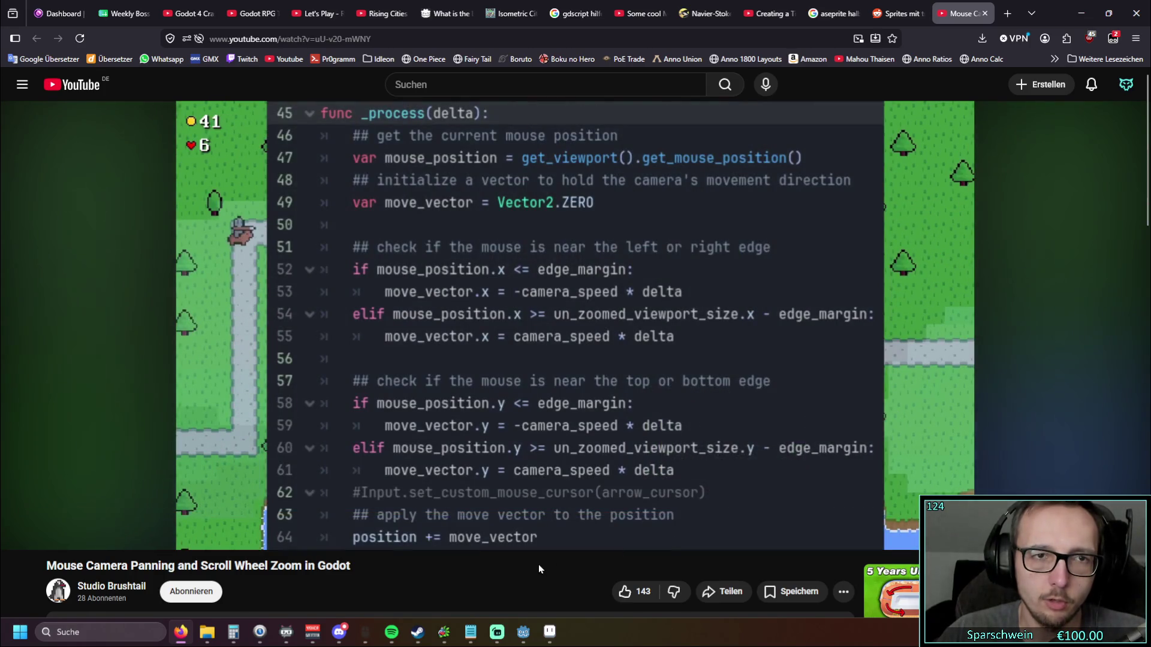
mouse_move(421, 520)
mouse_down()
mouse_move(372, 516)
mouse_move(431, 517)
mouse_up()
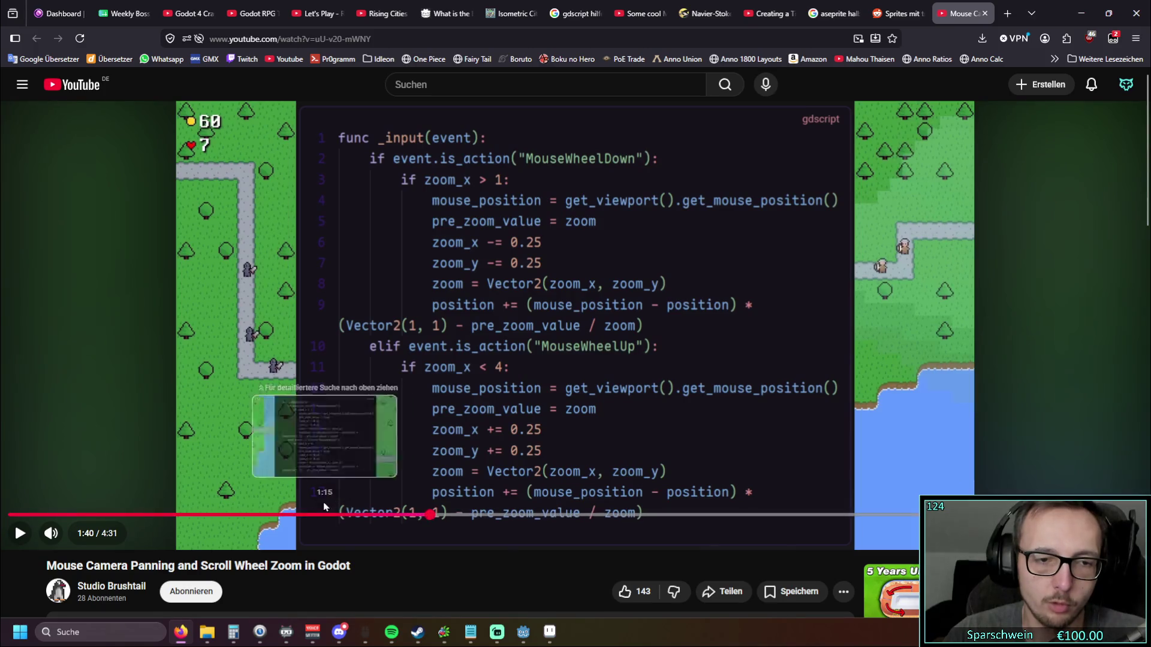
click(698, 515)
click(781, 516)
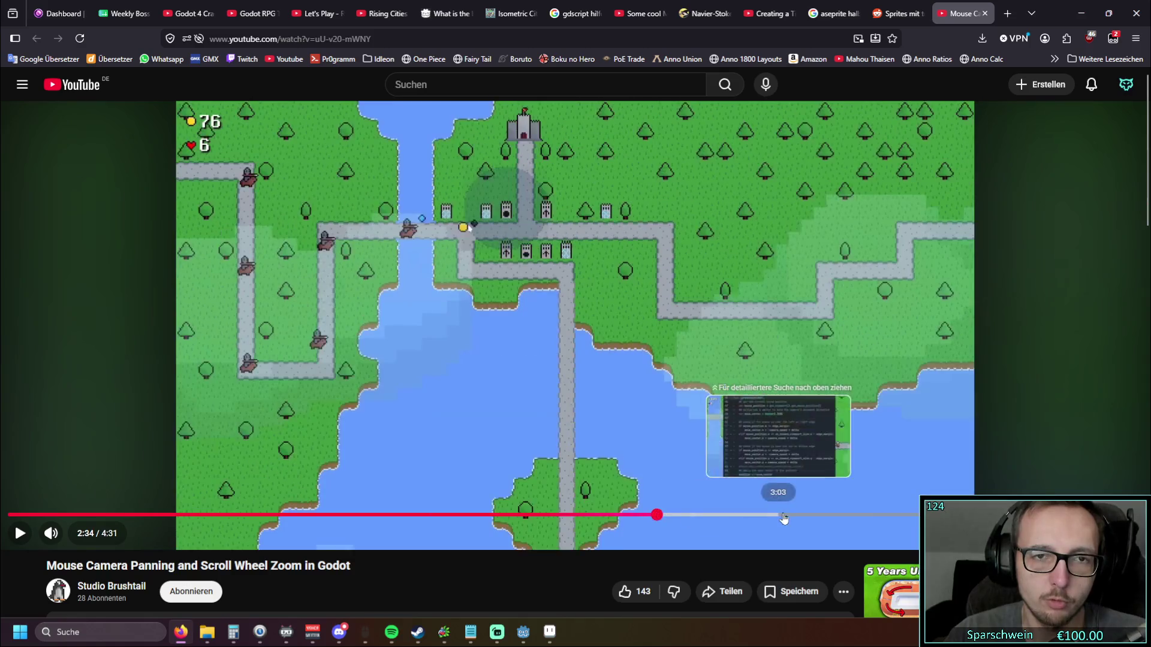
click(954, 516)
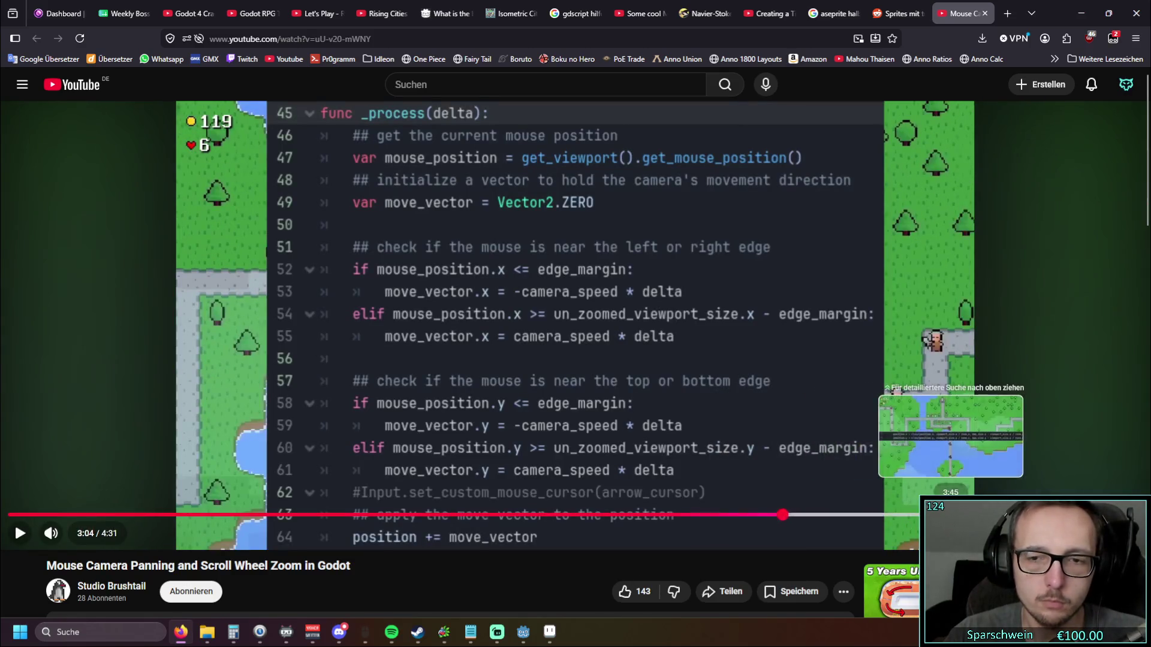
Step: Pause the tutorial on the edge_margin-to-zoom_y variable slide, then minimise the browser
click(169, 517)
key(space)
click(73, 515)
drag(72, 517, 229, 517)
click(19, 533)
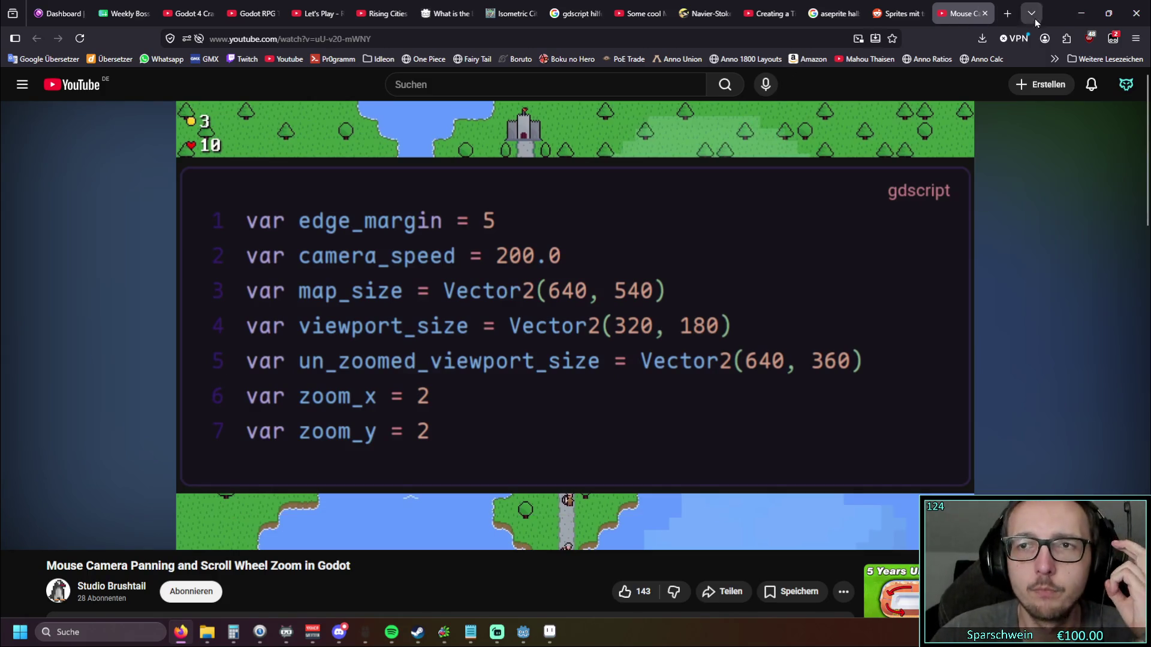
click(1081, 13)
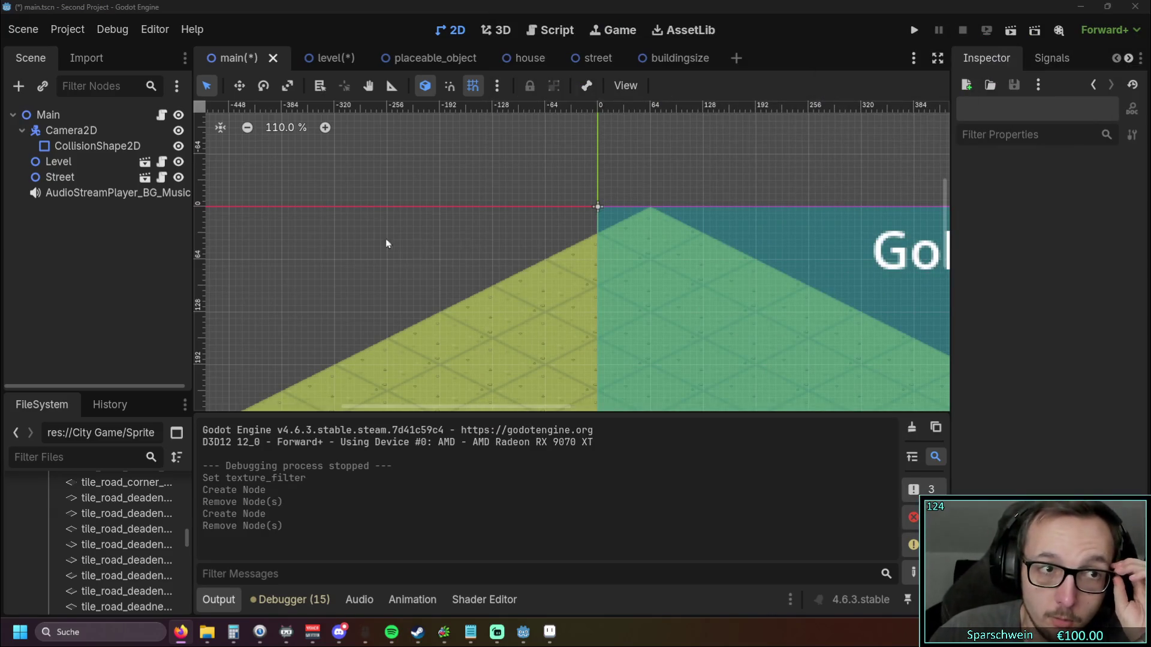
Step: Inspect the Main, Camera2D and CollisionShape2D nodes in the Scene dock
click(84, 119)
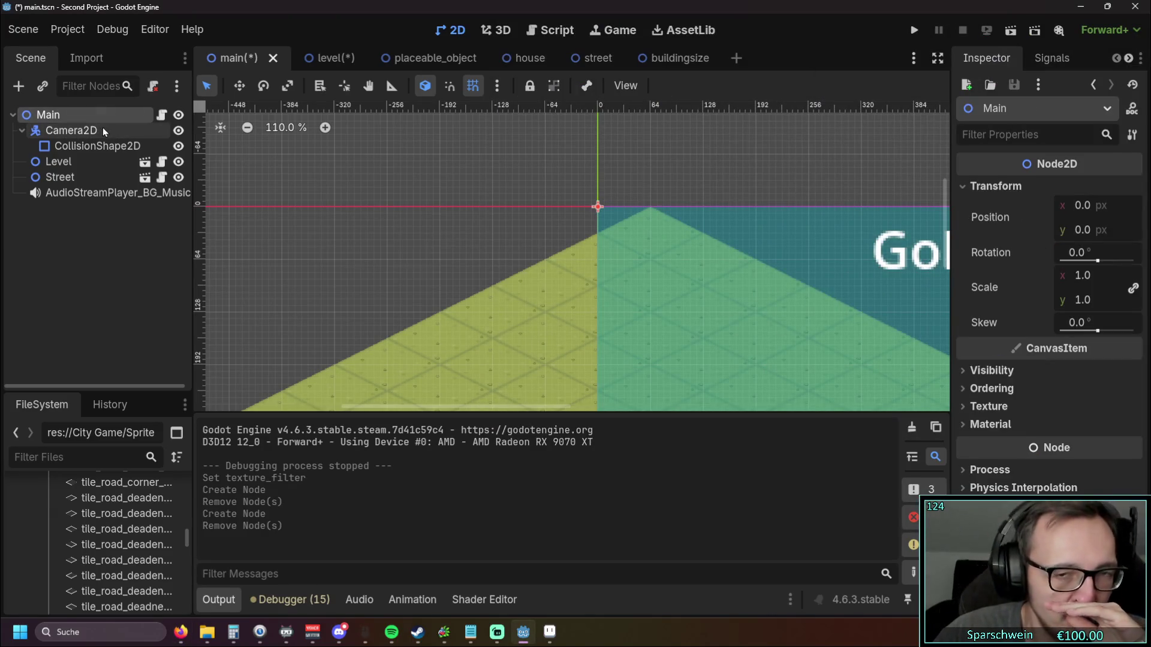
click(90, 130)
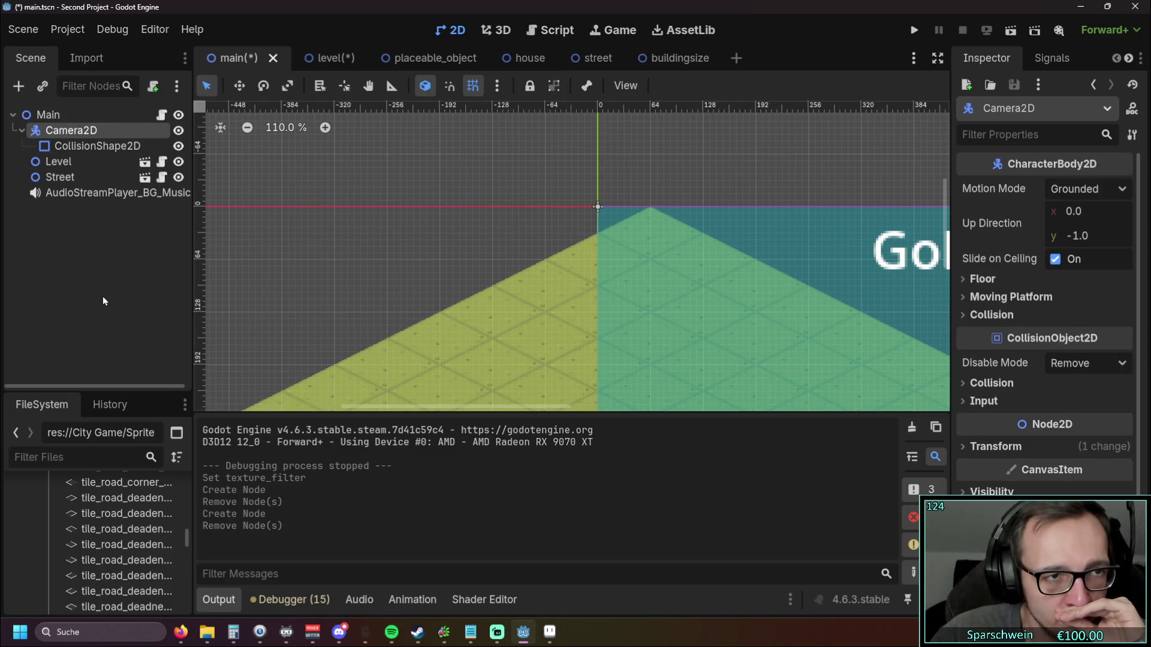
click(116, 150)
click(107, 129)
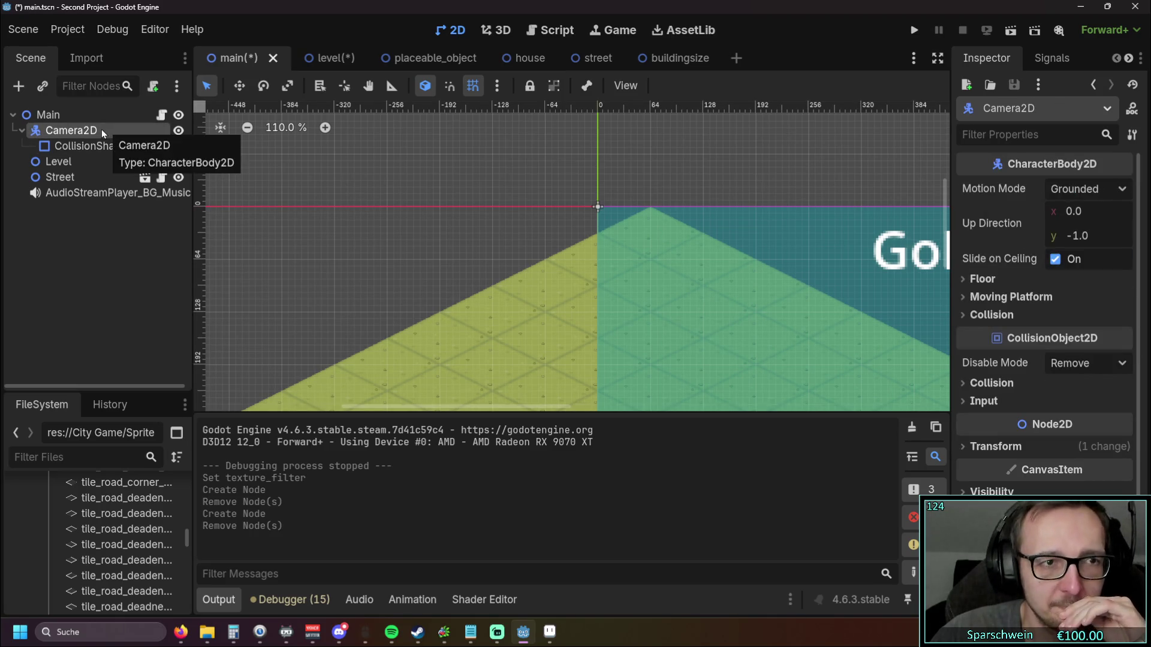
click(90, 146)
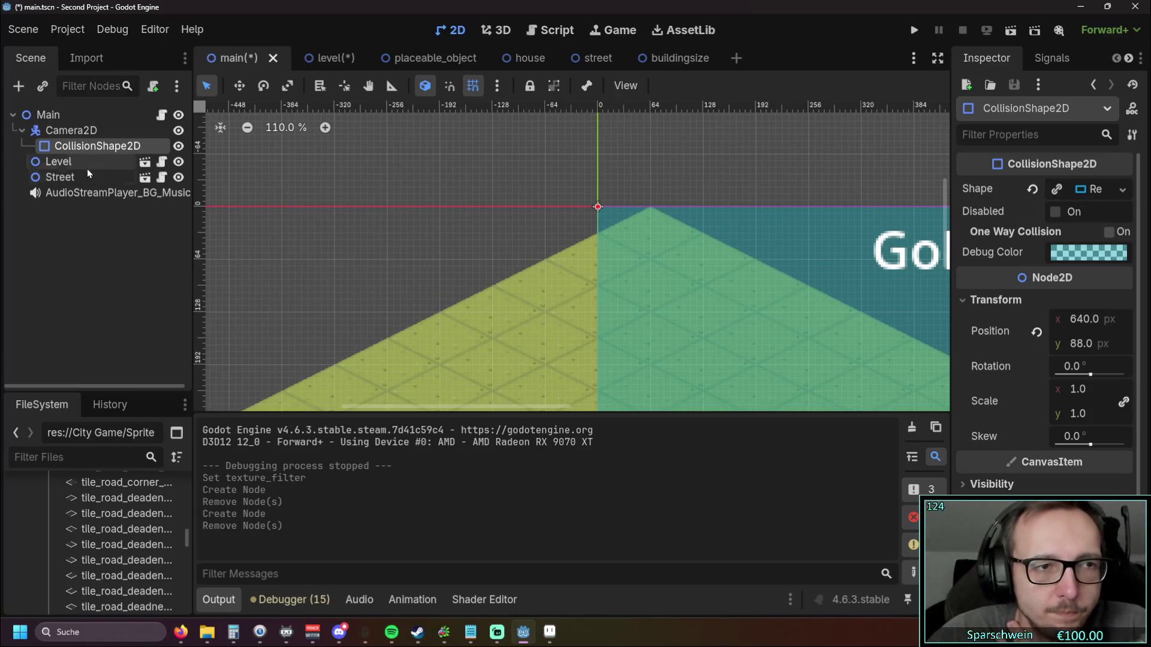
Step: Delete the CollisionShape2D child of Camera2D from main.tscn, confirming with OK
right_click(92, 150)
click(49, 227)
click(71, 159)
click(71, 151)
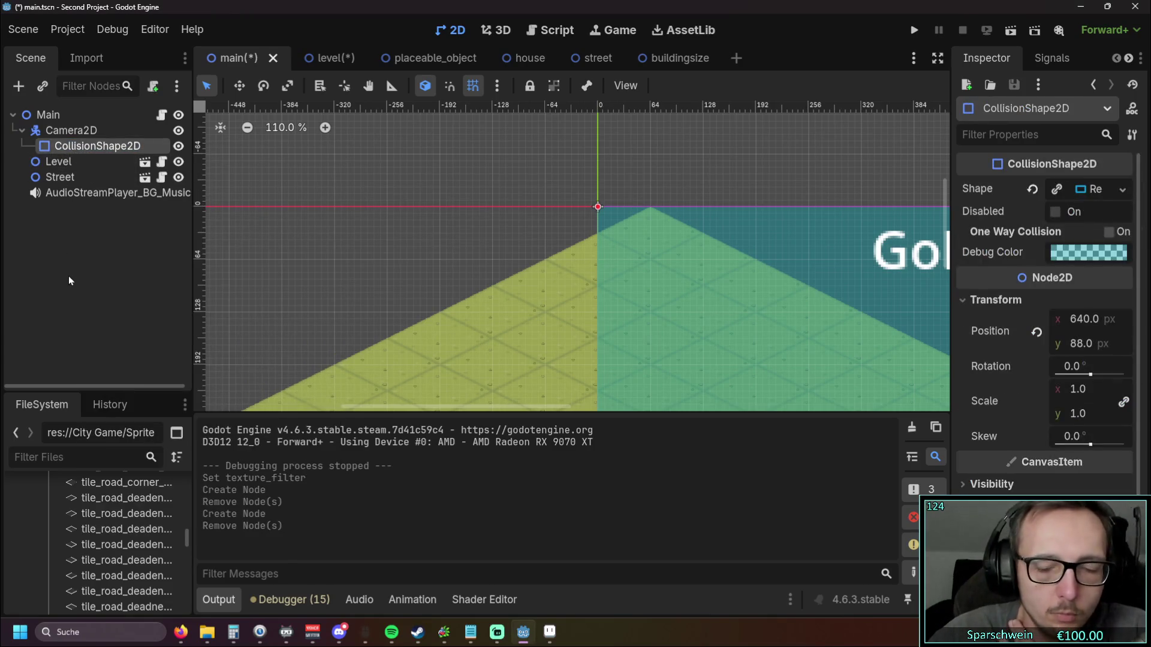
key(Delete)
click(546, 335)
click(102, 130)
right_click(91, 128)
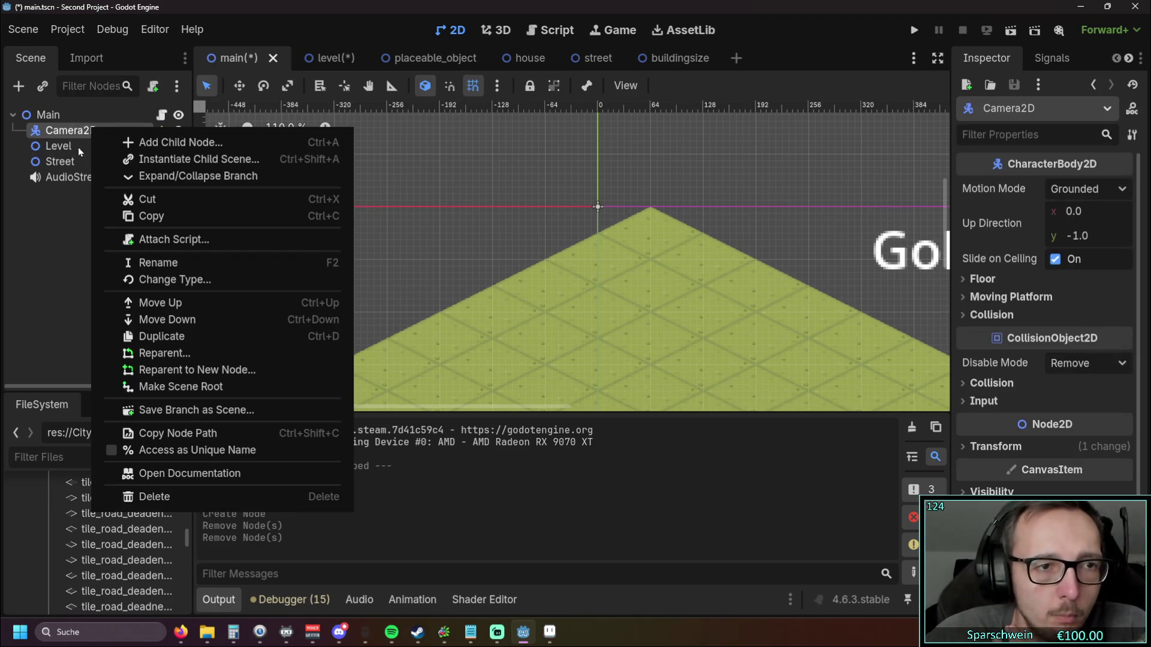
Step: Change the camera node's type from CharacterBody2D to Camera2D, found by searching 'ca'
click(175, 279)
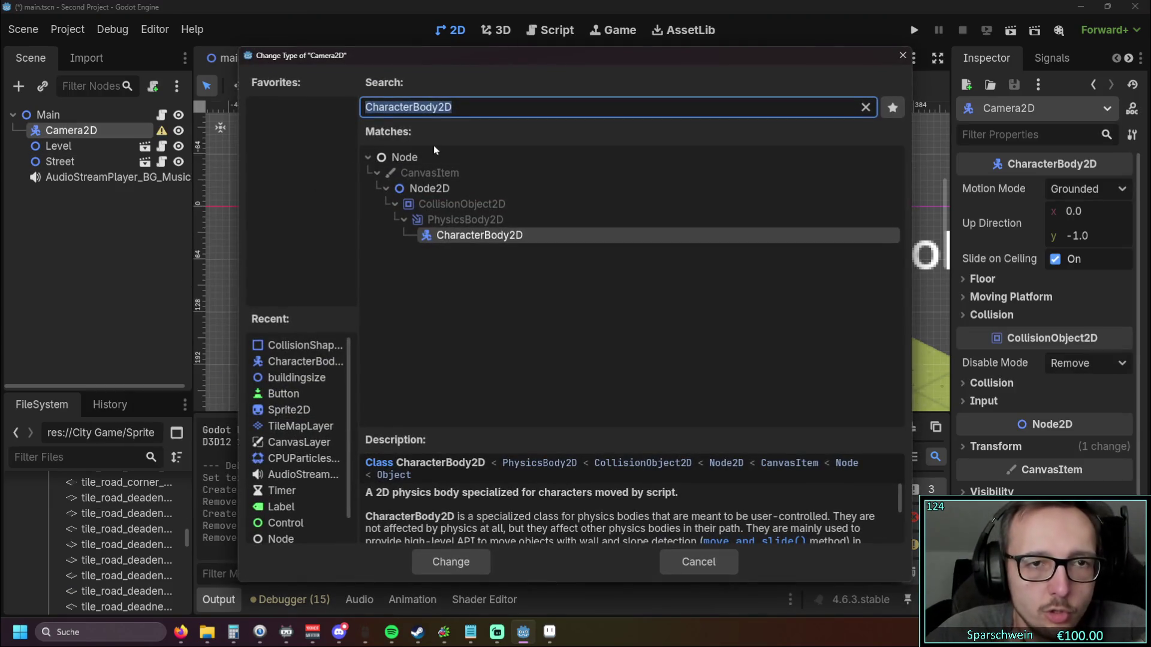
text(ca)
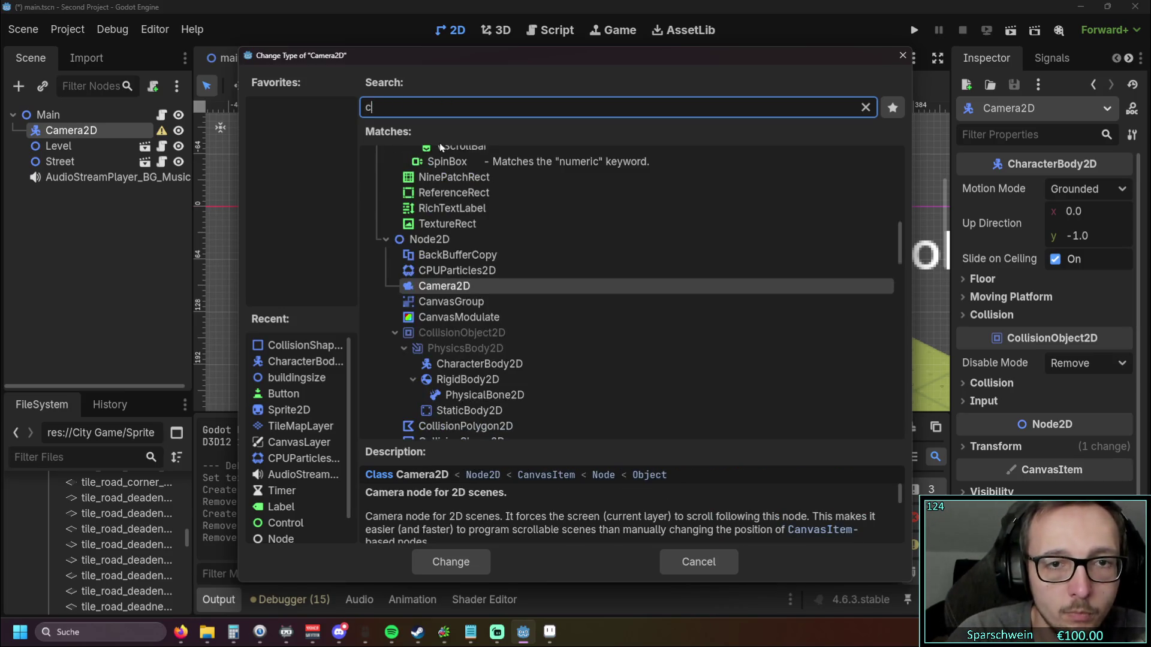
double_click(455, 294)
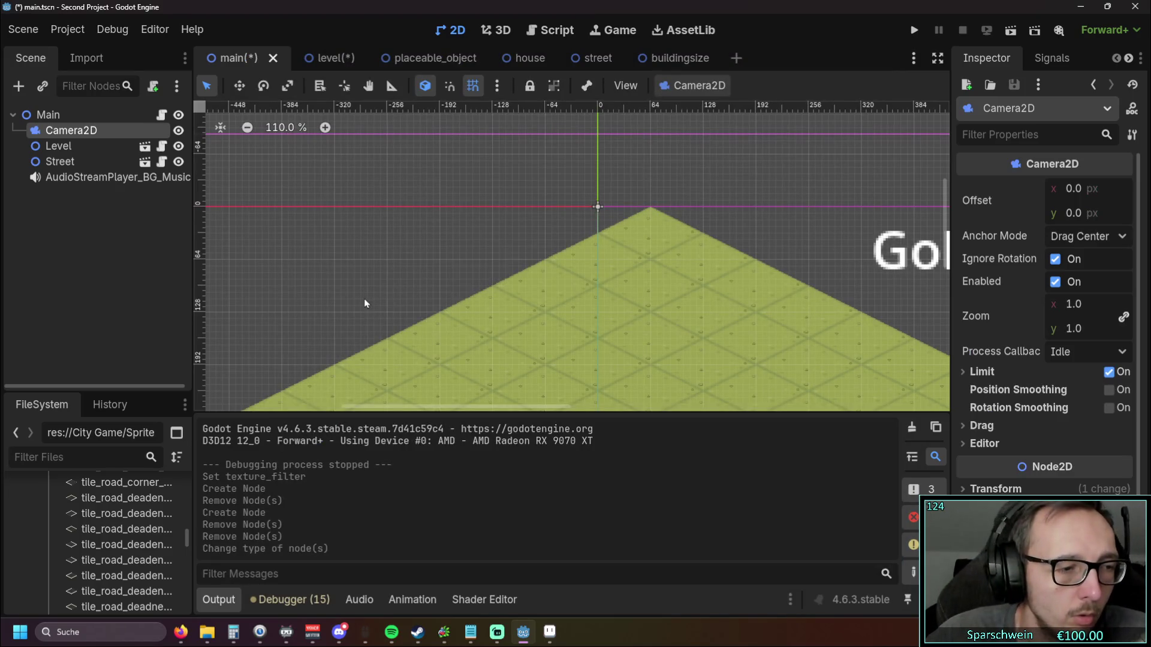
click(98, 133)
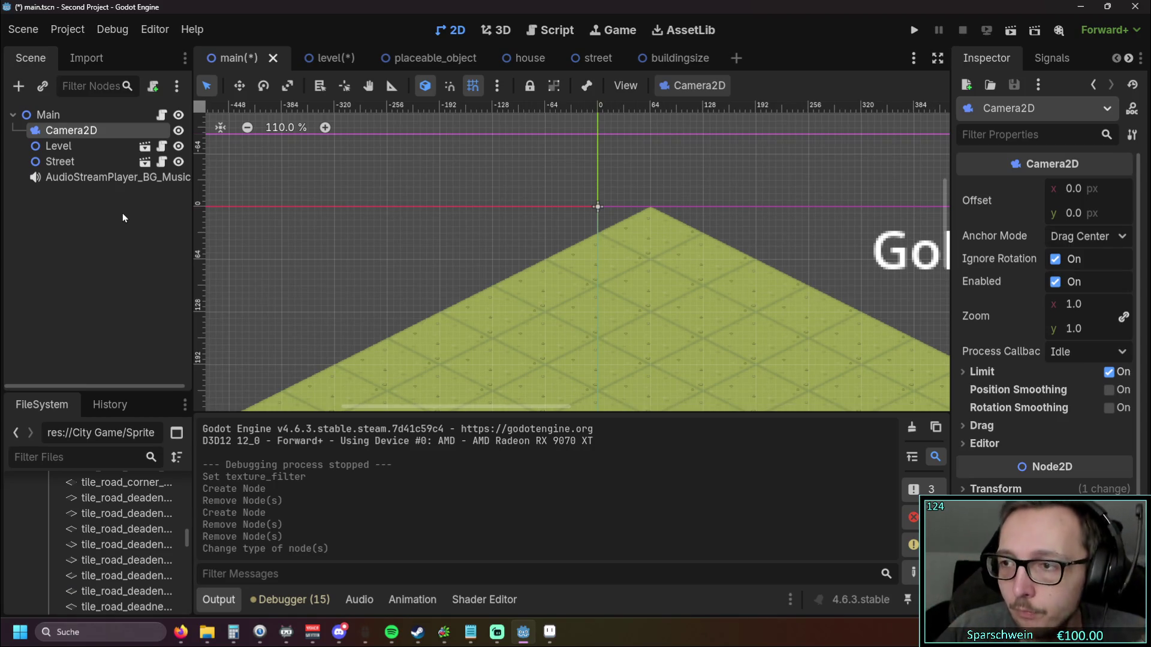
click(99, 114)
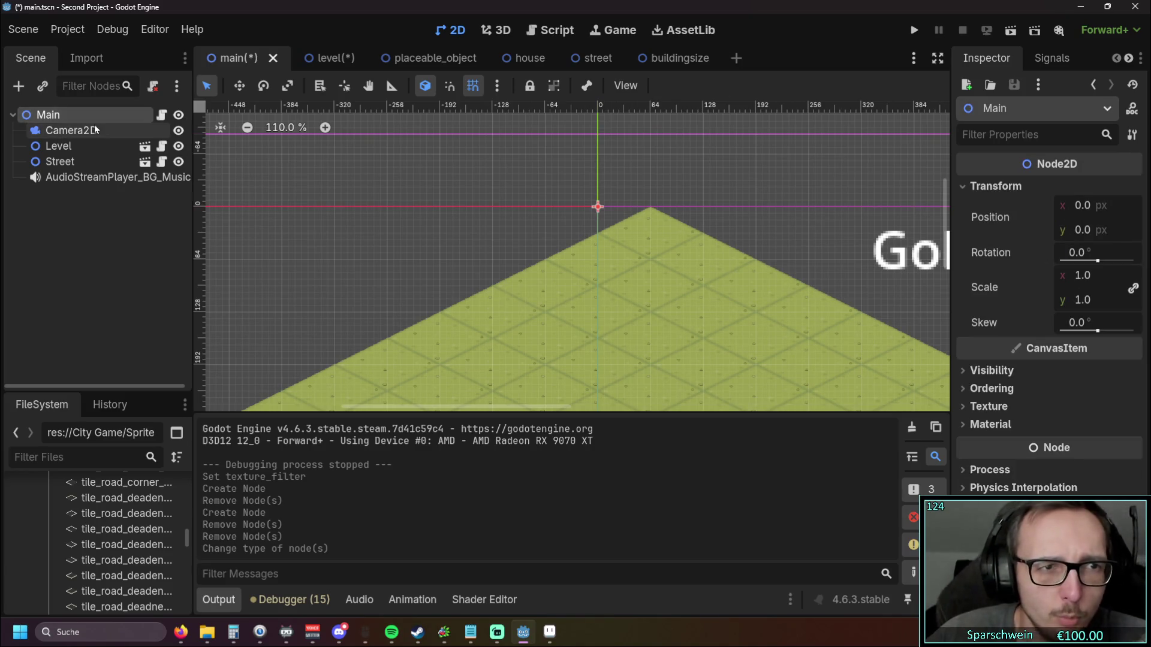
click(96, 129)
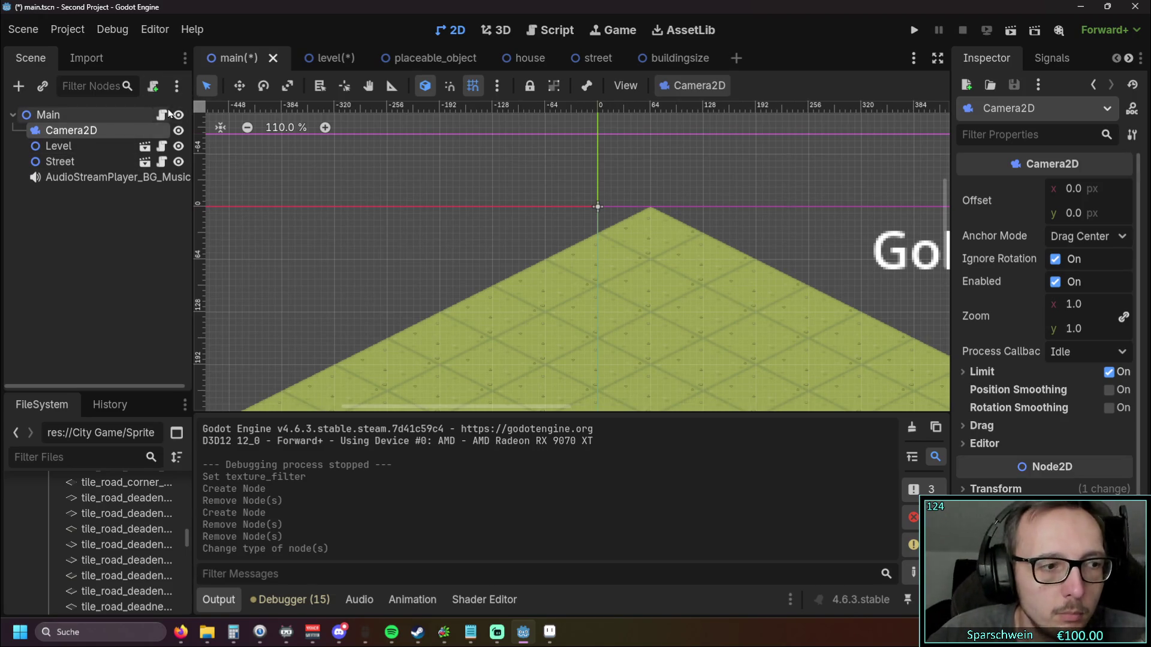
Step: Attach camera_2d.gd to Camera2D and declare var edge_margin = 5 below extends
click(153, 87)
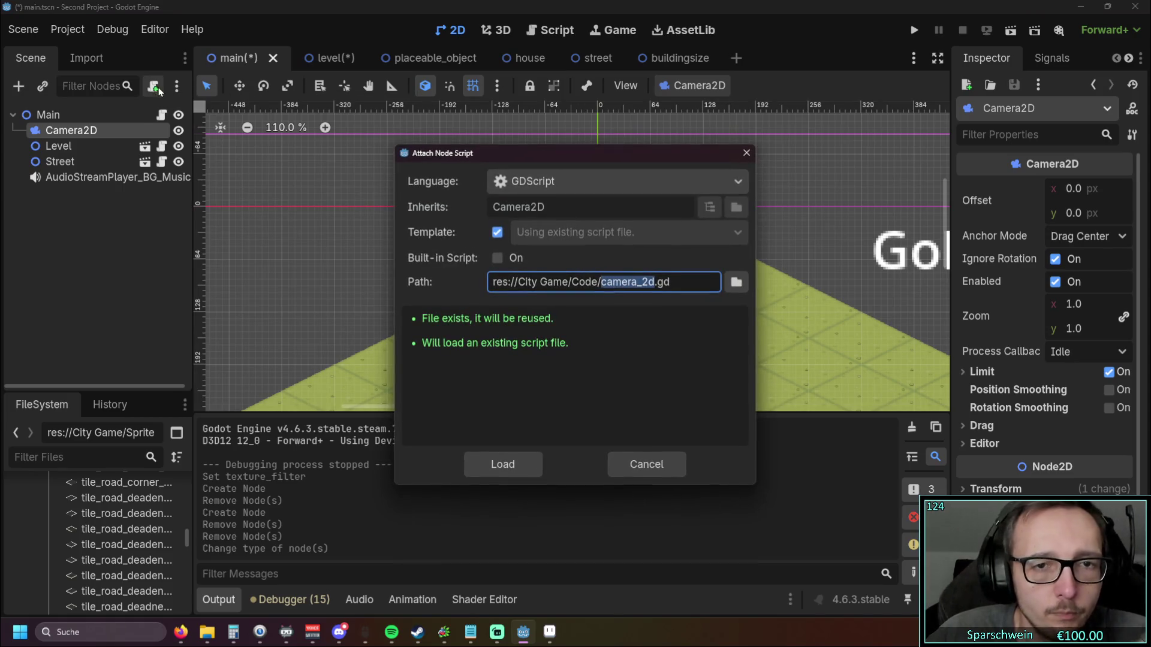
click(506, 463)
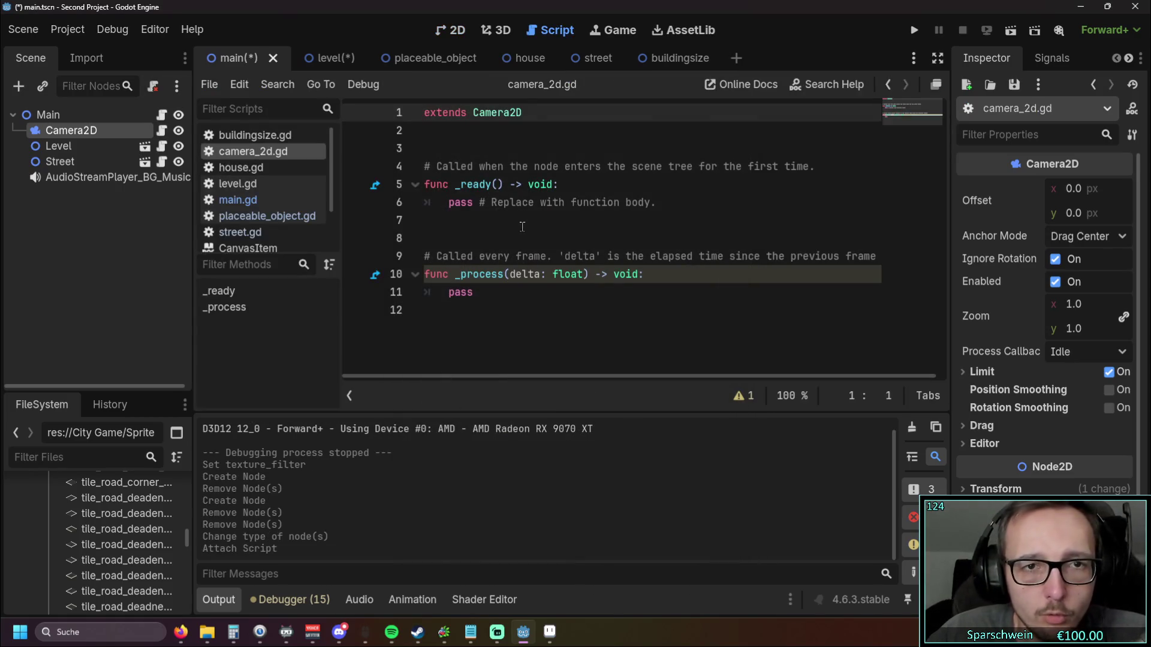
click(484, 166)
key(Up)
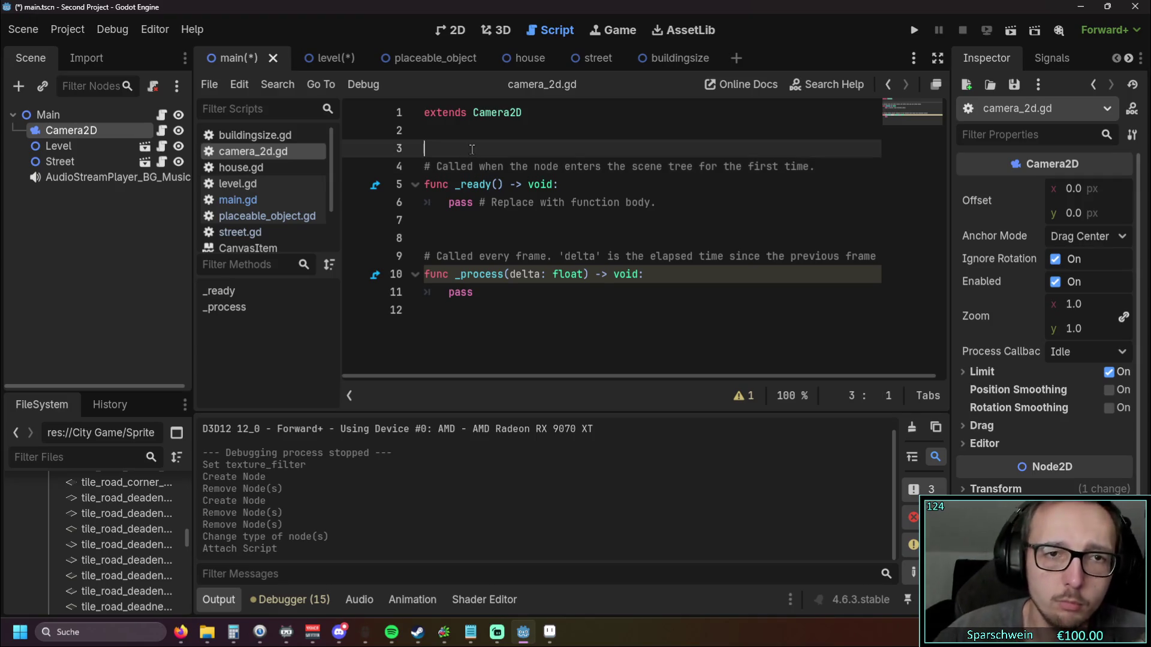
key(Return)
key(Return)
key(Up)
key(Up)
text(var e)
text(dg)
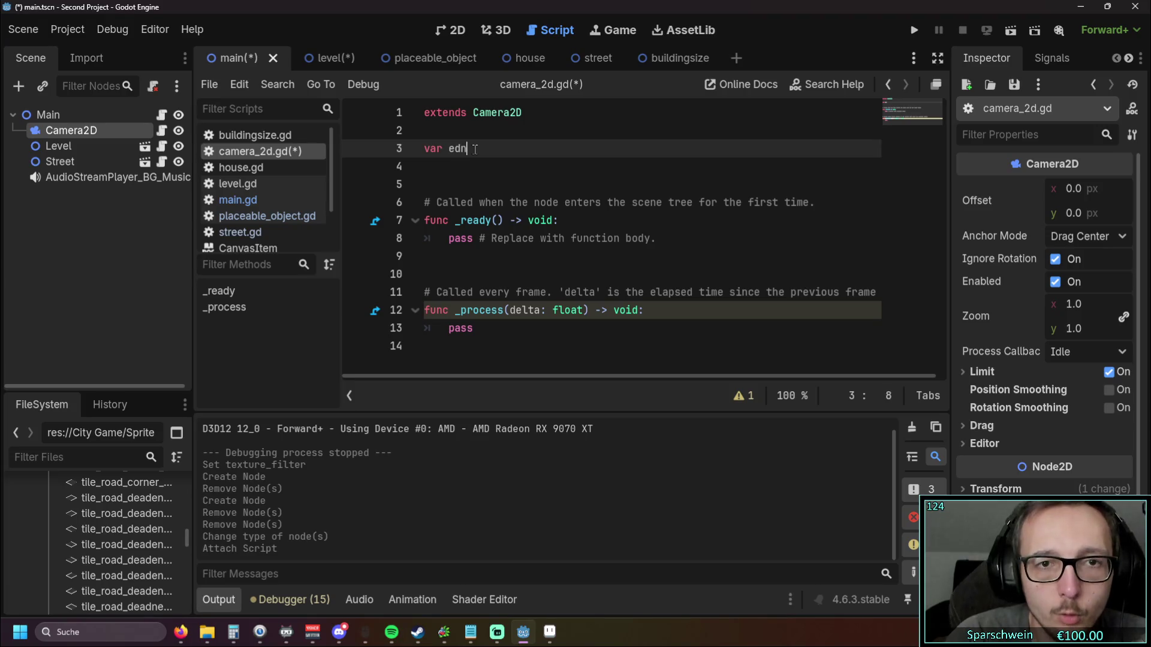
text(e)
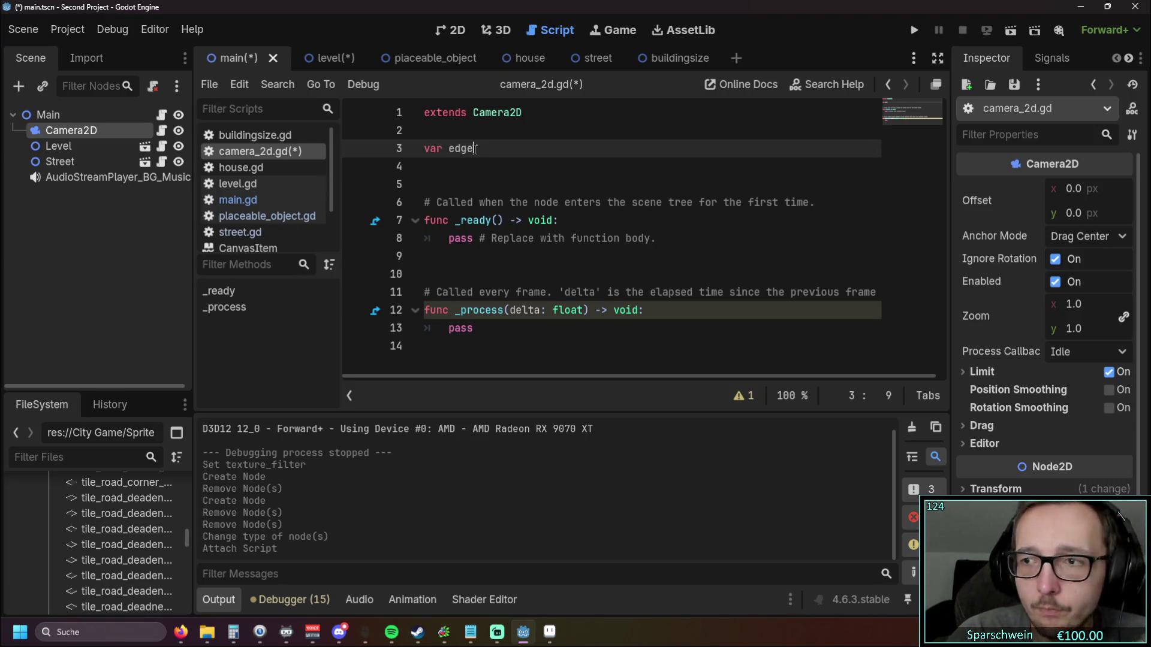
text(_mar)
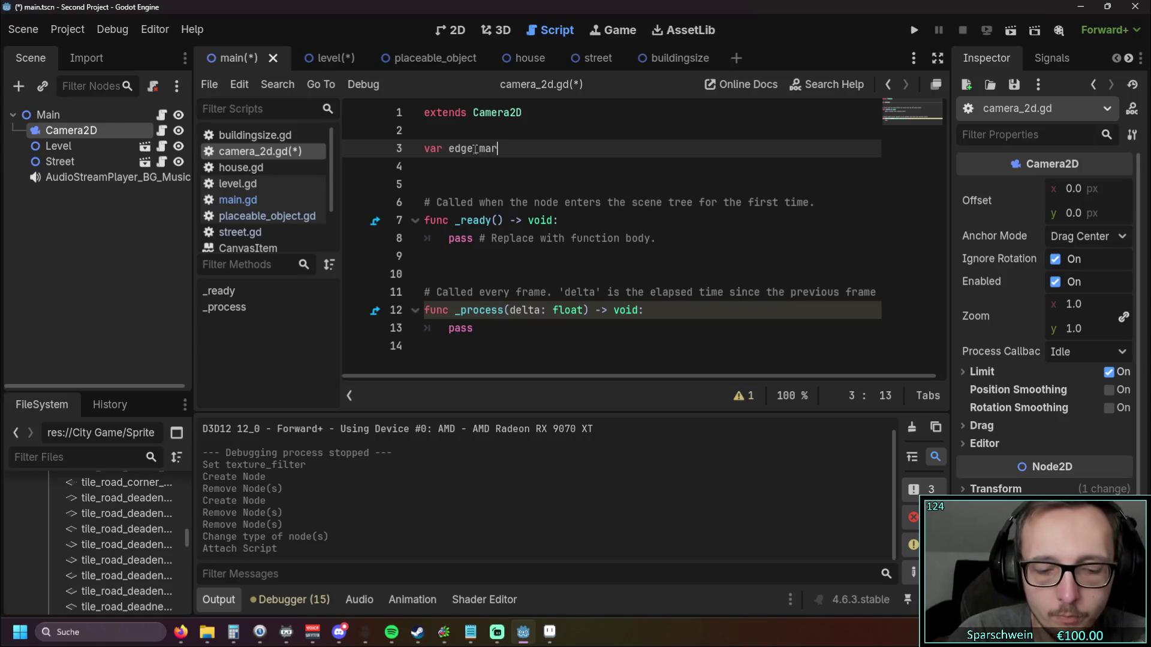
text(gin = 5)
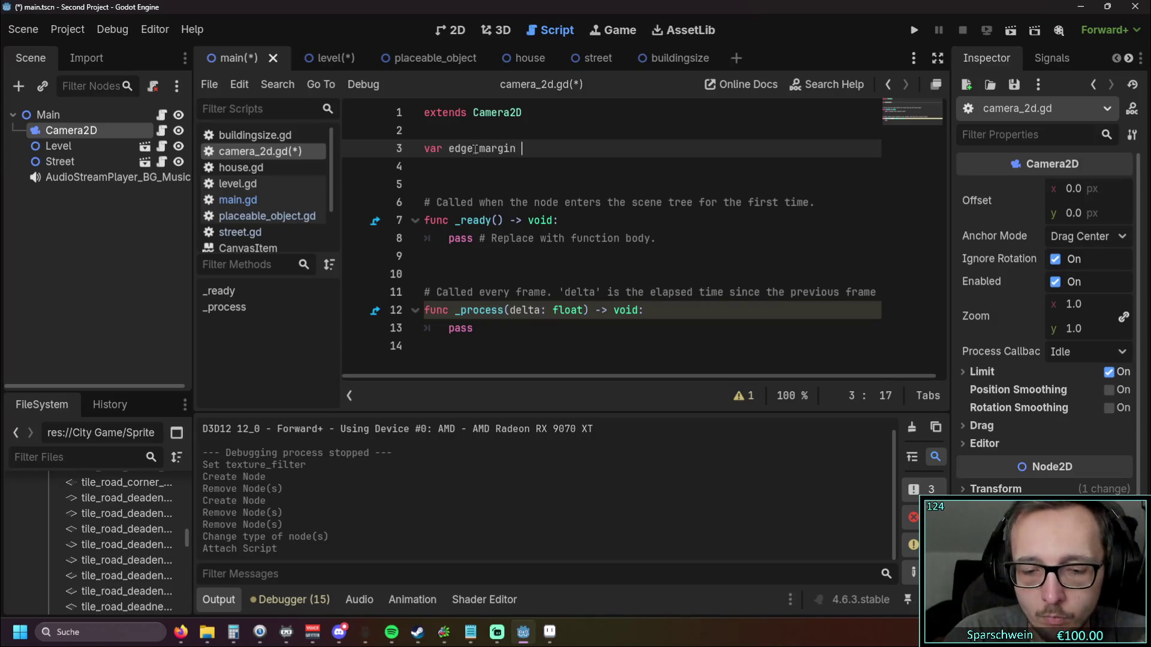
key(Return)
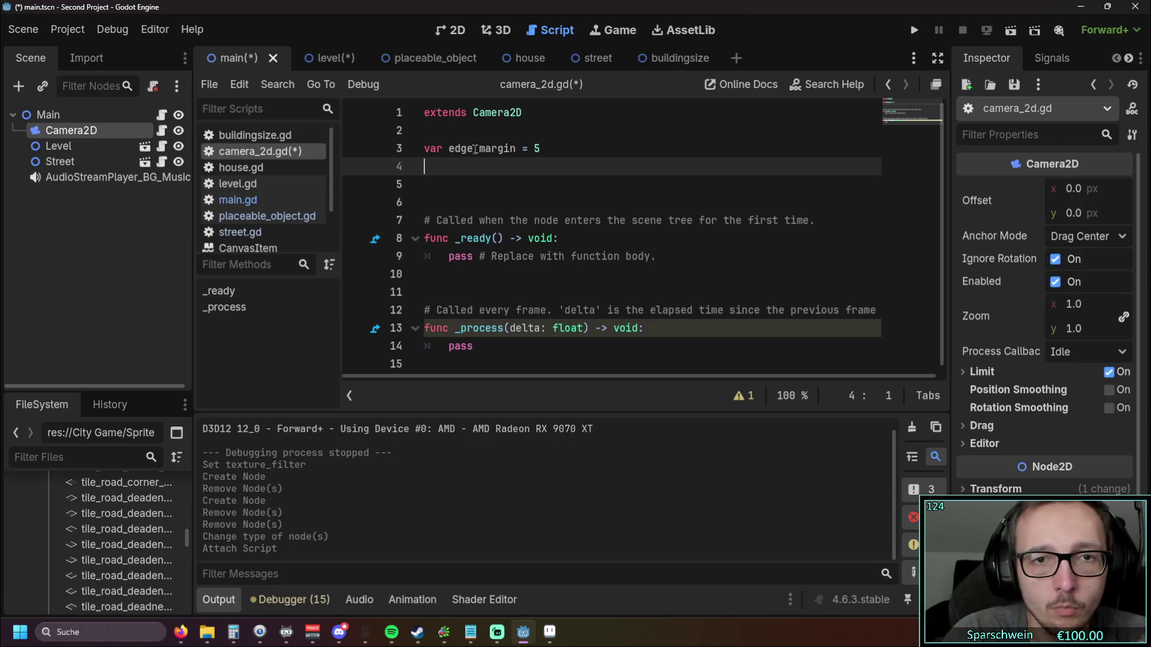
Step: Add var camera_speed = 500 and var map_size = Vector2(640,540) to the script
text(var)
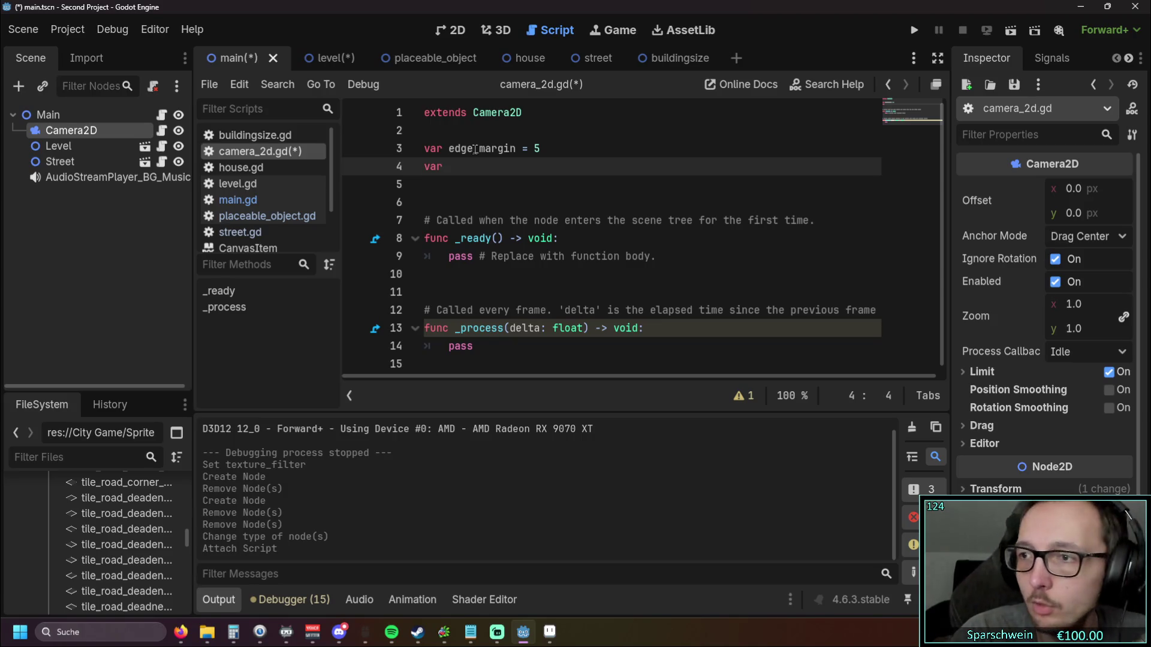
text( cam)
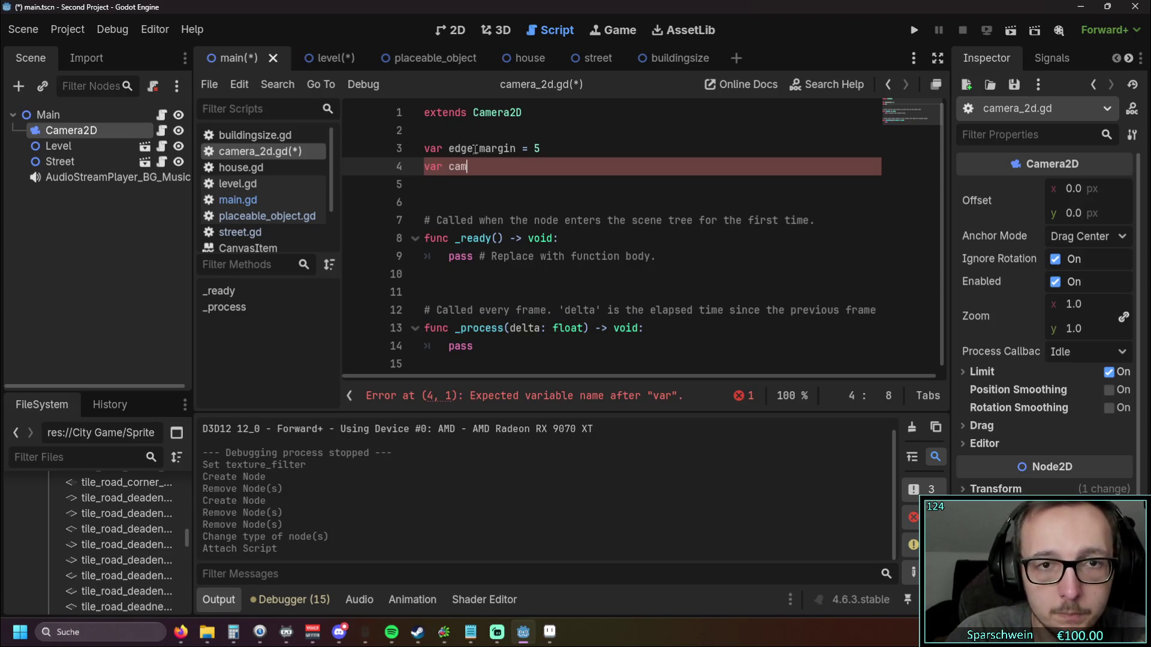
text(era_)
key(BackSpace)
key(BackSpace)
key(BackSpace)
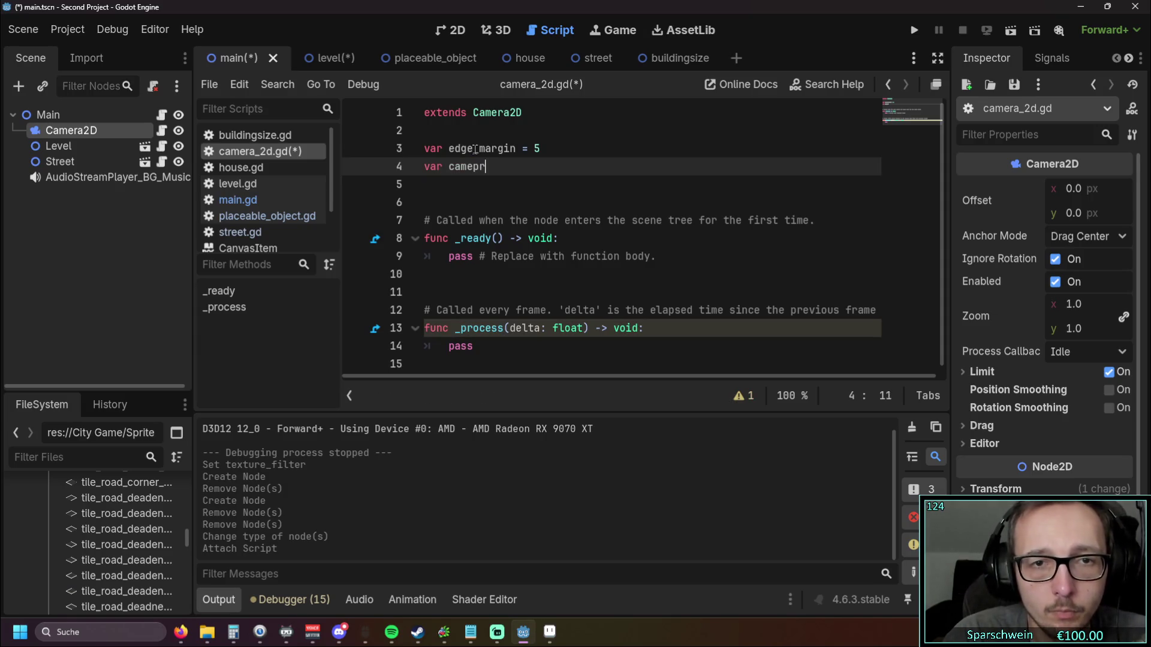
text(era)
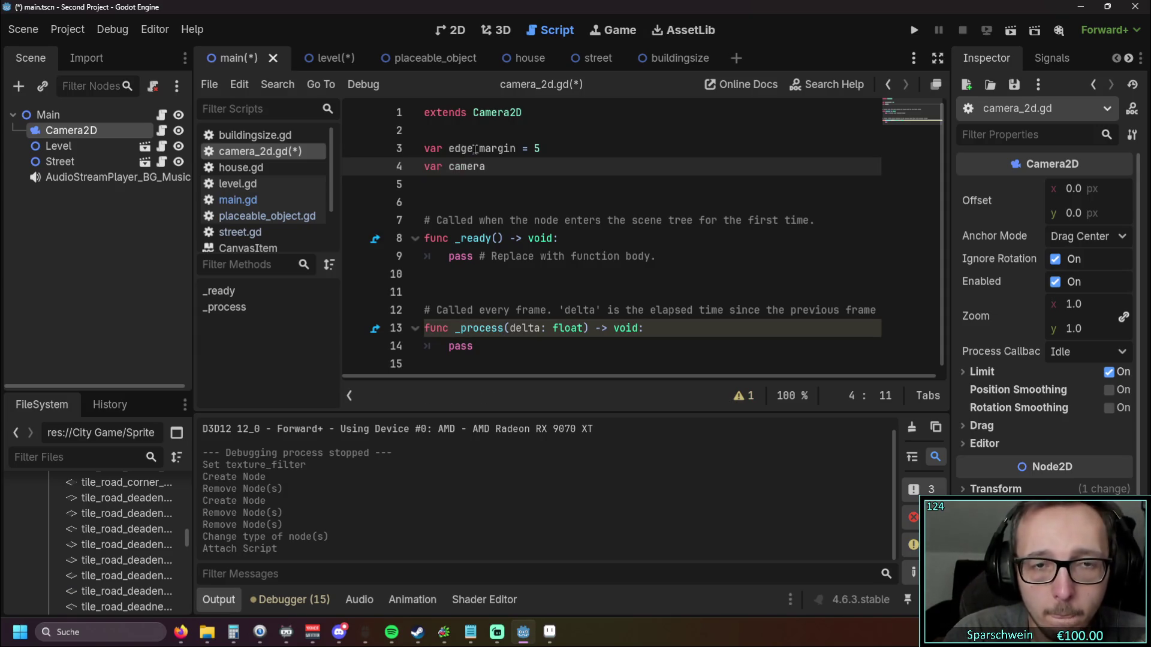
text(_spee)
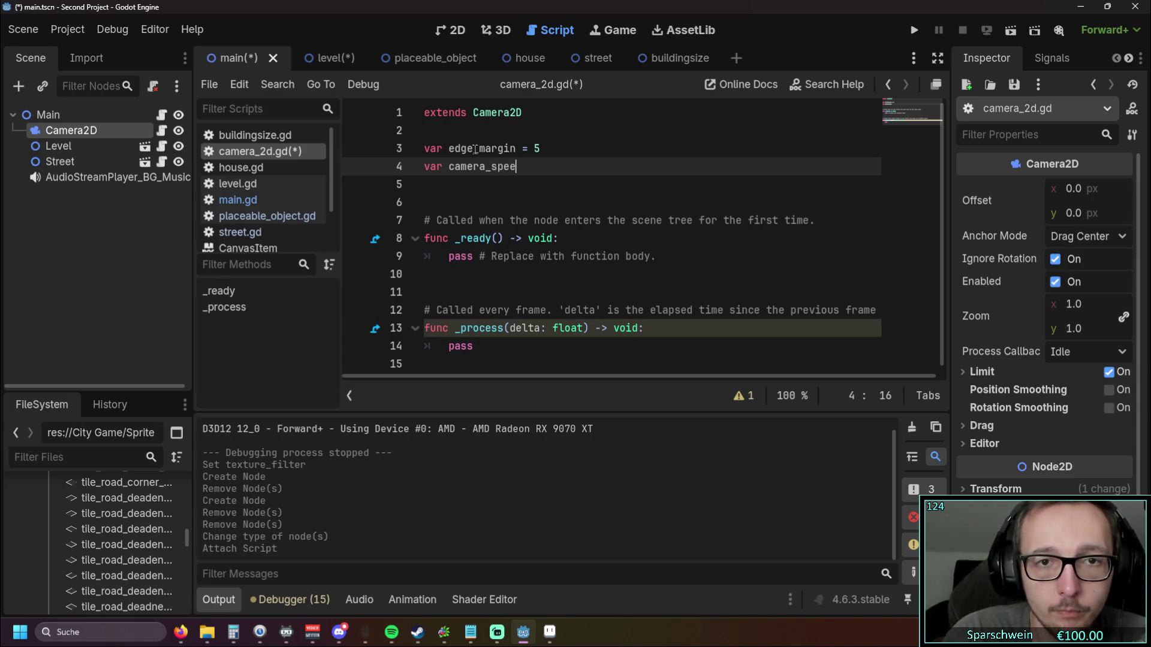
text(d = 500)
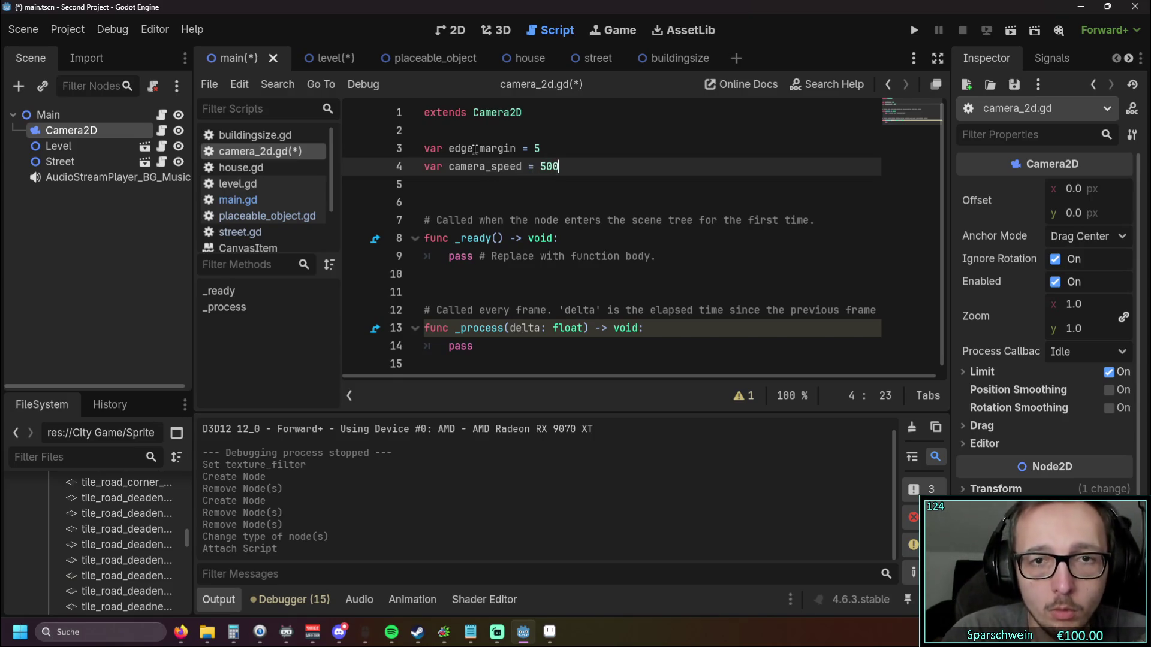
key(Return)
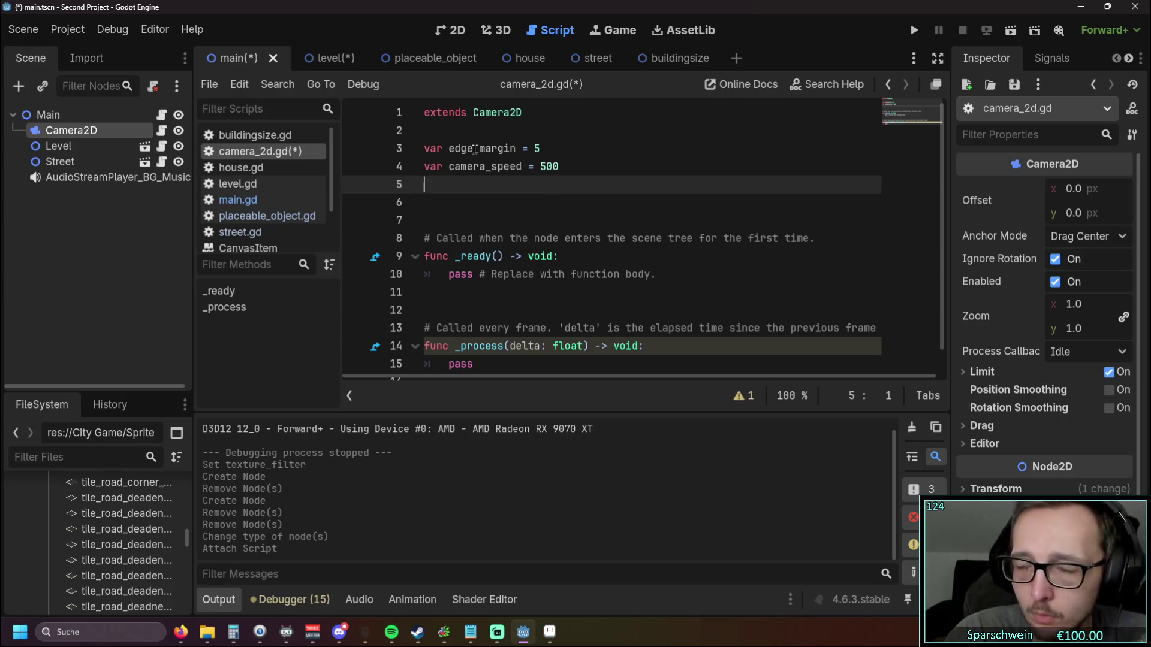
text(var map)
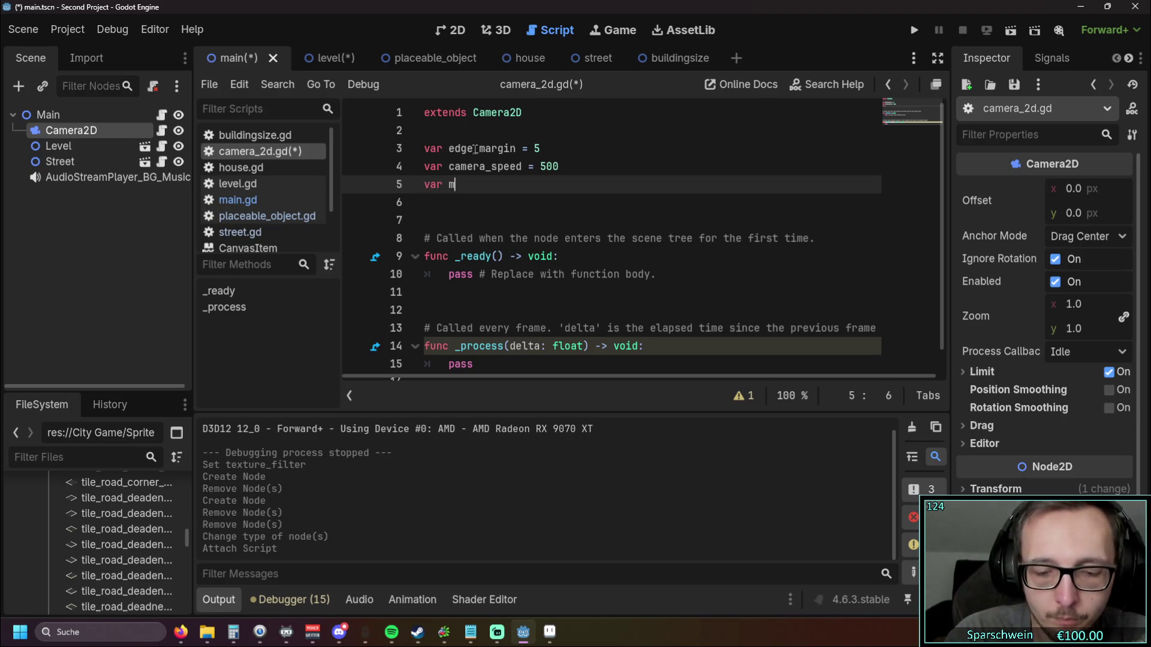
text(_size)
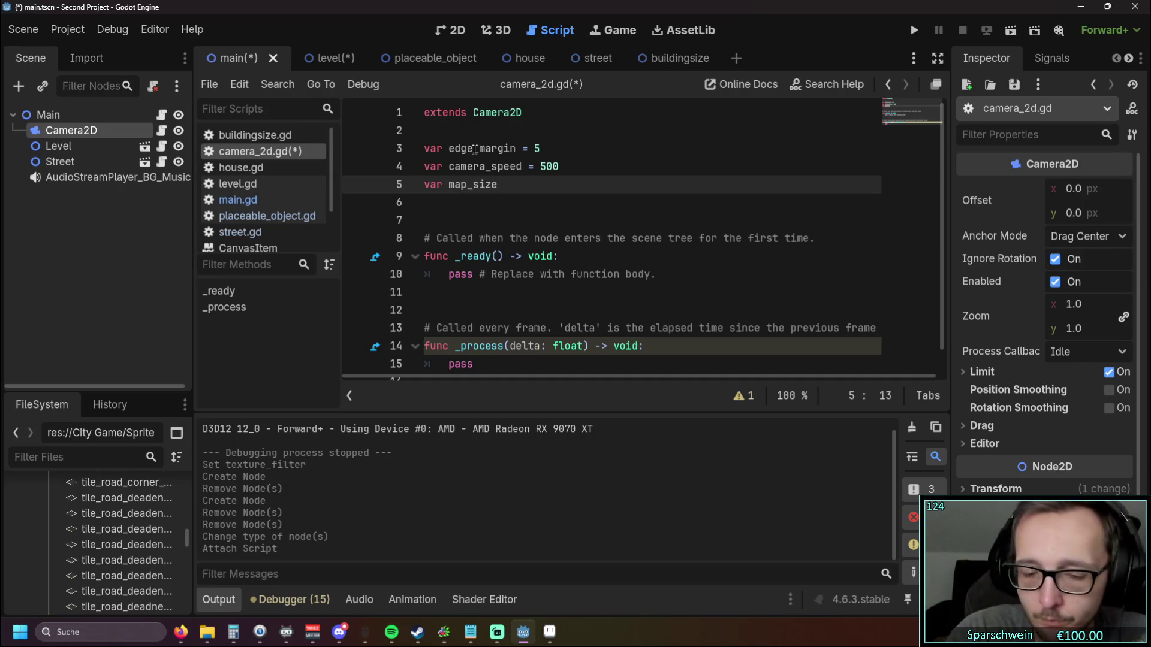
text( = )
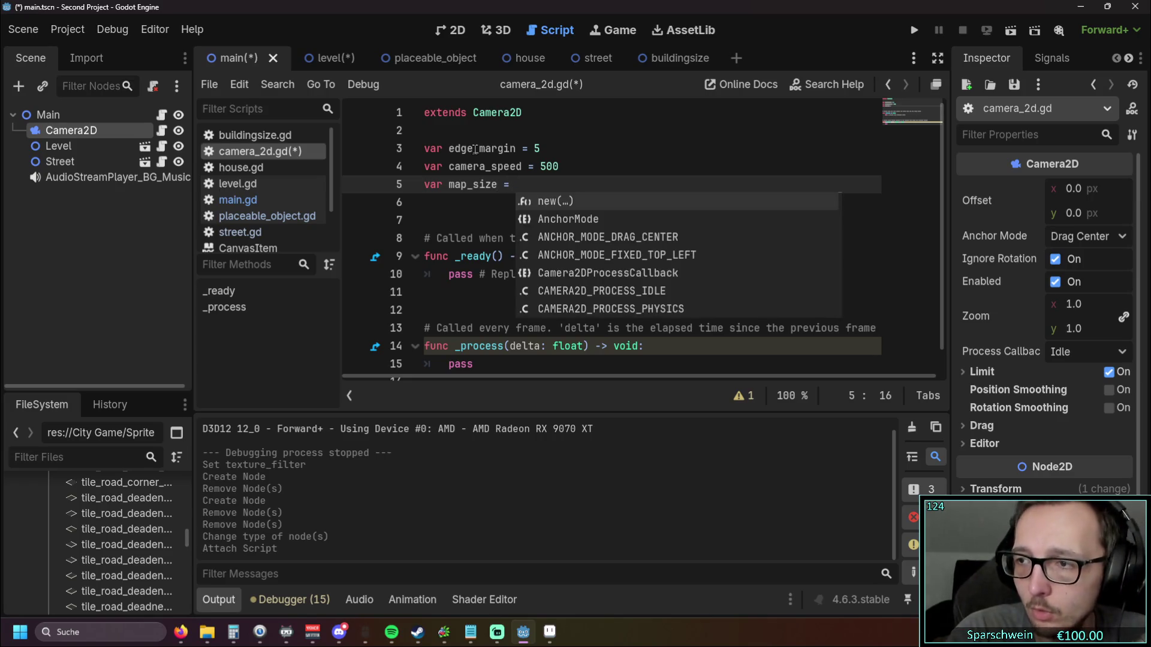
text(Vec)
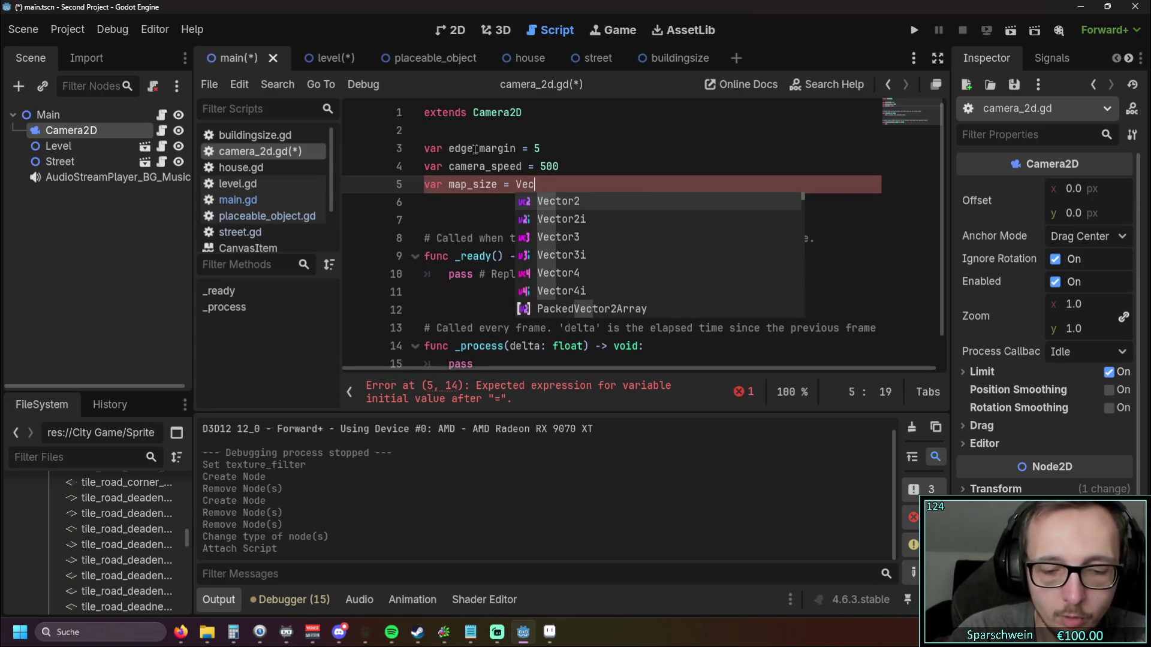
text(tor2)
key(Return)
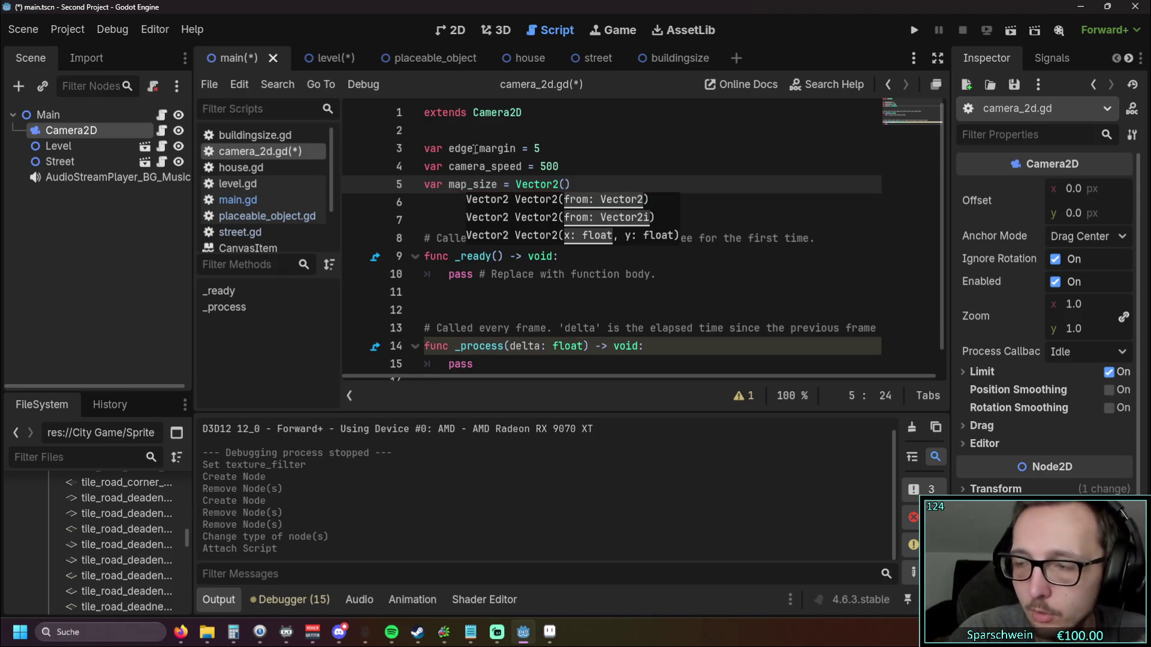
text(6)
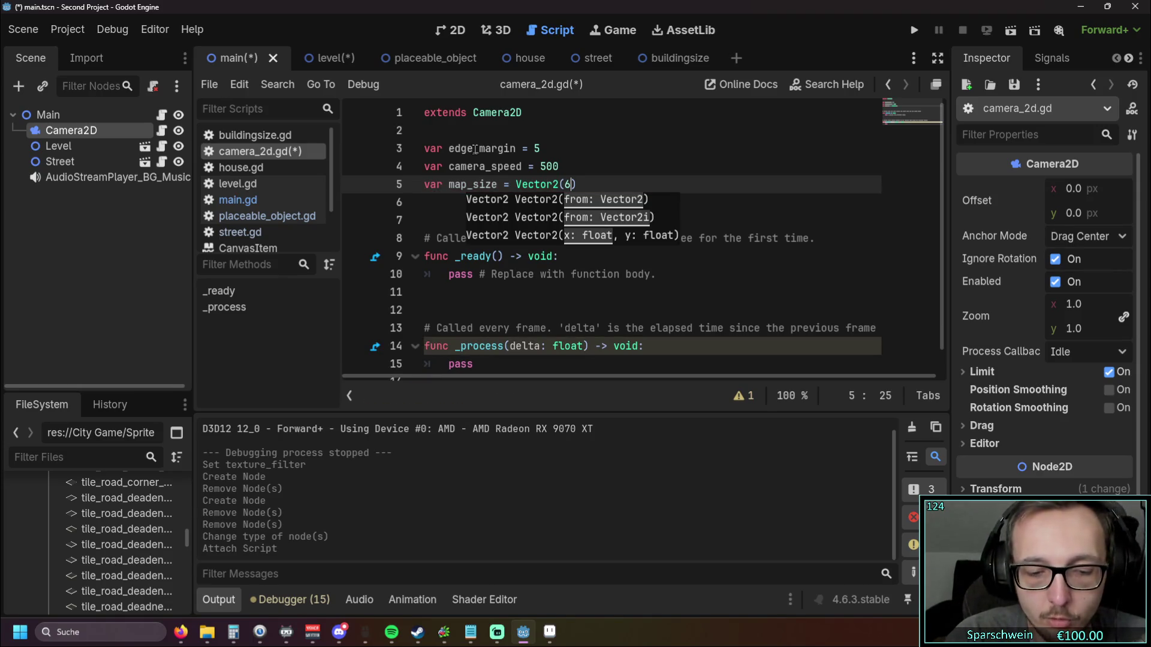
text(40)
text(,540)
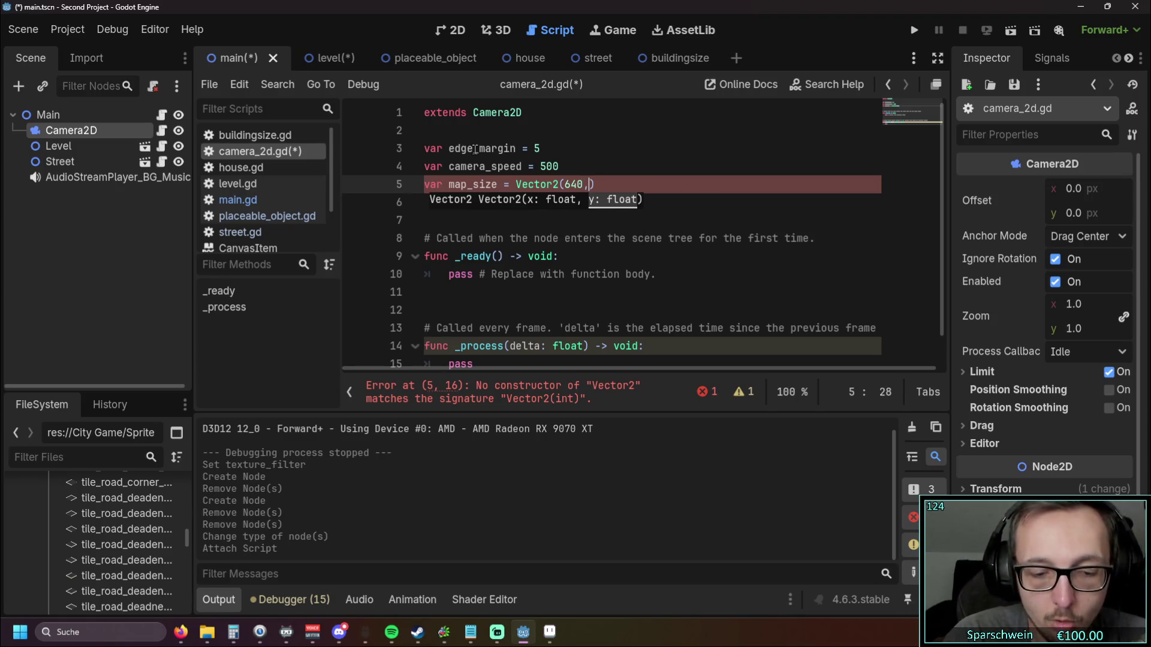
text())
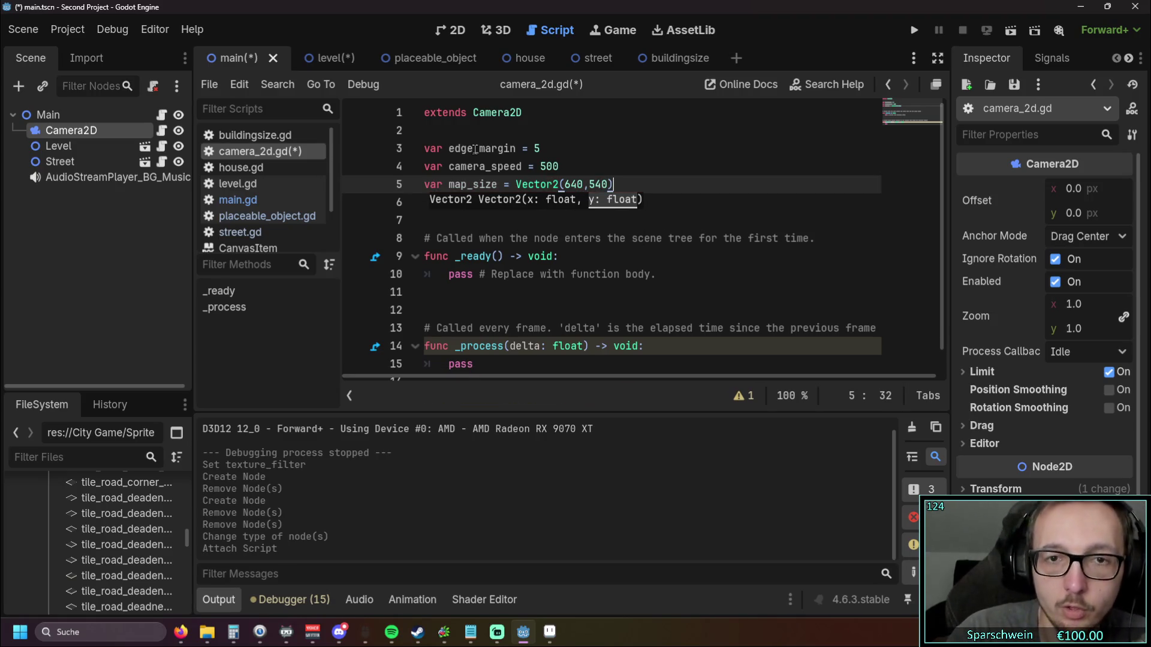
key(Return)
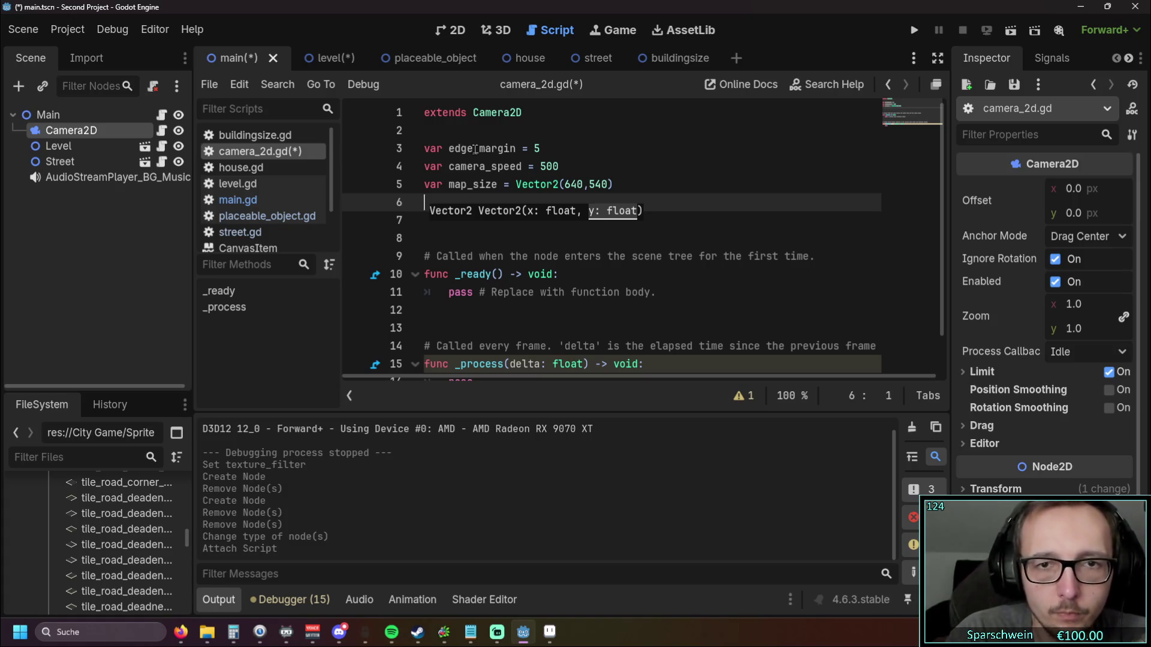
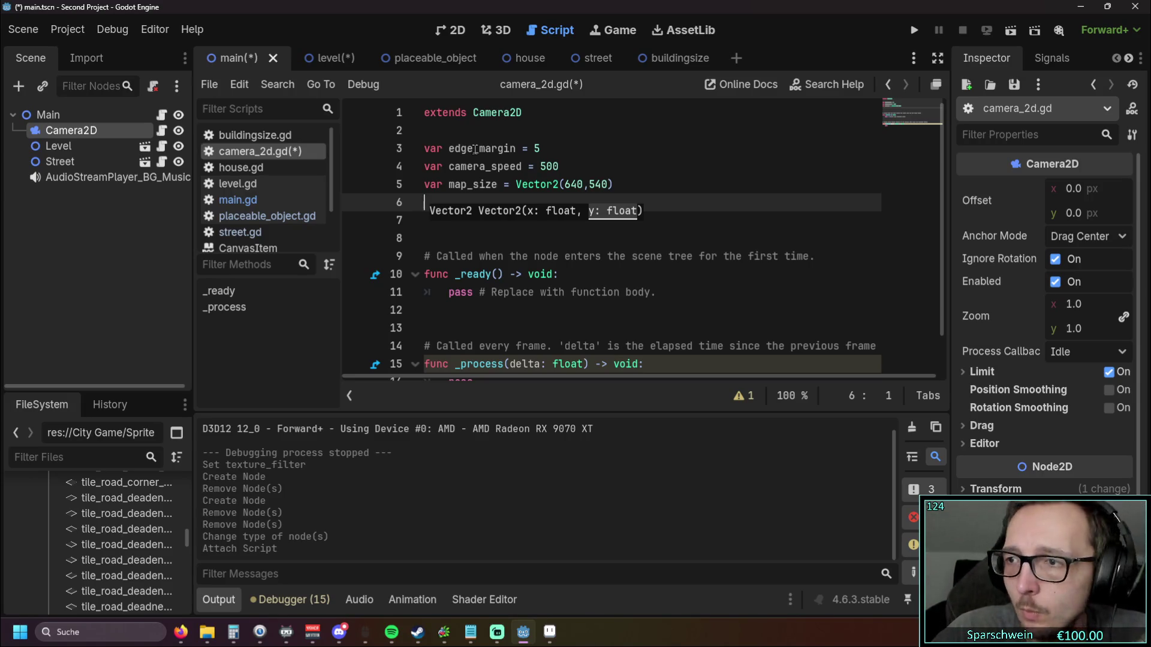
Step: Declare viewport_size = Vector2(320, 180) and un_zommed_viewport_sice = Vector2(640, 360), with spaces after the commas
text(var )
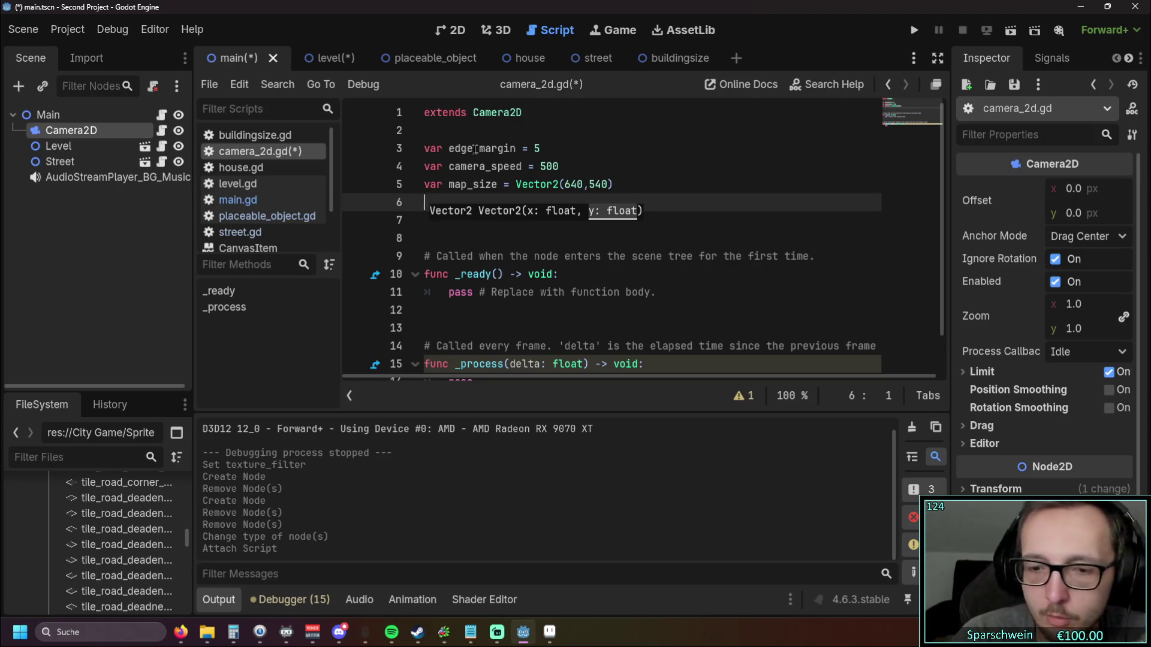
text(viewpo)
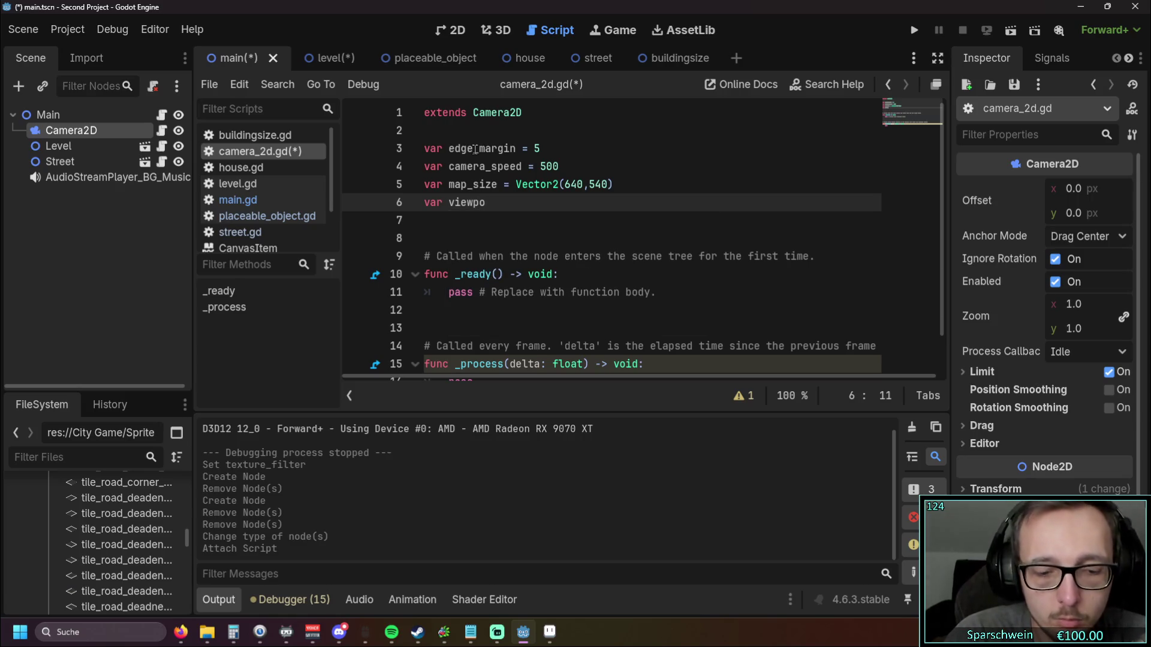
text(rt_si)
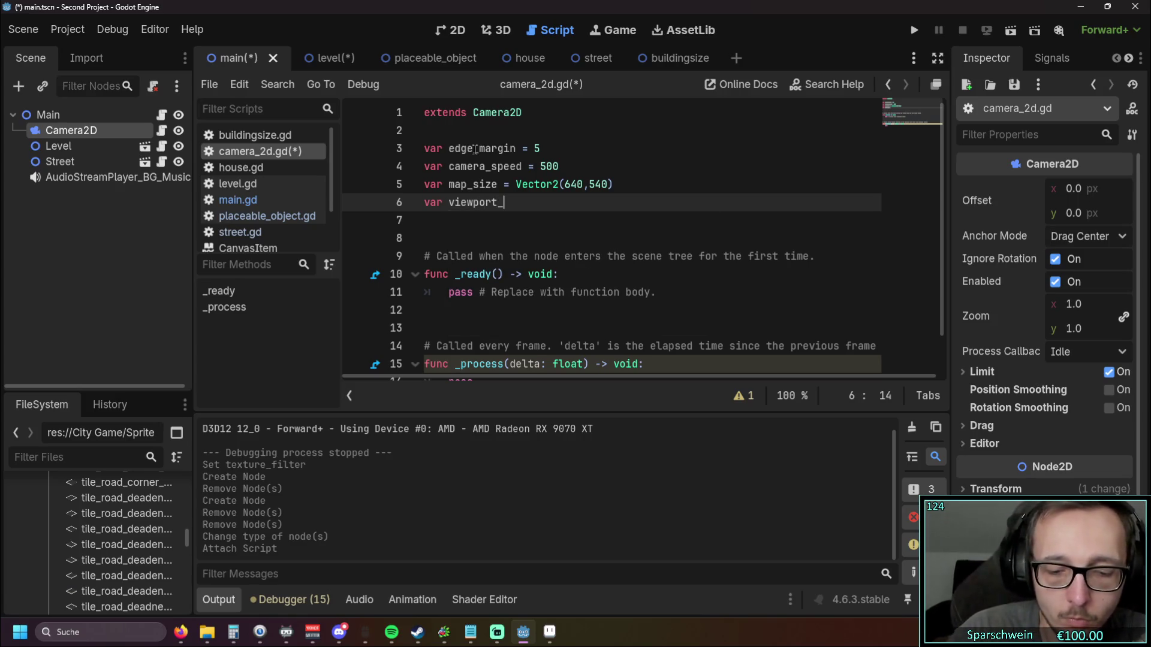
text(ze)
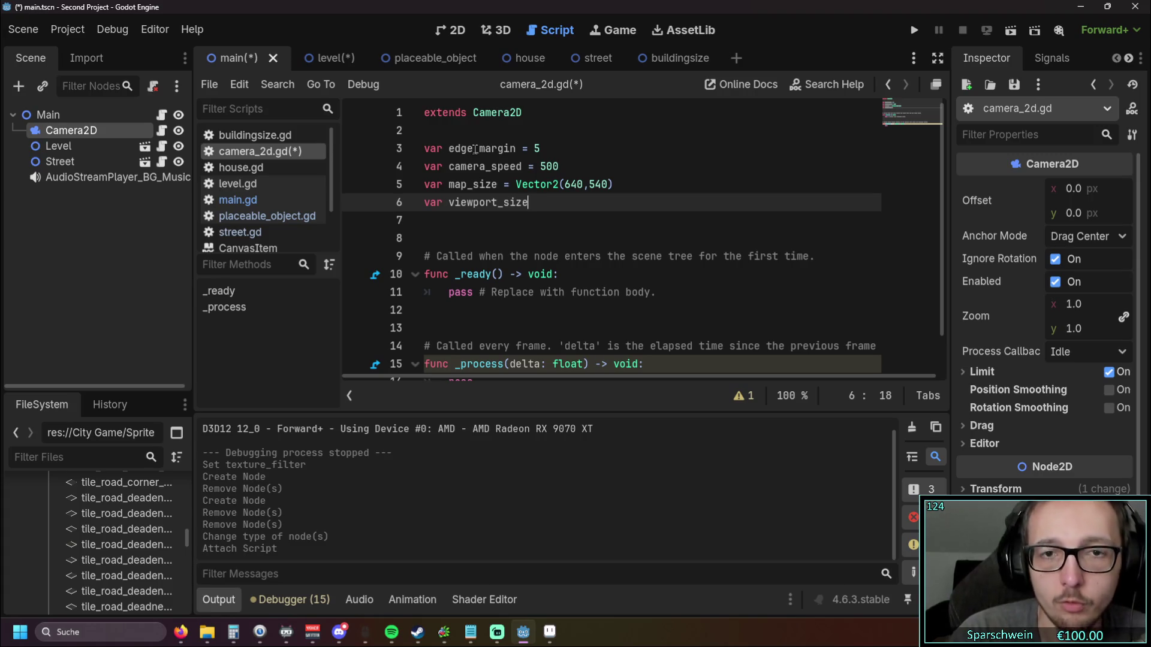
key(BackSpace)
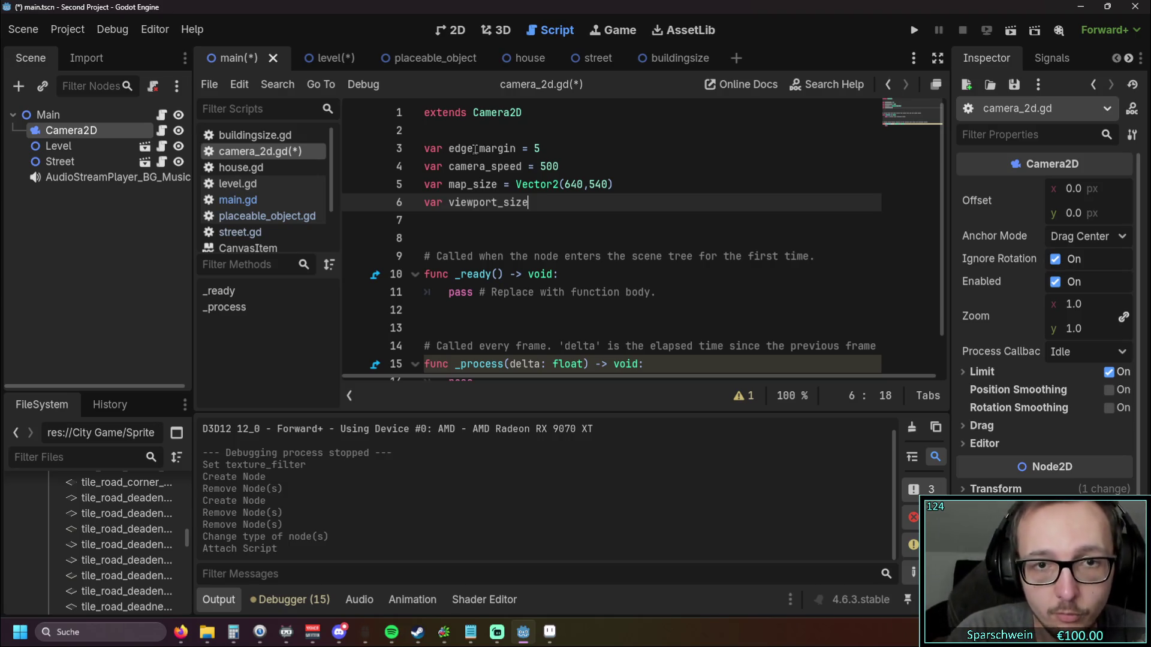
text( =)
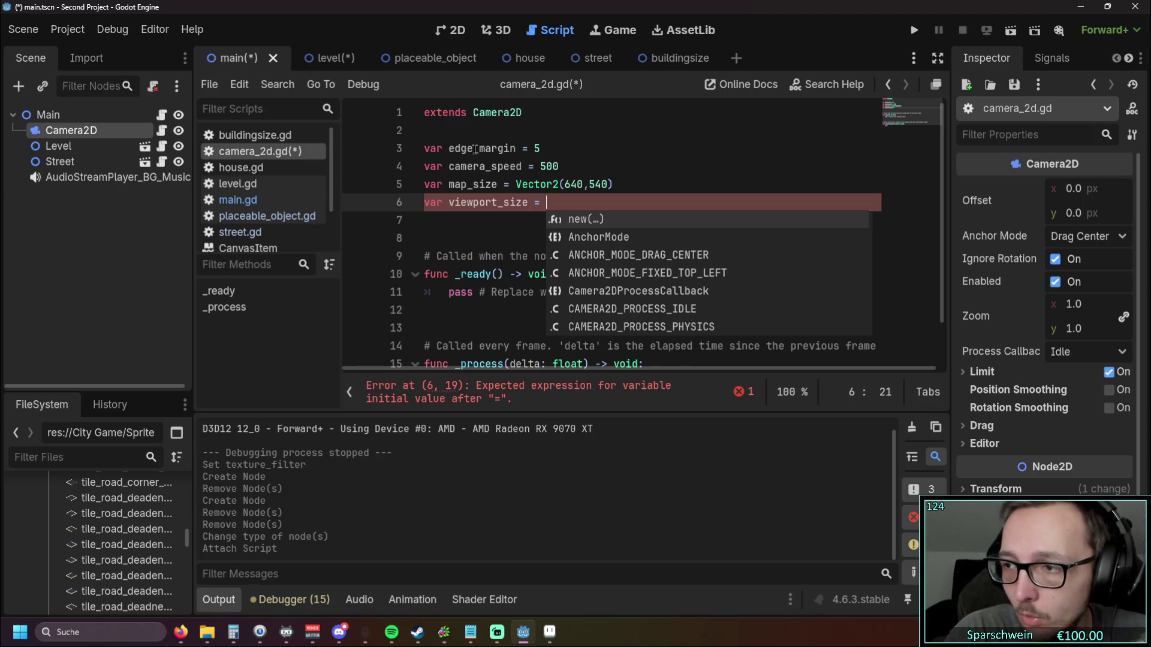
text(Vector2)
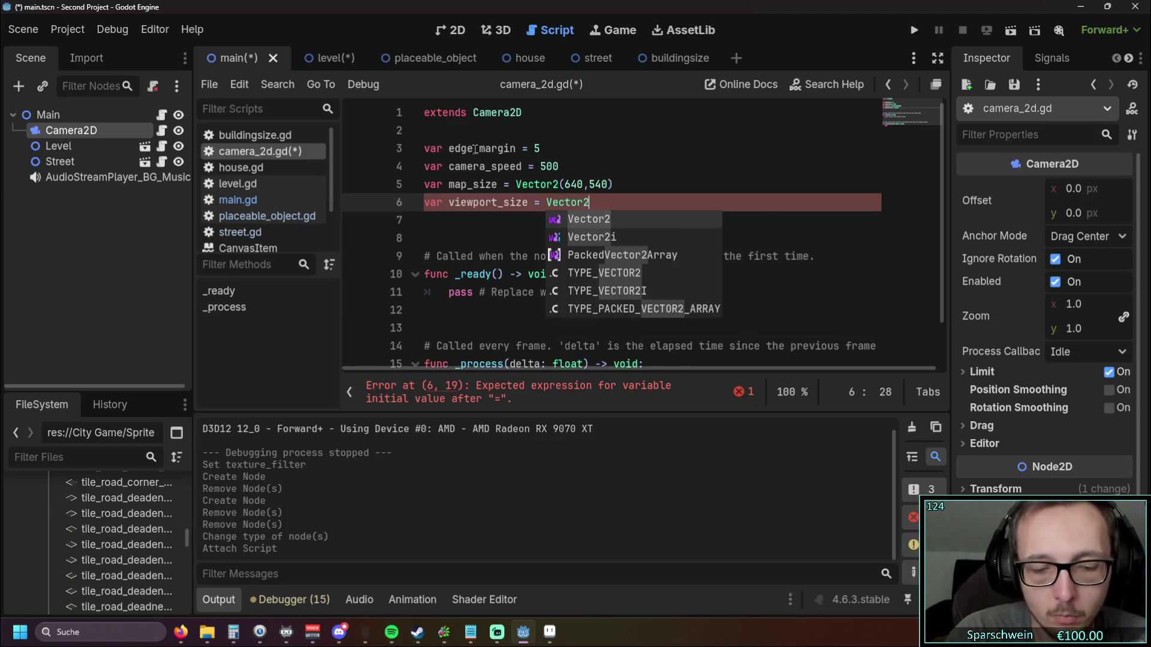
text((320)
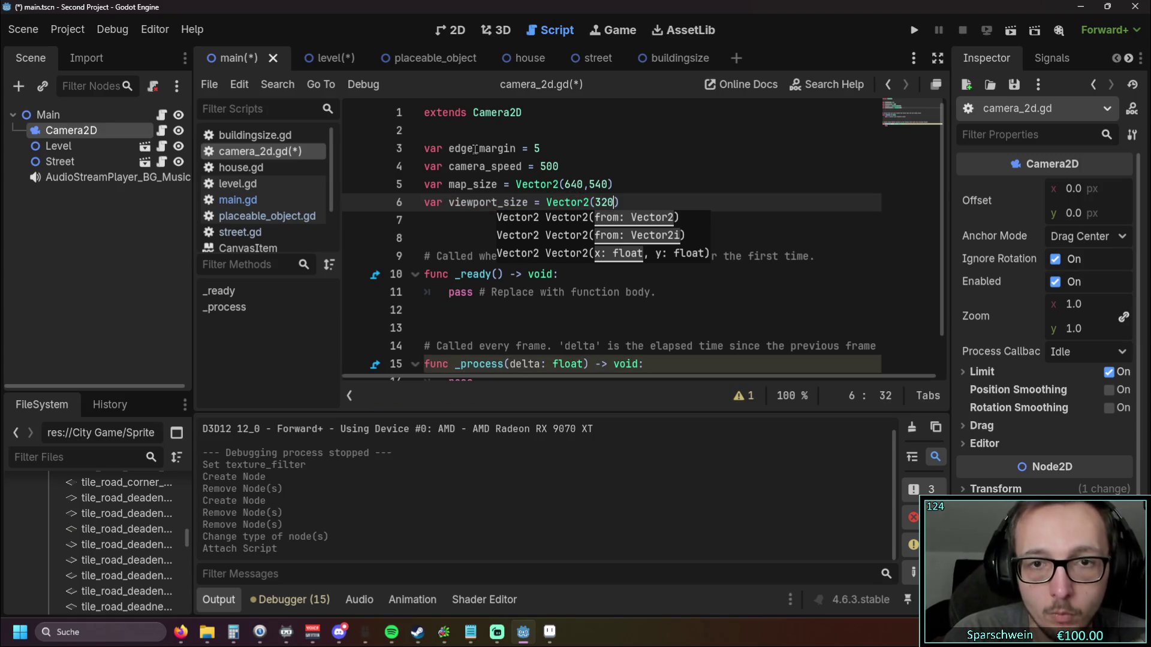
text(,180)
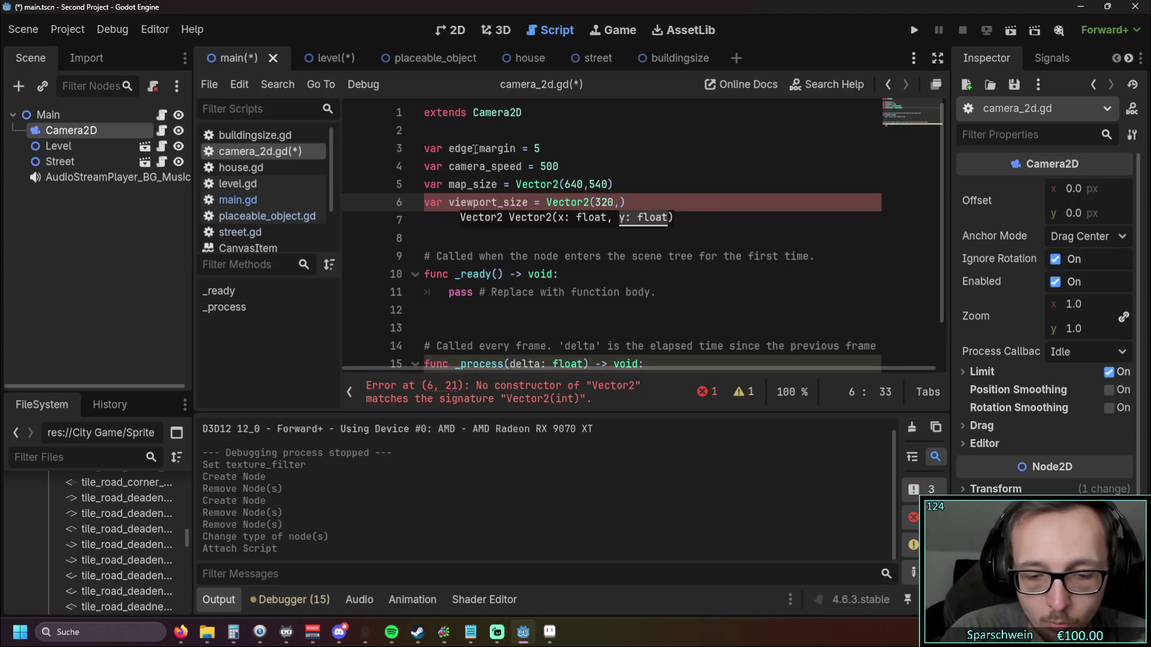
text())
key(Return)
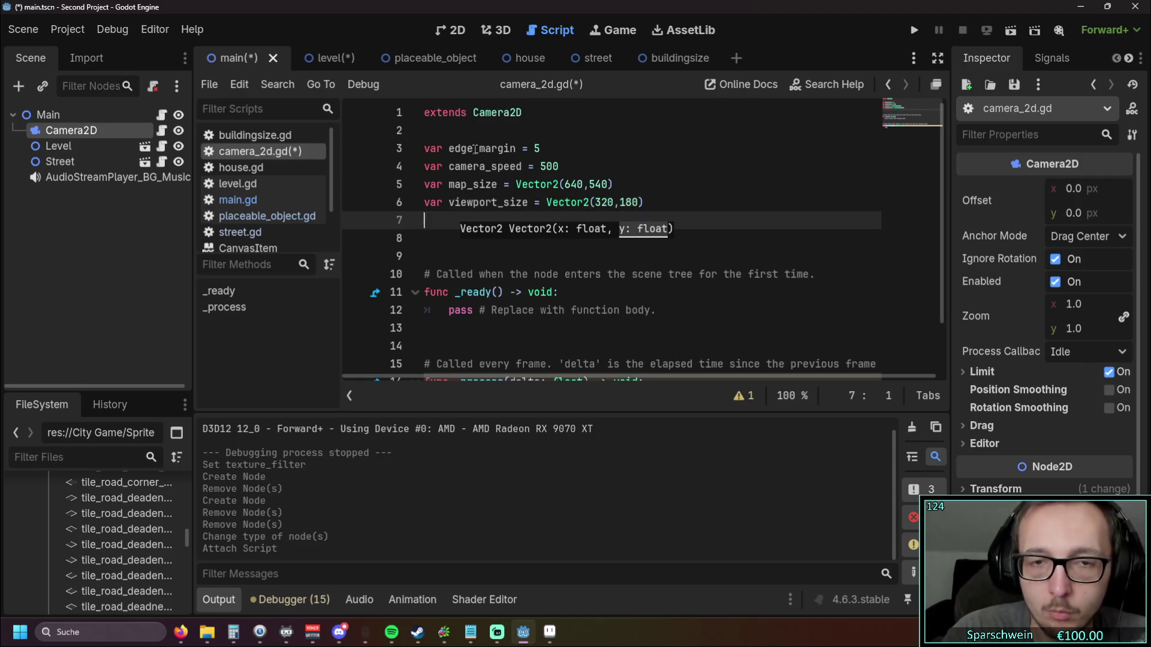
text(v)
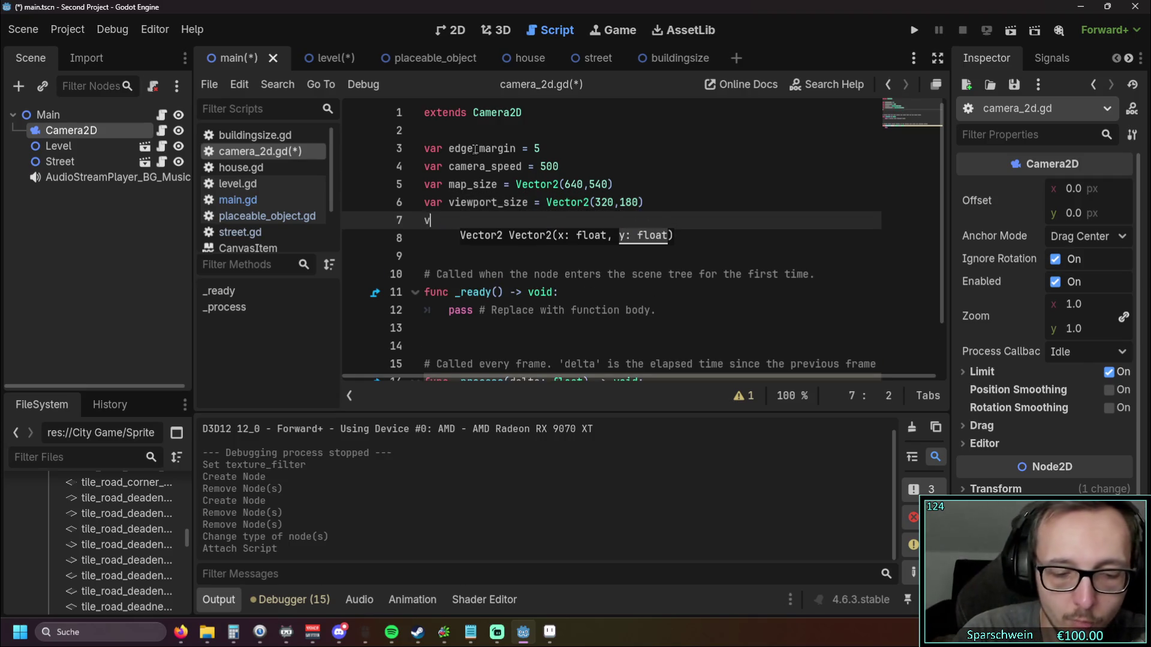
text(ar un_)
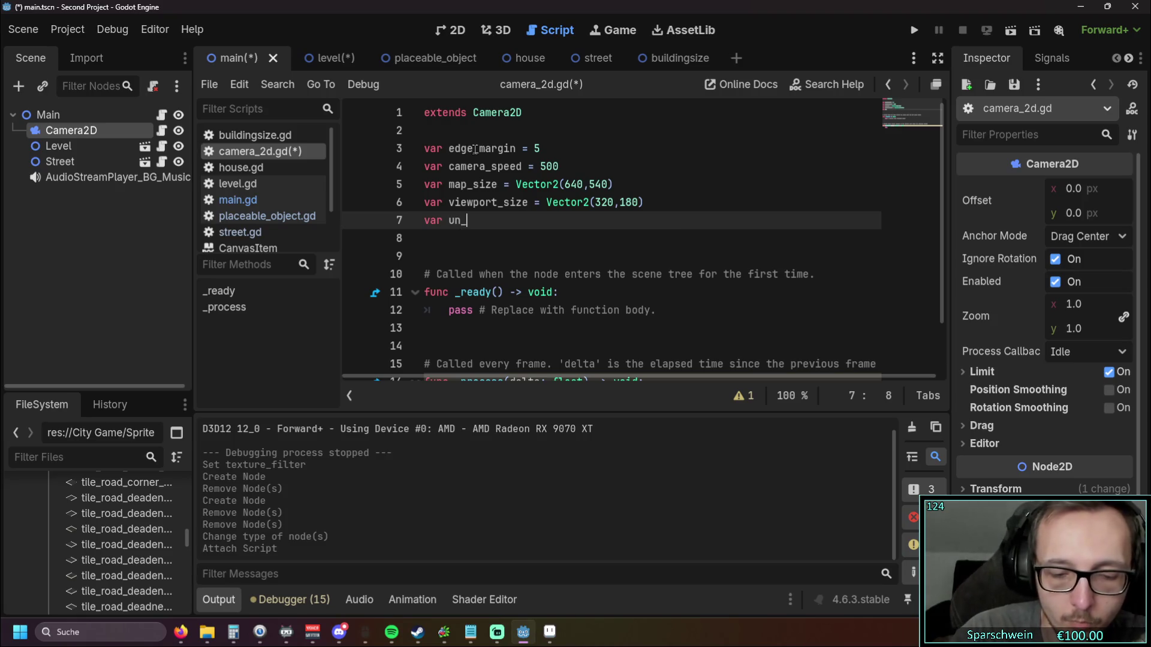
text(zommed)
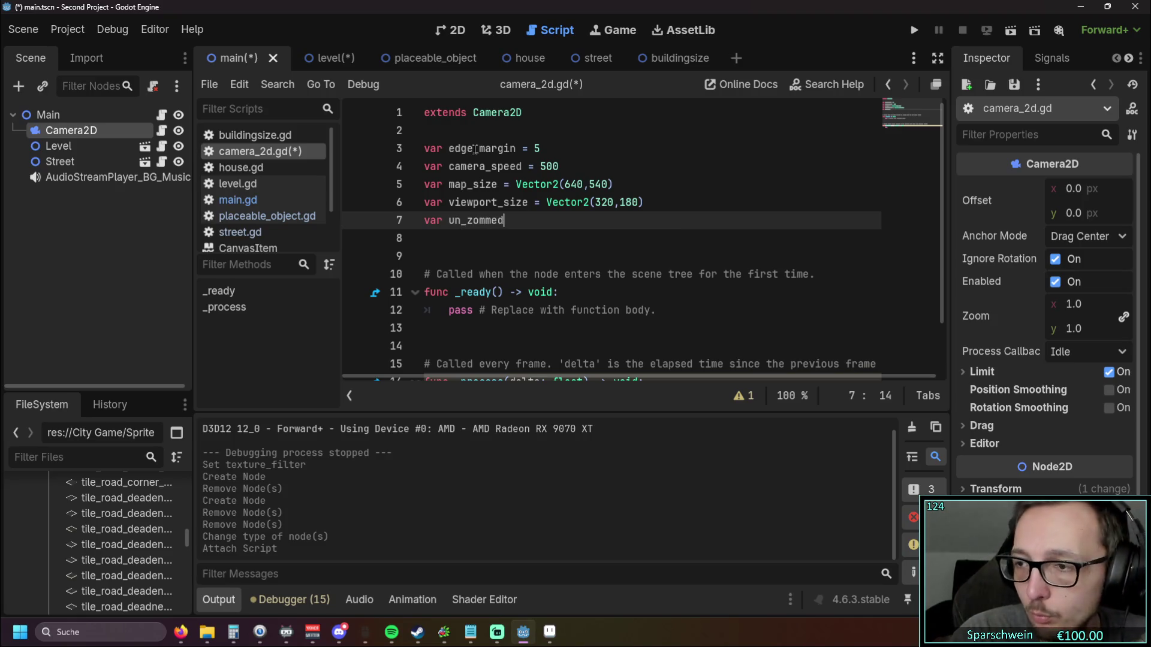
text(_view)
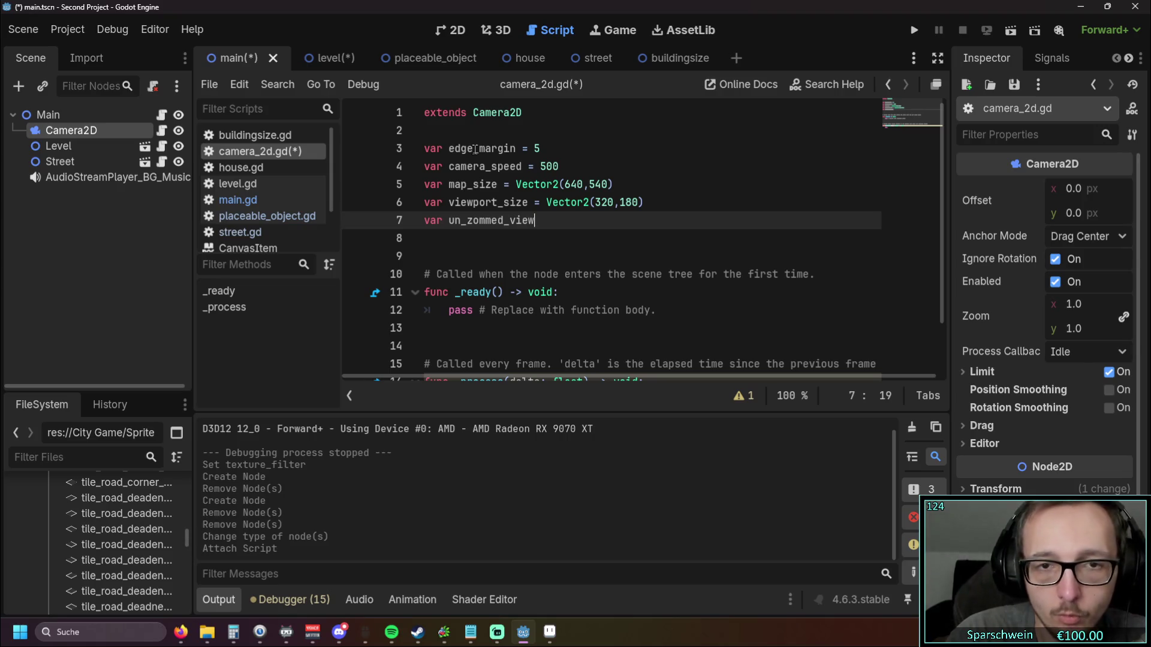
text(port_sice = Vector2)
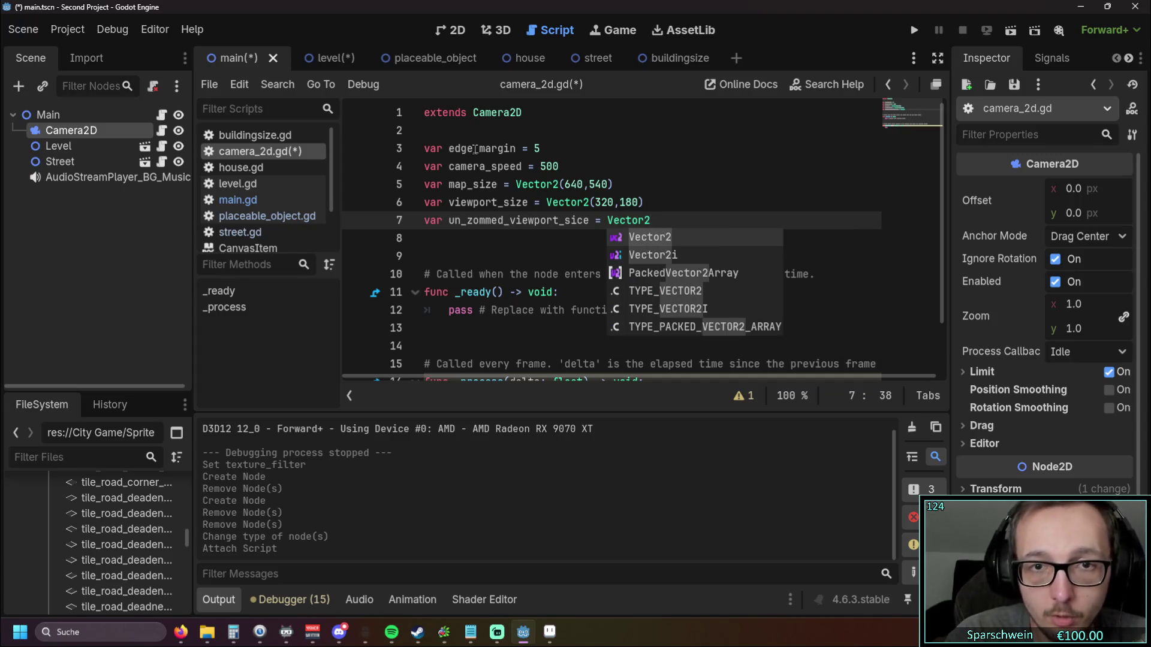
key(Escape)
text(()
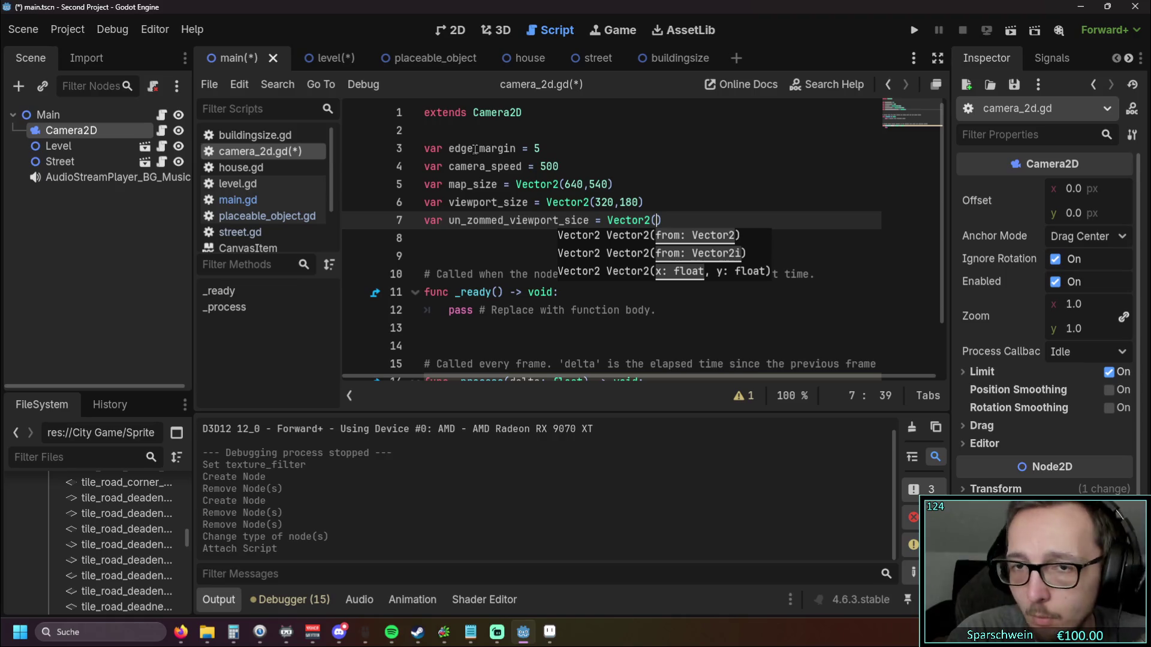
text(640)
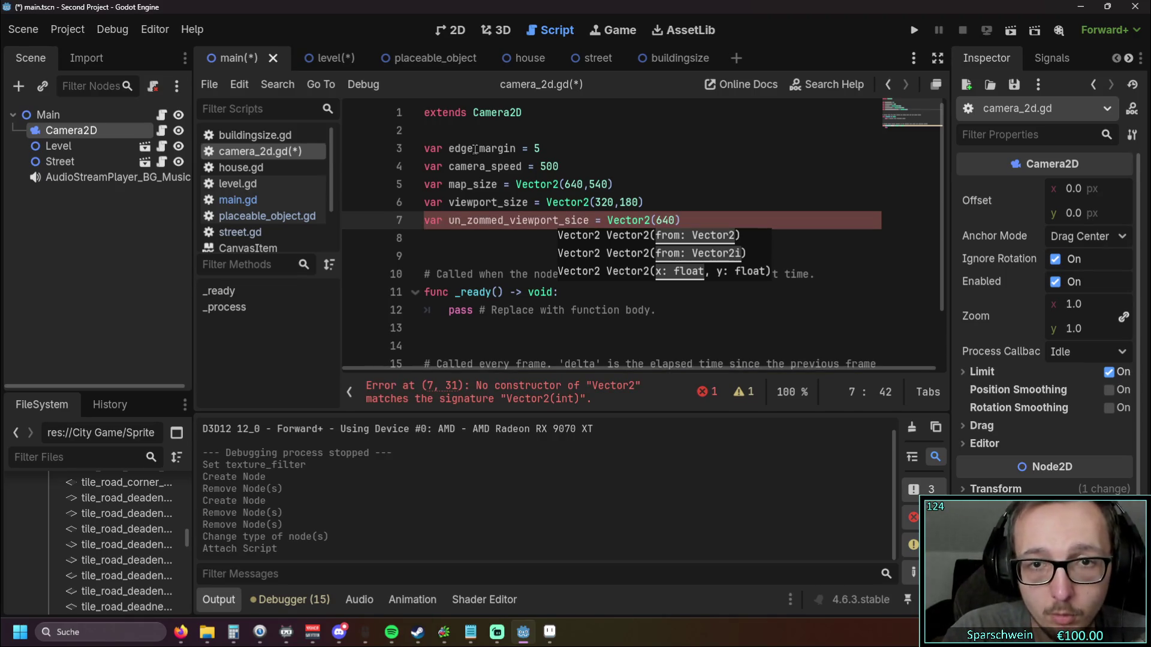
text(,)
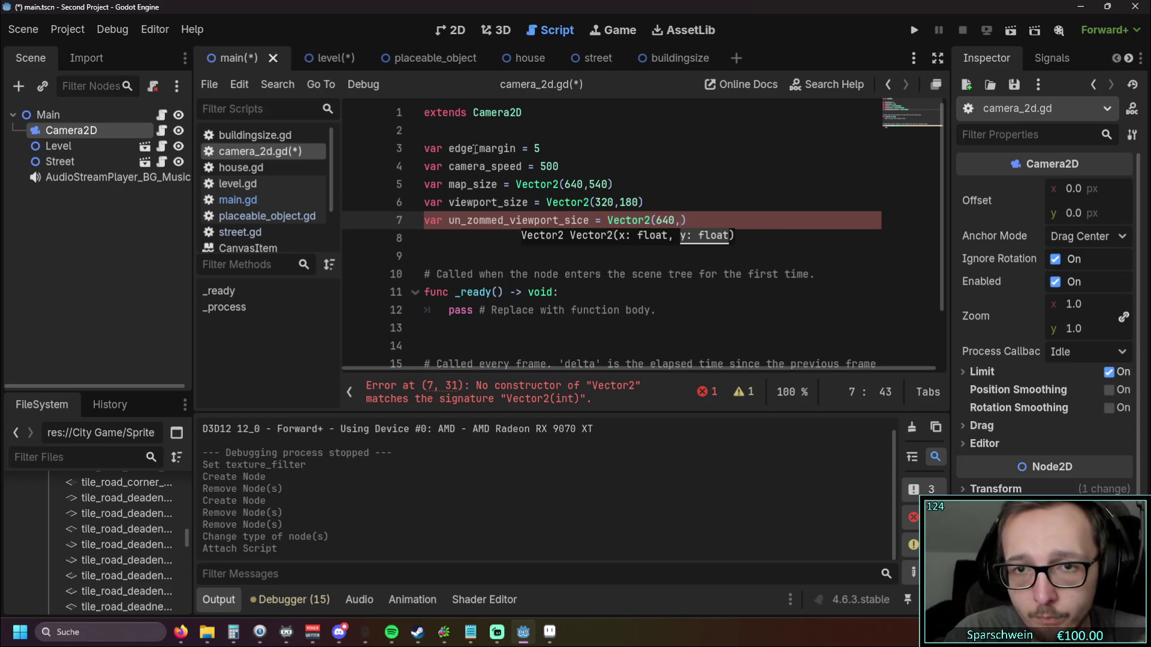
text(360)
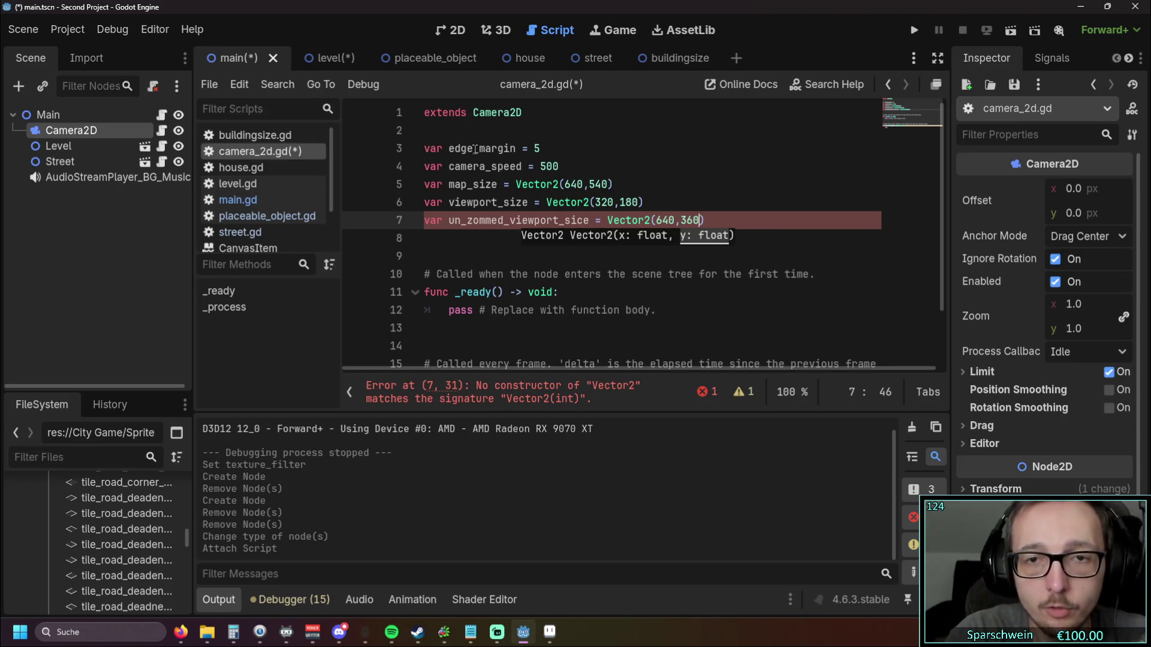
click(679, 220)
click(617, 202)
click(586, 184)
click(744, 220)
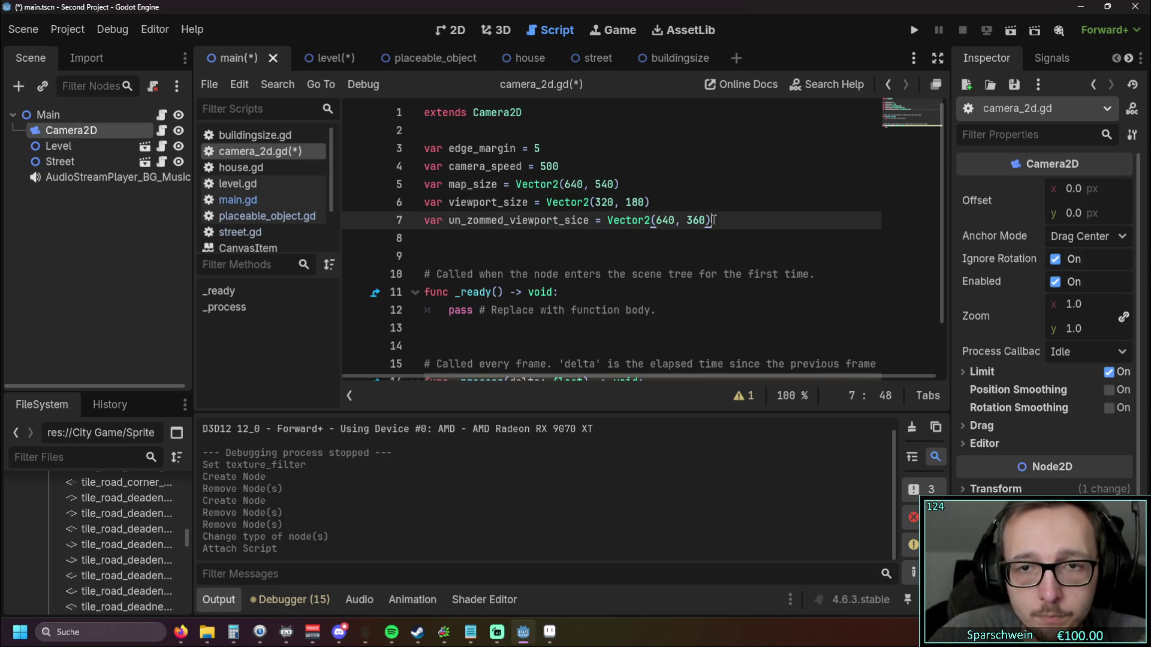
Step: Add the variables zoom_x = 2 and zoom_y = 2 below the vector declarations
key(Return)
text(va)
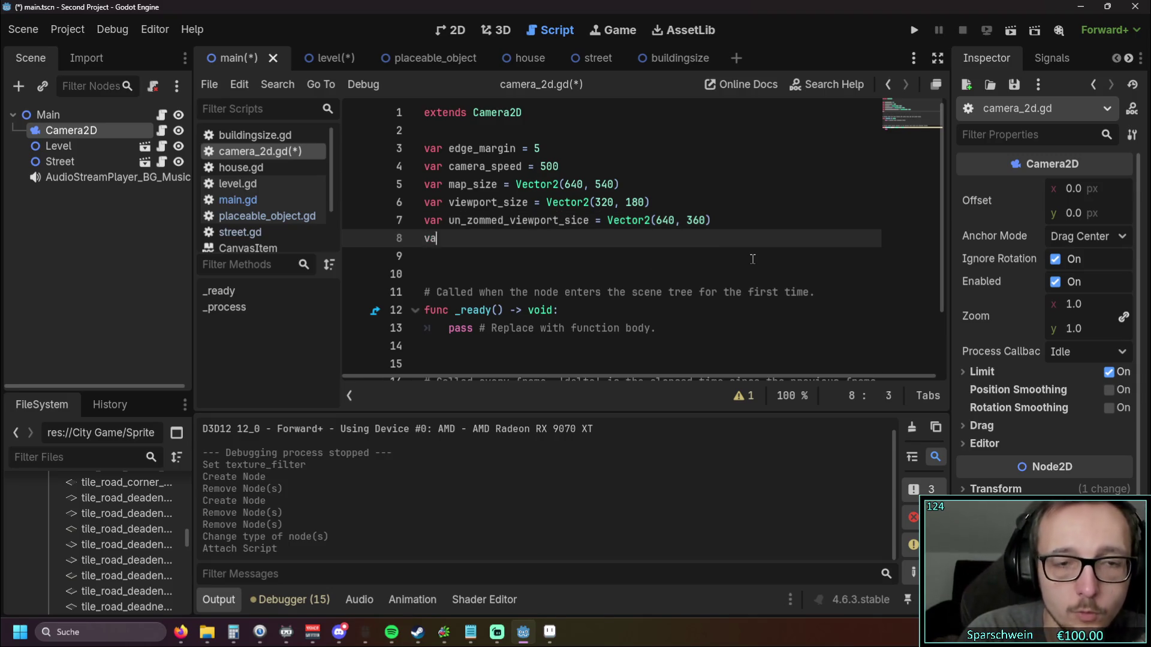
text(r z)
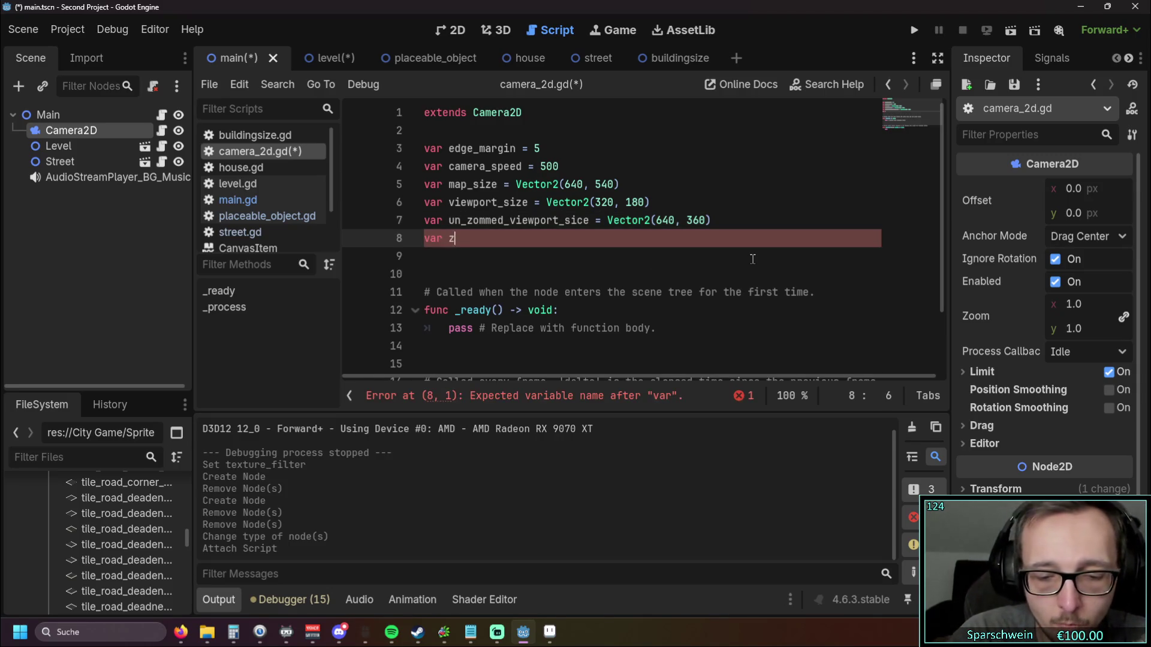
text(oom_x = )
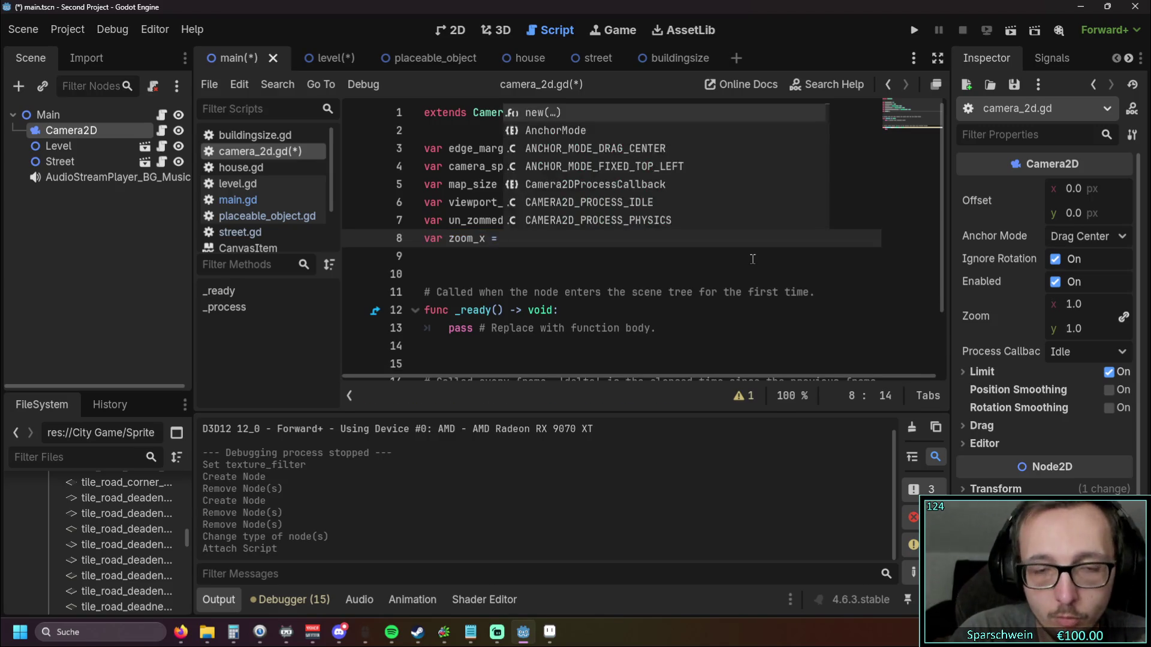
text(2)
key(Return)
text(var)
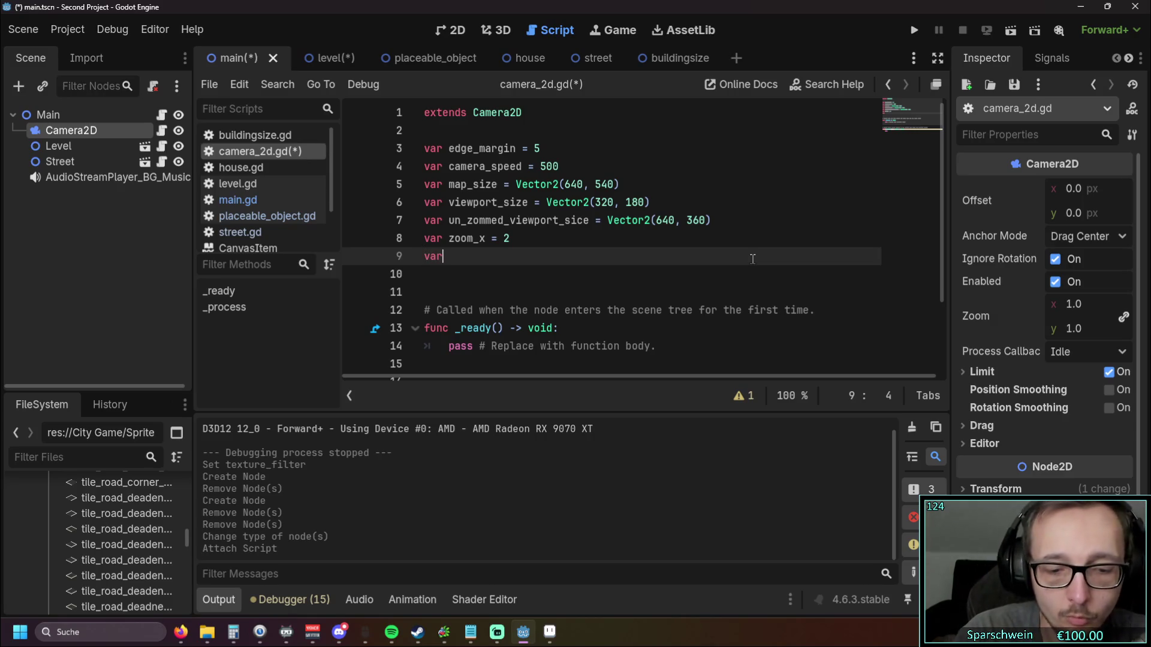
text( zoom_)
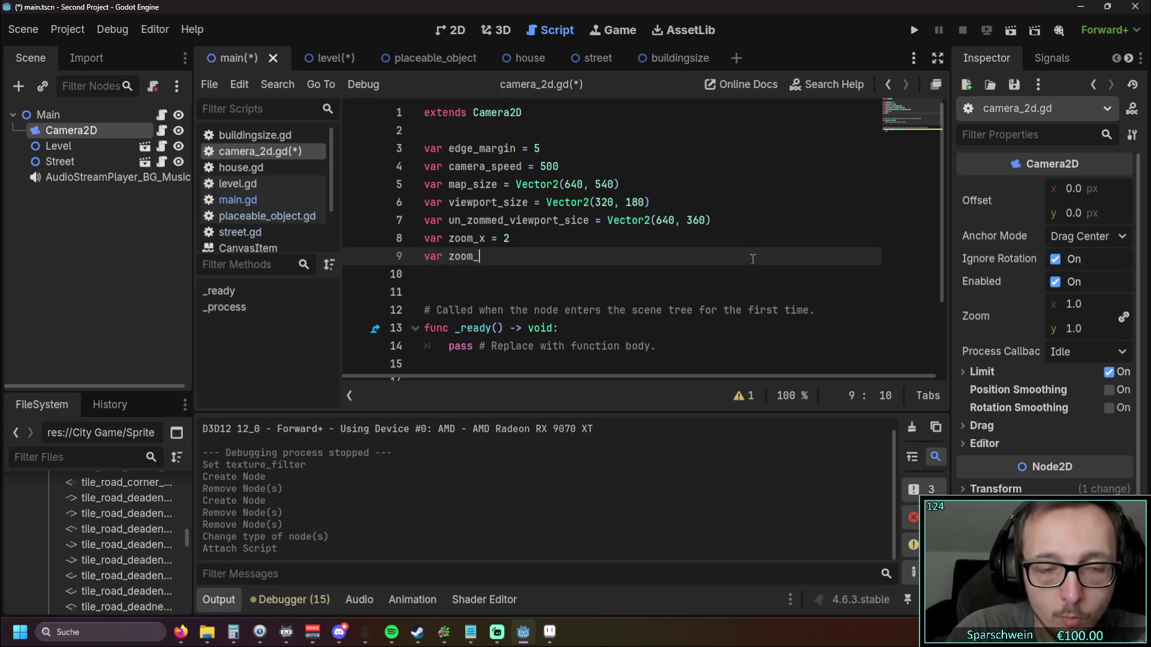
text(y = 2)
key(Down)
key(Up)
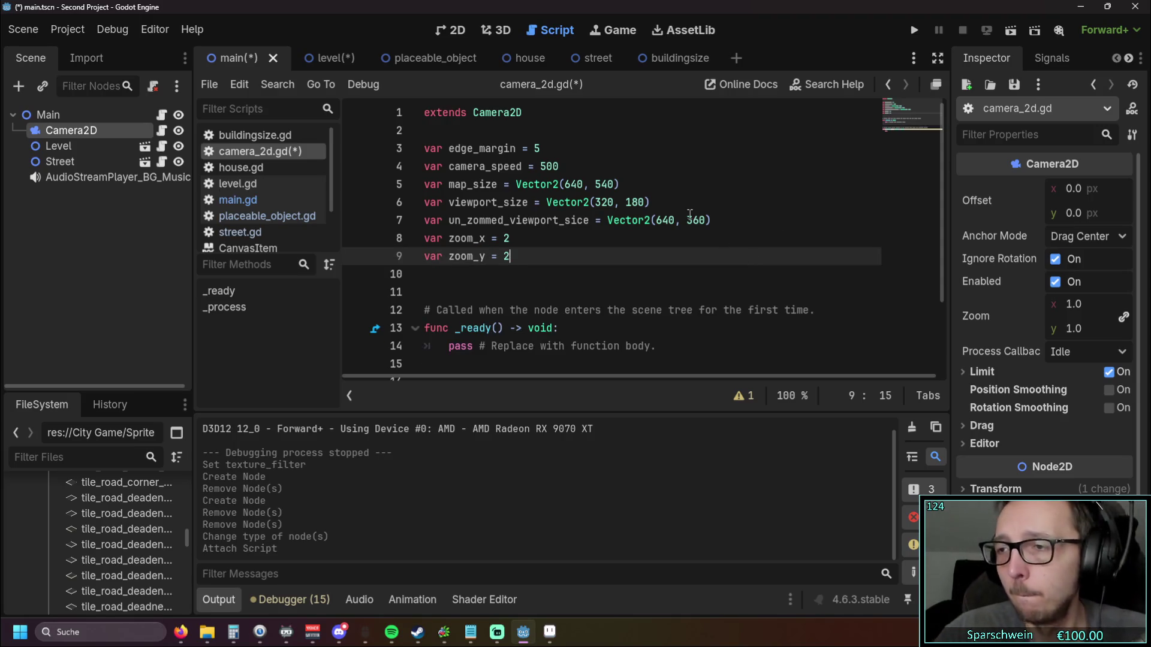
key(alt+Tab)
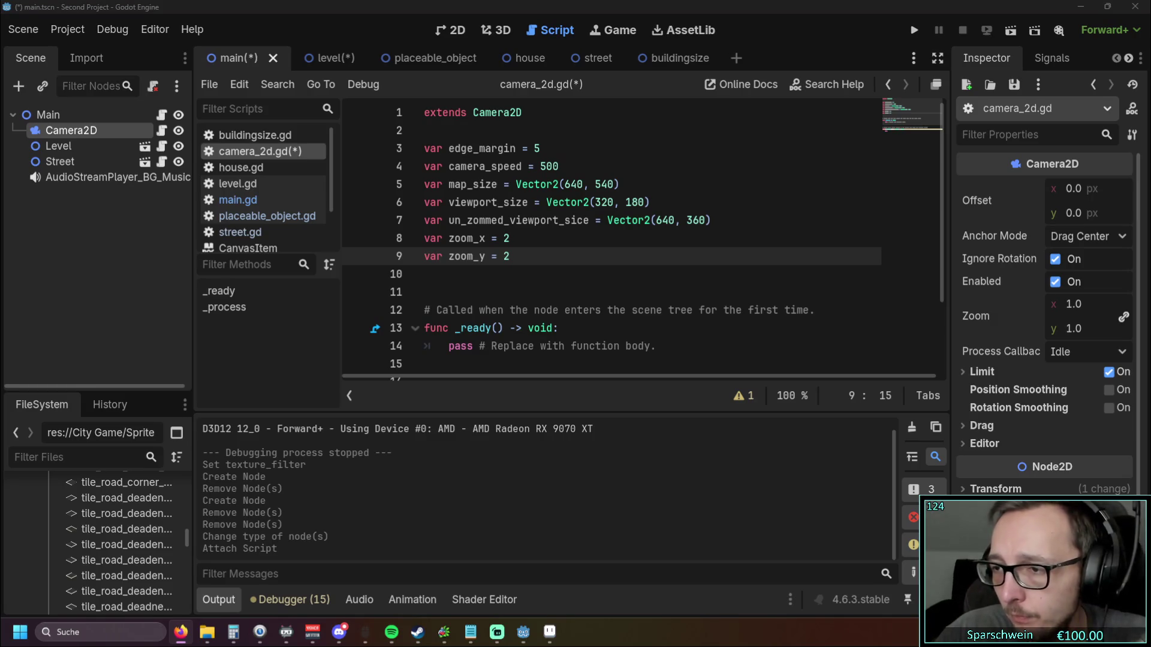
click(532, 274)
scroll(549, 306, down, 1)
Step: Add an _input(event: InputEvent) function below _process
scroll(549, 306, down, 1)
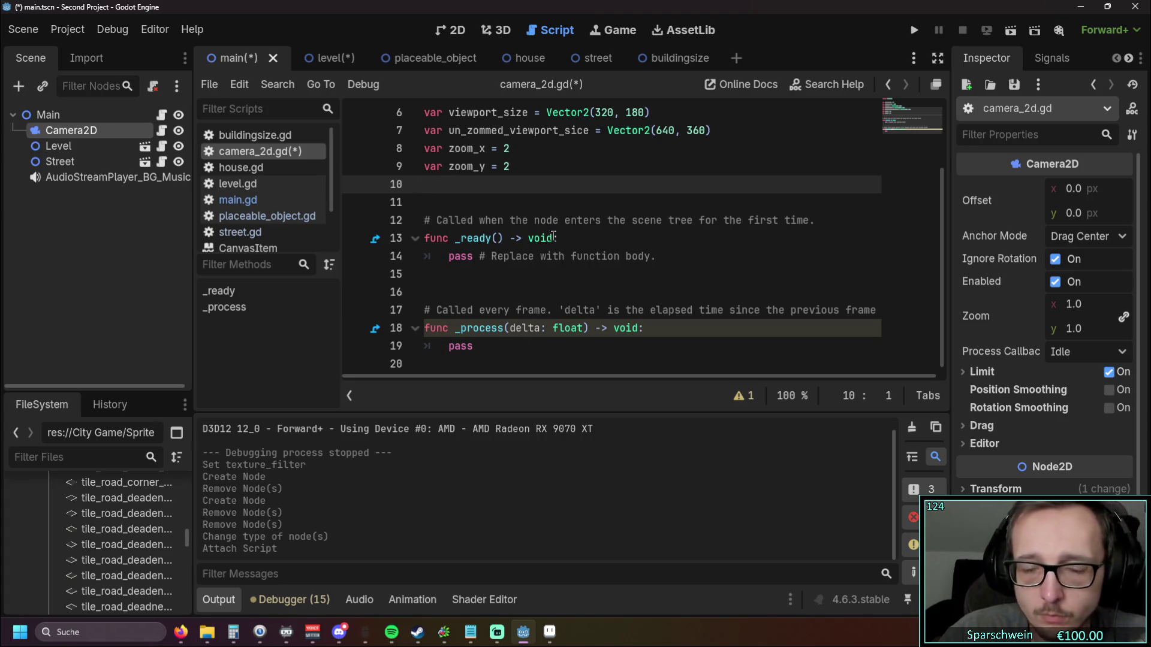
click(560, 352)
key(Return)
key(Return)
key(Return)
key(Return)
key(BackSpace)
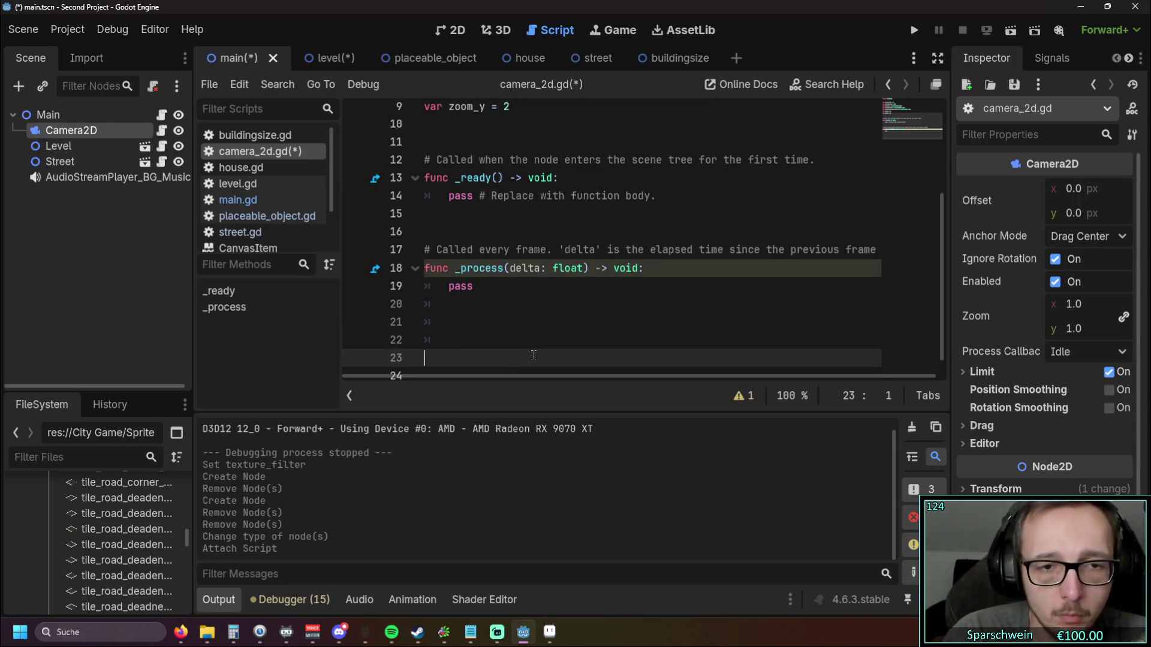
text(fu)
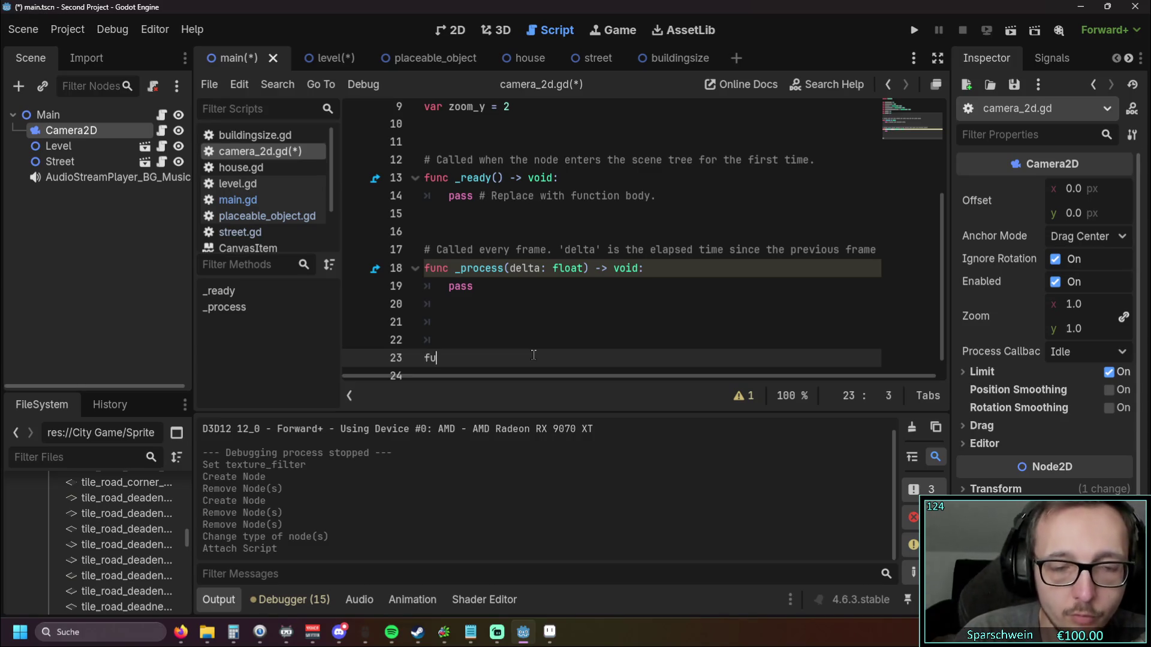
text(nc _iput)
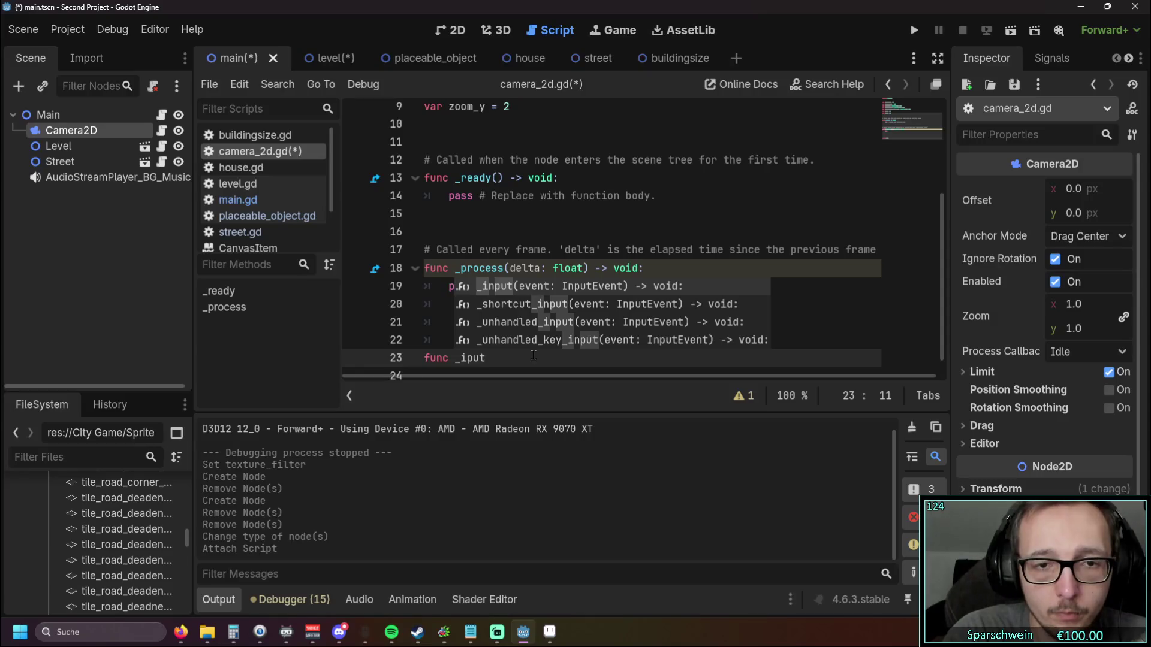
key(BackSpace)
text(np)
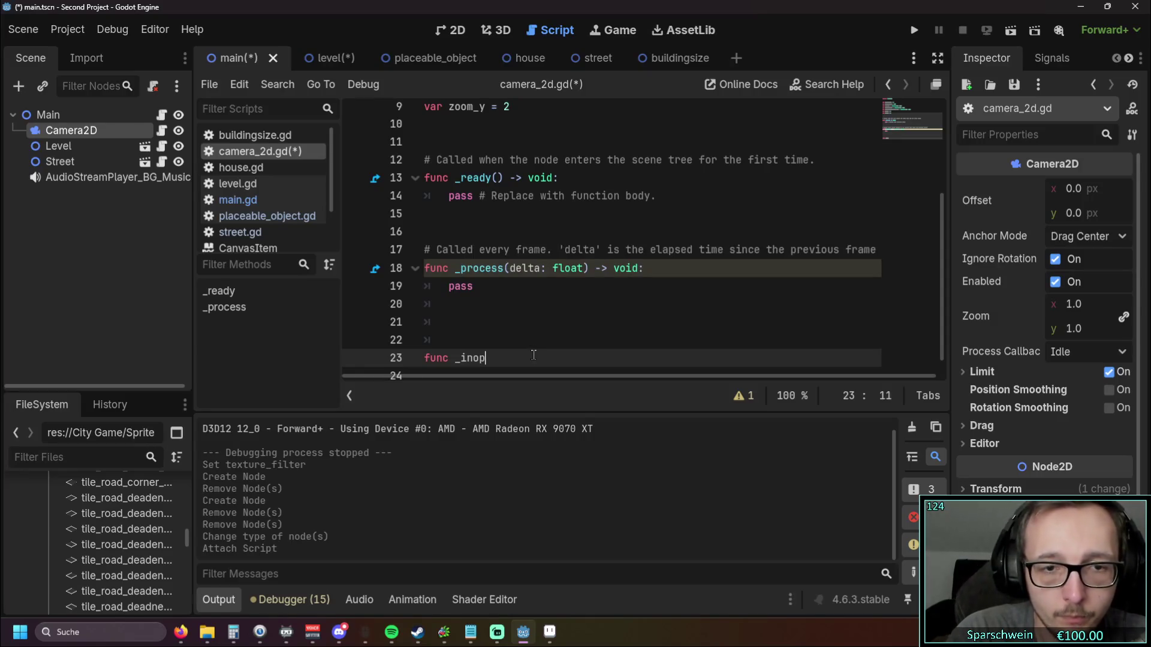
text(ut(event: InputEvent) -> void:)
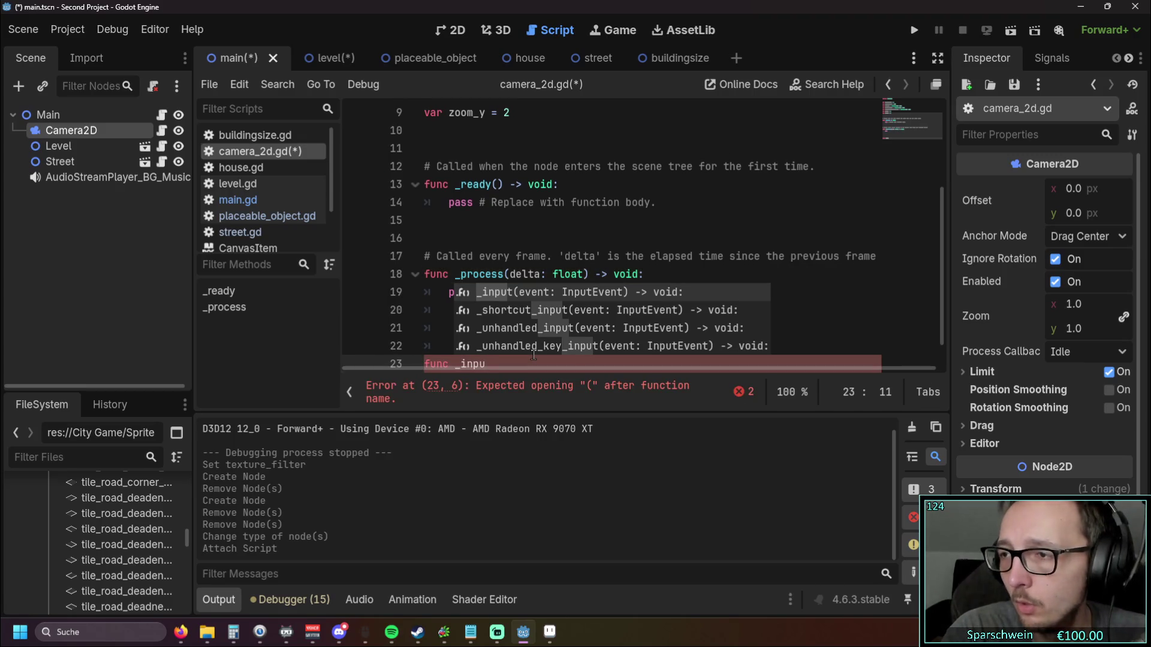
key(Return)
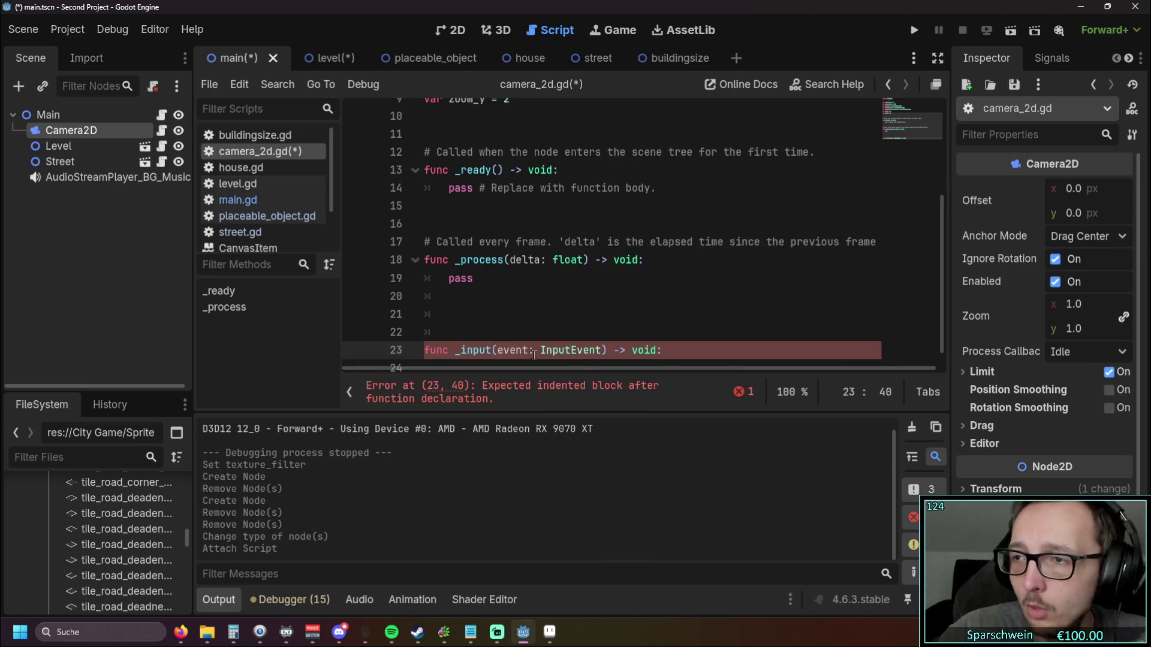
key(Return)
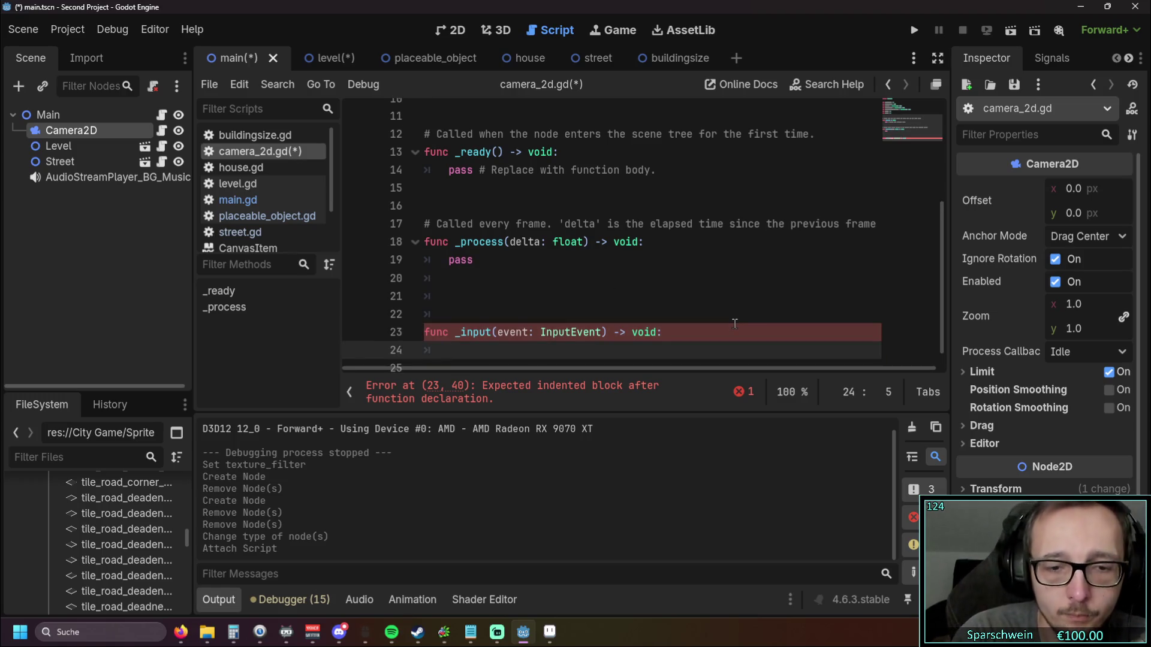
Step: Start the condition if event.is_action(Mou inside the _input body
text(if even)
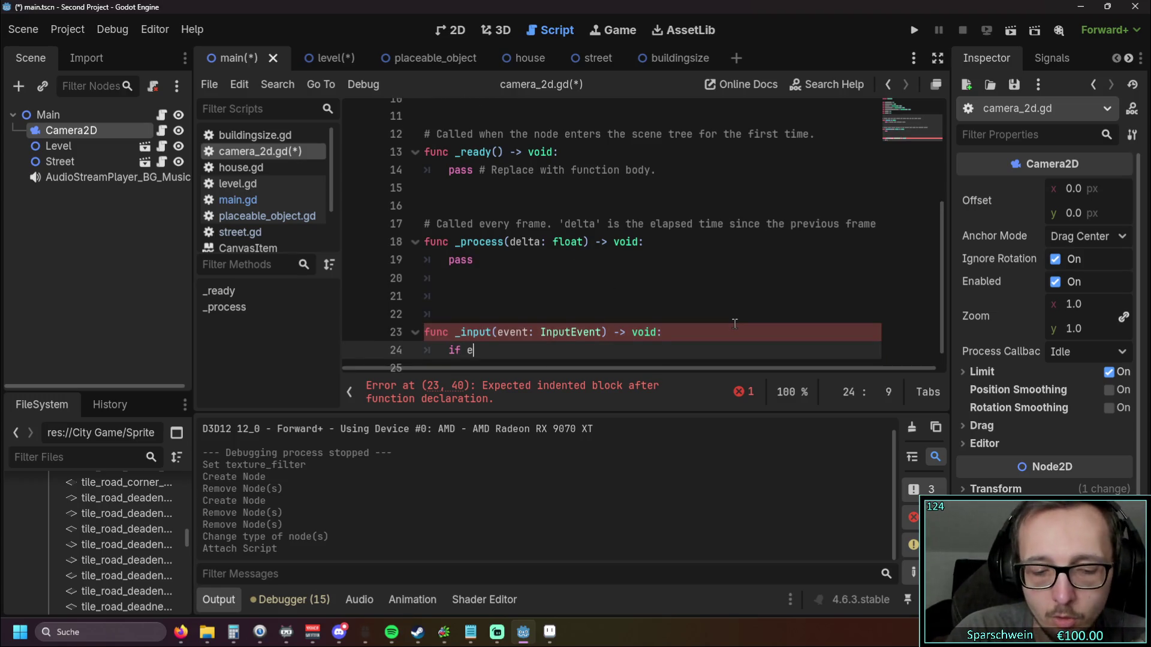
key(Return)
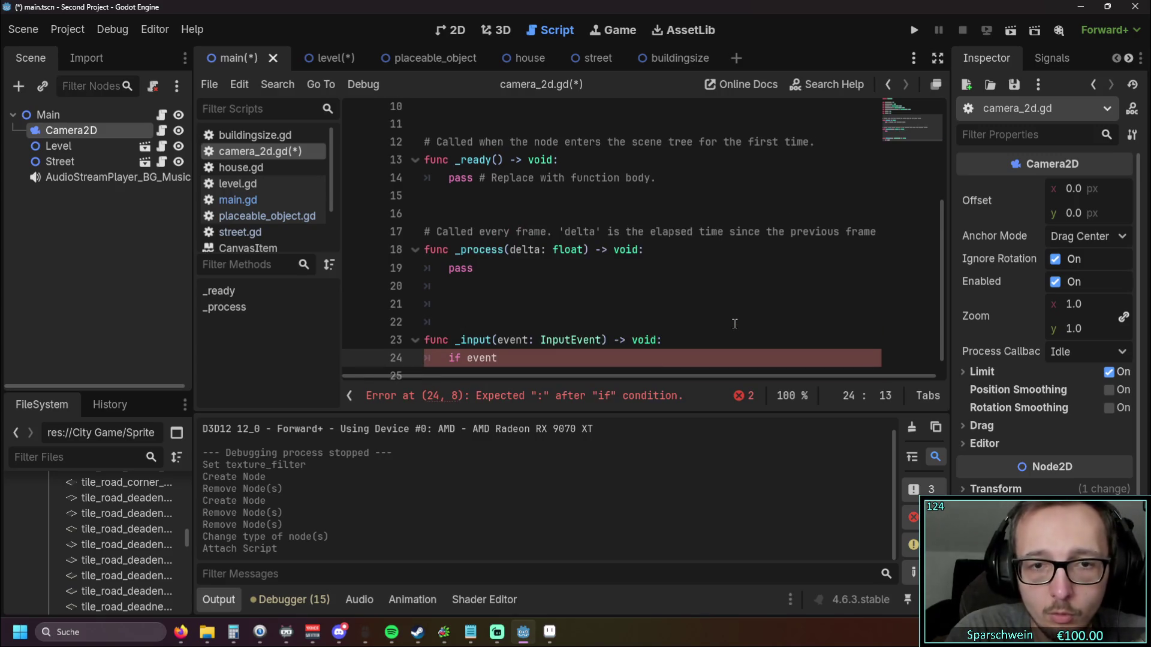
text(.is)
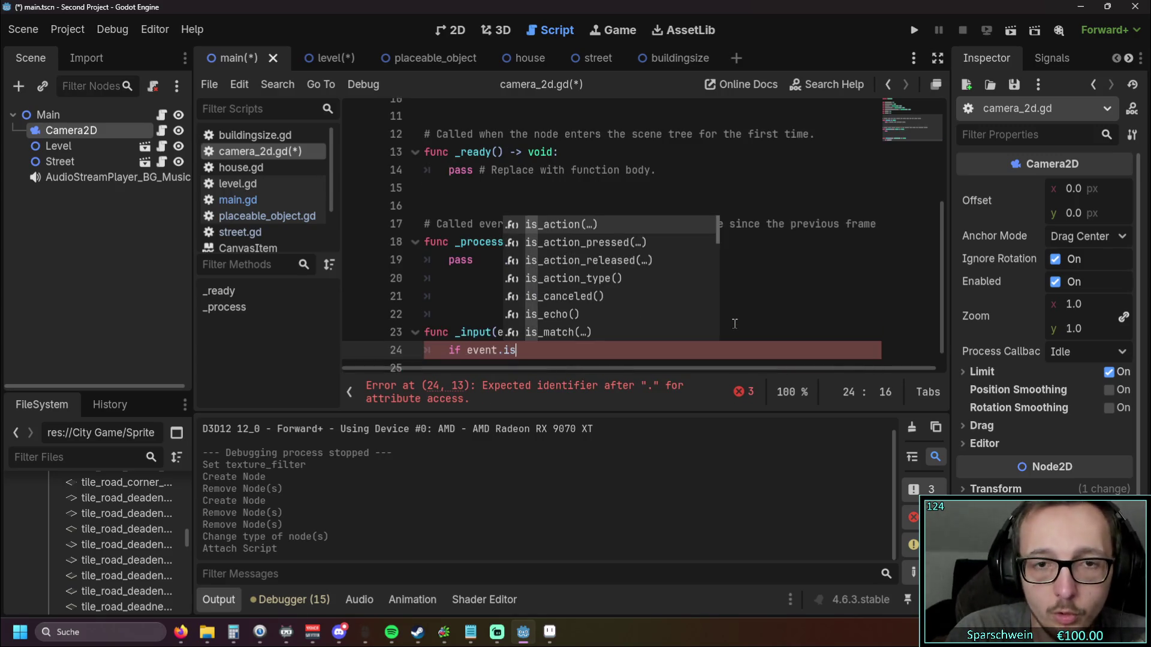
key(Return)
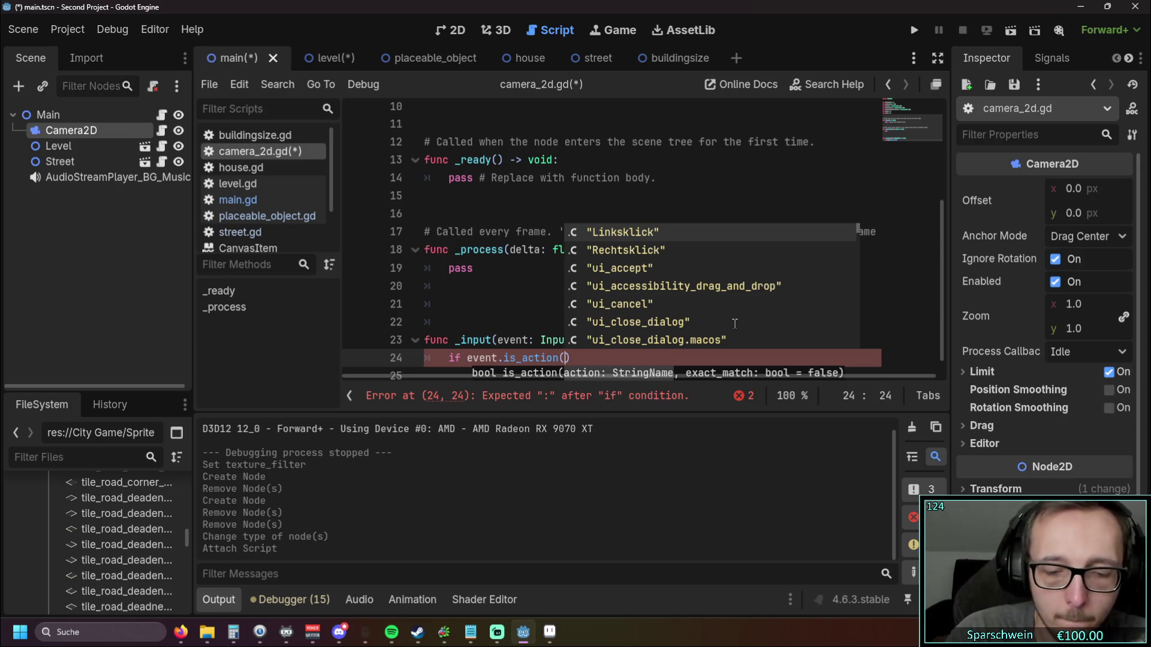
text(Mou)
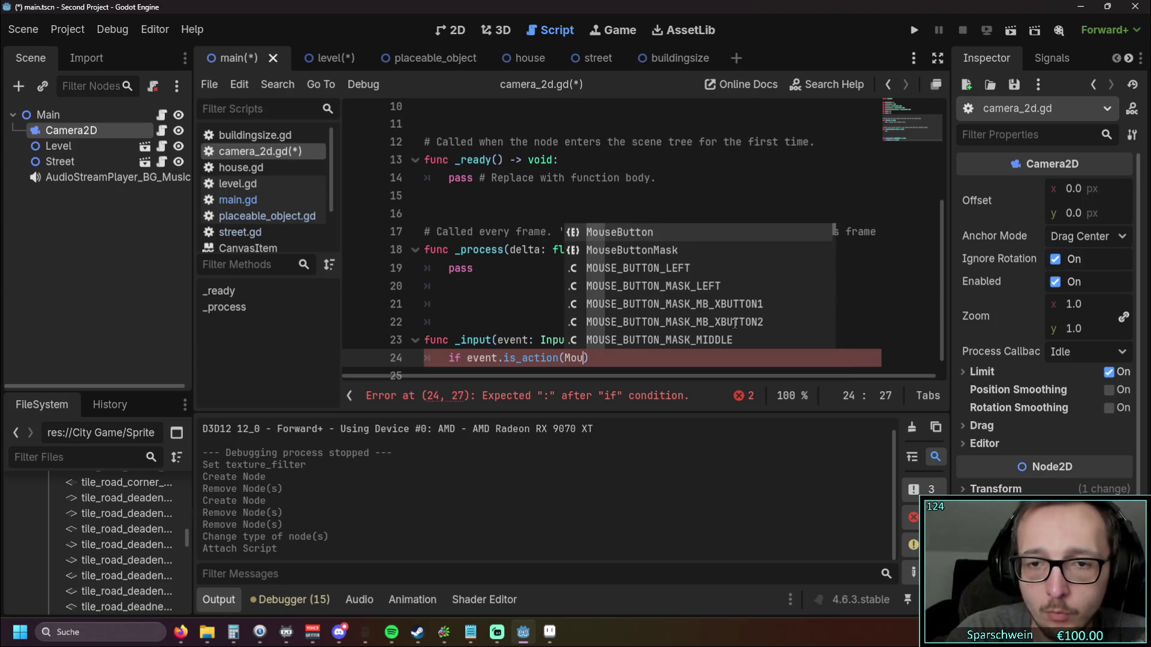
scroll(675, 309, down, 15)
scroll(674, 308, up, 3)
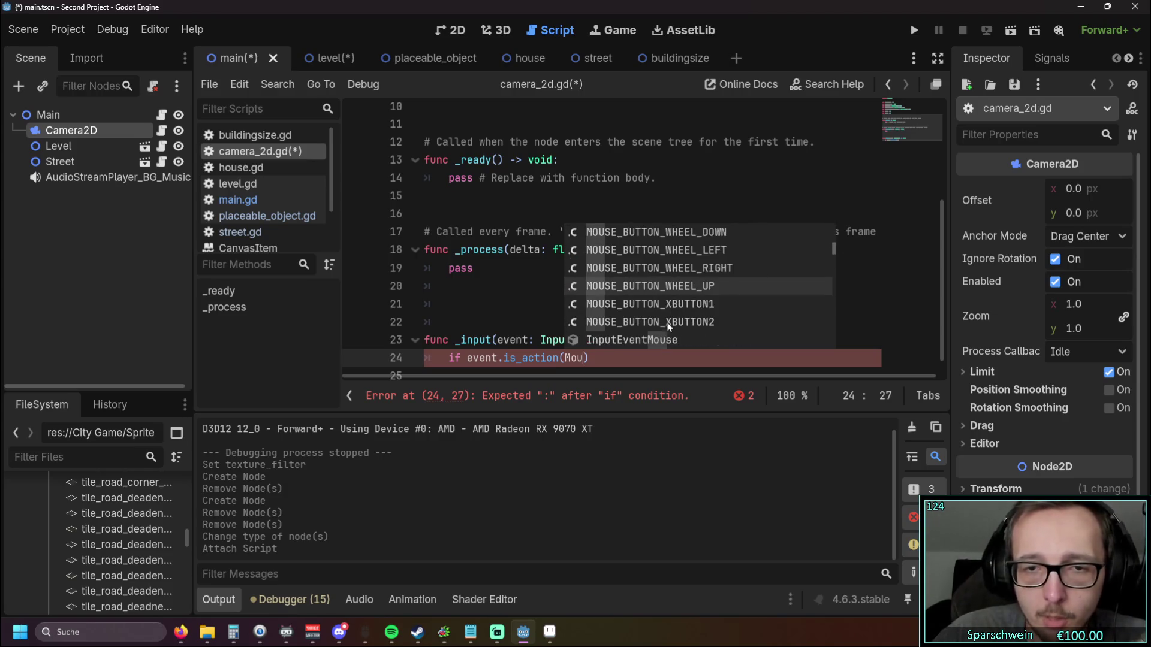
click(502, 285)
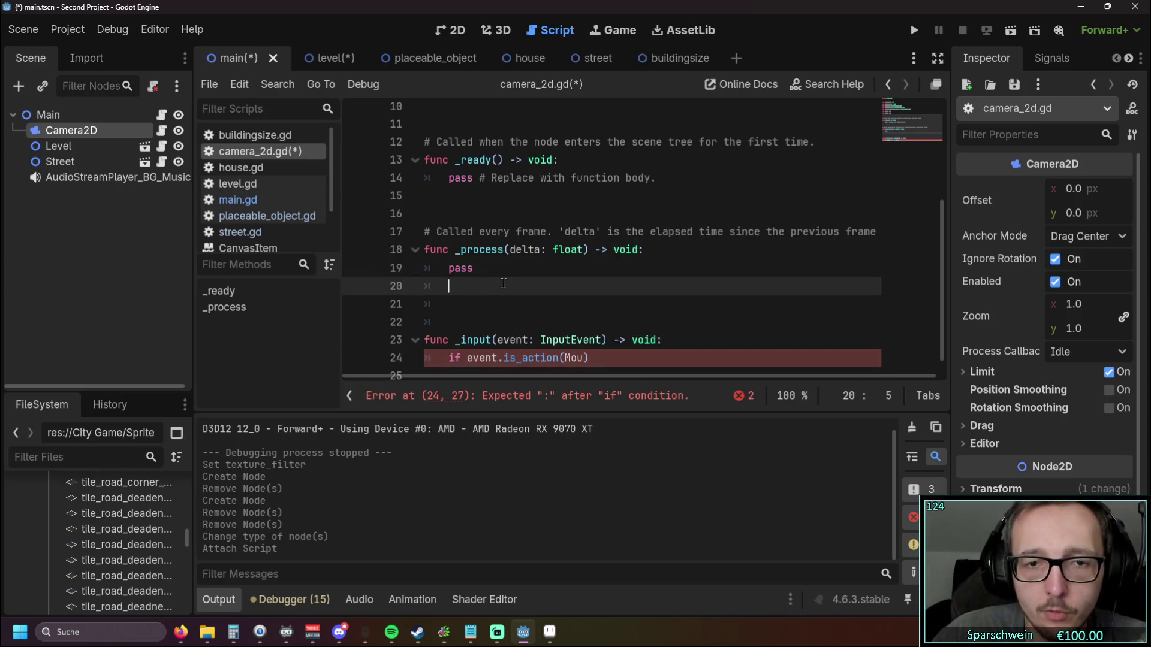
Step: Glance at Editor Settings, then open the Input Map in Project Settings
click(159, 30)
click(170, 53)
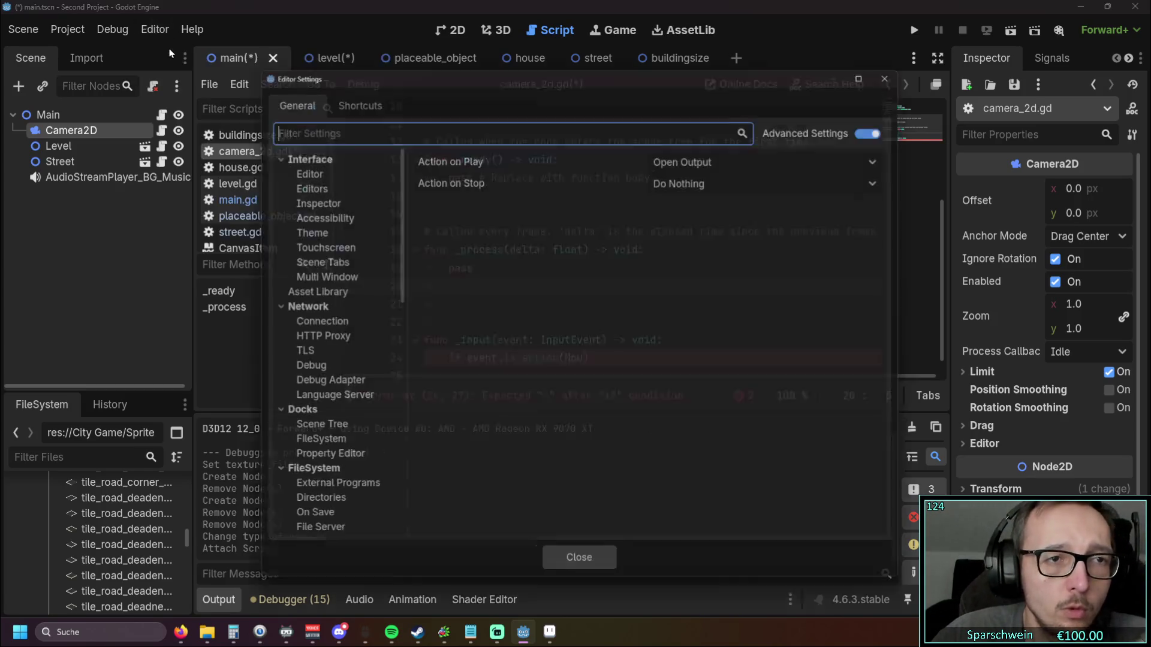
click(350, 96)
click(288, 94)
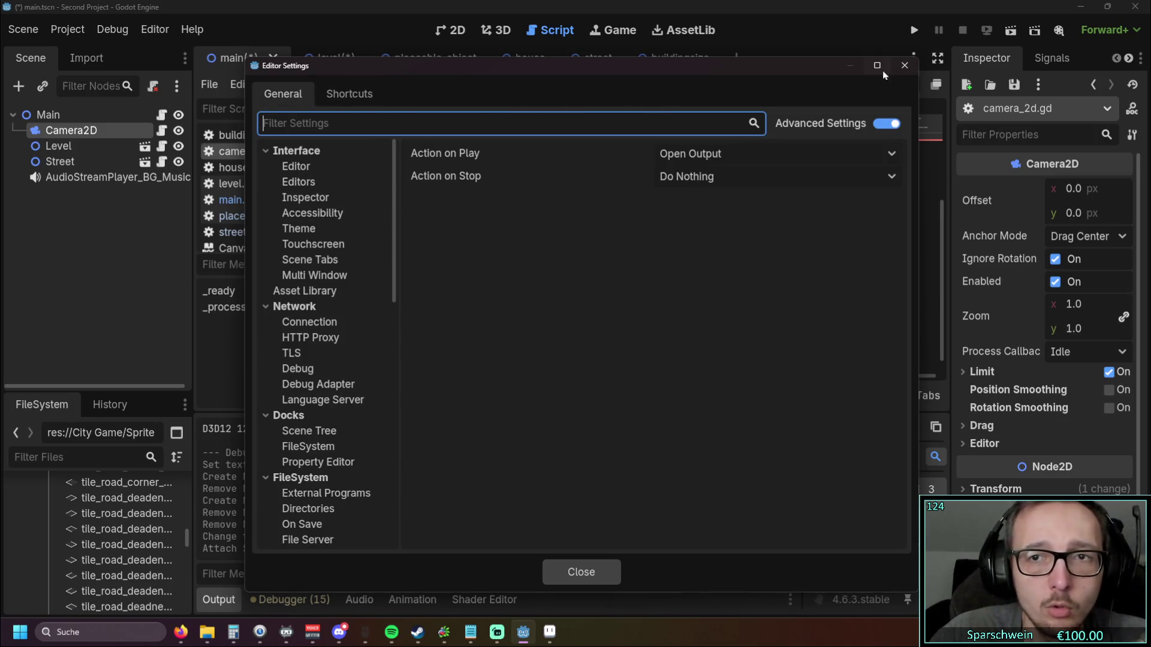
click(905, 65)
click(154, 30)
mouse_move(108, 31)
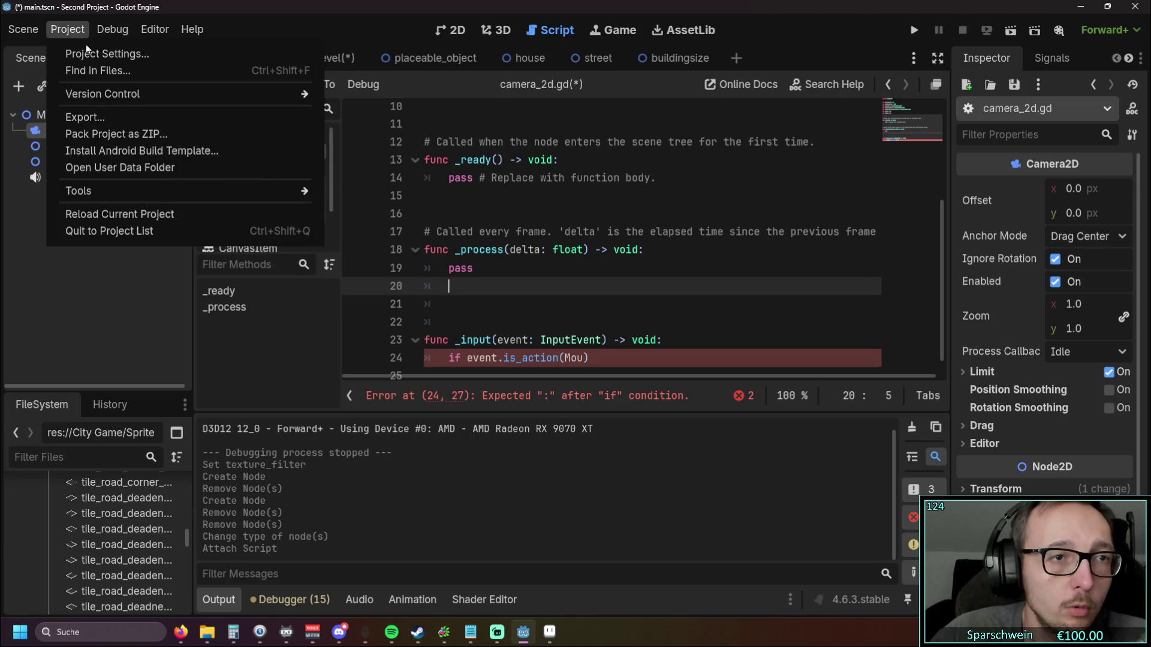
click(88, 48)
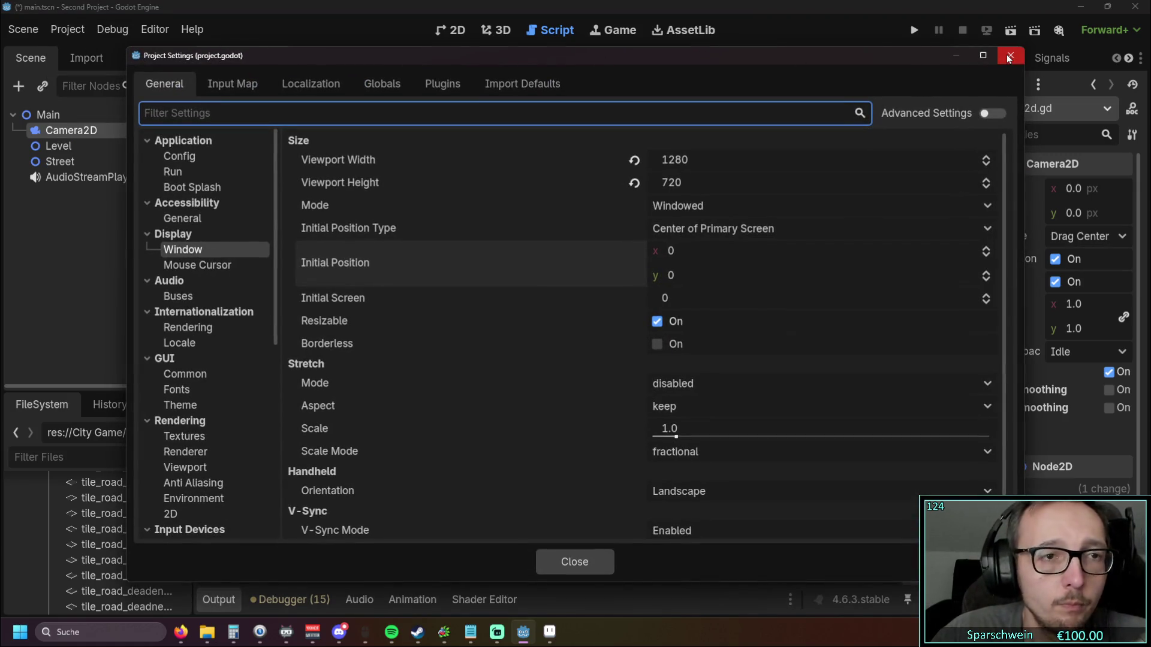
click(232, 84)
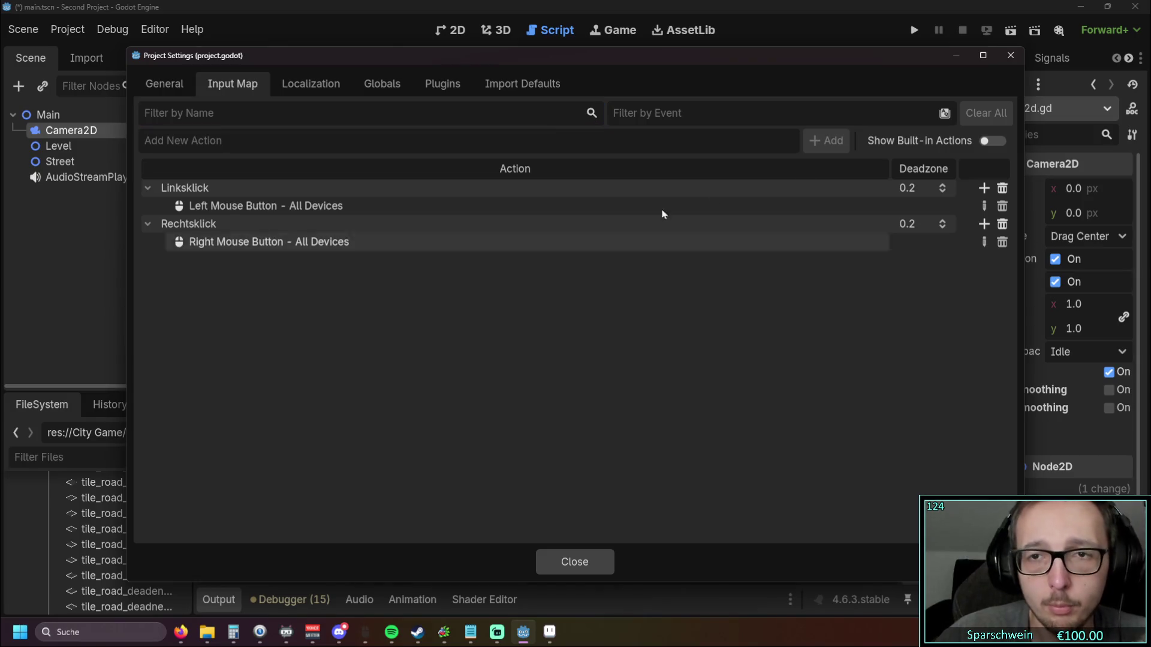
Step: Add a new input action named Mausrad_zurück
click(487, 143)
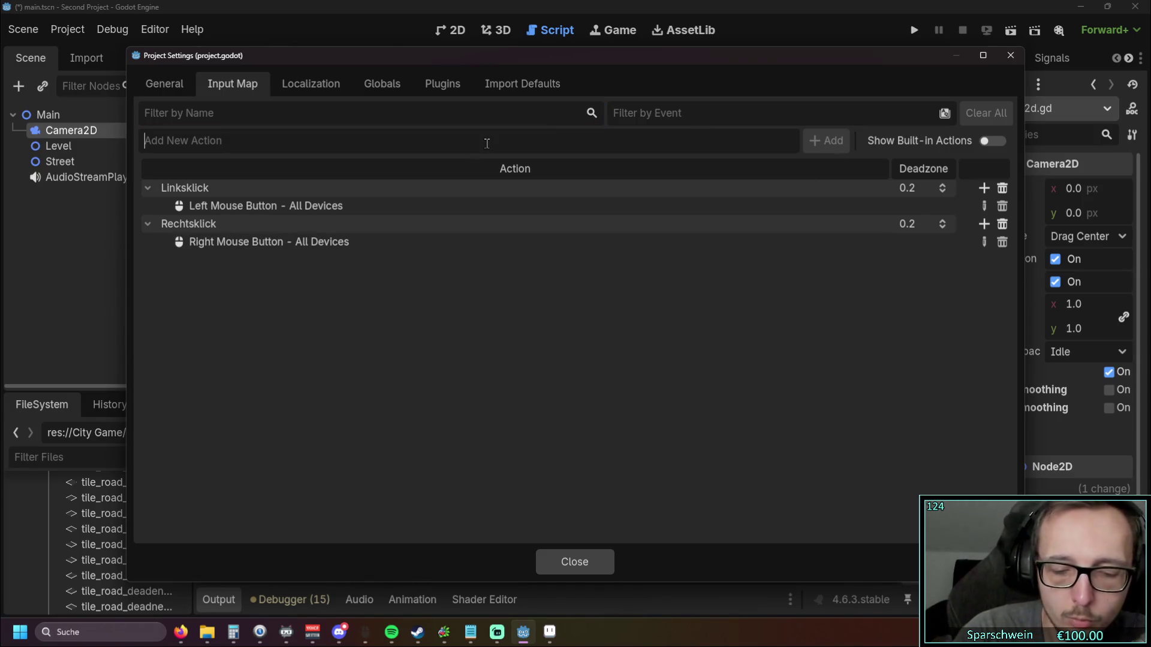
text(R)
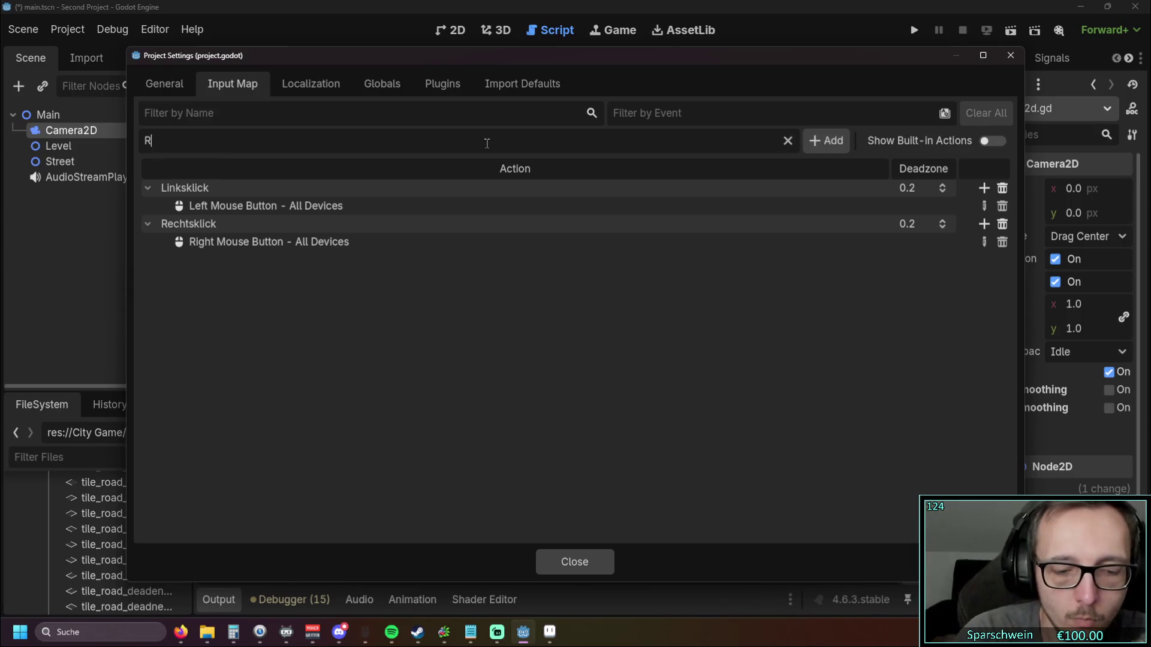
key(BackSpace)
text(Mausrad_)
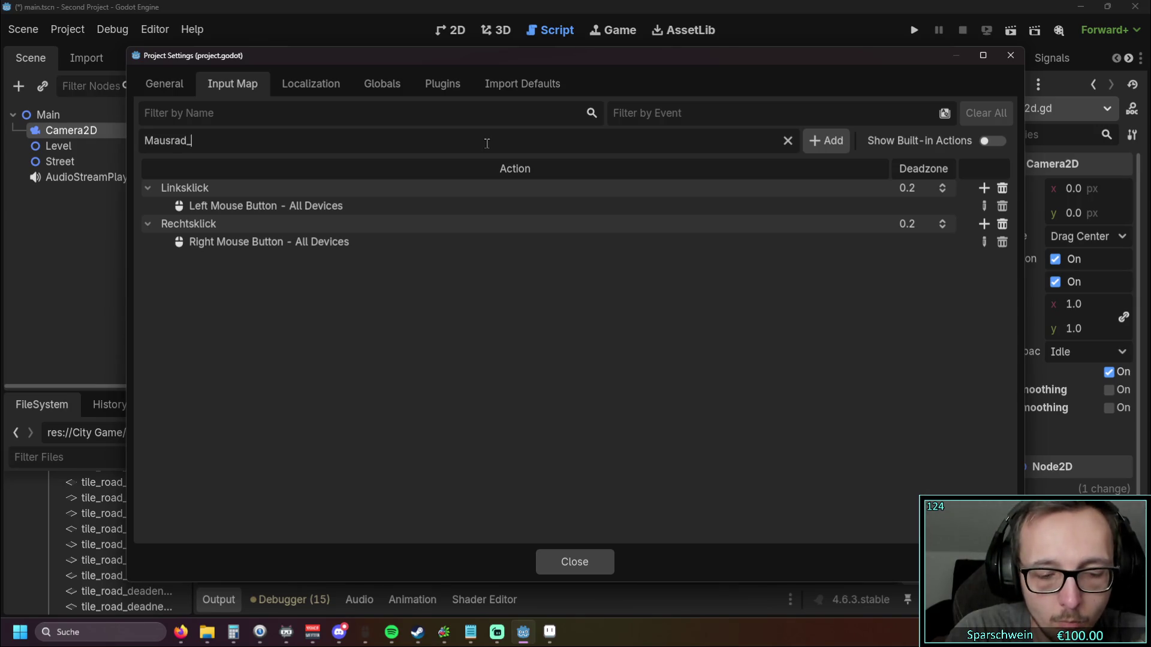
text(zurück)
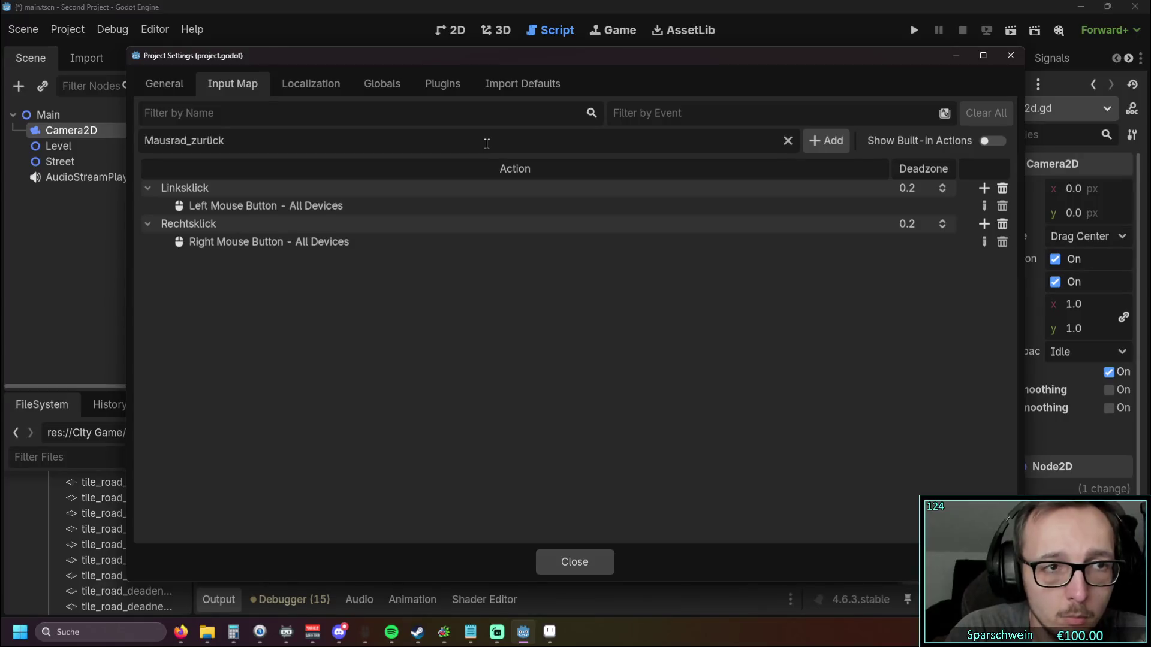
key(Return)
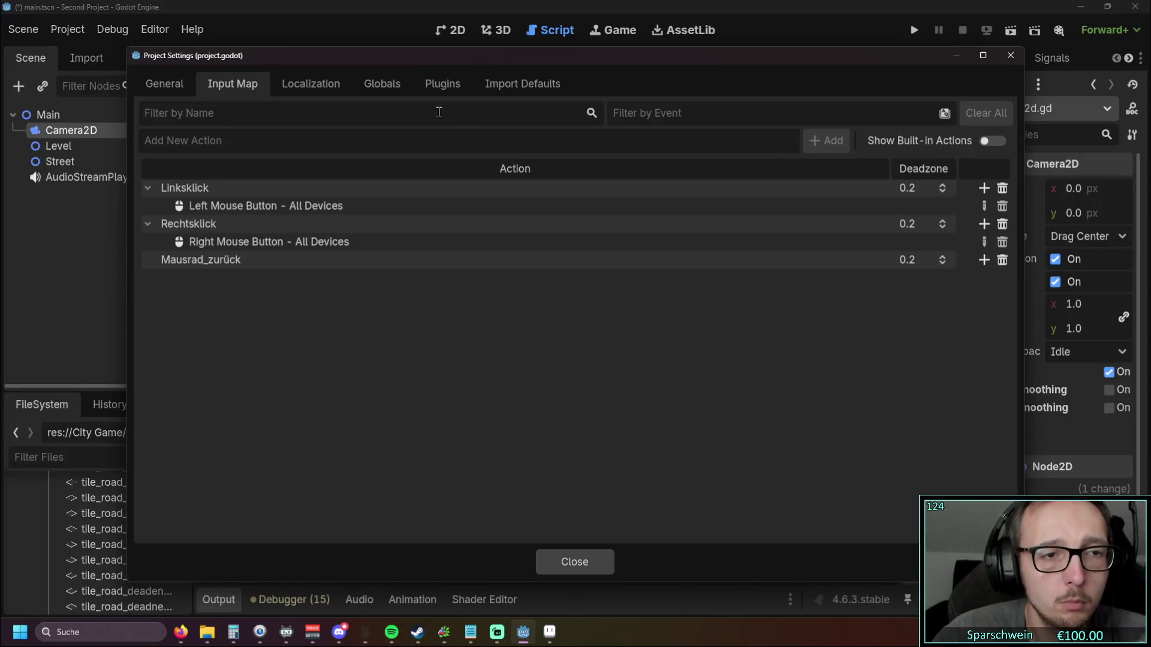
Step: Bind Mouse Wheel Down as an event for Mausrad_zurück
click(984, 260)
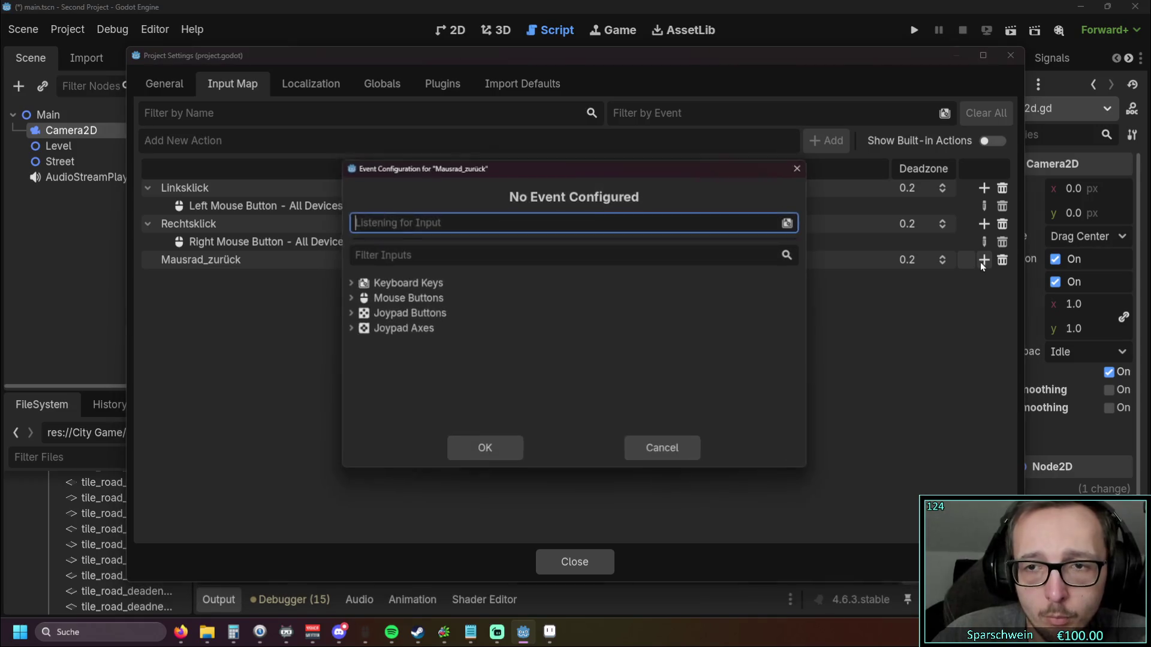
click(400, 300)
scroll(500, 313, down, 2)
scroll(500, 313, up, 2)
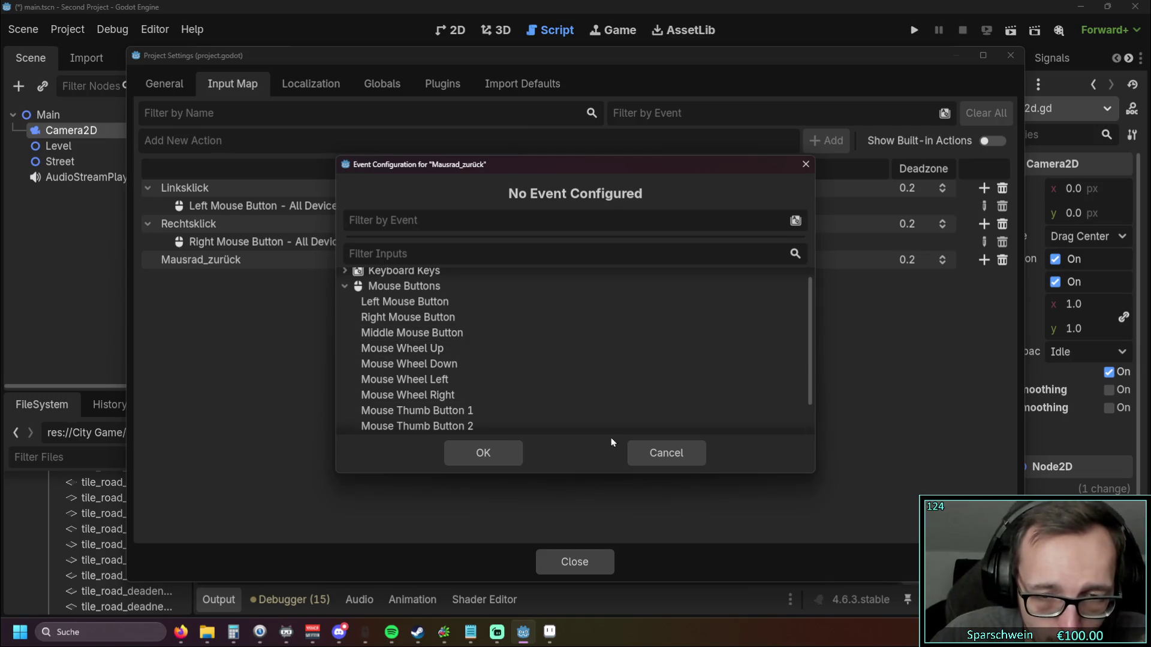
scroll(480, 353, down, 2)
scroll(462, 356, up, 1)
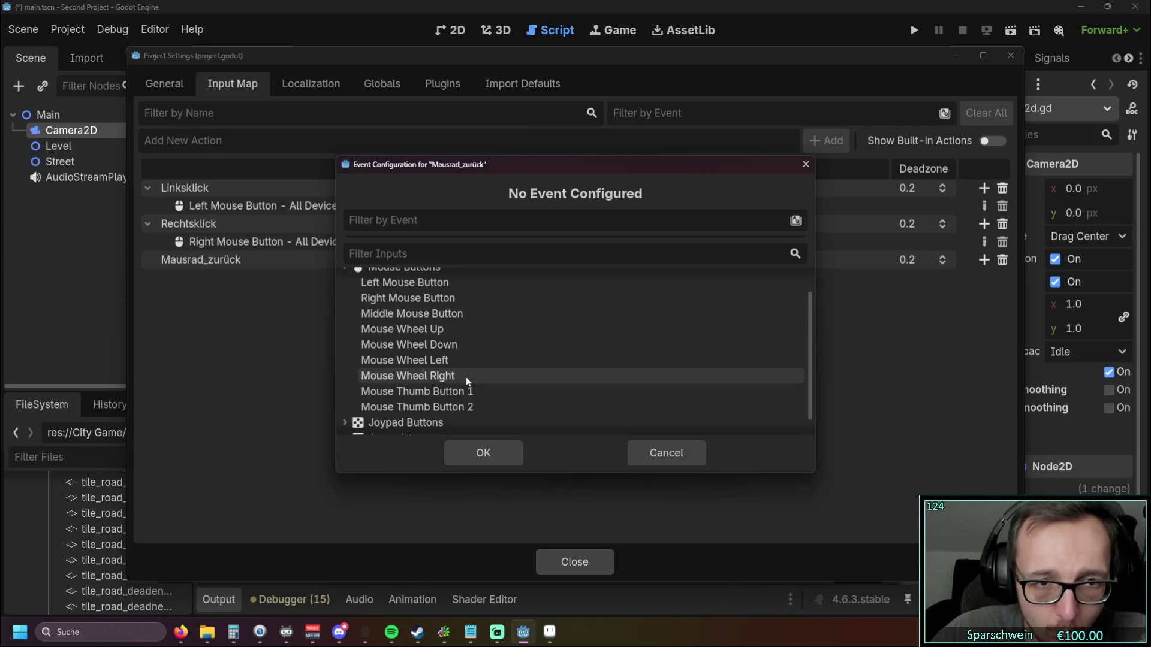
click(459, 346)
click(483, 452)
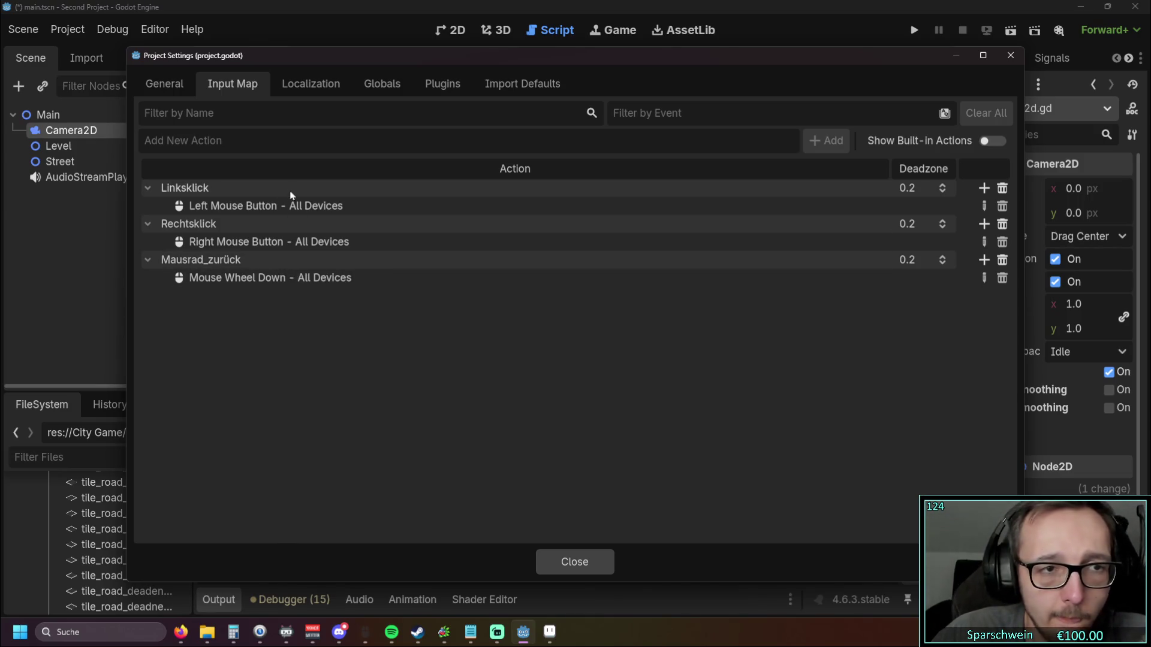
Step: Bind the PageDown key as a second Mausrad_zurück event
click(983, 261)
click(349, 286)
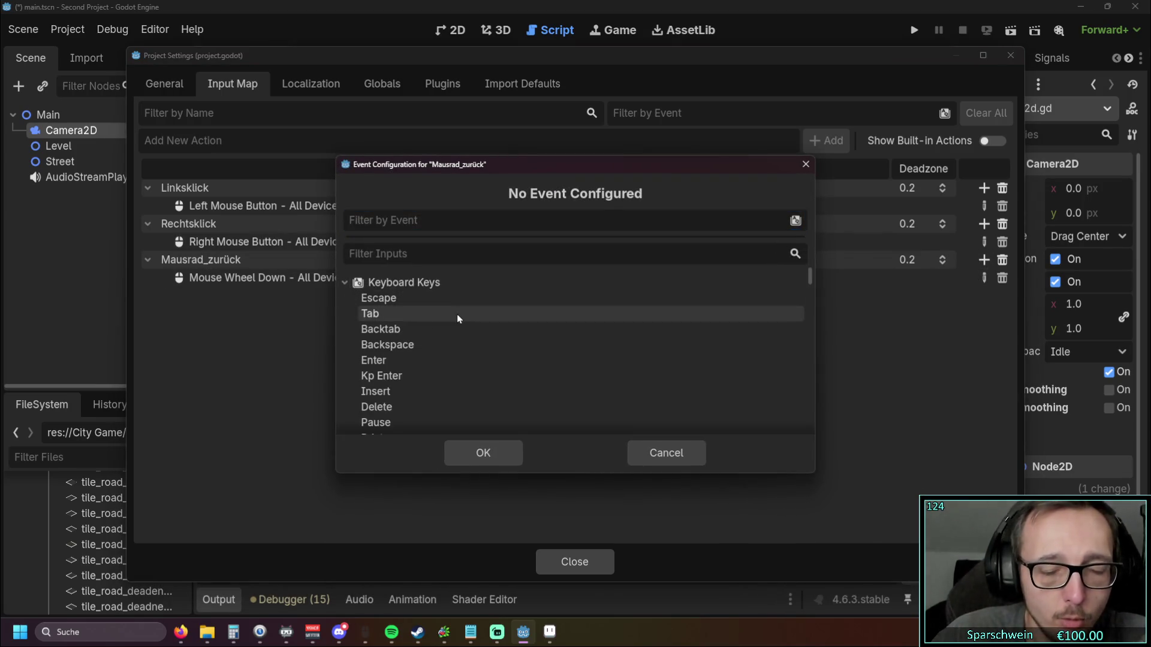
scroll(457, 314, down, 5)
scroll(458, 315, down, 3)
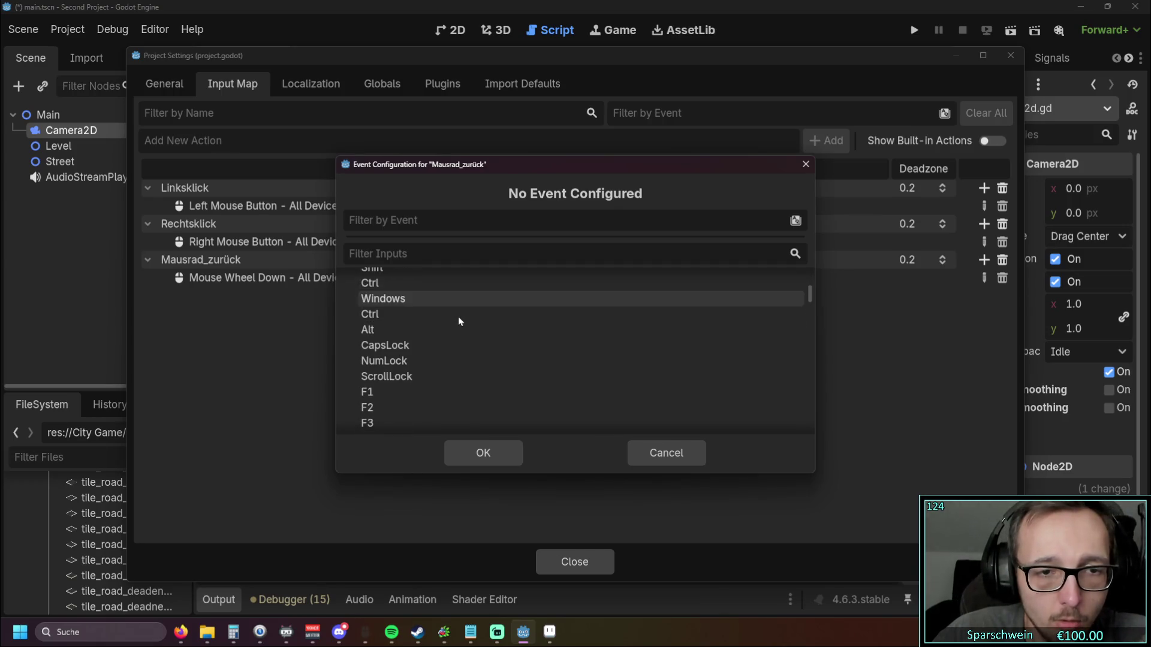
scroll(458, 317, up, 4)
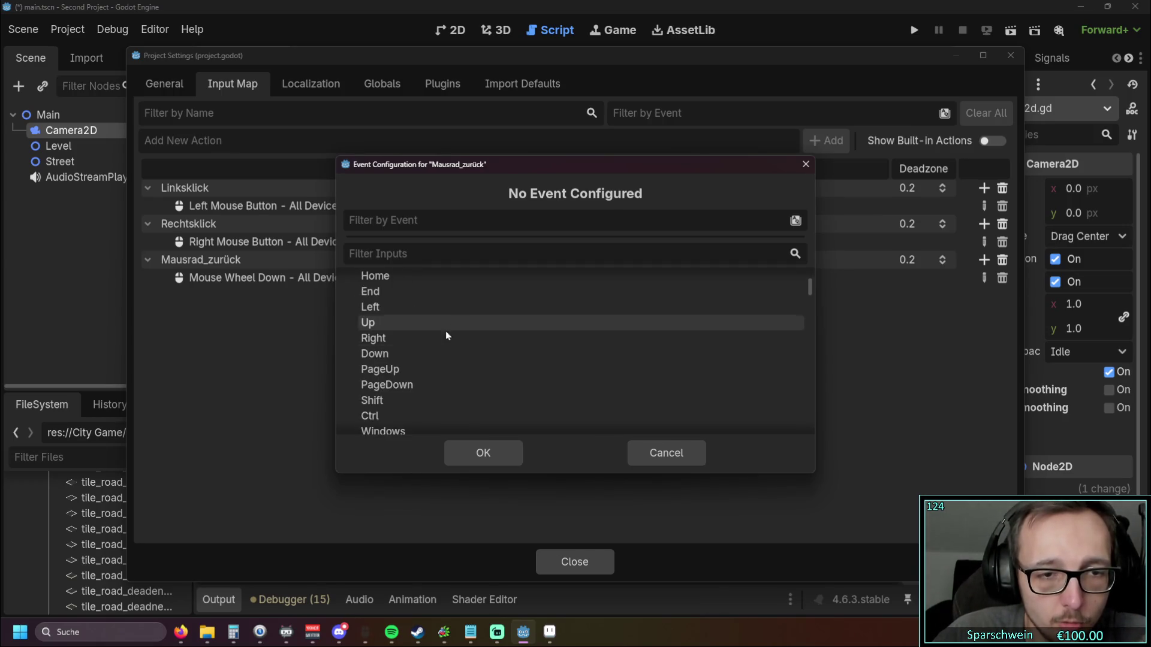
click(416, 382)
click(484, 454)
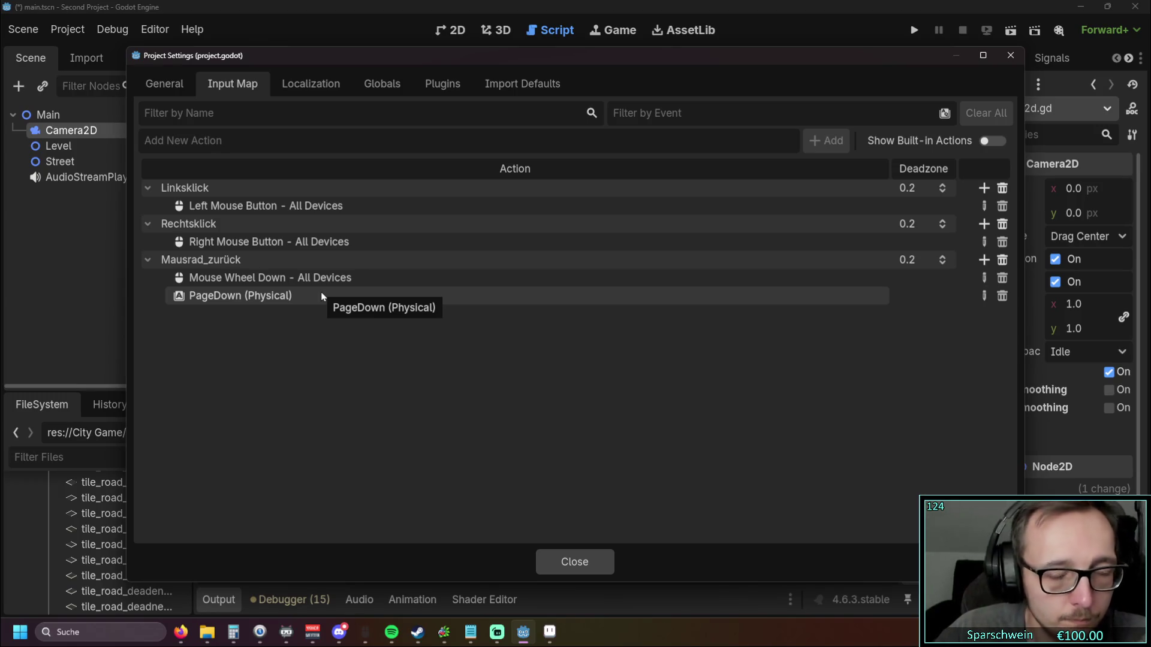
click(178, 142)
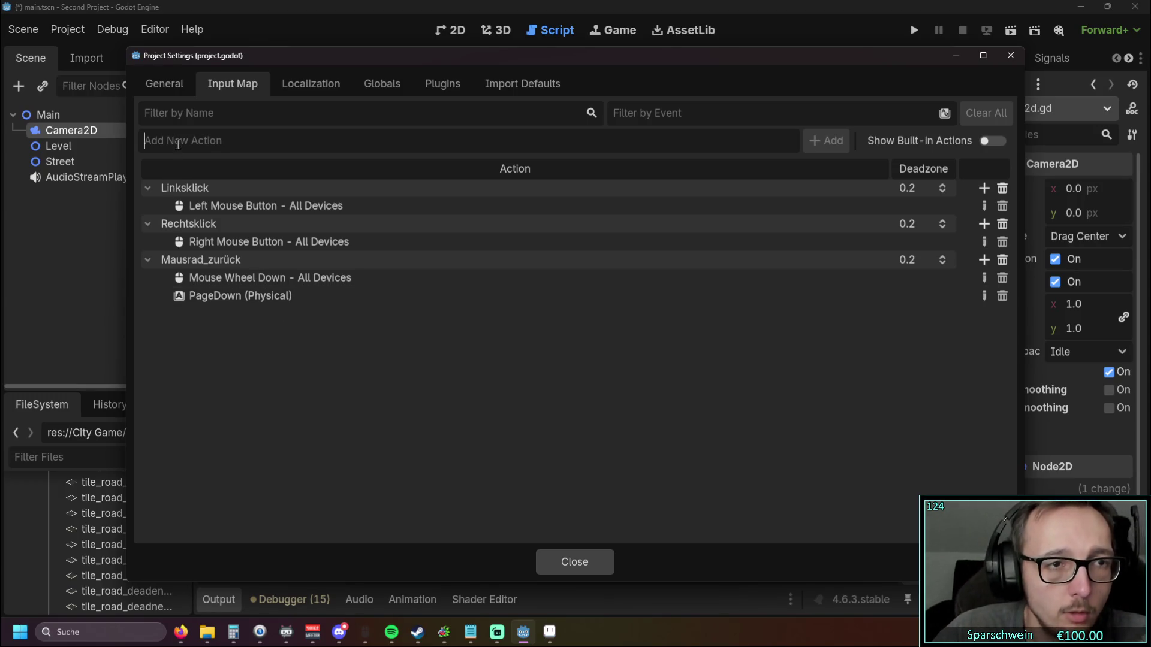
Step: Add a Mausrad_vor action above Mausrad_zurück and bind Mouse Wheel Up to it
text(Mausrad_)
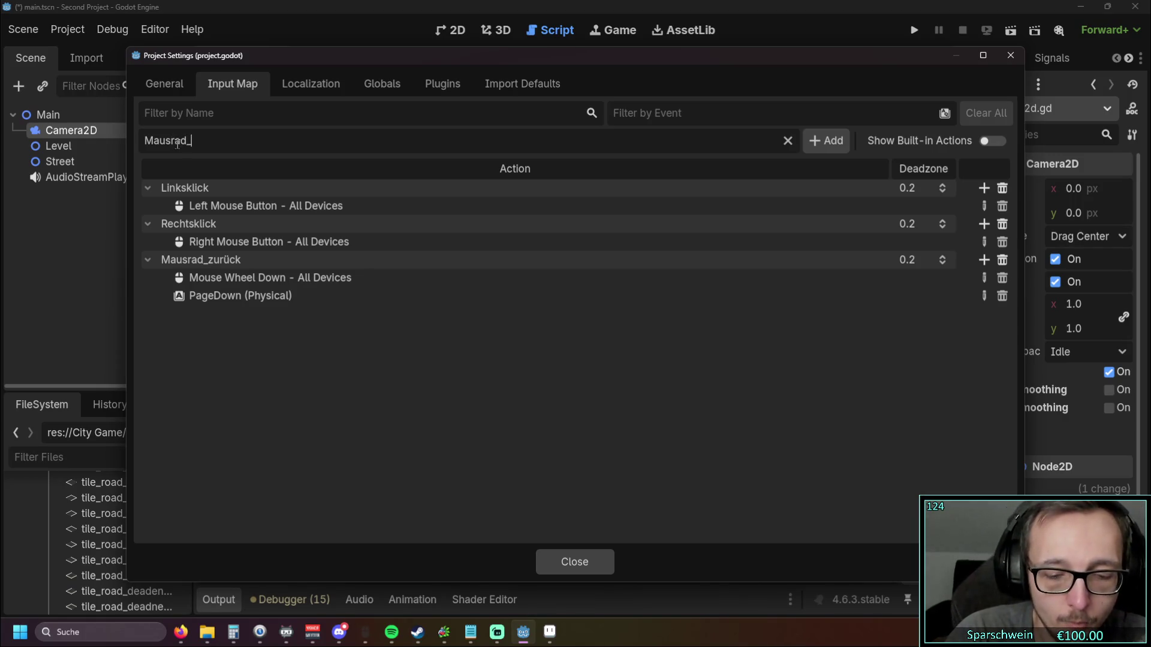
text(vor)
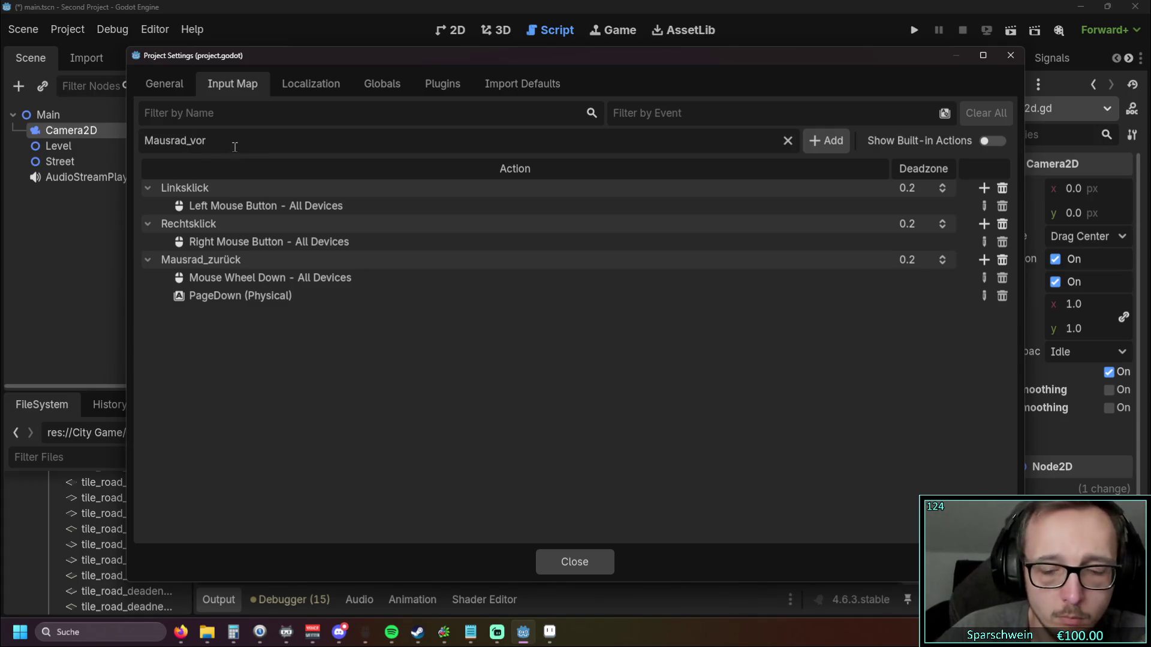
key(Return)
drag(278, 321, 284, 261)
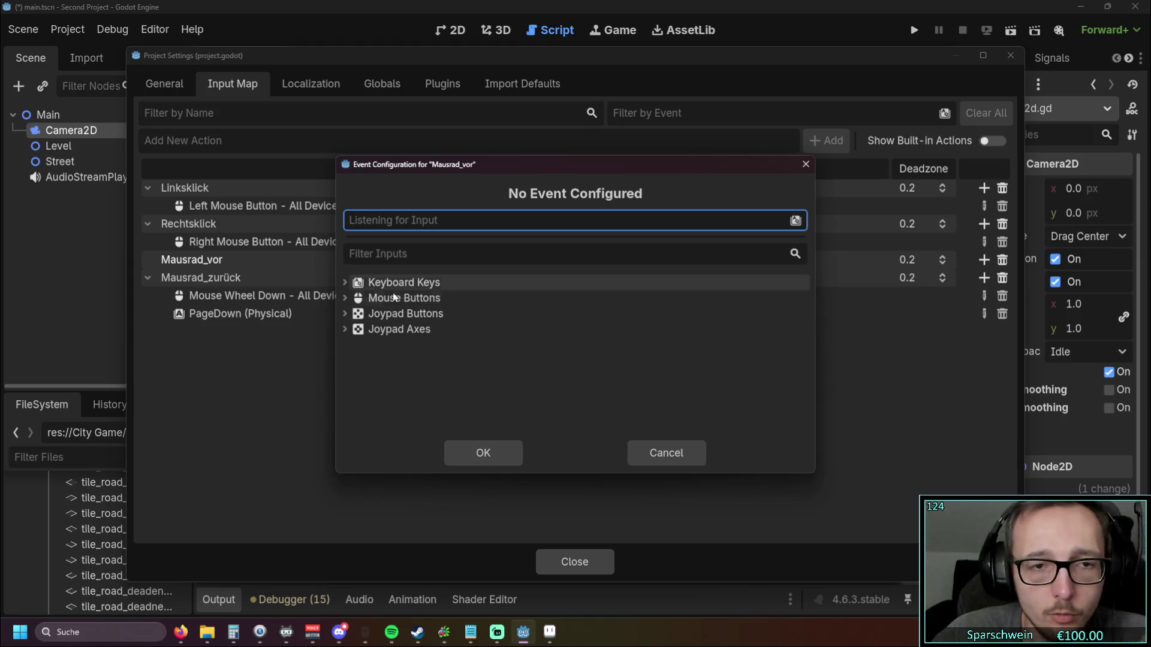
click(351, 298)
scroll(525, 353, down, 2)
scroll(520, 351, up, 2)
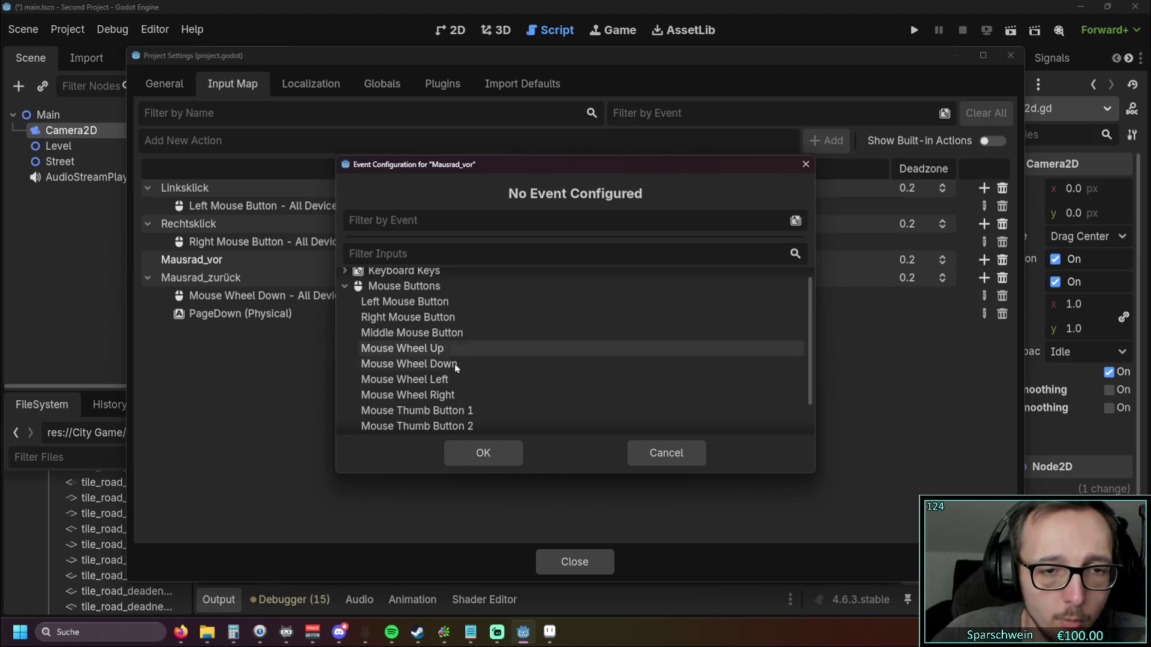
click(442, 350)
click(493, 452)
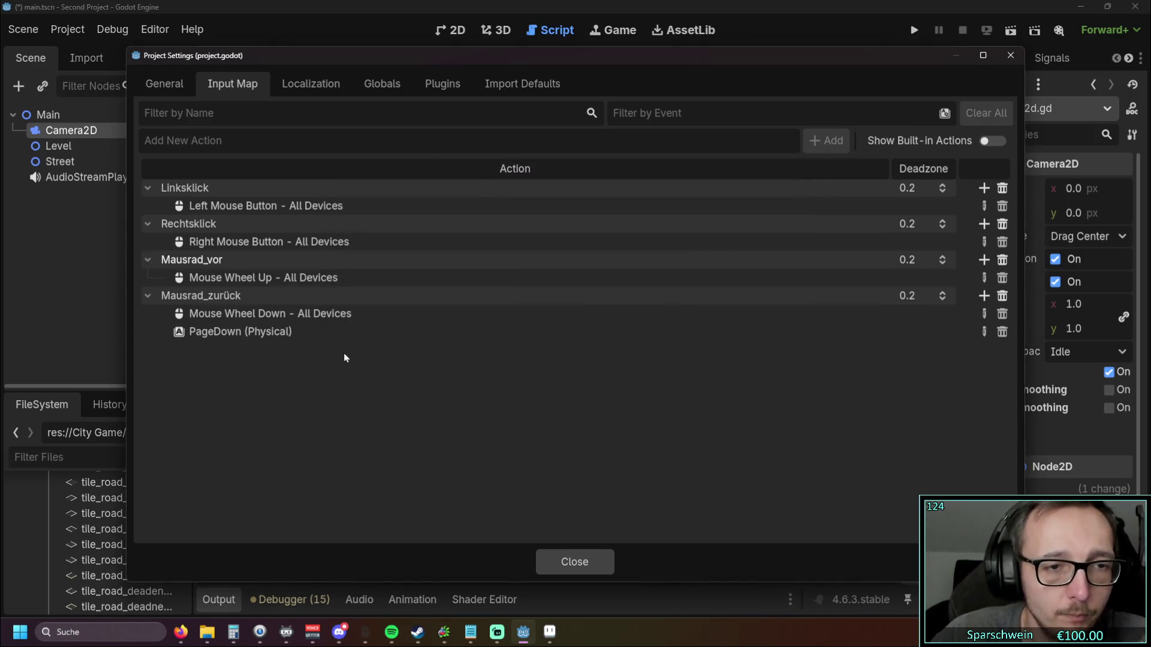
Step: Bind PageUp as Mausrad_vor's second event and close Project Settings
click(984, 259)
click(396, 282)
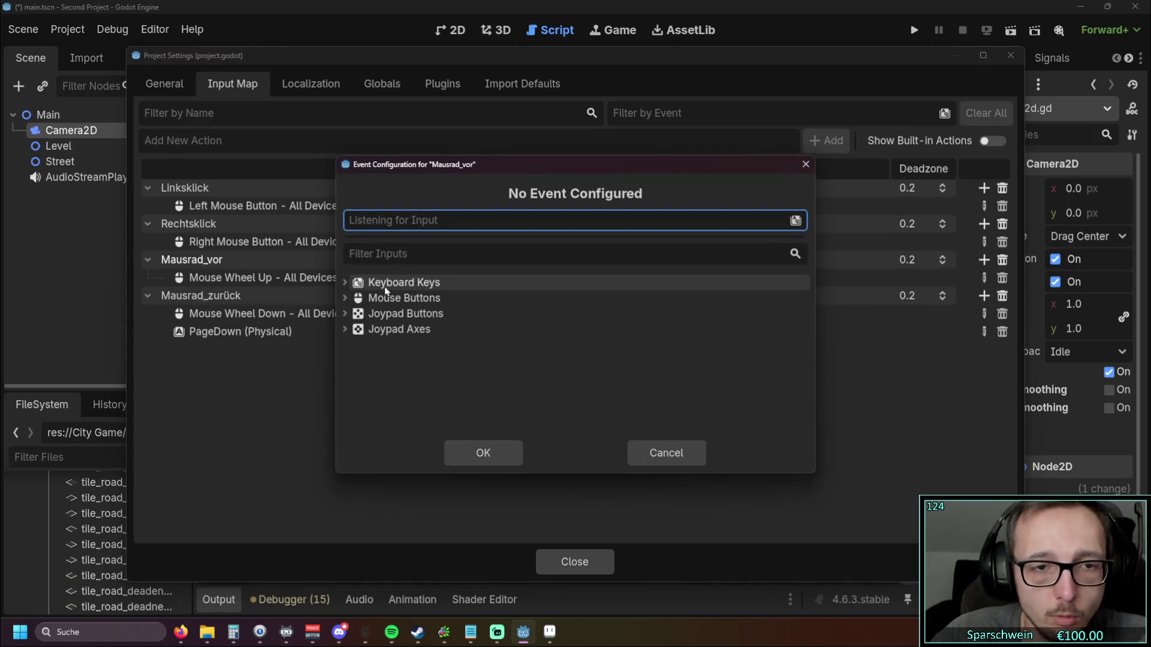
click(347, 282)
scroll(500, 346, down, 3)
scroll(496, 348, down, 2)
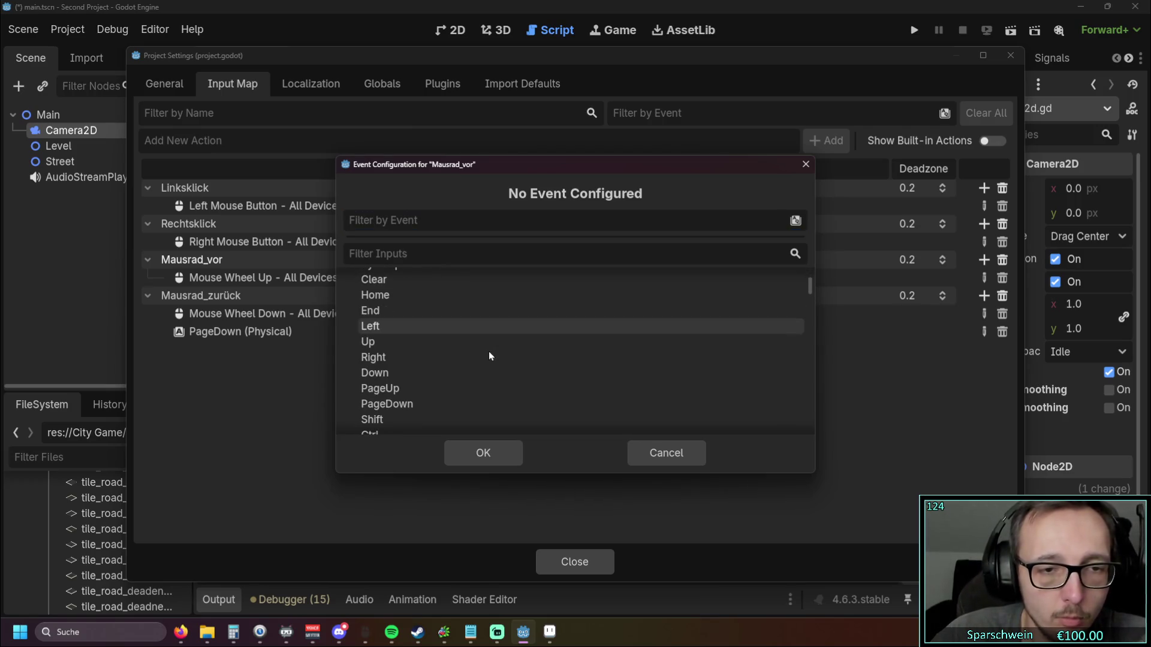
click(418, 372)
click(483, 453)
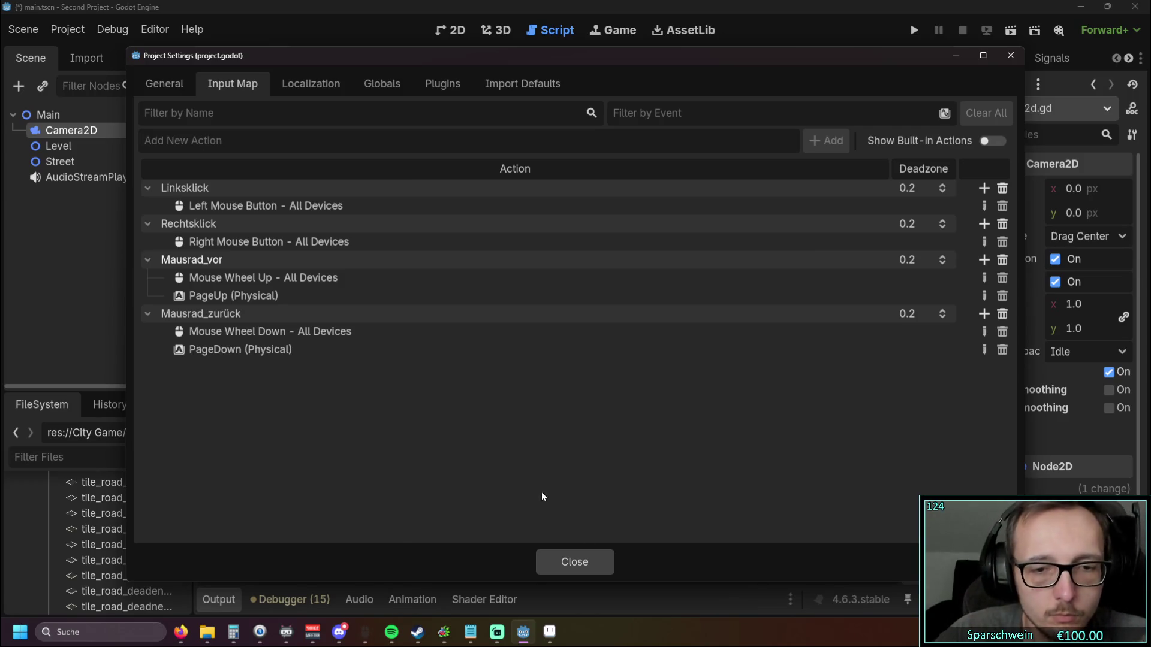
click(575, 562)
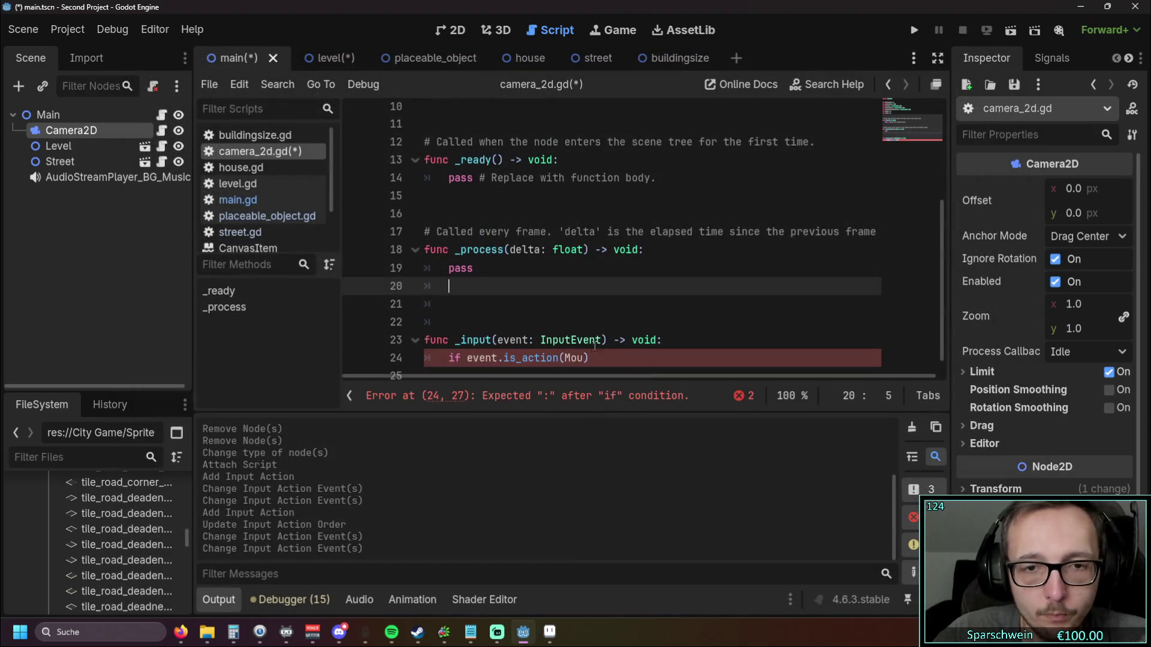
Step: Complete line 24 as if event.is_action("Mausrad_zurück"): and nest if zoom_x > 1: beneath it
scroll(602, 352, down, 1)
double_click(575, 346)
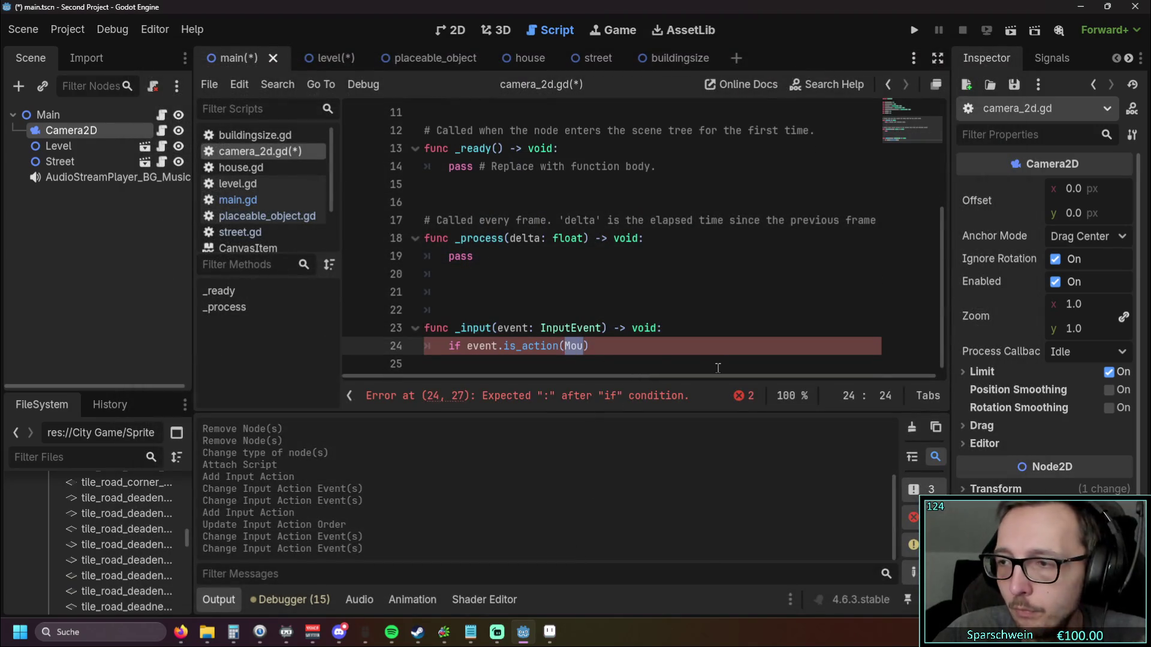
text("mou)
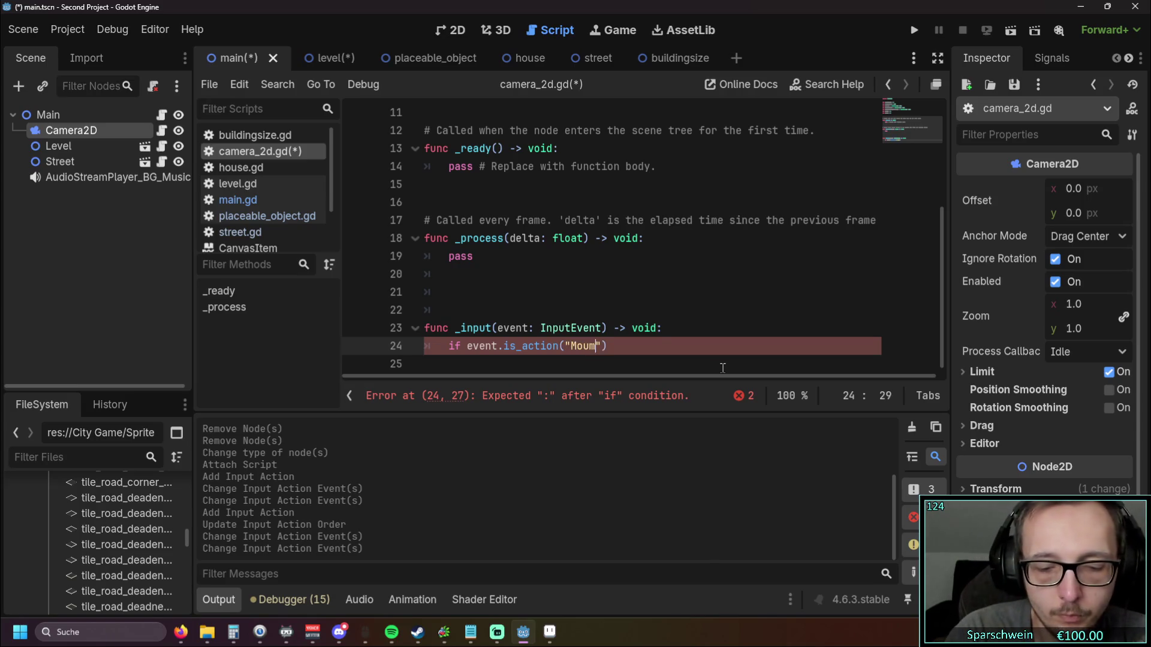
key(BackSpace)
key(BackSpace)
key(BackSpace)
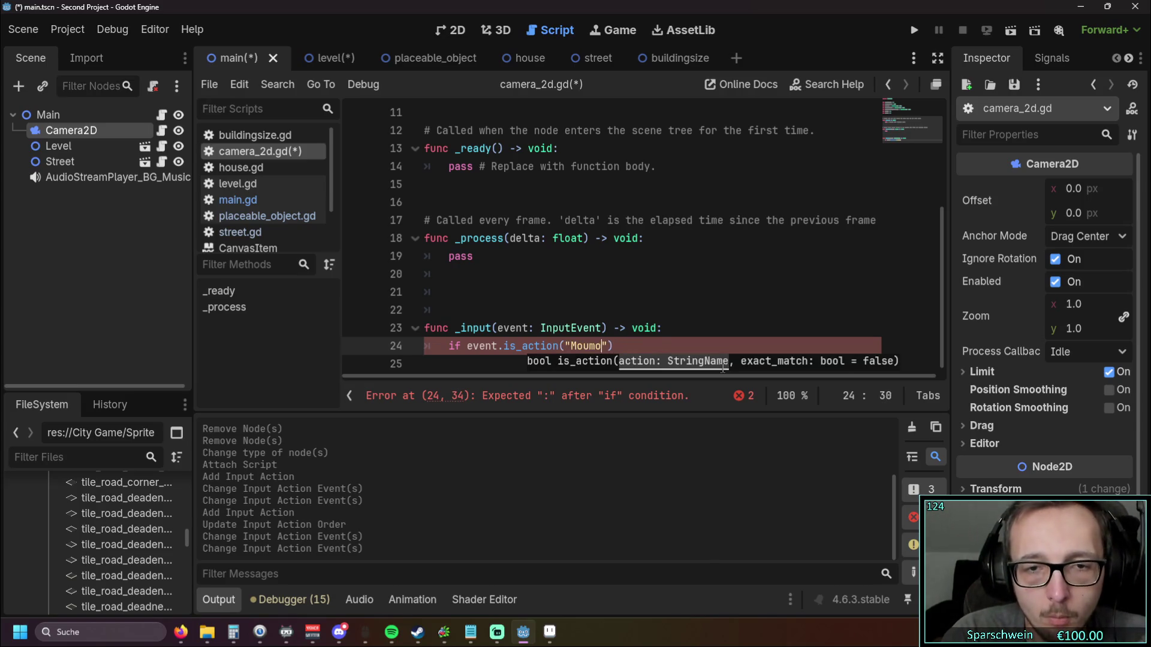
key(BackSpace)
text(a)
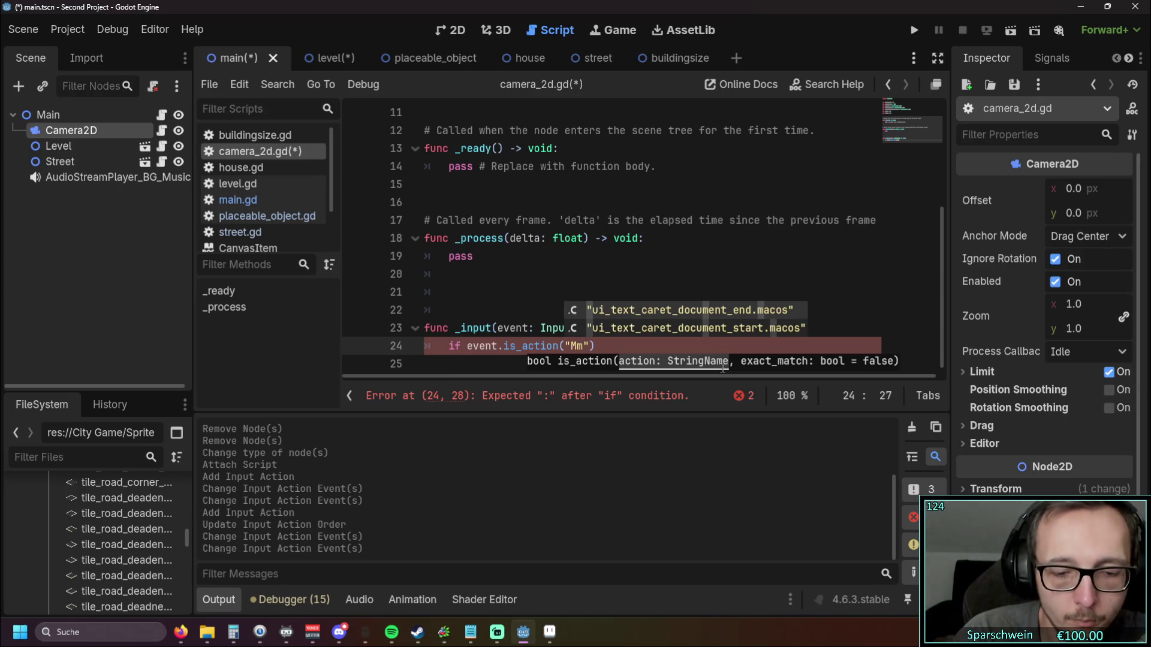
text(us)
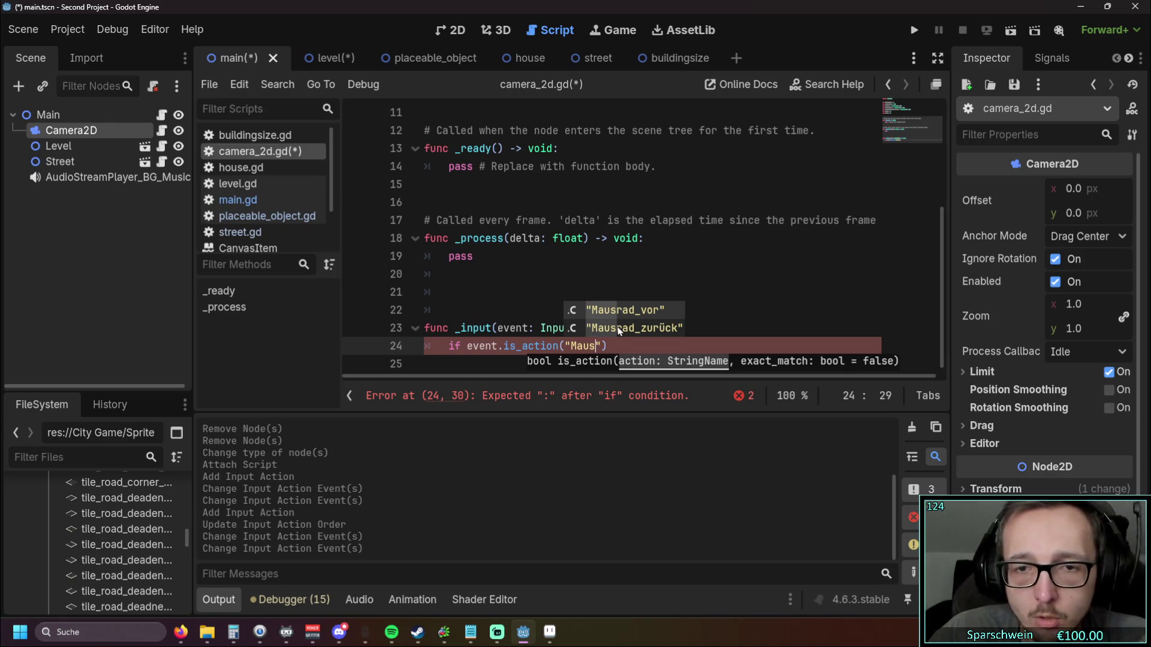
click(614, 329)
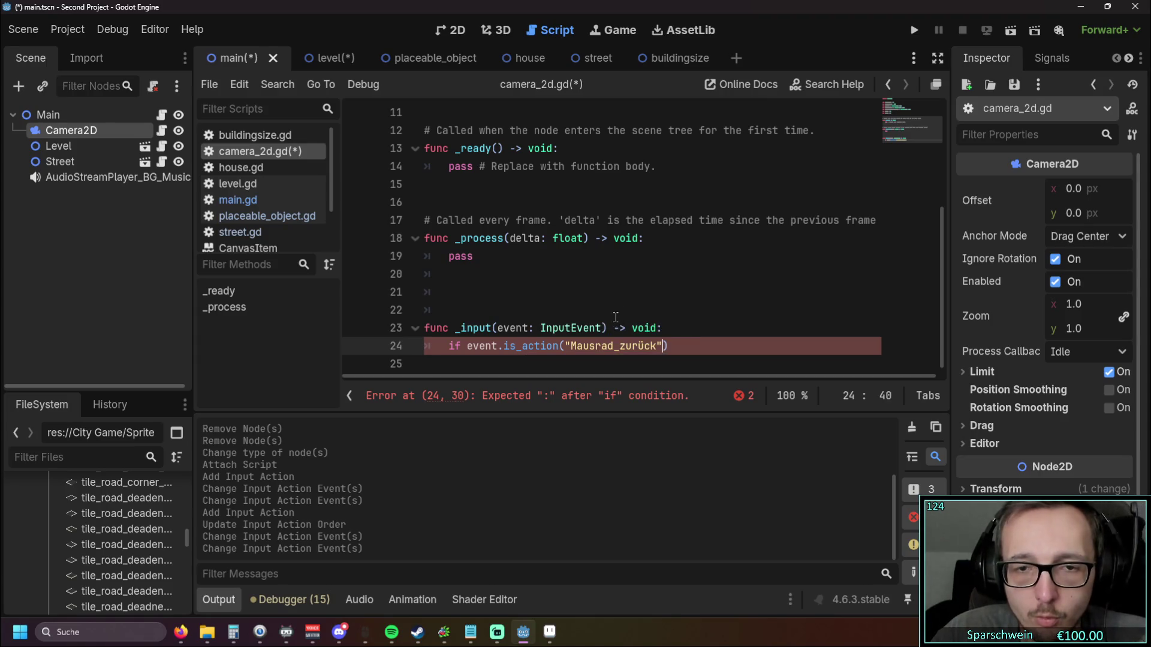
click(691, 351)
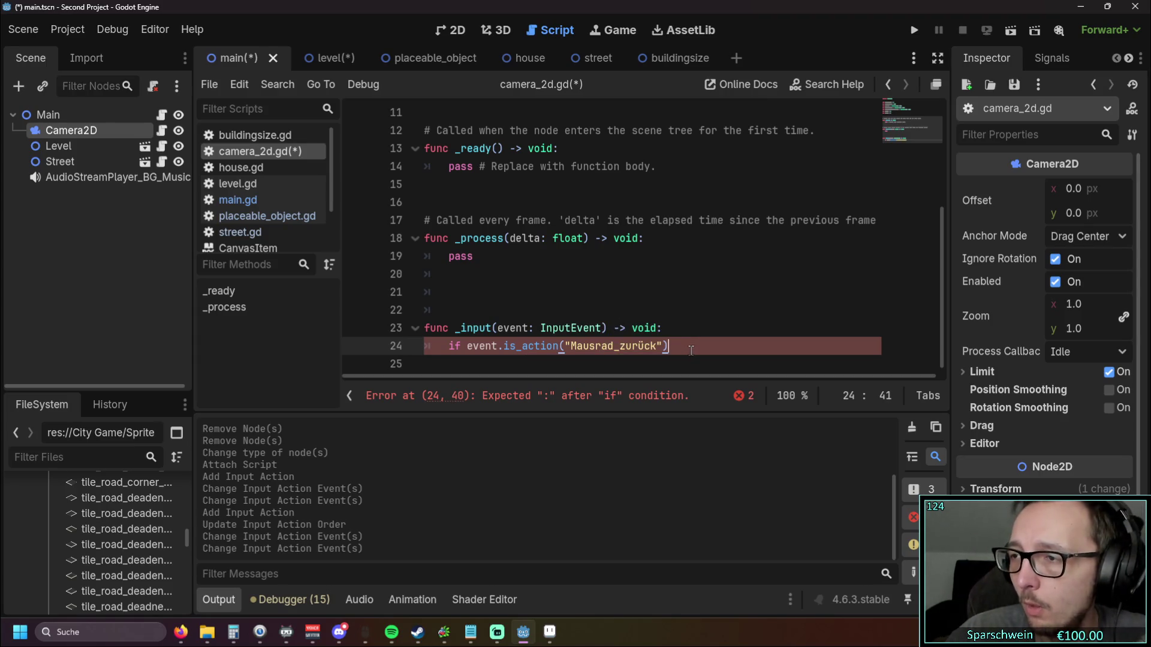
text(:)
key(Return)
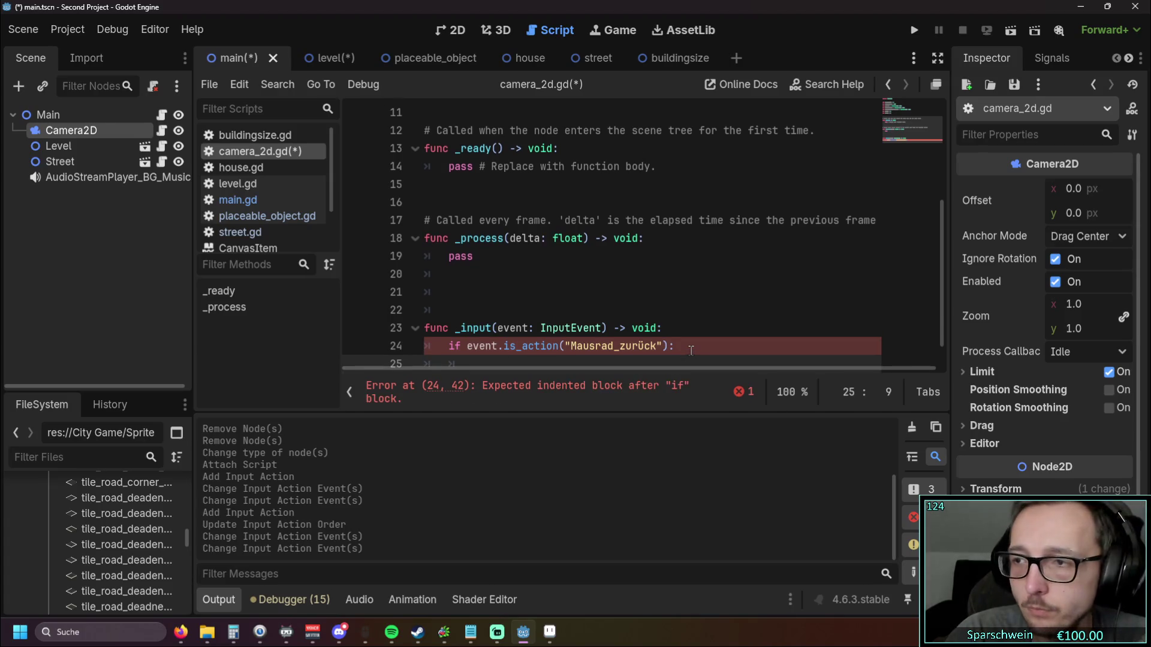
text(if zoom)
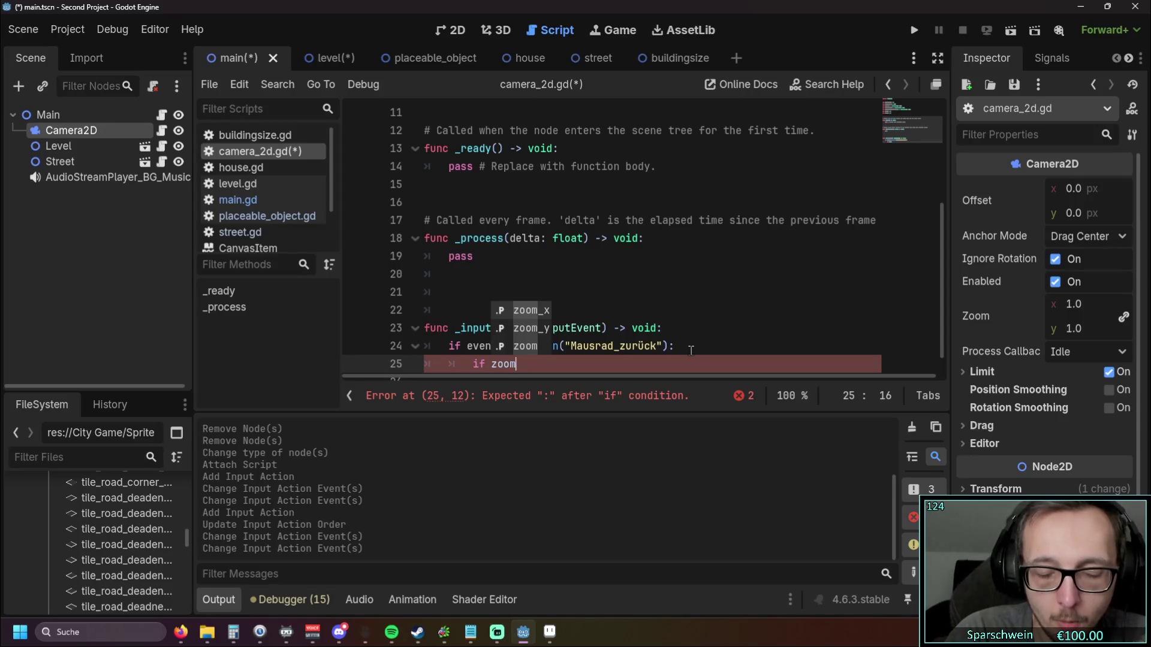
text(_x > 1:)
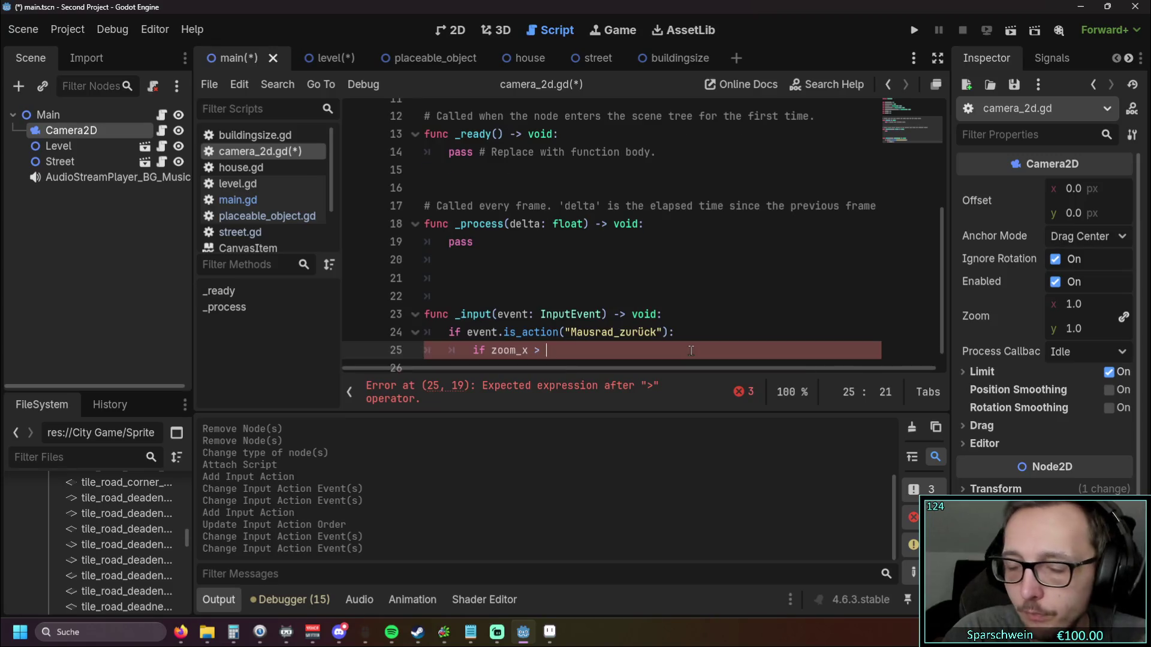
Step: Inside the zoom condition, set mouse_position = get_viewport().get_mouse_position()
key(Return)
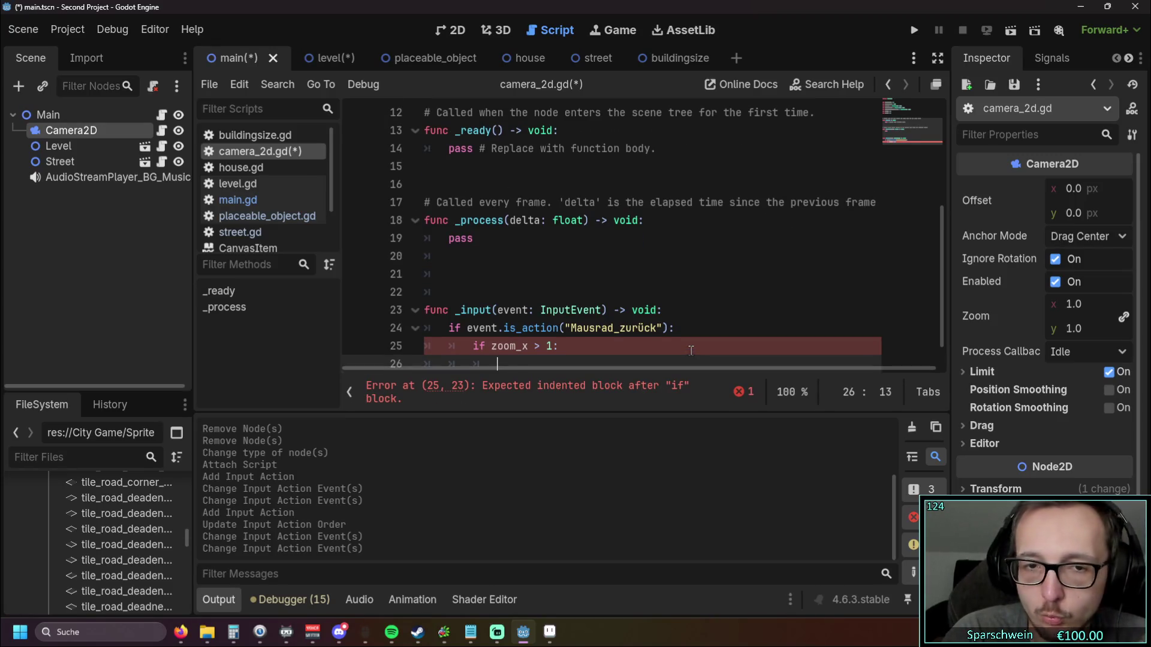
text(mouse)
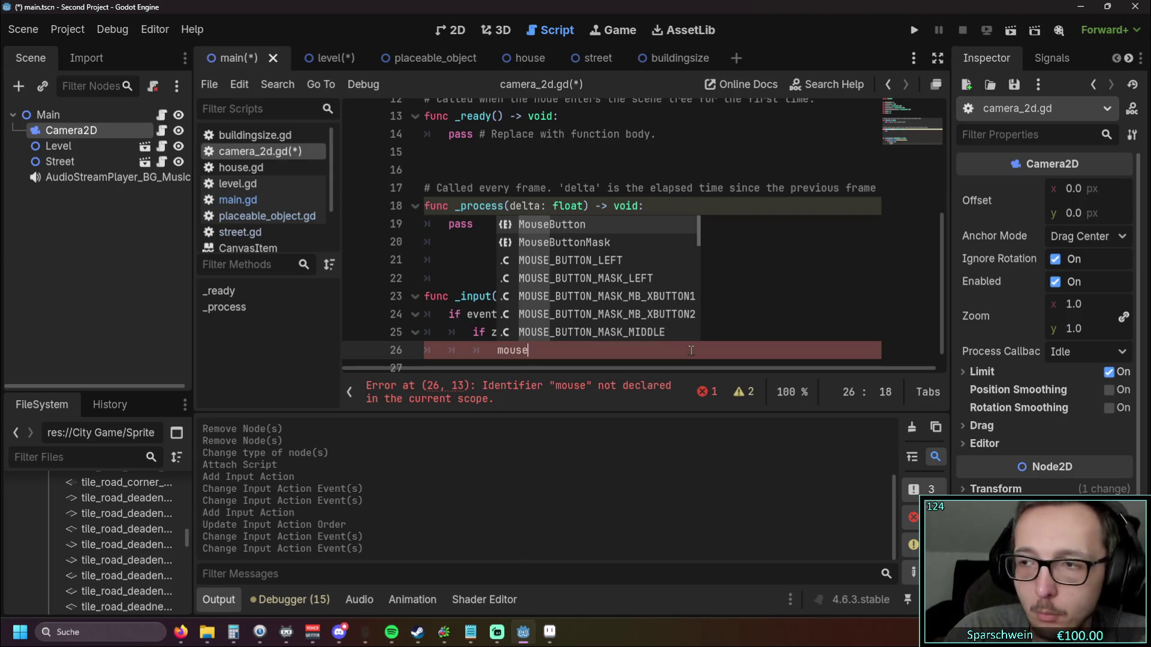
text(_po)
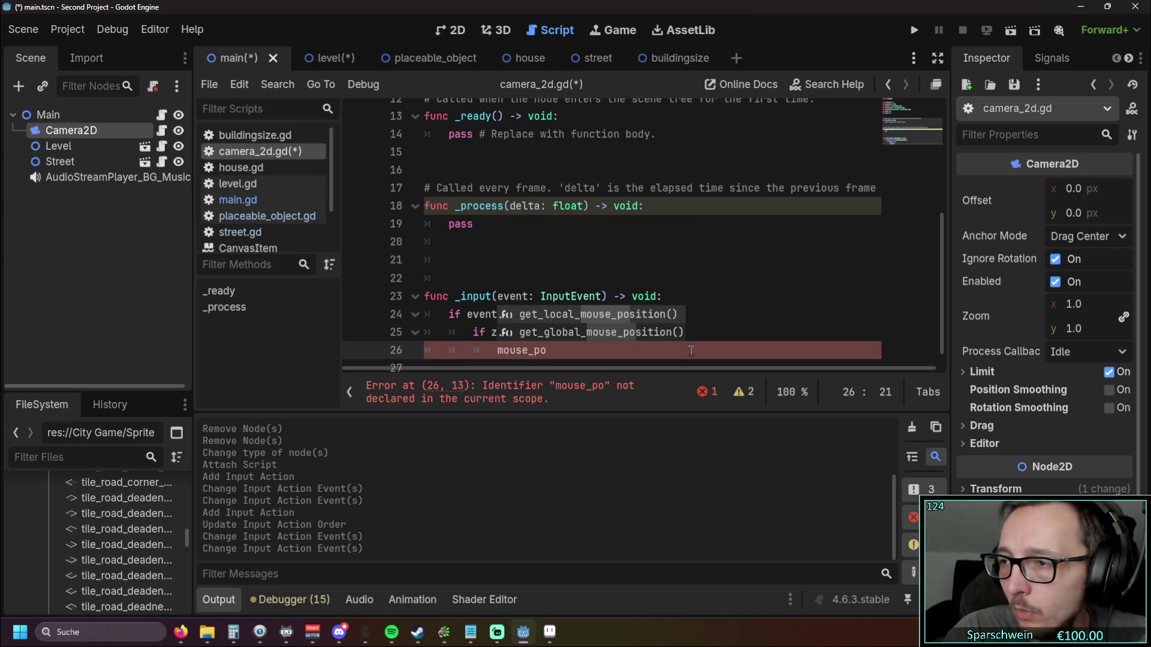
text(sition )
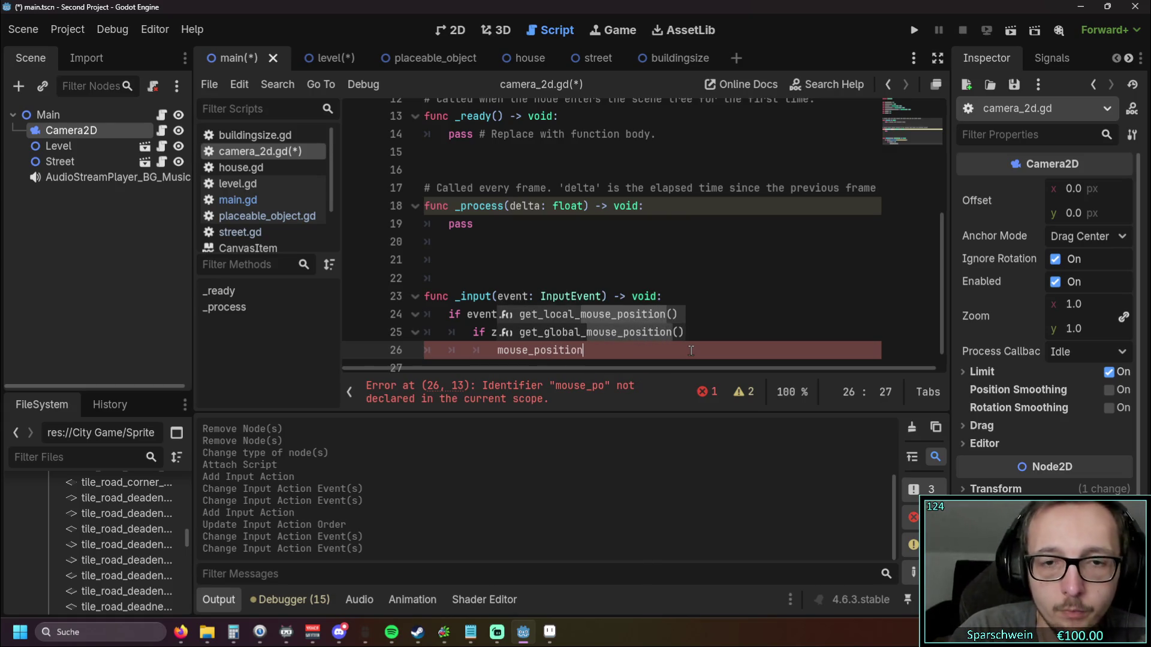
text(= )
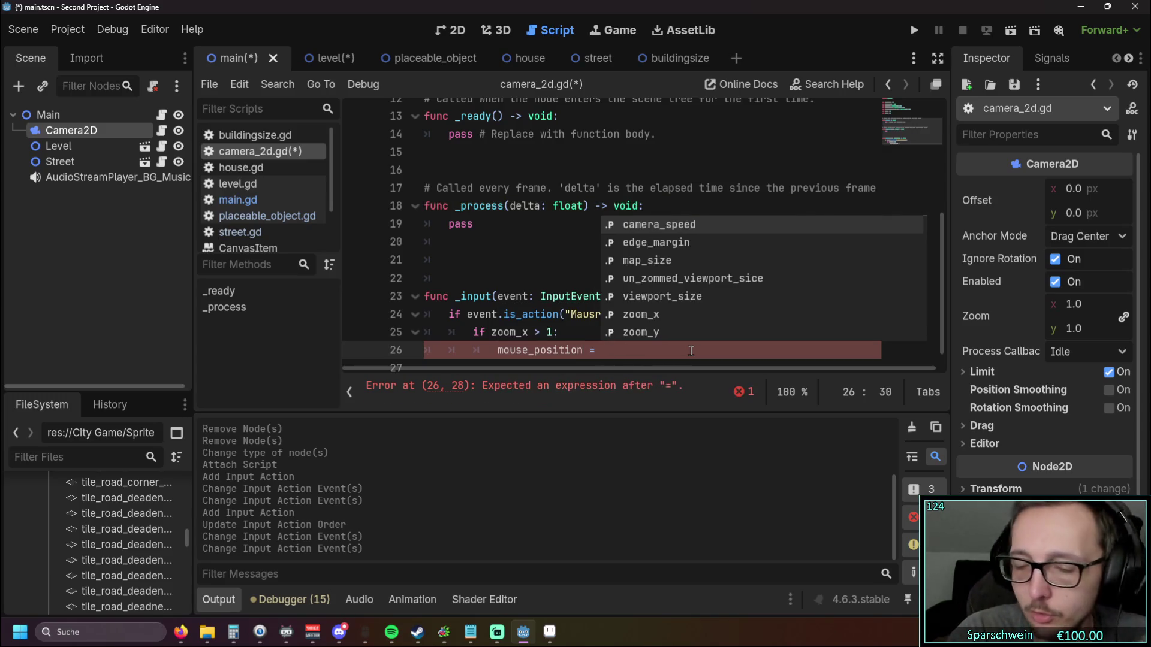
text(get)
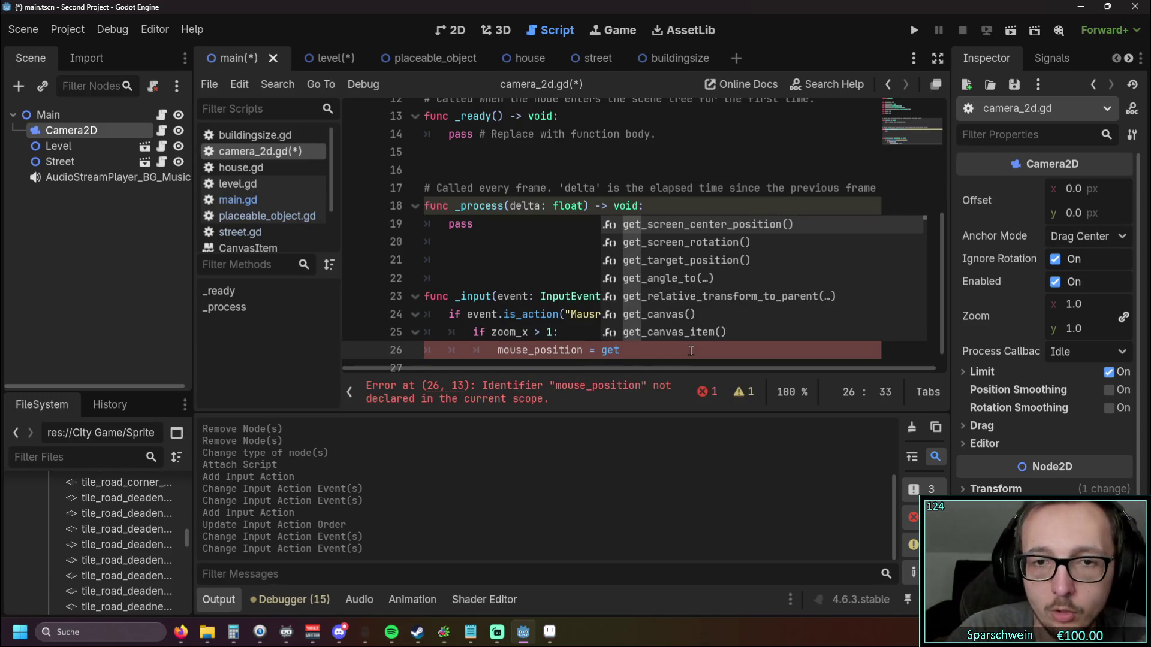
text(_vie)
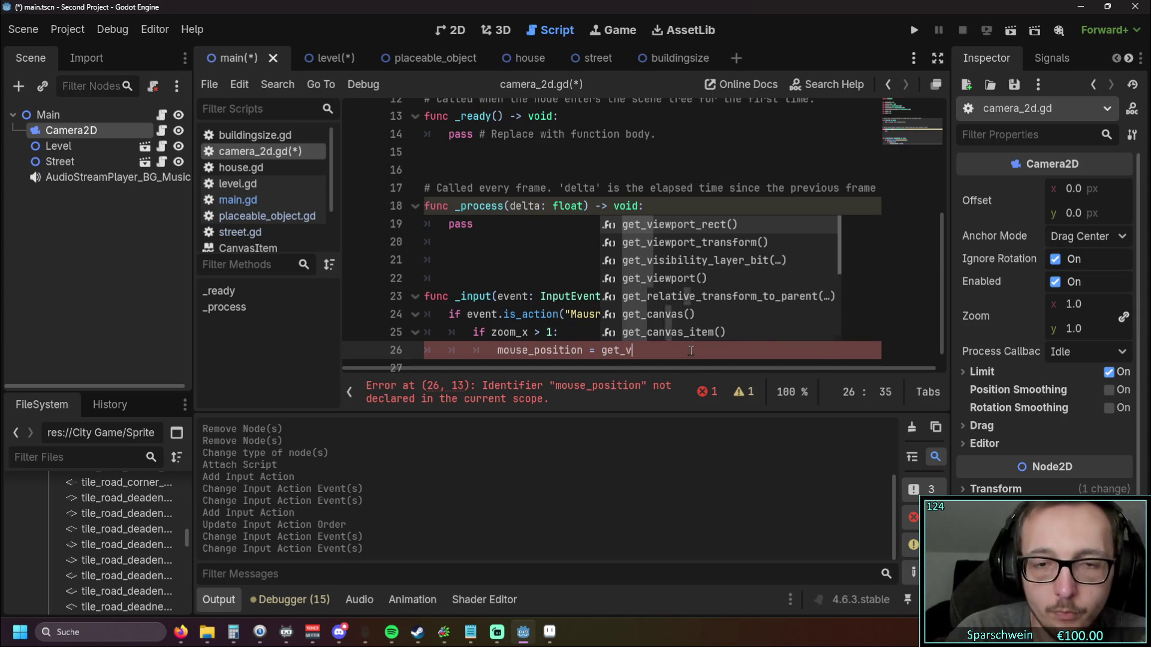
key(Return)
key(BackSpace)
key(BackSpace)
key(BackSpace)
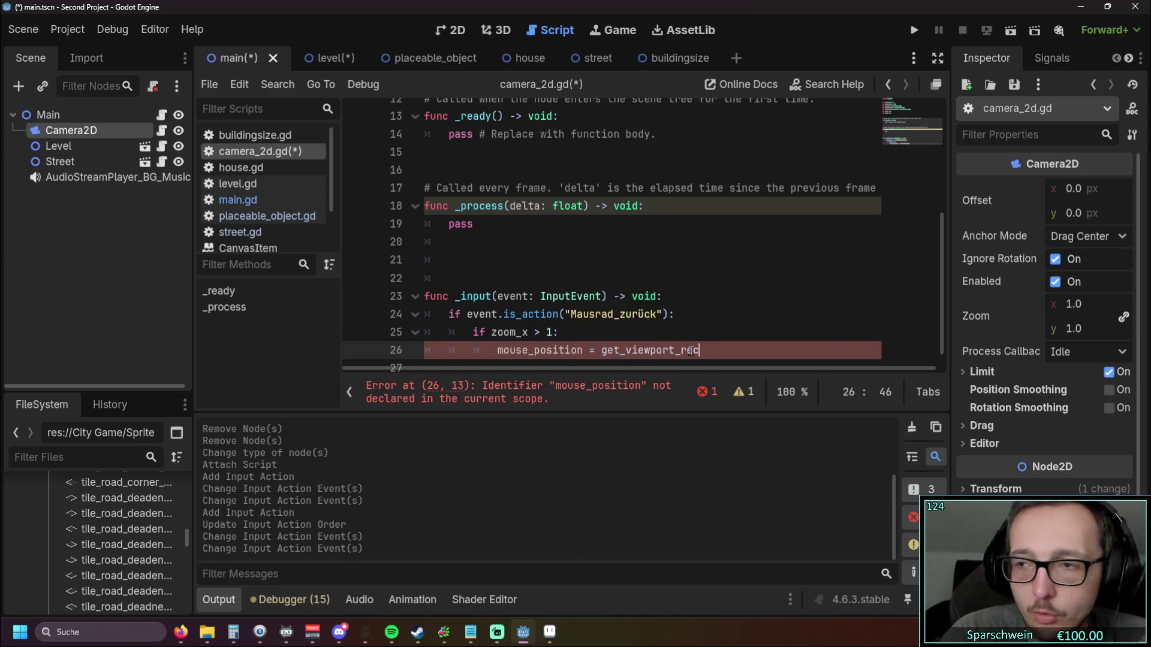
text(t())
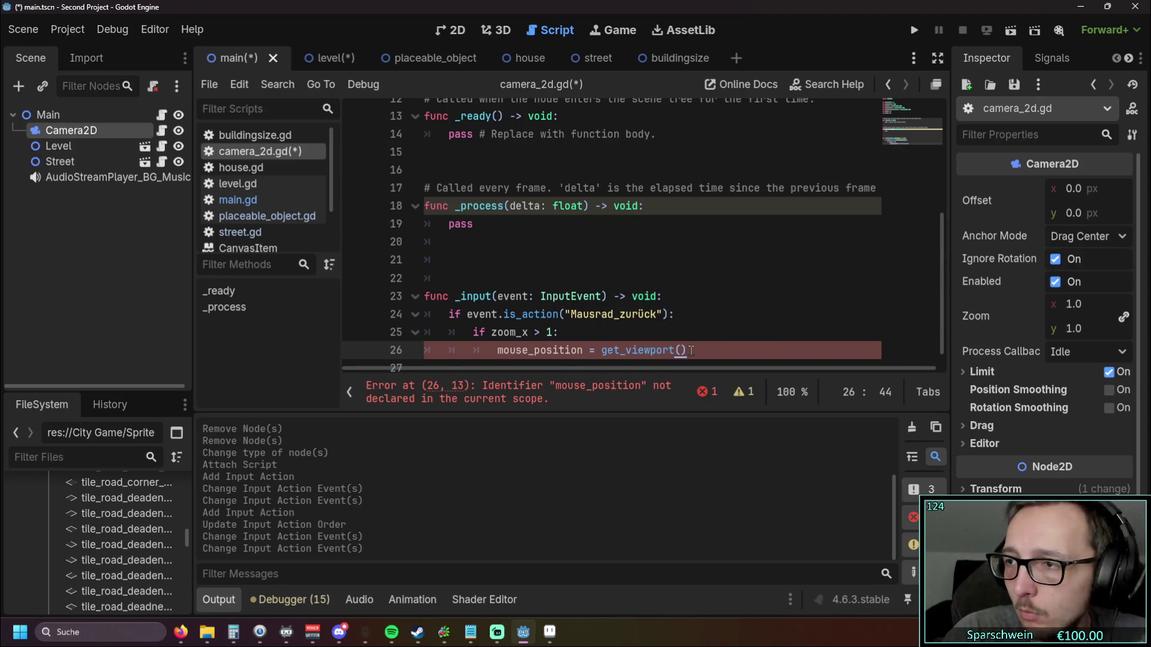
text(.get)
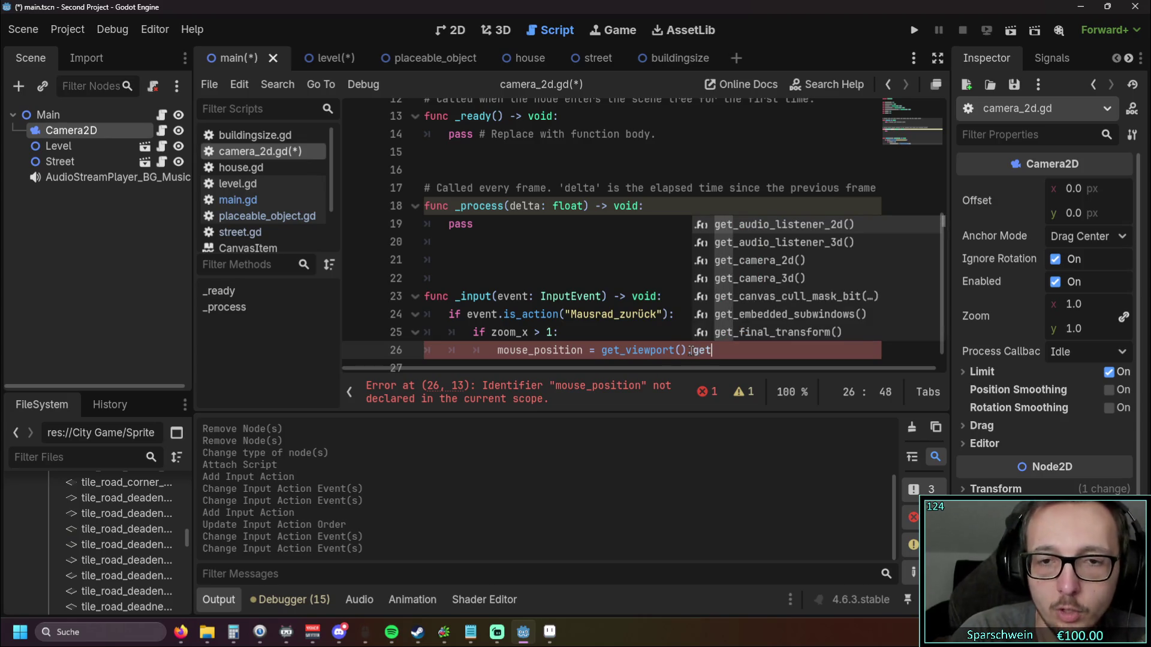
text(_mouse)
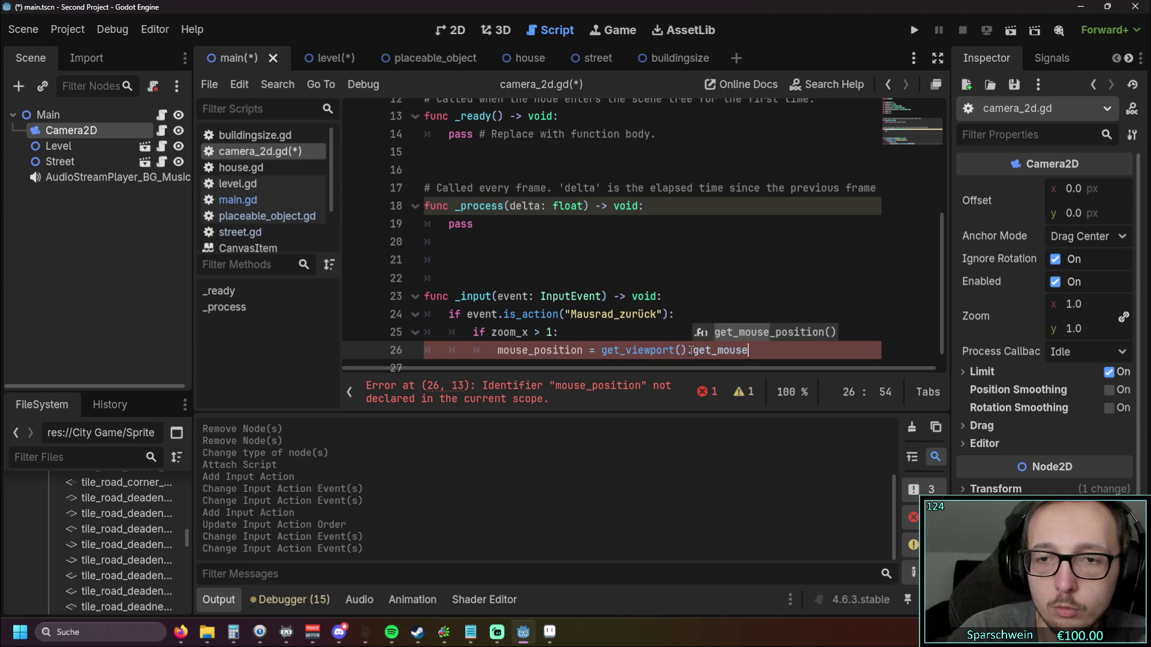
key(Return)
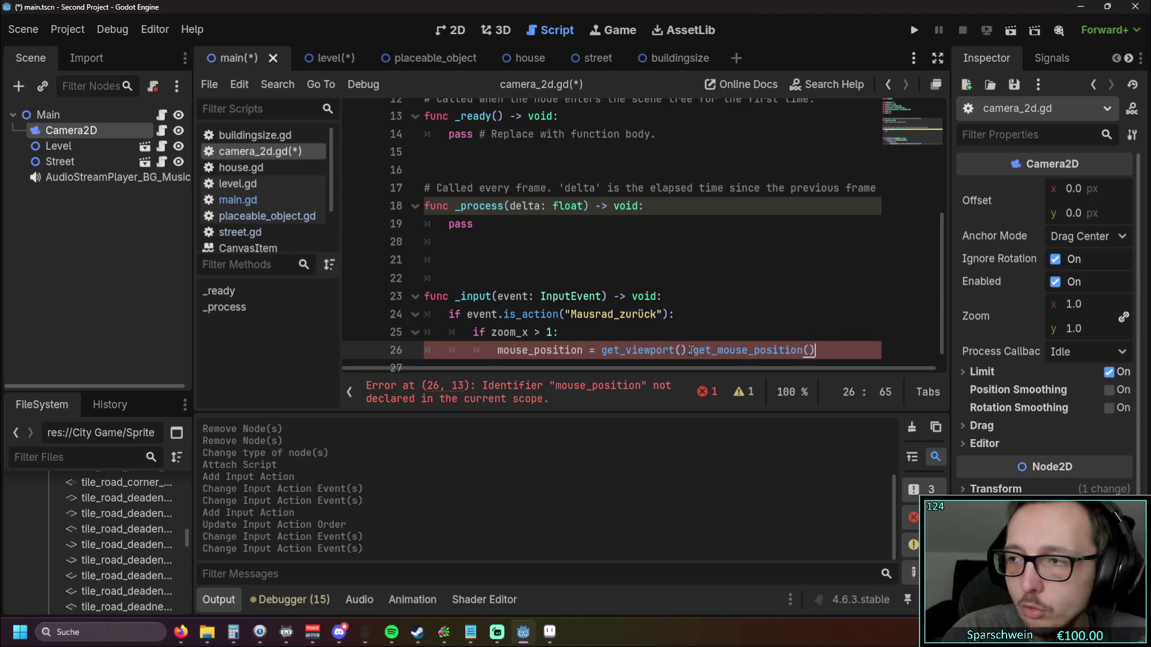
Step: Add pre_zoom_value = zoom on the next line
key(Return)
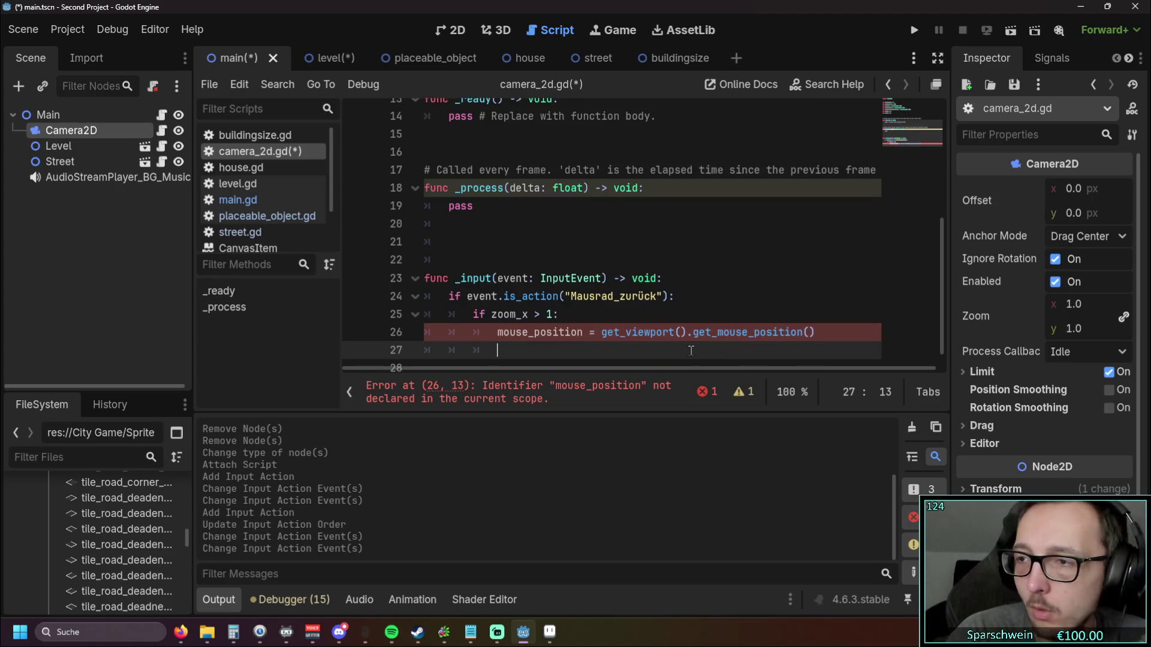
text(pre)
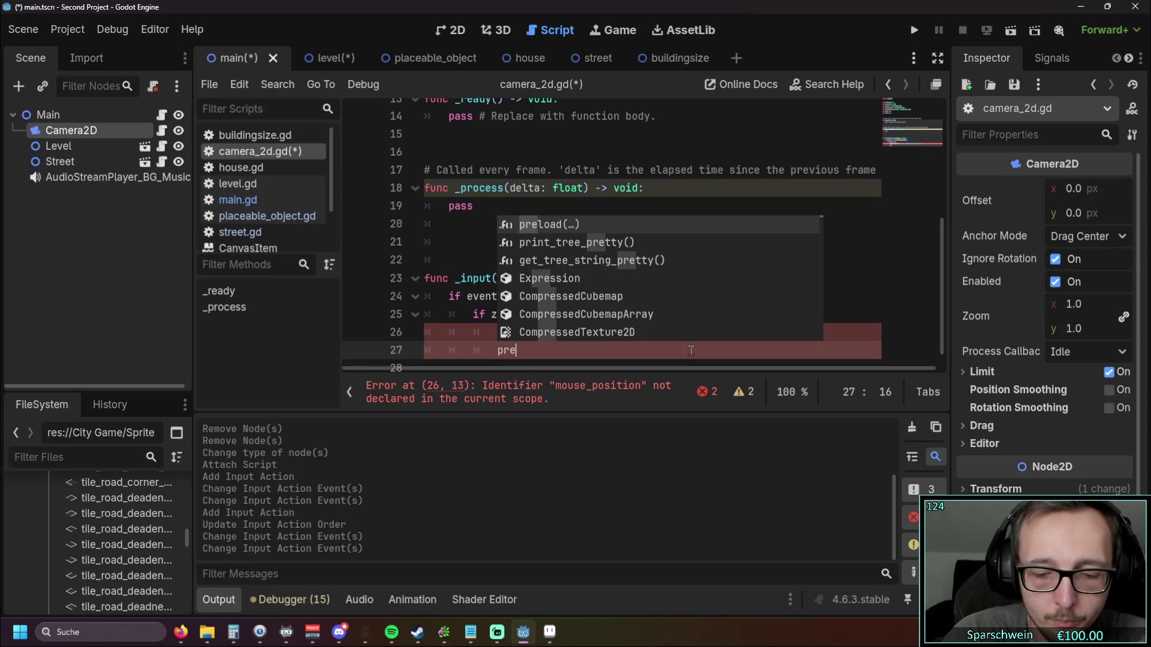
text(_zoom)
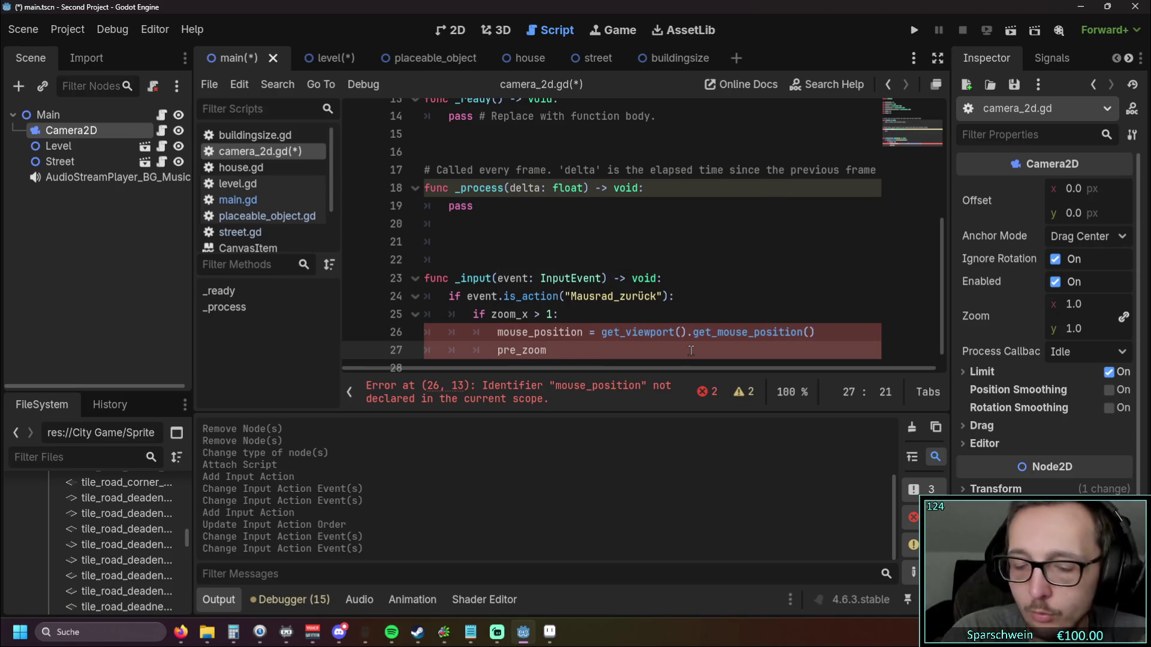
text(_value = zoom_x)
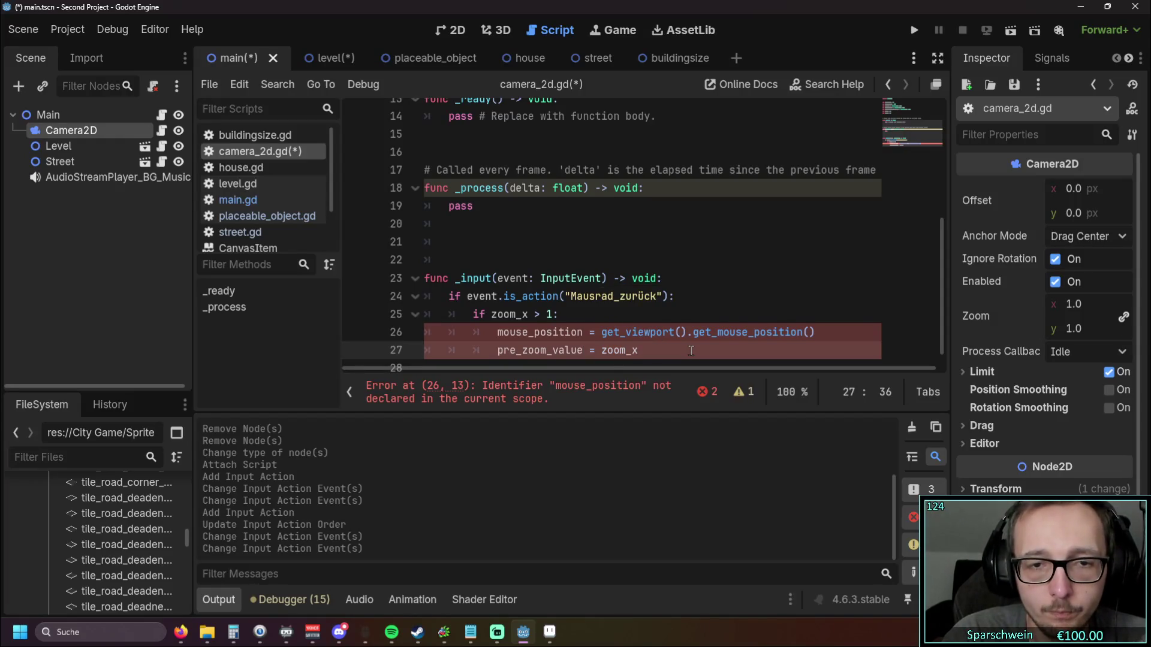
key(BackSpace)
key(BackSpace)
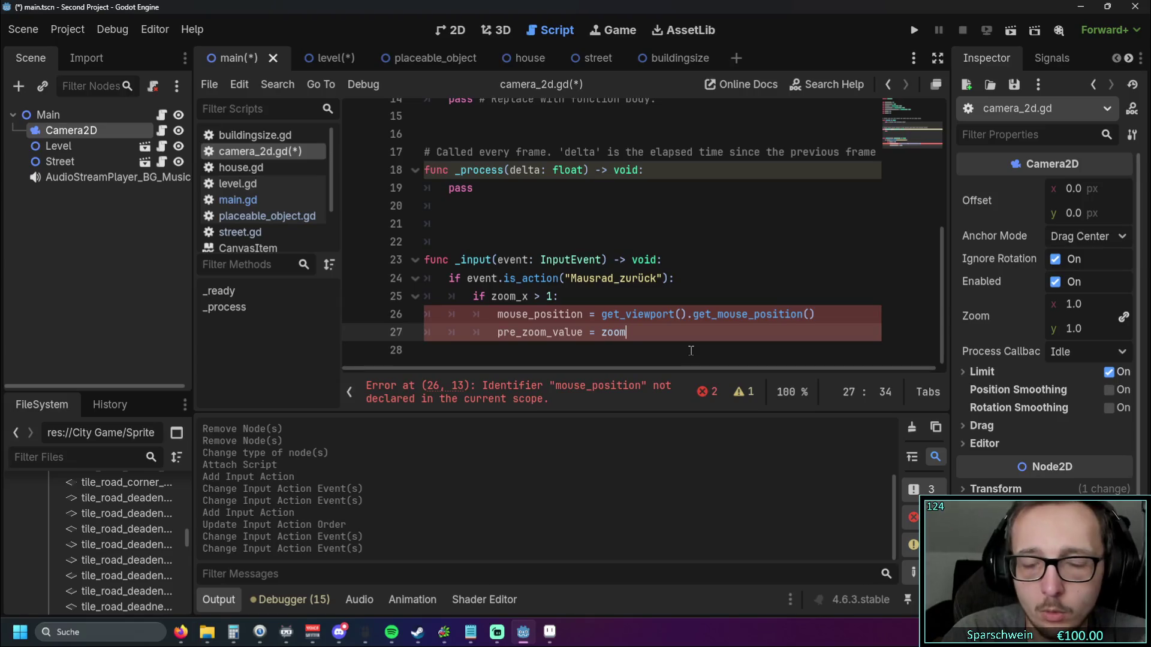
key(Return)
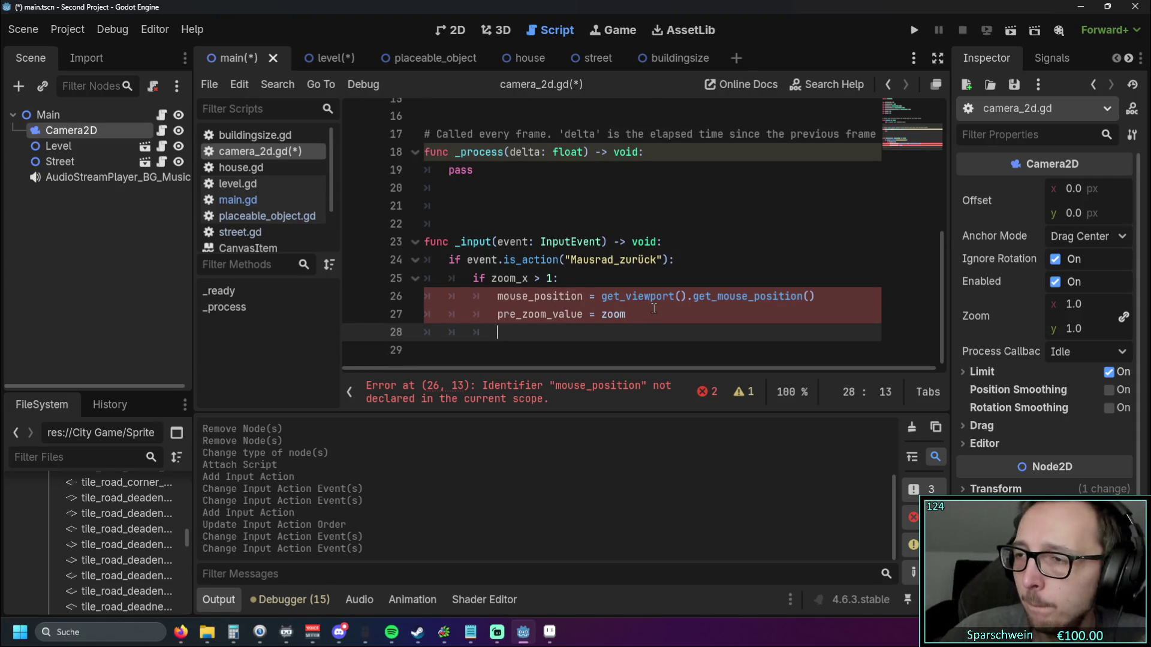
Step: Add zoom_x -= 0.25 and zoom_y -= 0.25 lines to the zoom-out branch
text(zoom)
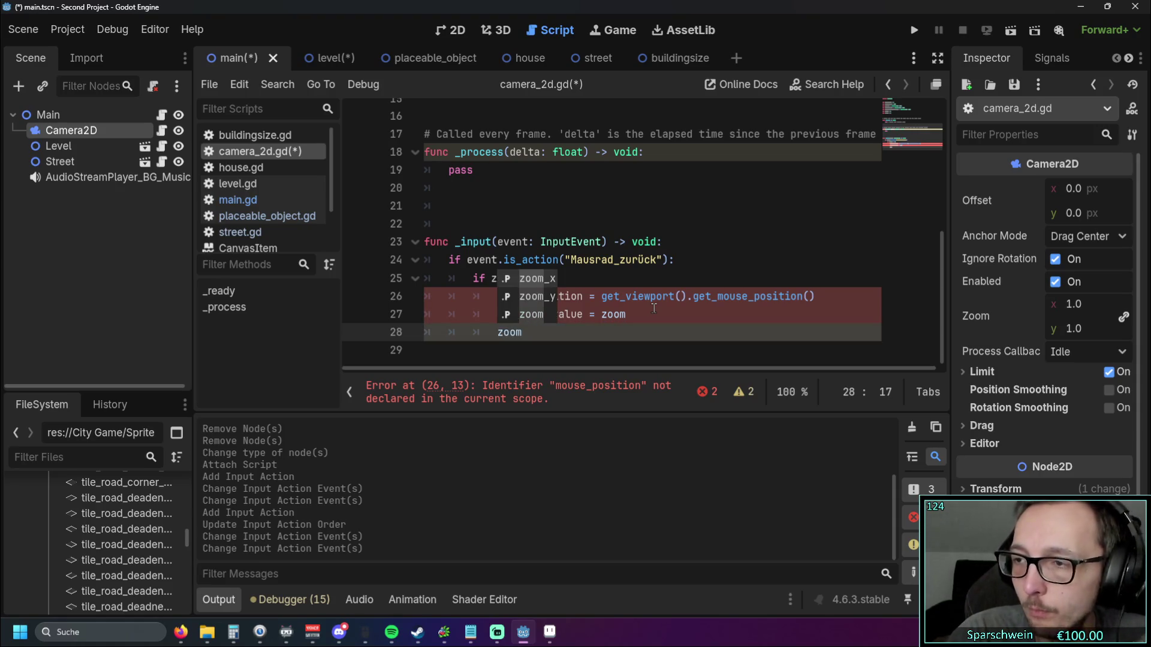
text(_x)
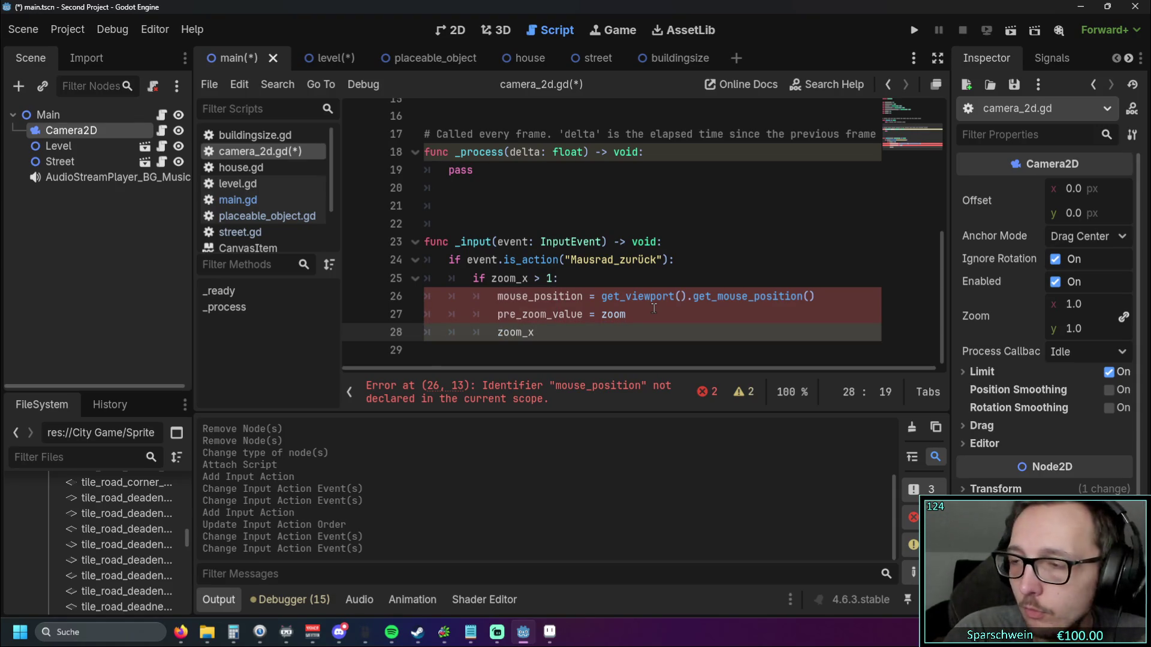
text( -= )
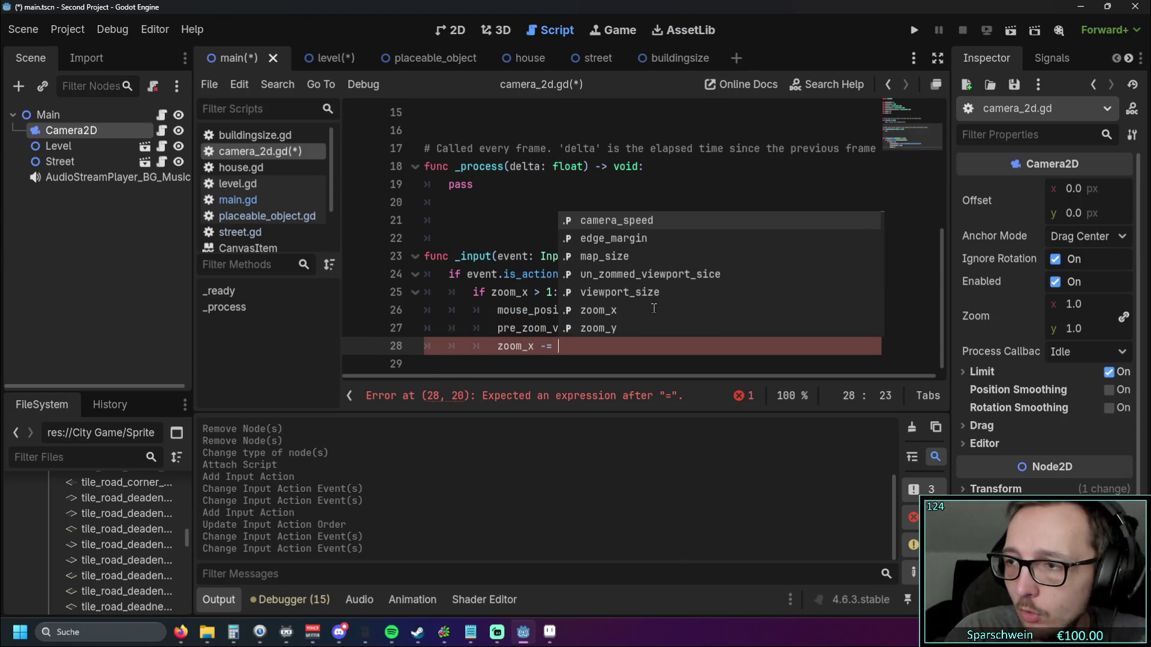
text(0.25)
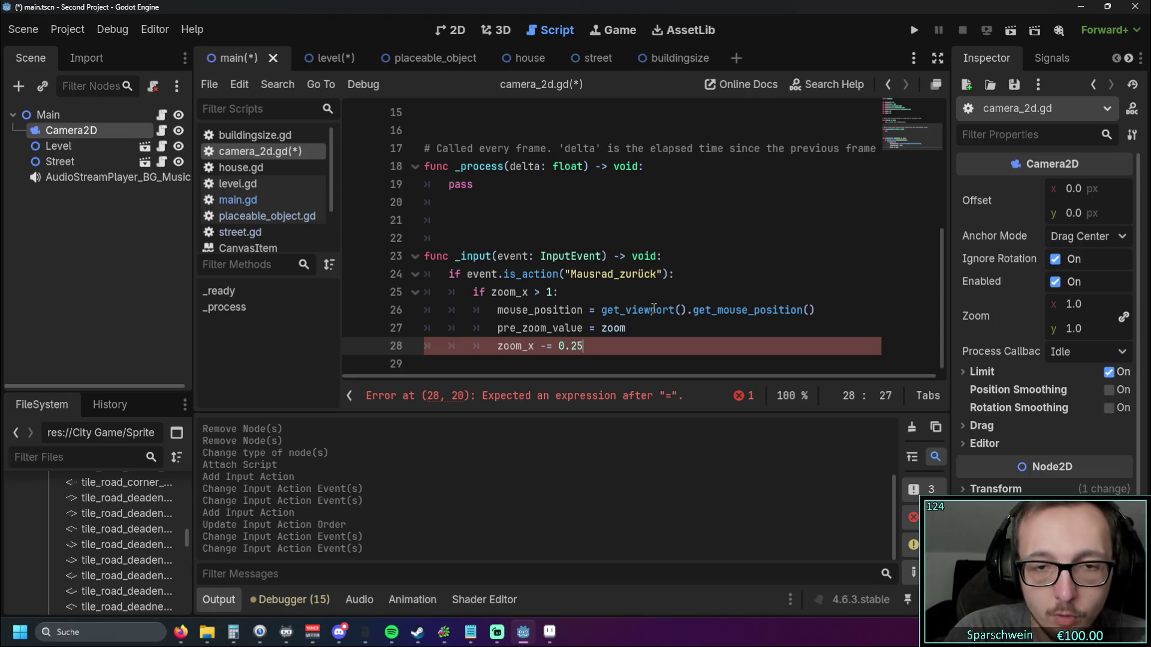
key(Return)
text(zo)
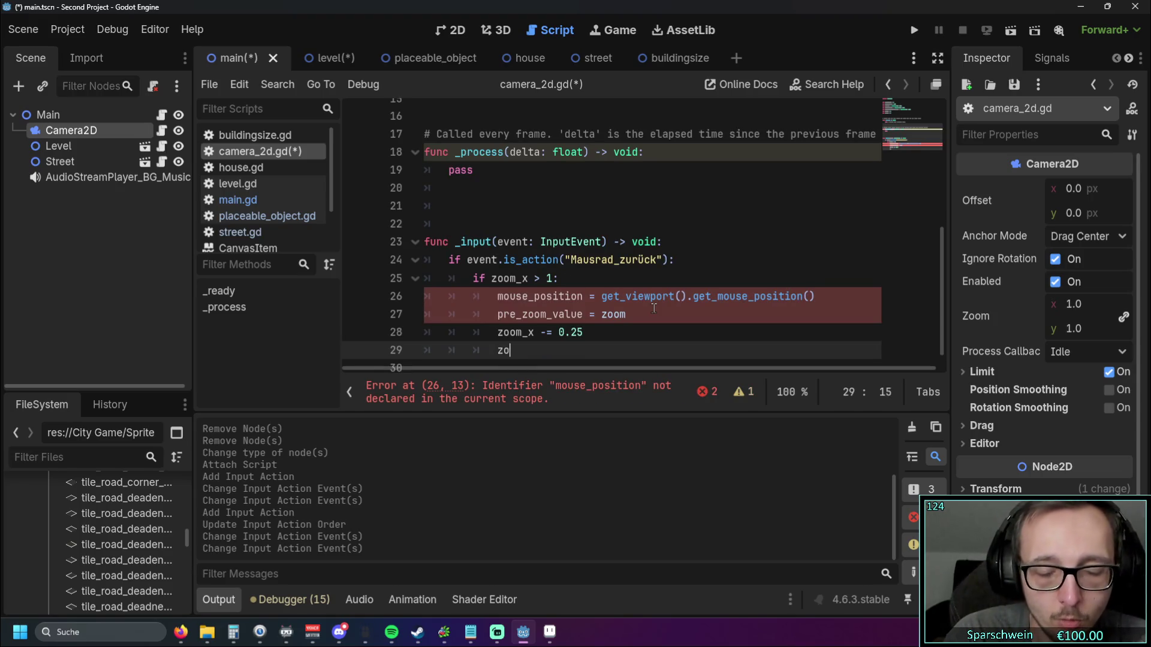
text(om_y -)
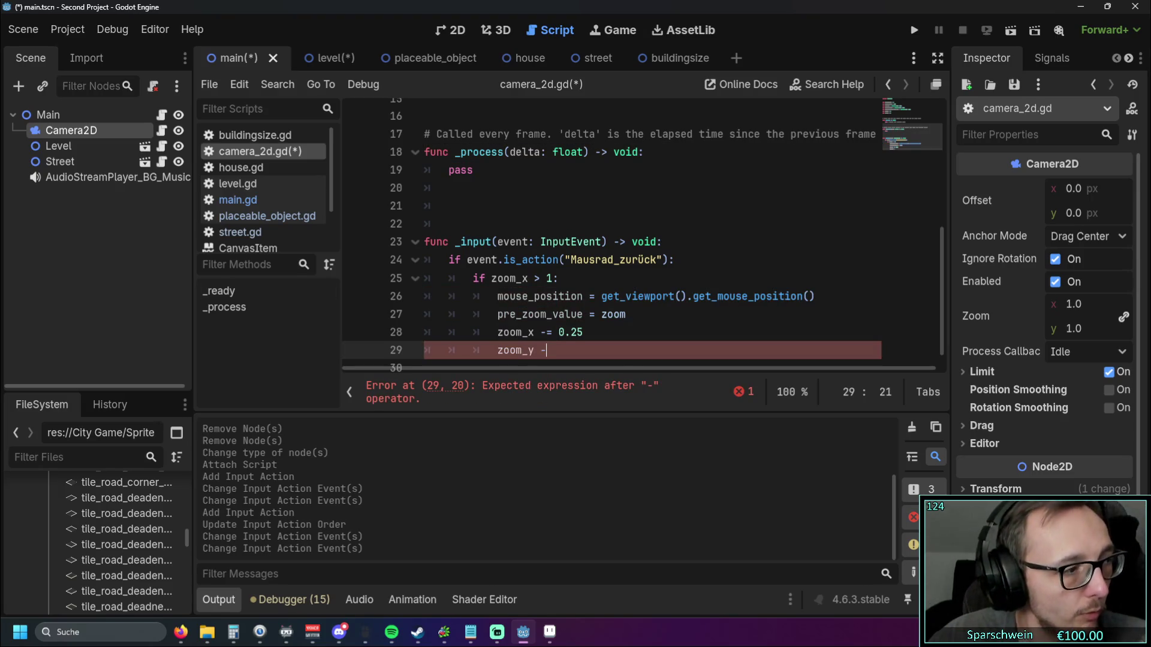
key(alt+Tab)
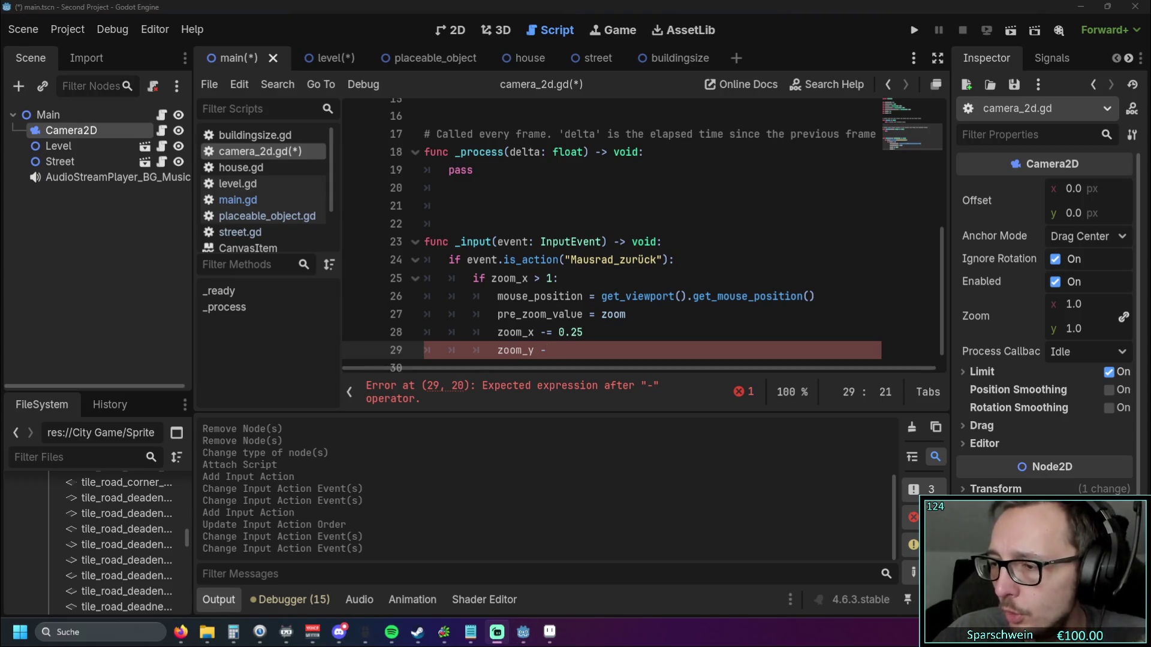
key(alt+Tab)
key(alt+Tab)
click(575, 358)
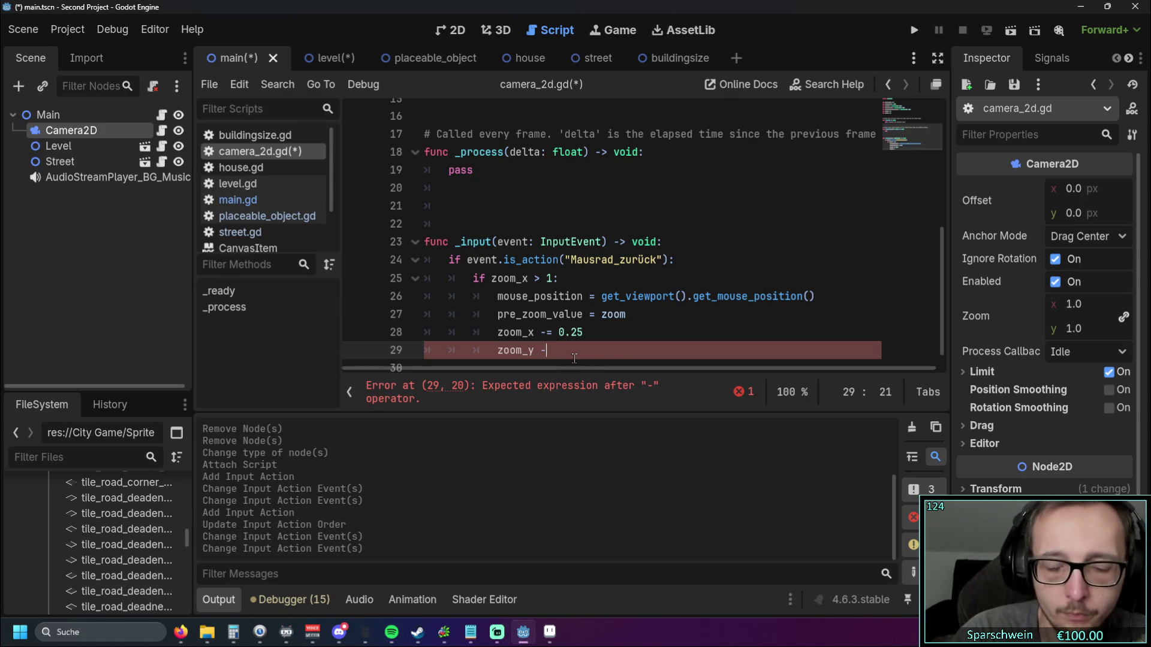
text(= 0.2)
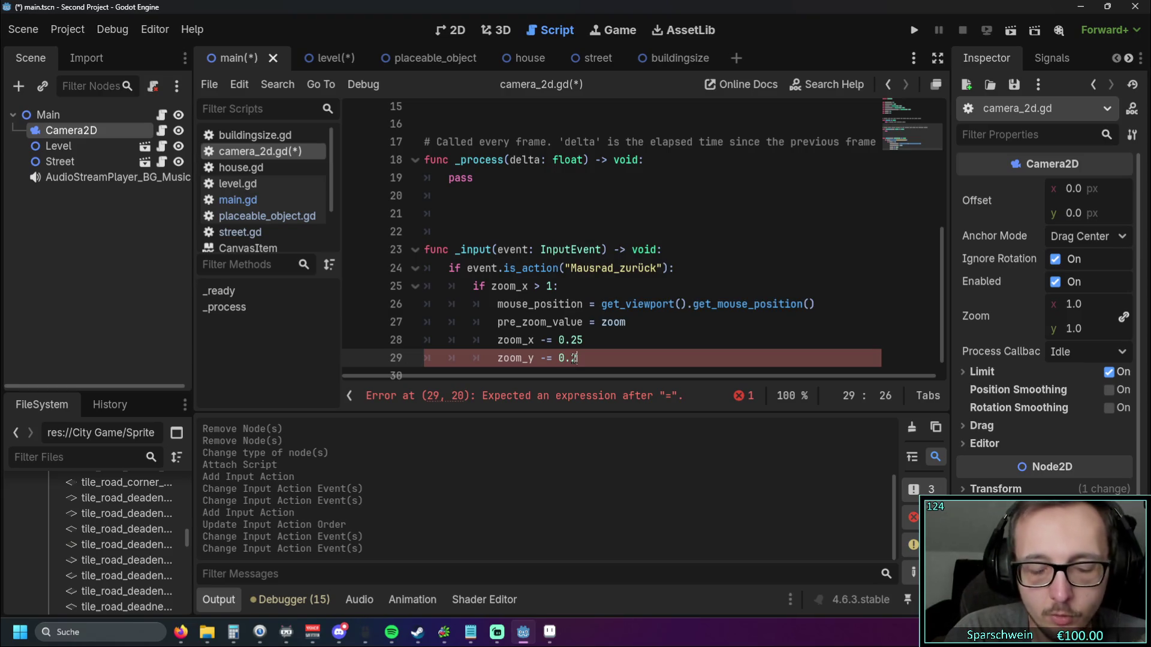
text(5)
key(Return)
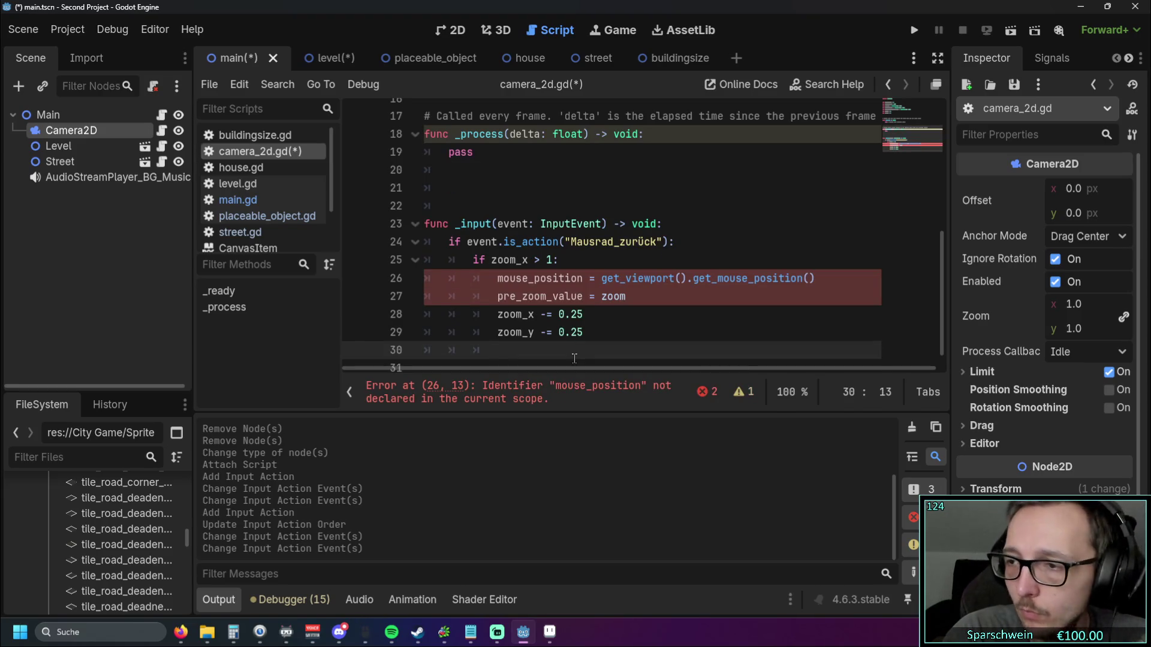
Step: Apply zoom = Vector2(zoom_x, zoom_y) and begin a position line
text(zoom = )
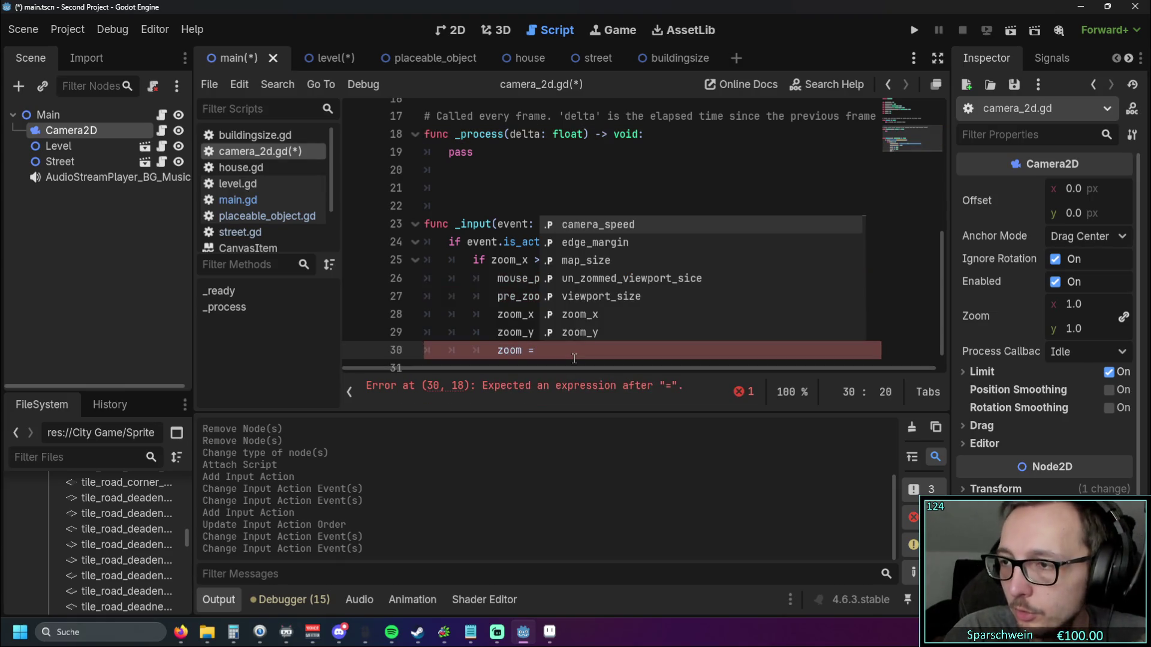
text(Vector2)
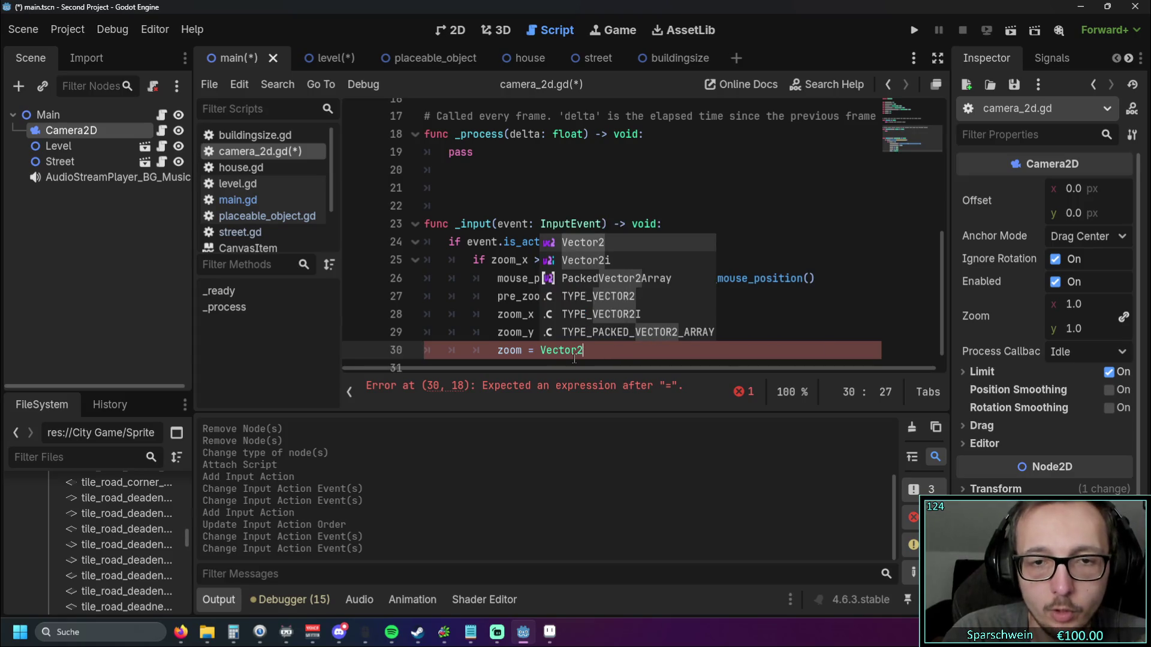
text((zoom)
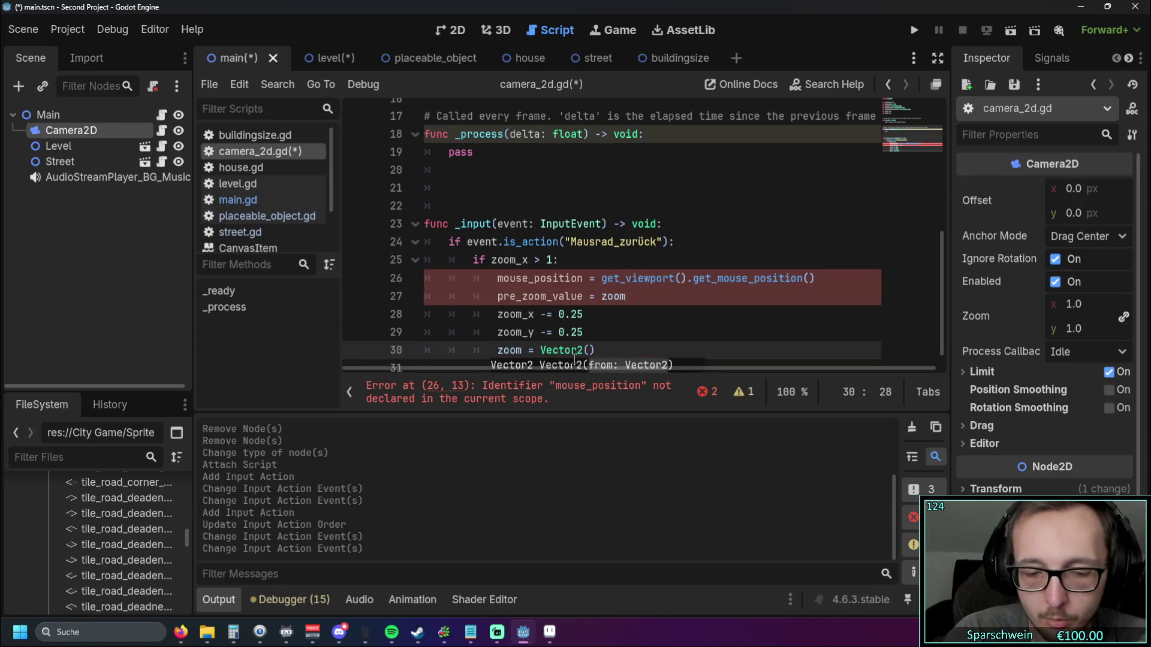
key(Return)
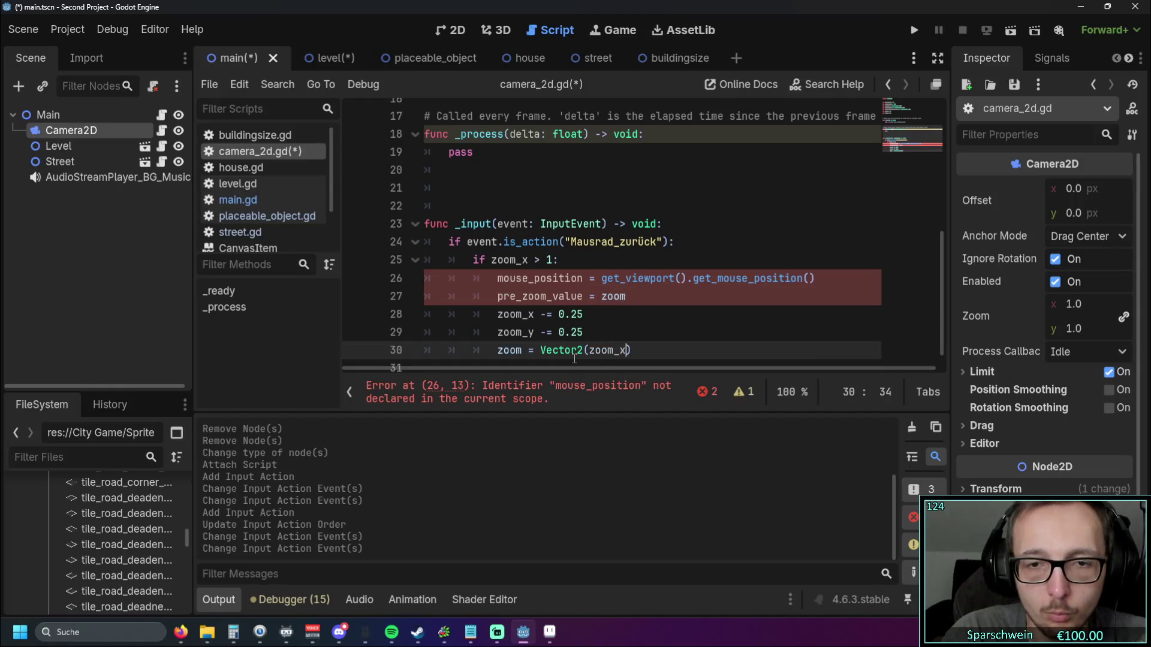
text(, zoom)
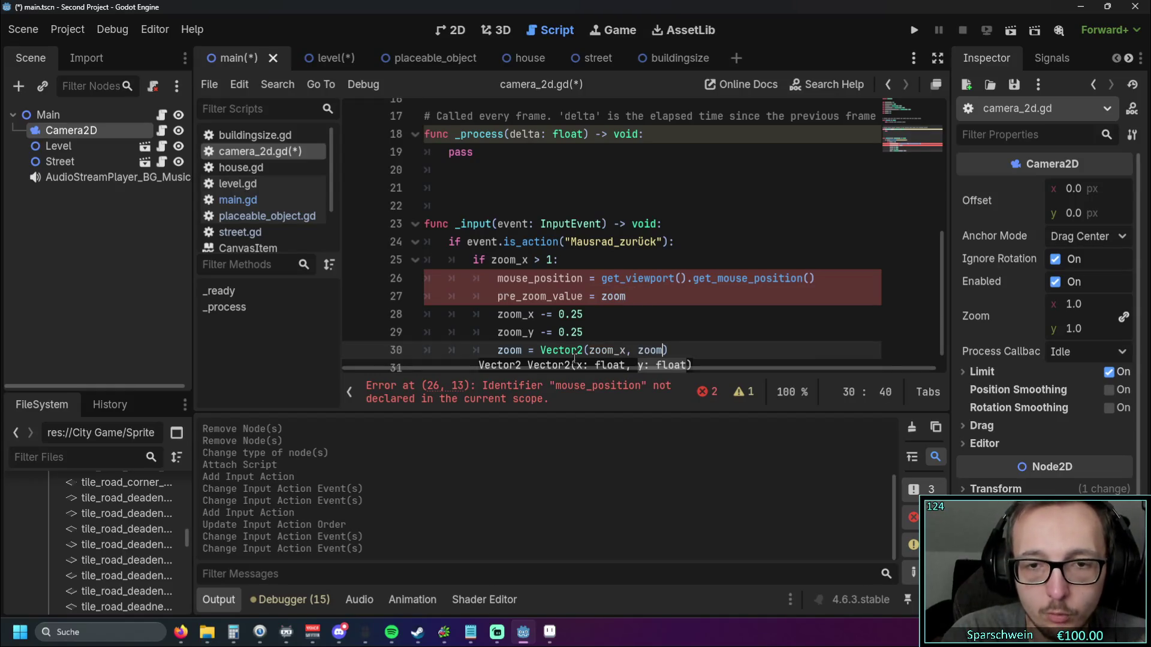
text(_y)
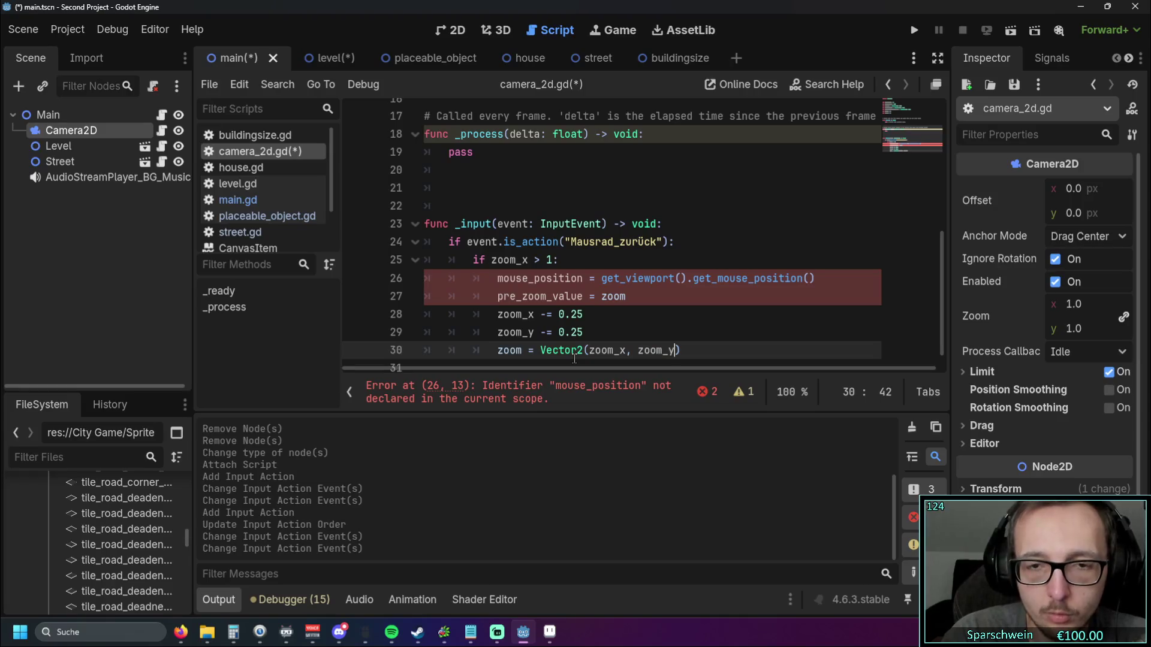
key(Return)
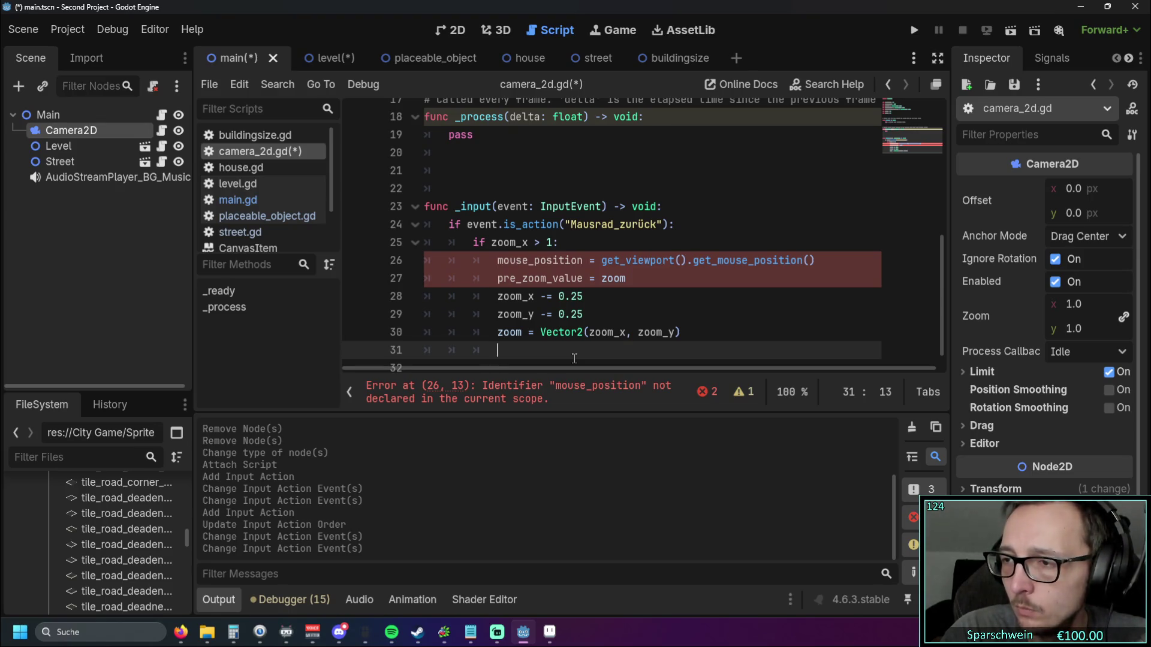
text(posiion)
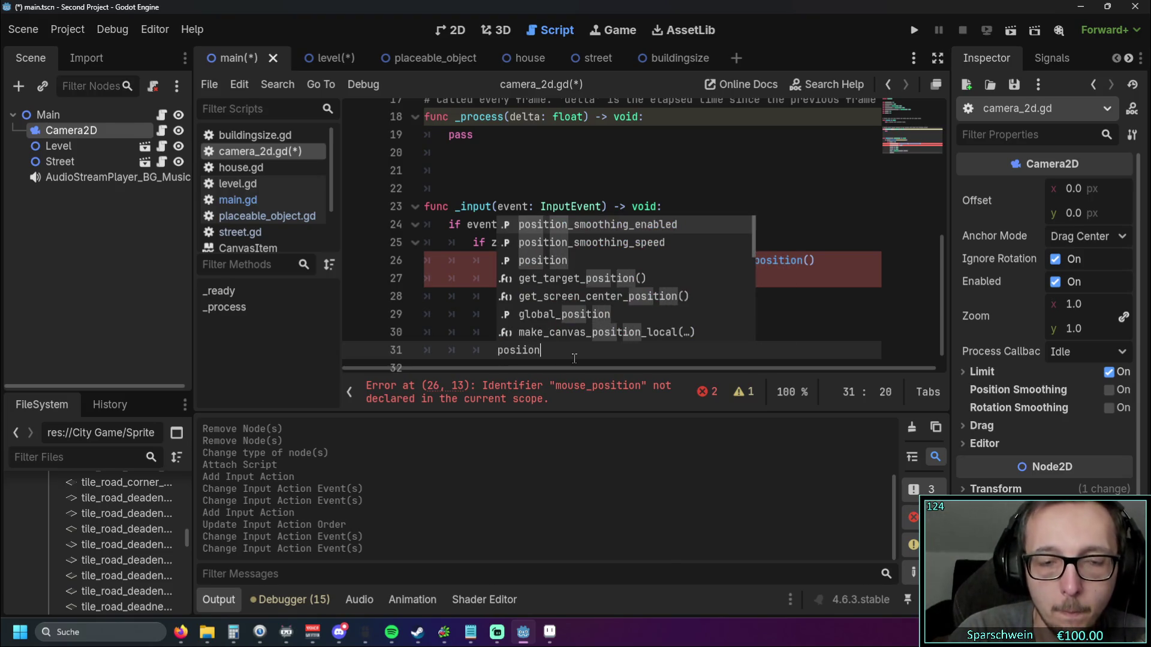
Step: Start line 31 as position += (mouse_position - position, using autocomplete for position
key(Down)
key(Down)
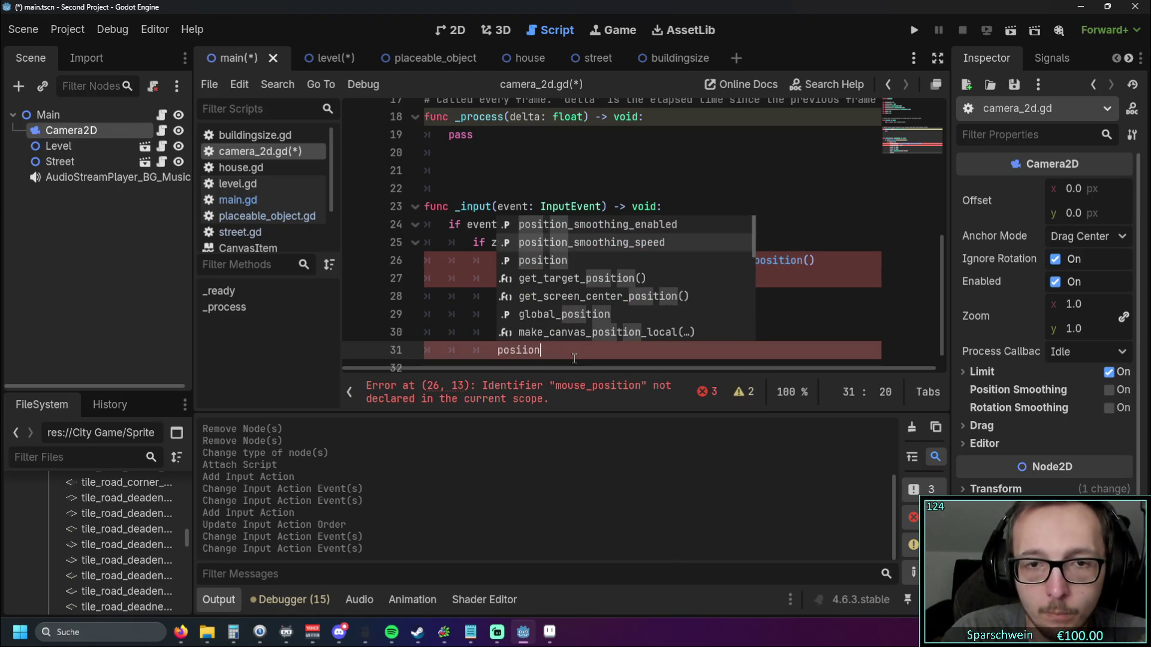
key(Return)
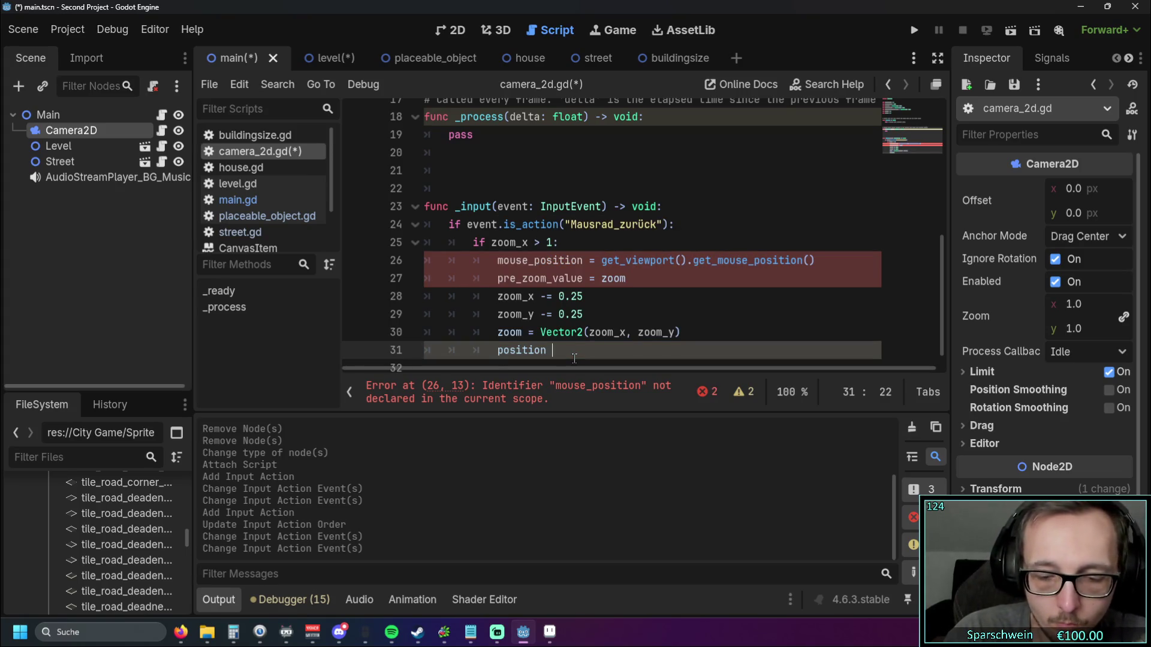
text(+= )
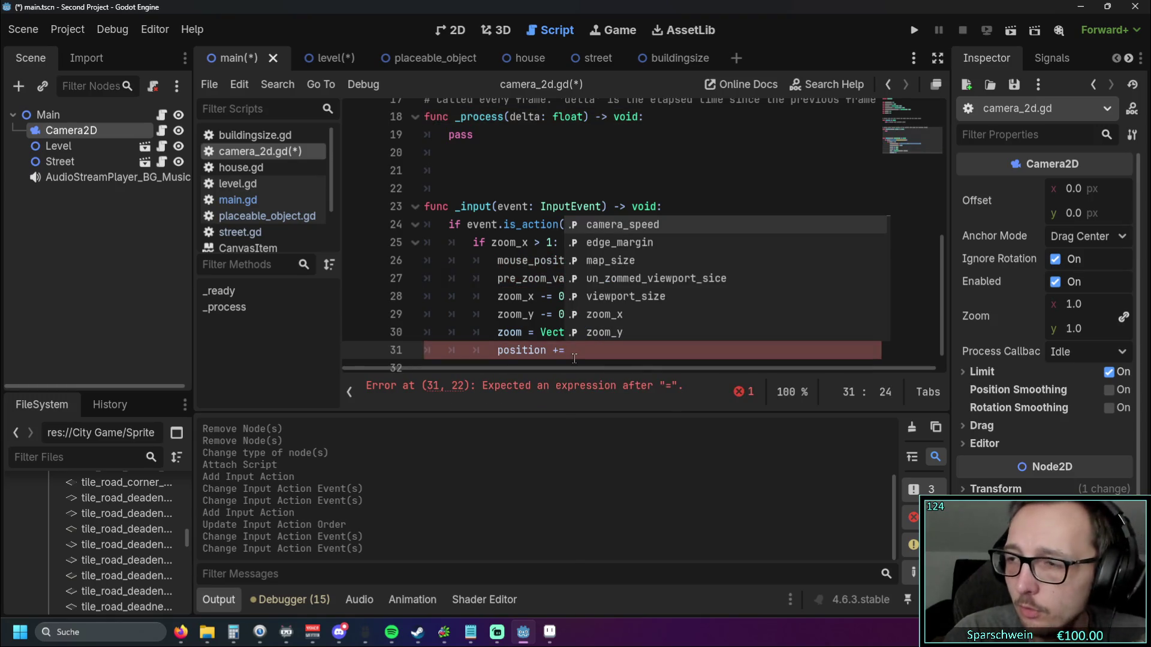
text((mou)
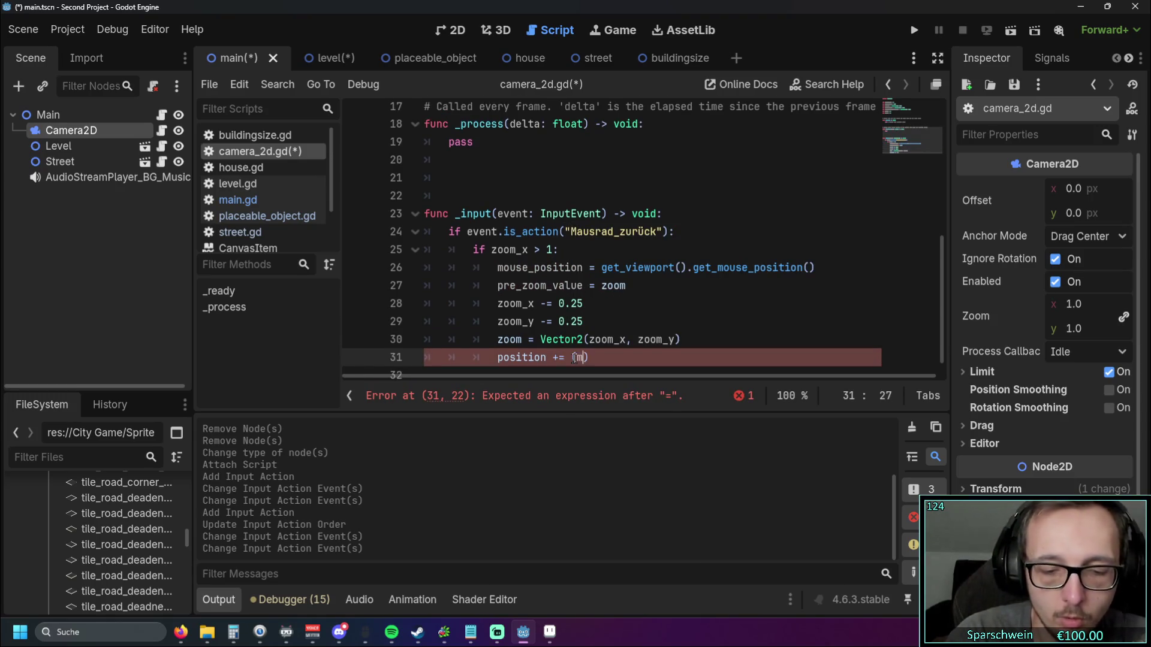
text(se)
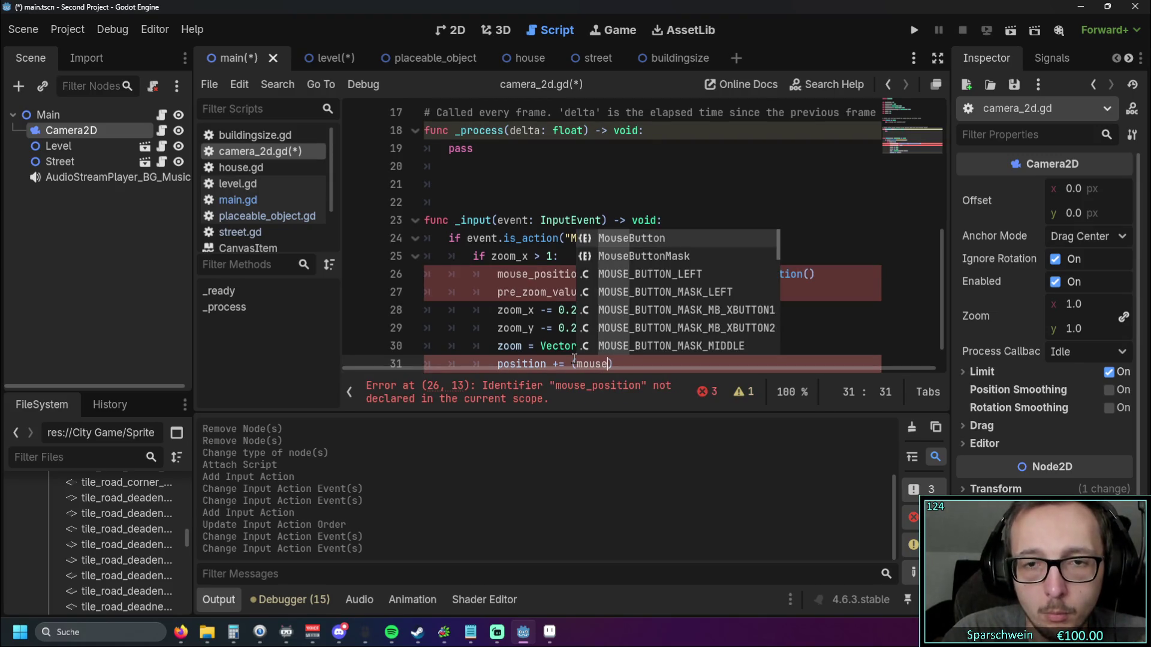
text(_p)
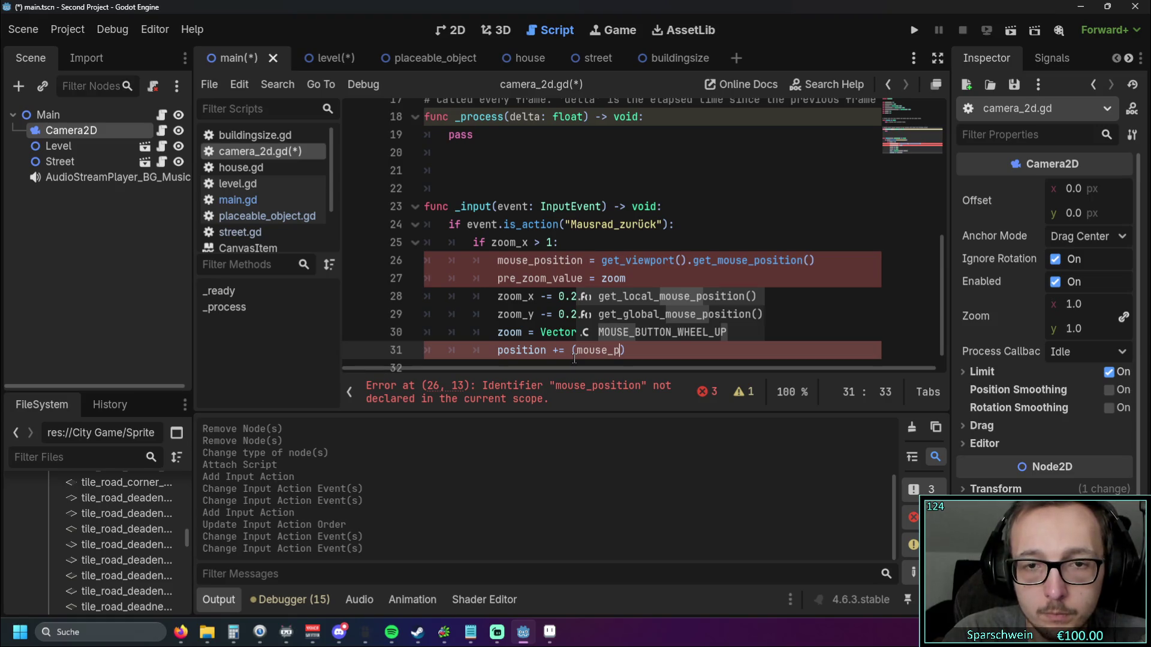
text(sit)
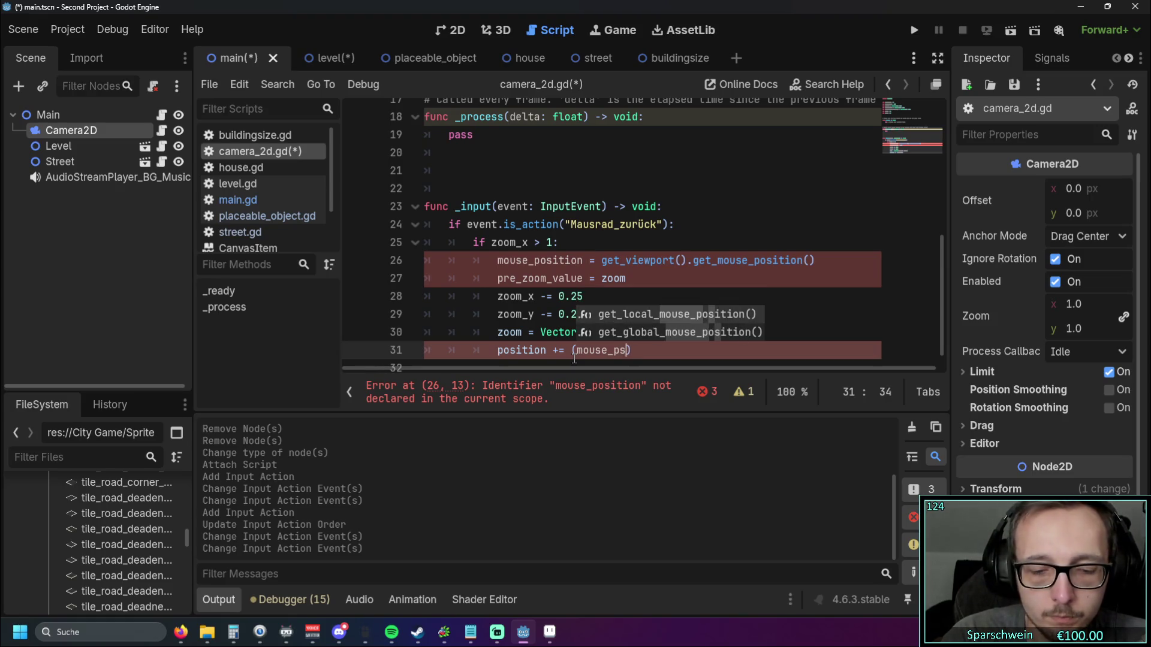
text(ion)
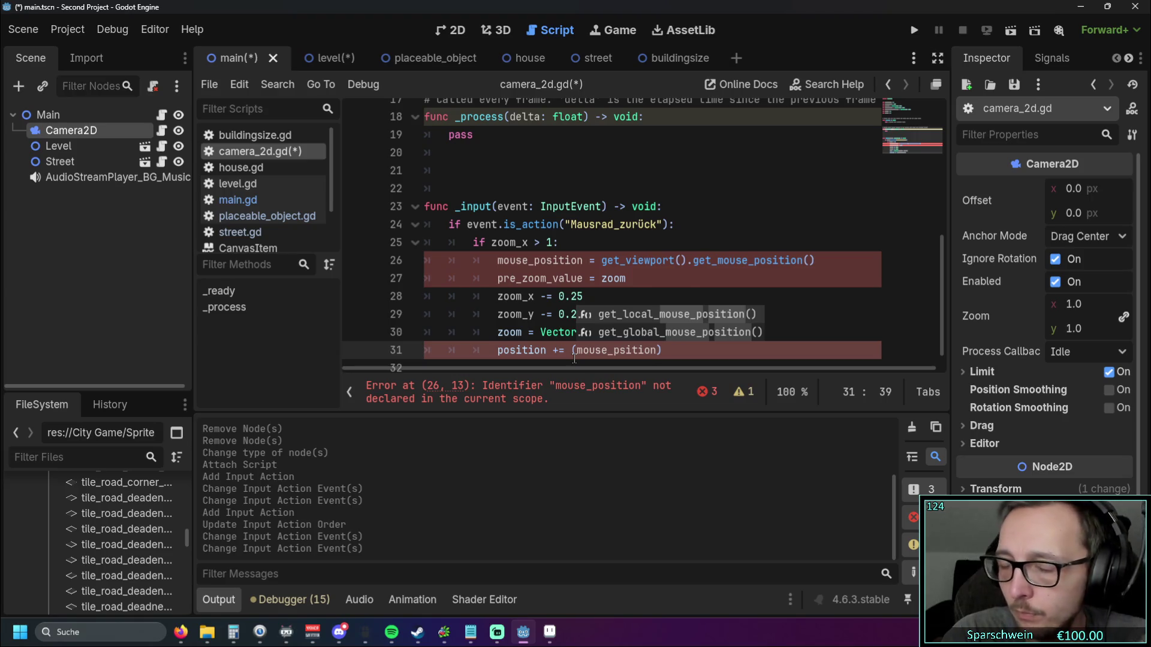
text( - pos)
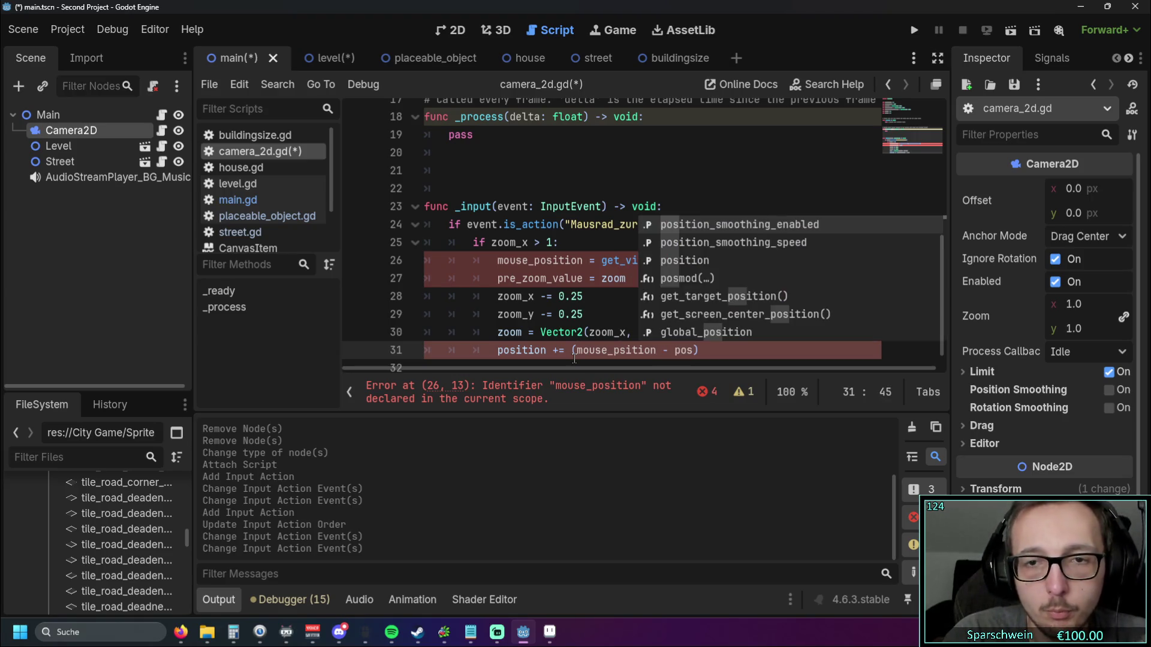
key(Down)
key(Down)
key(Return)
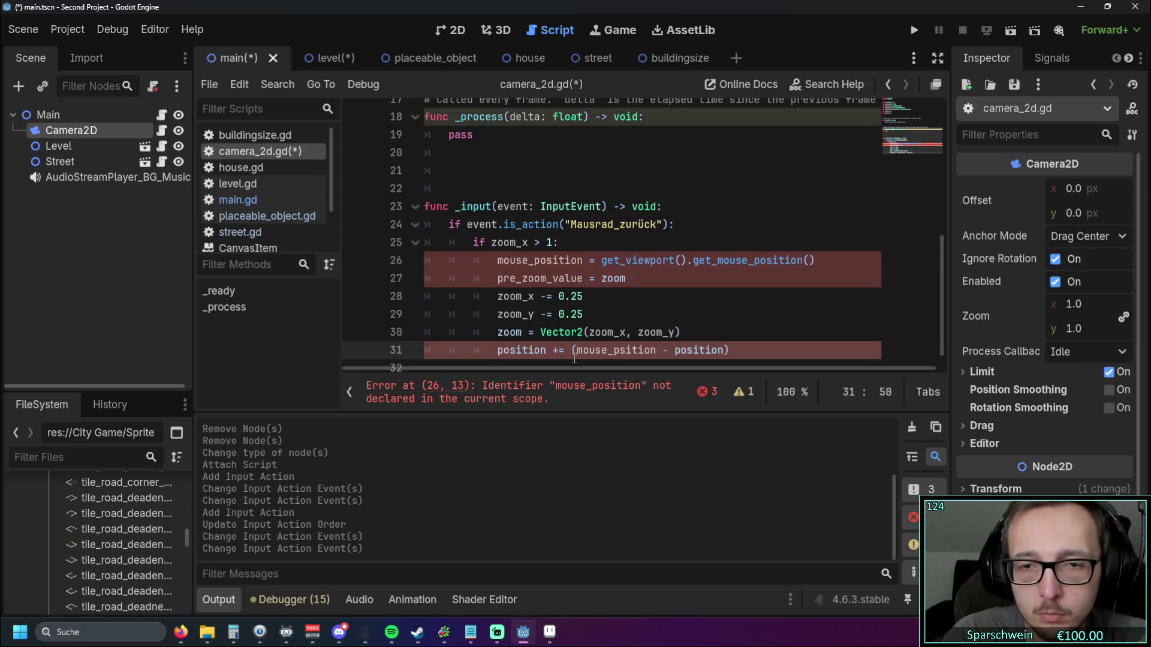
Step: Append * (Vector2(1, 1) - pre_zoom_value / zoom) to the position line
key(Down)
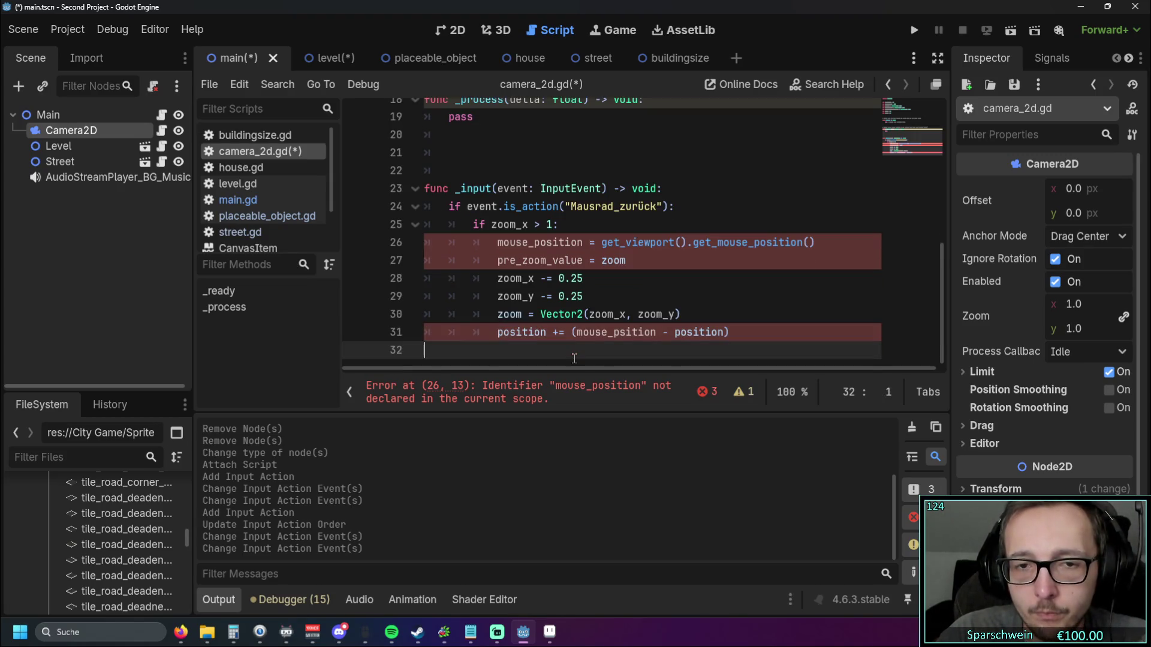
key(Up)
key(Up)
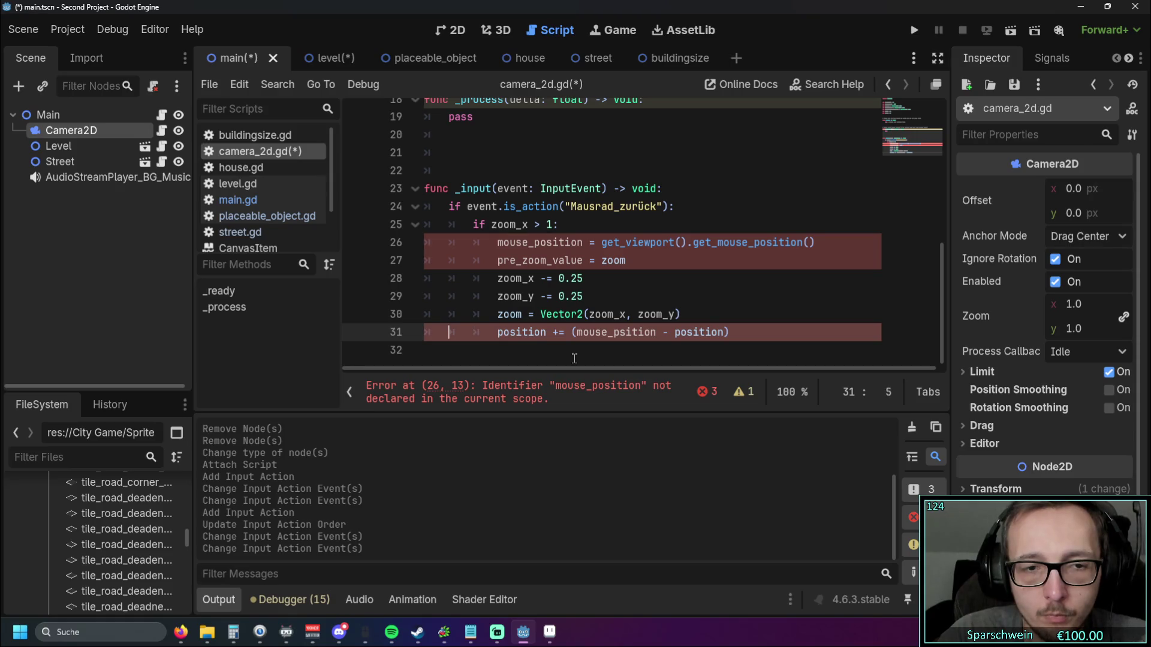
key(Down)
key(Right)
key(Right)
key(Right)
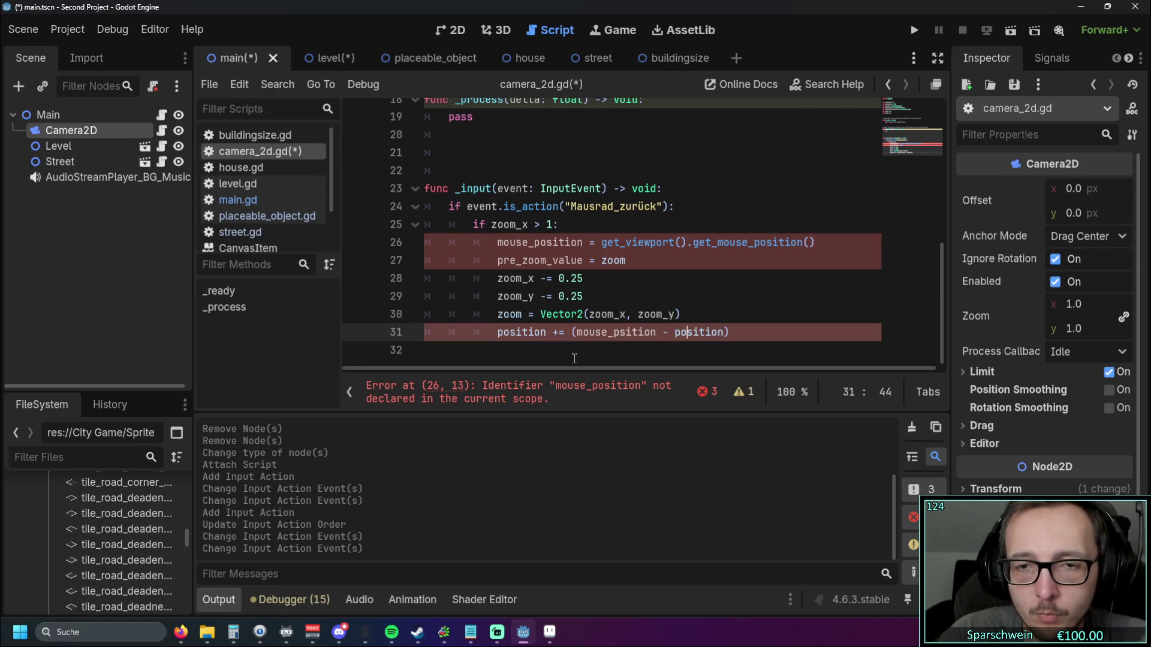
key(Right)
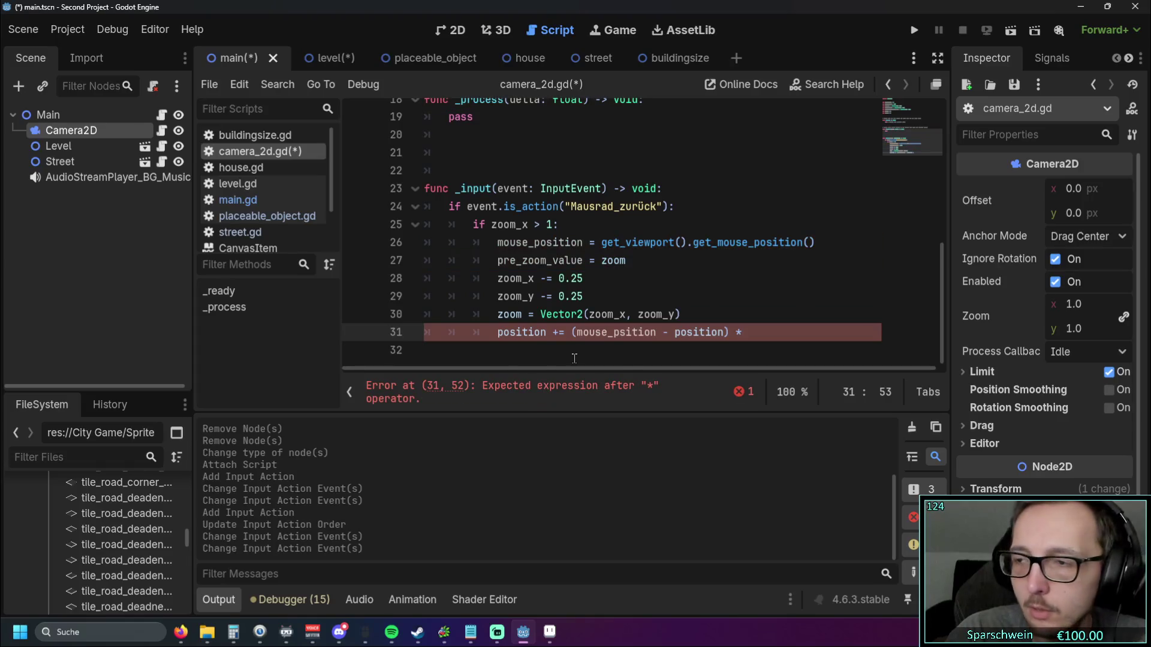
text((vector)
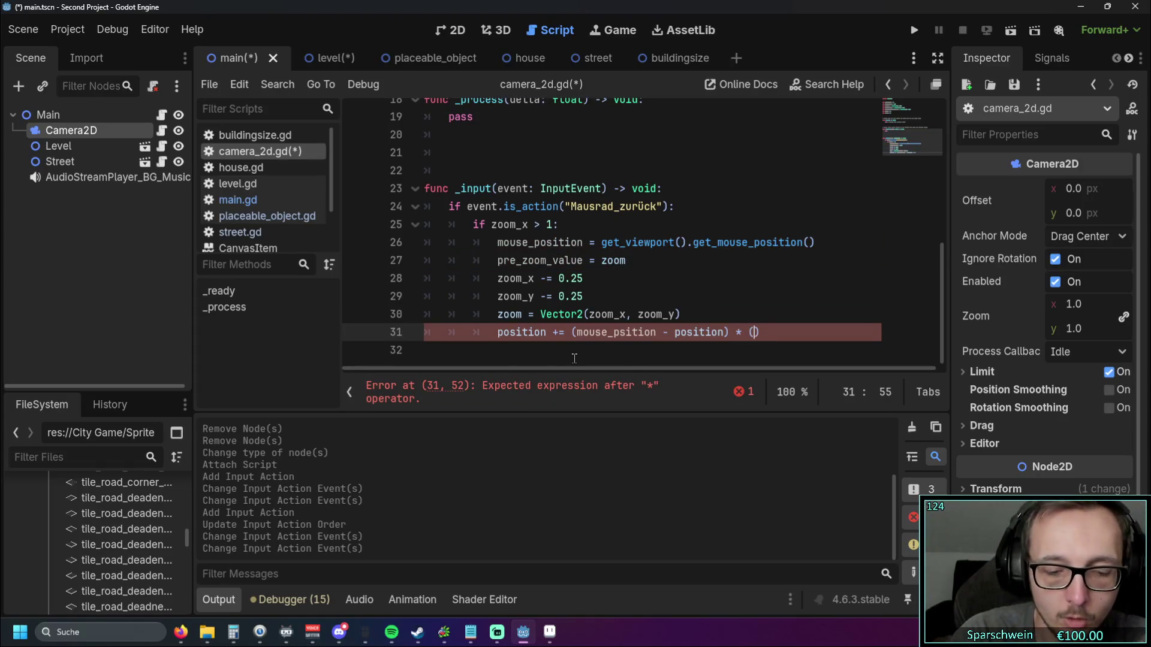
text(2)
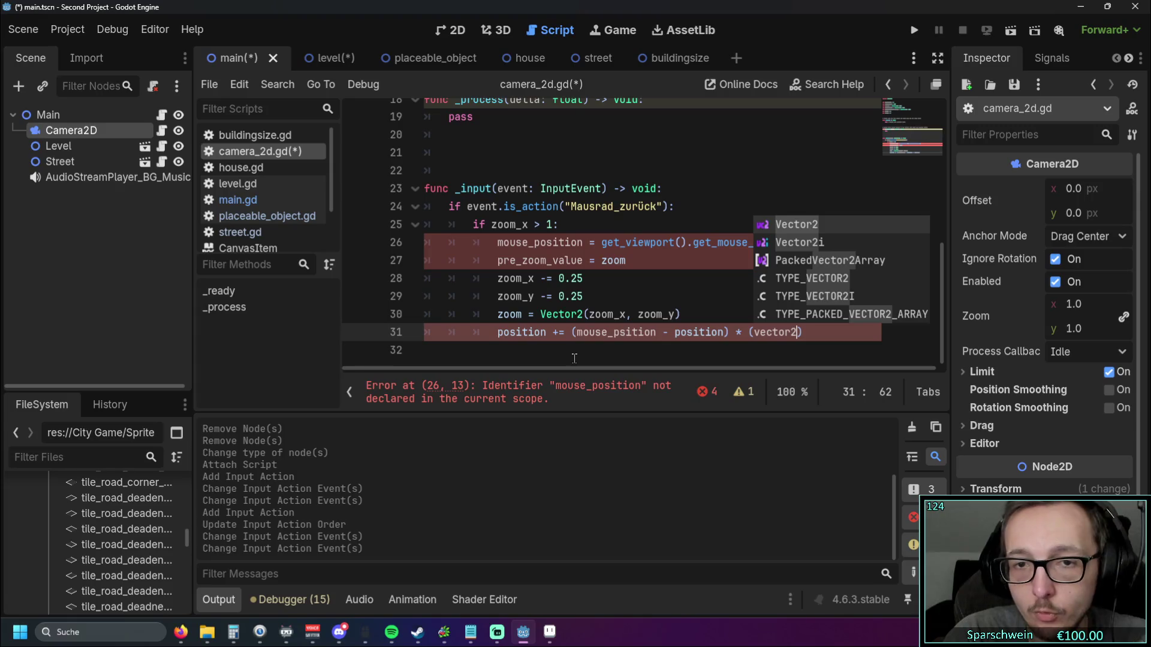
key(Return)
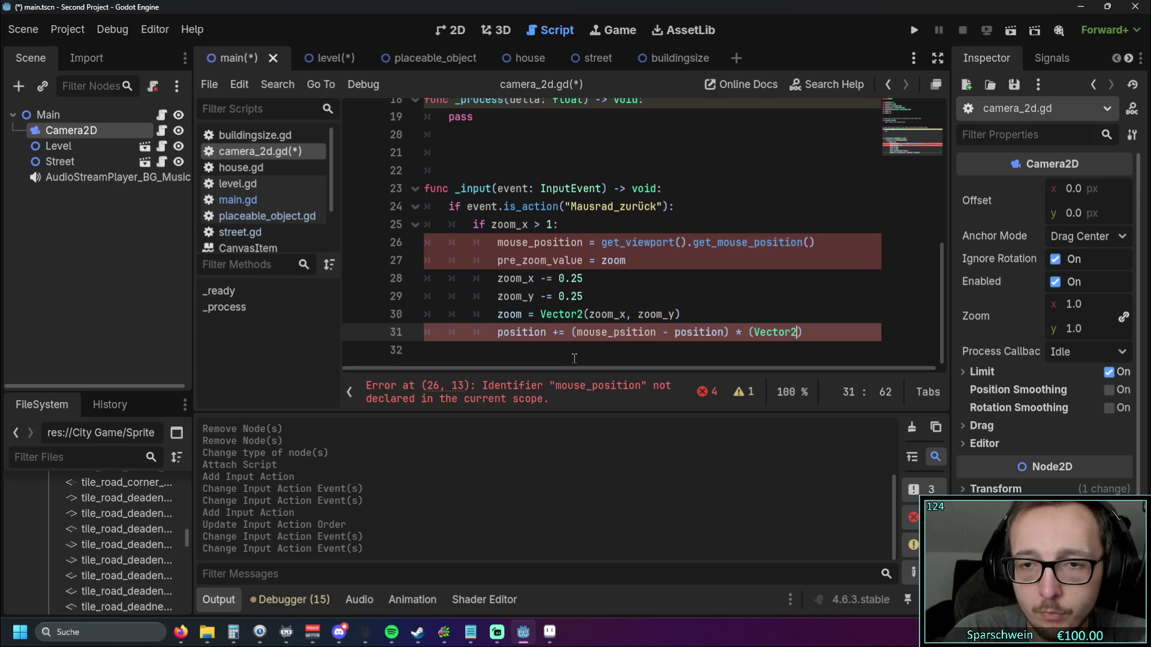
text((1, 1)
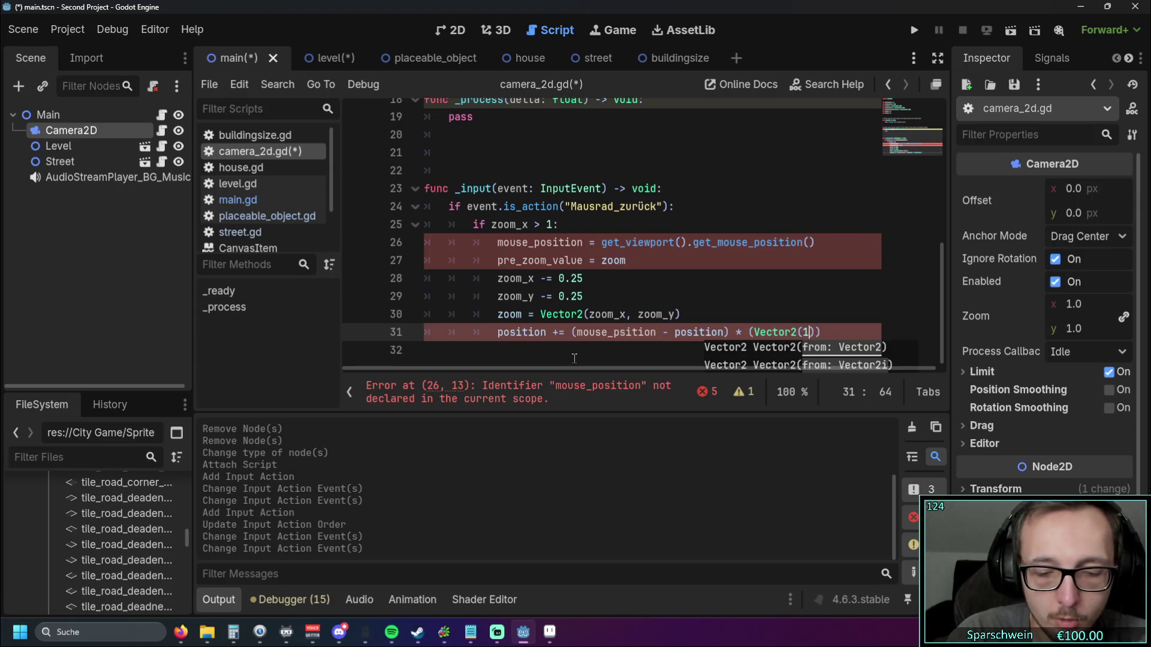
text())
text( - p)
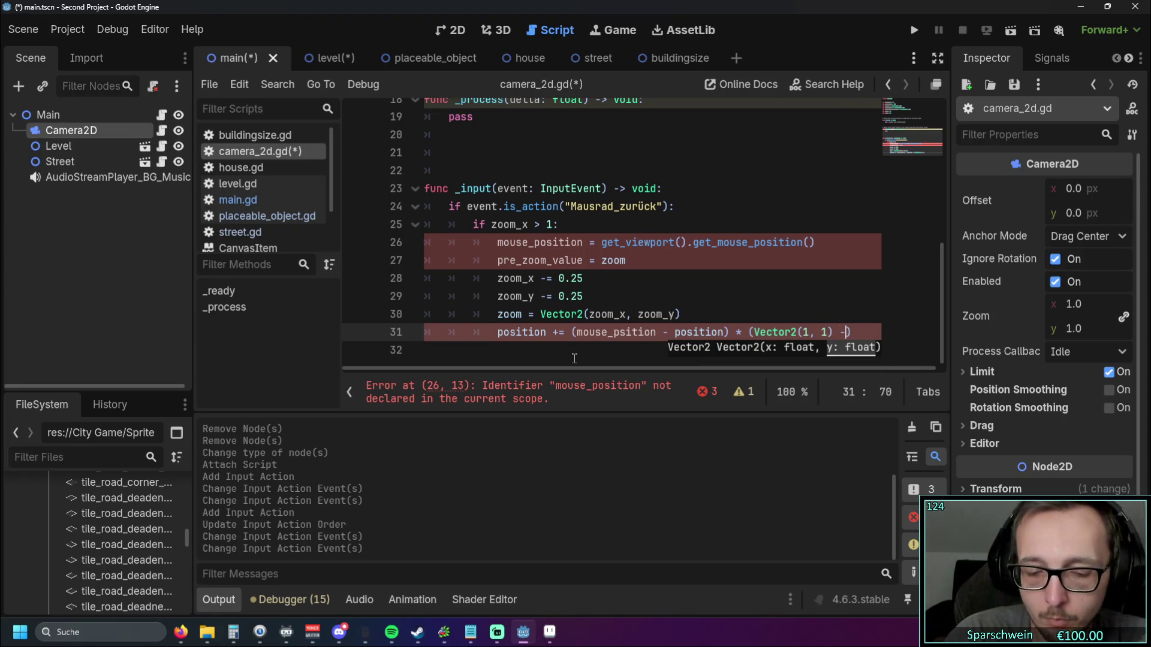
text(re)
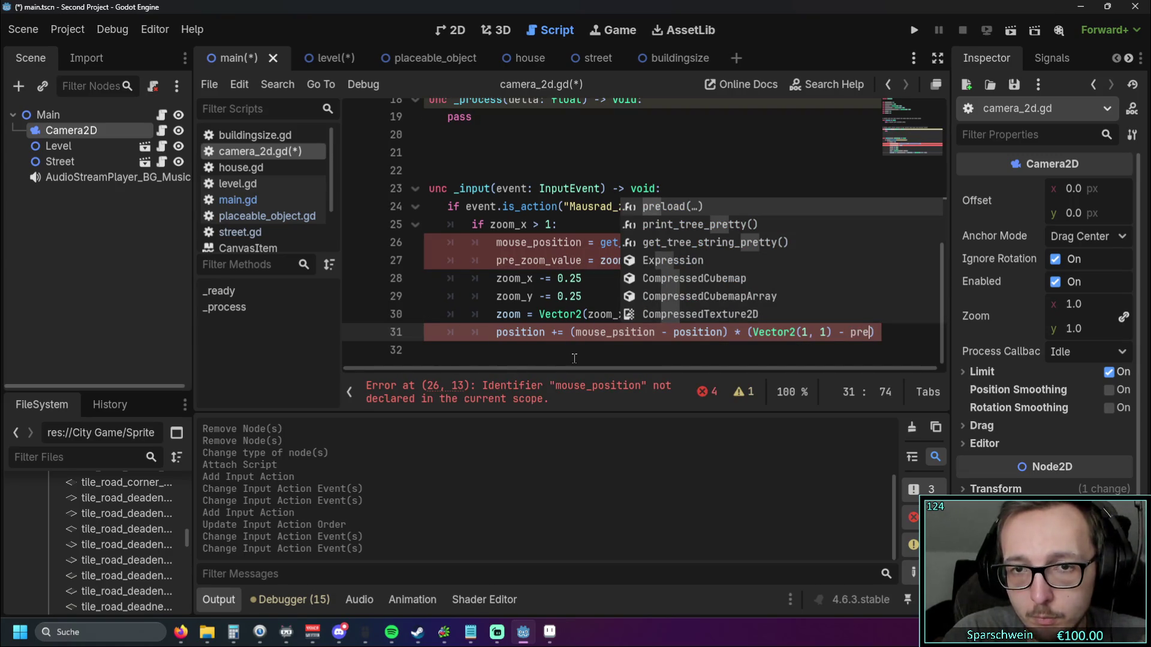
text(_zoom)
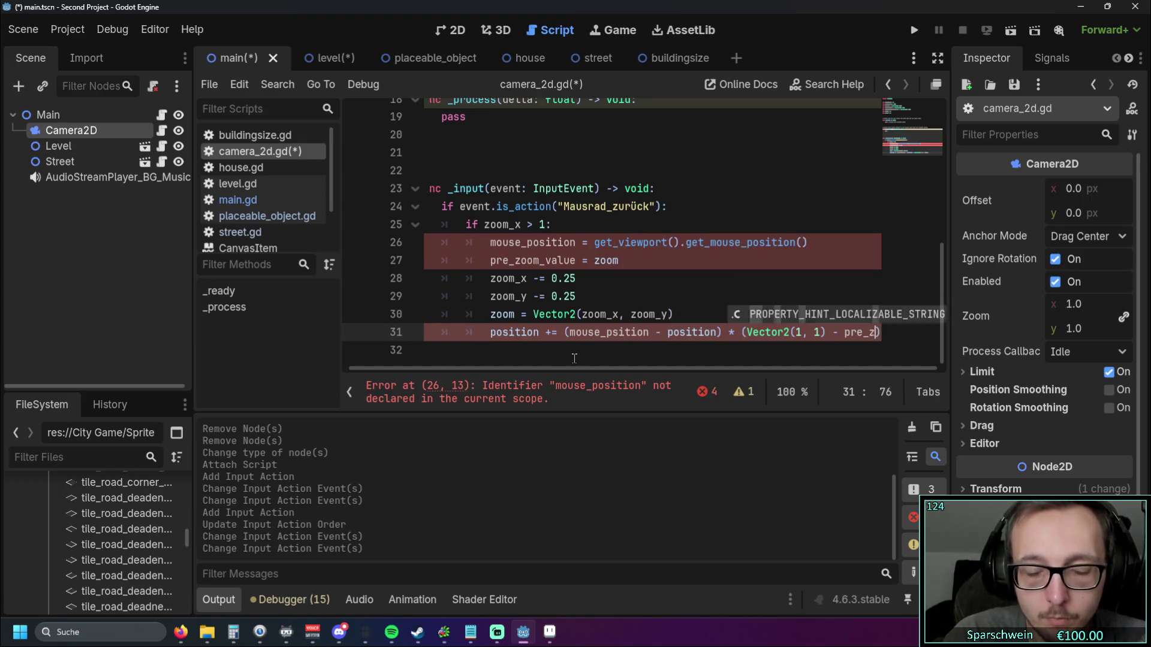
text(_value)
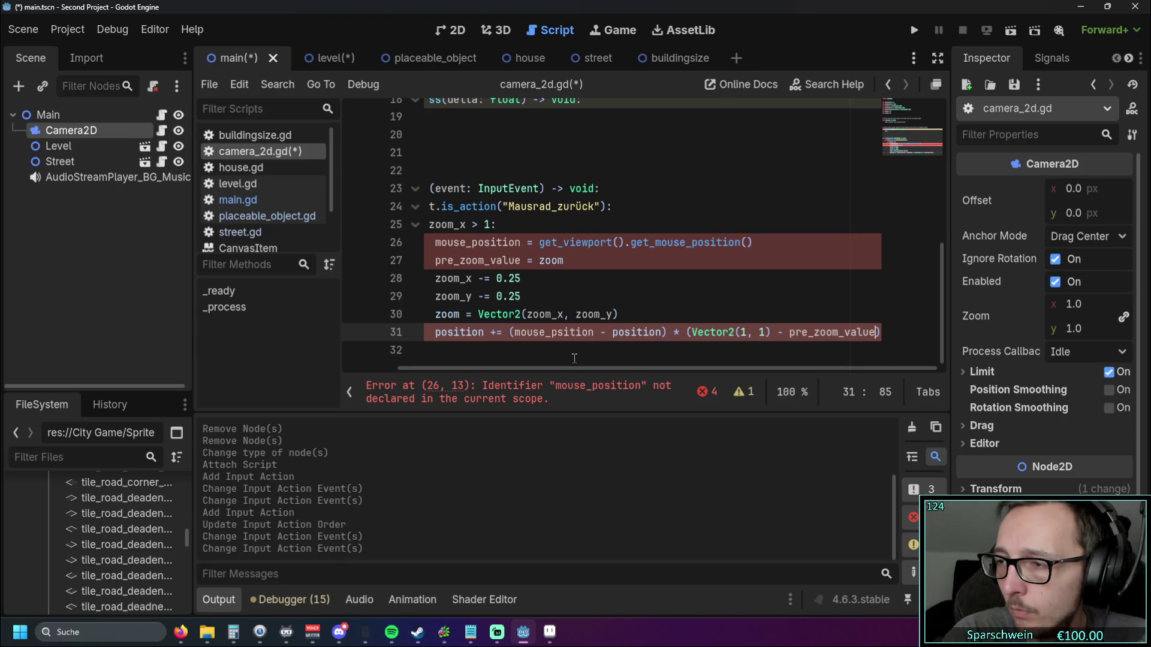
text( / zoo)
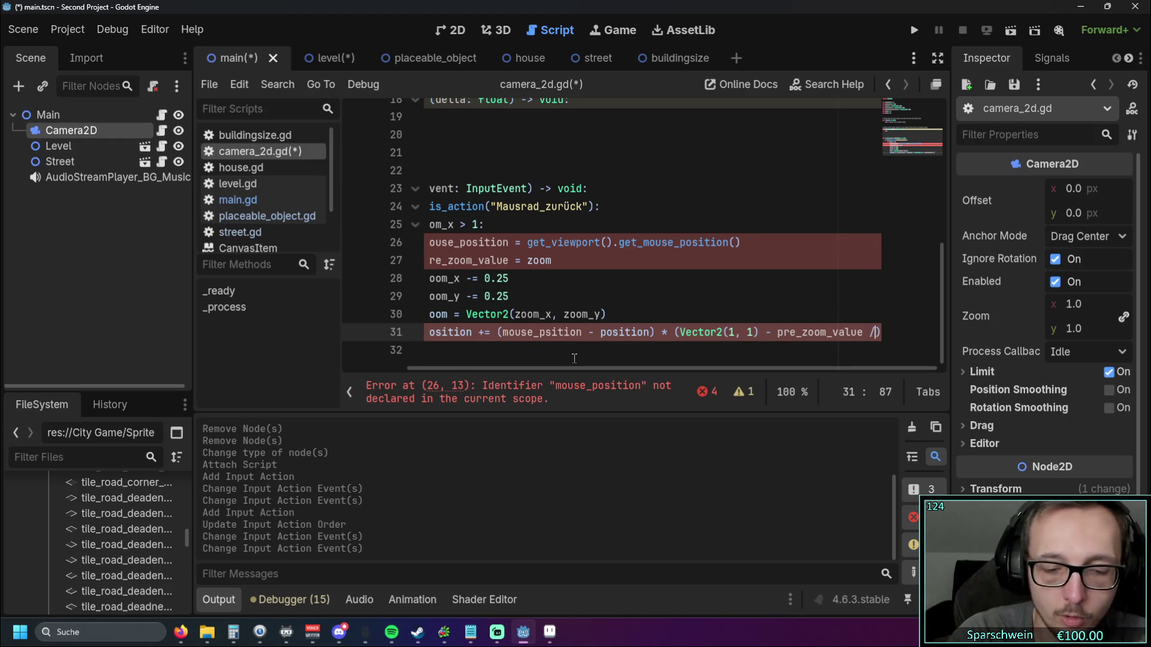
text(m)
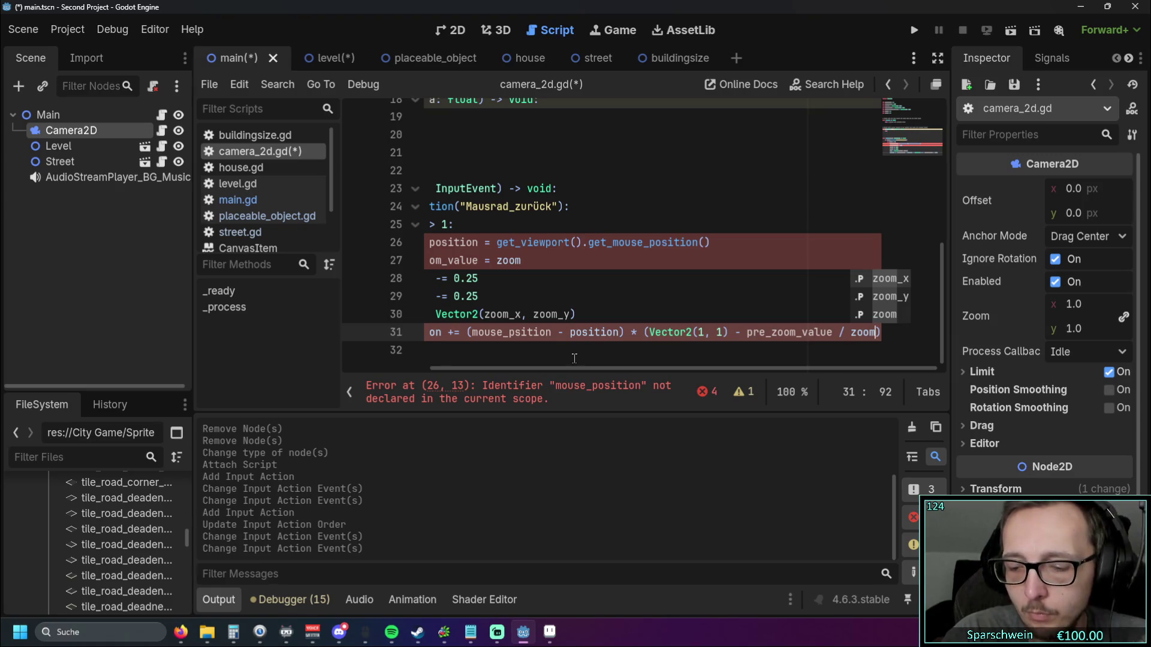
key(Escape)
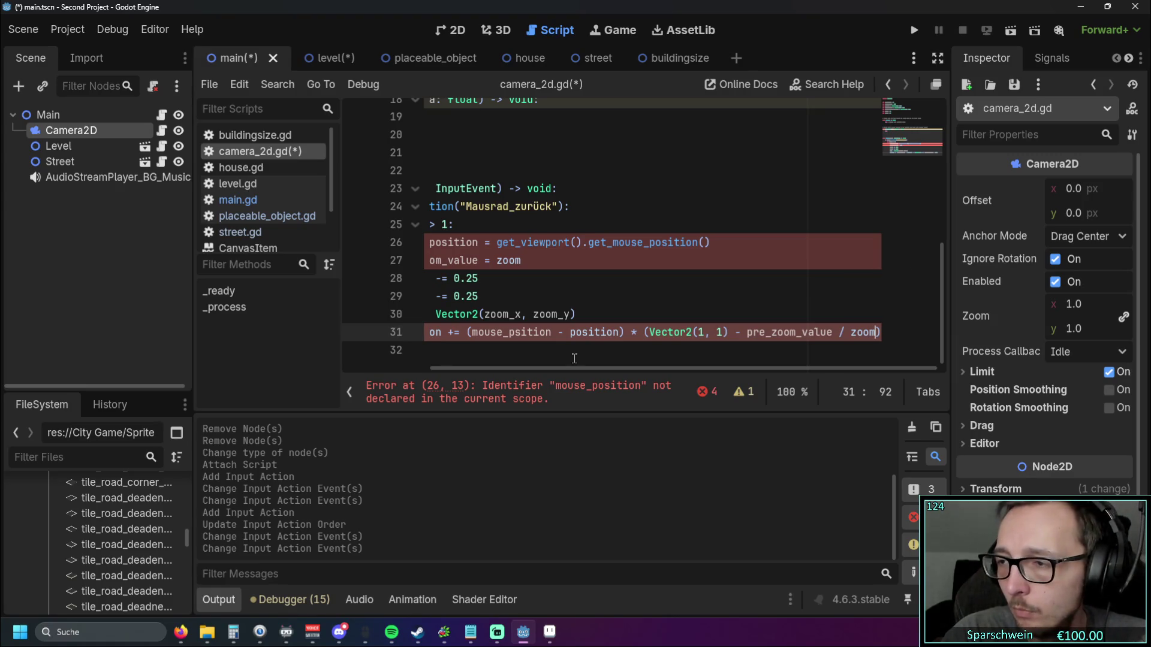
Step: Add an elif line, then paste a copy of the zoom-in block (lines 25–31) beneath it
key(Return)
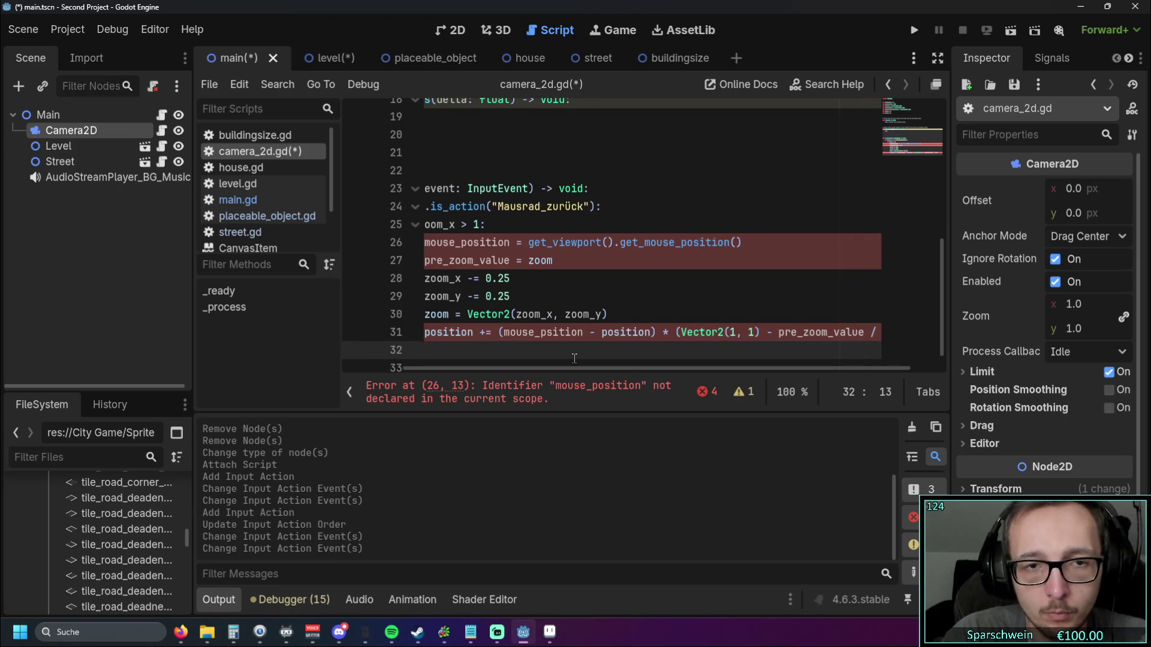
key(BackSpace)
text(elif)
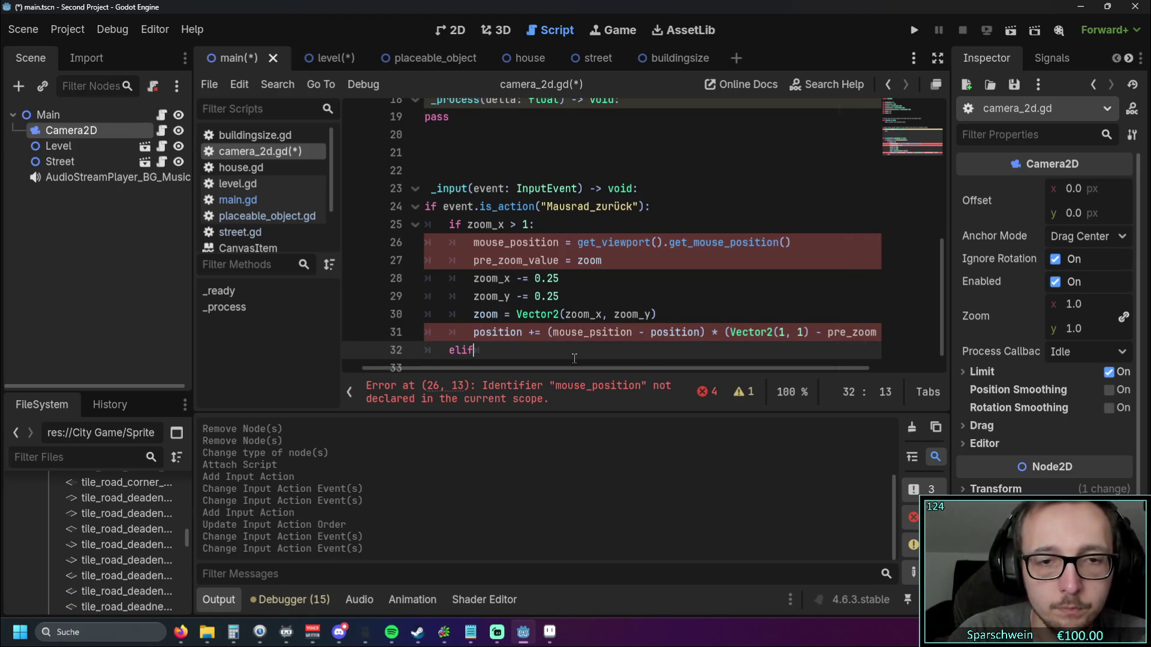
click(729, 171)
scroll(731, 210, down, 1)
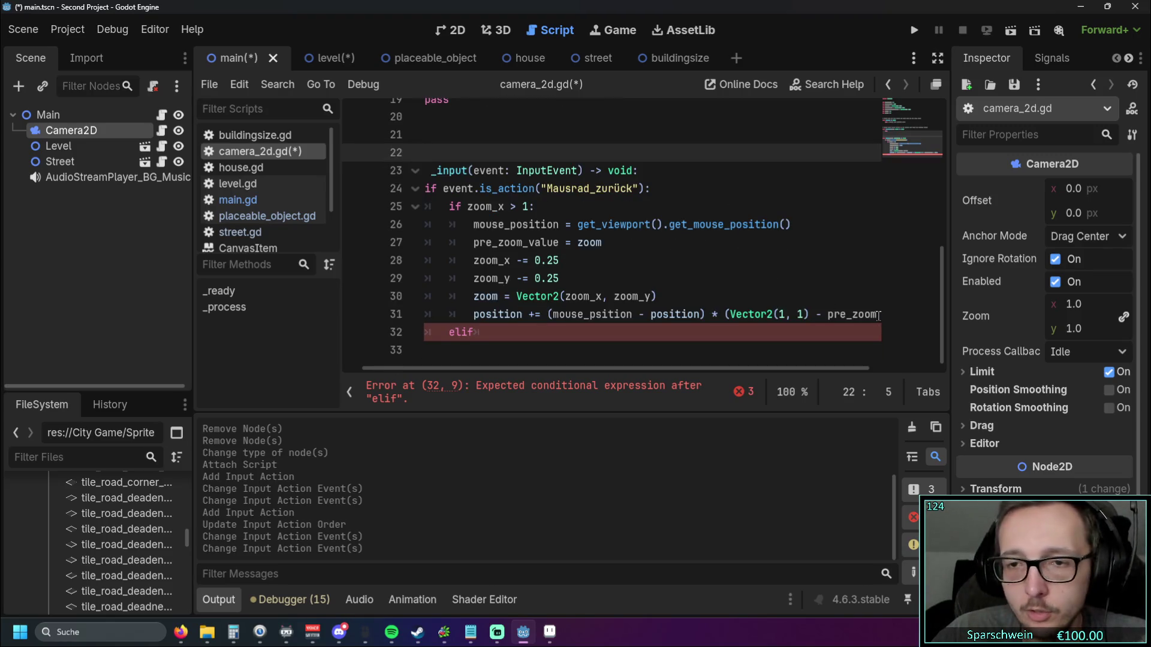
mouse_move(878, 316)
mouse_down()
mouse_move(480, 206)
mouse_move(584, 264)
mouse_move(503, 334)
mouse_move(1056, 309)
mouse_up()
click(552, 260)
key(ctrl+c)
drag(592, 370, 426, 368)
click(487, 350)
key(ctrl+v)
click(427, 243)
key(Tab)
key(Tab)
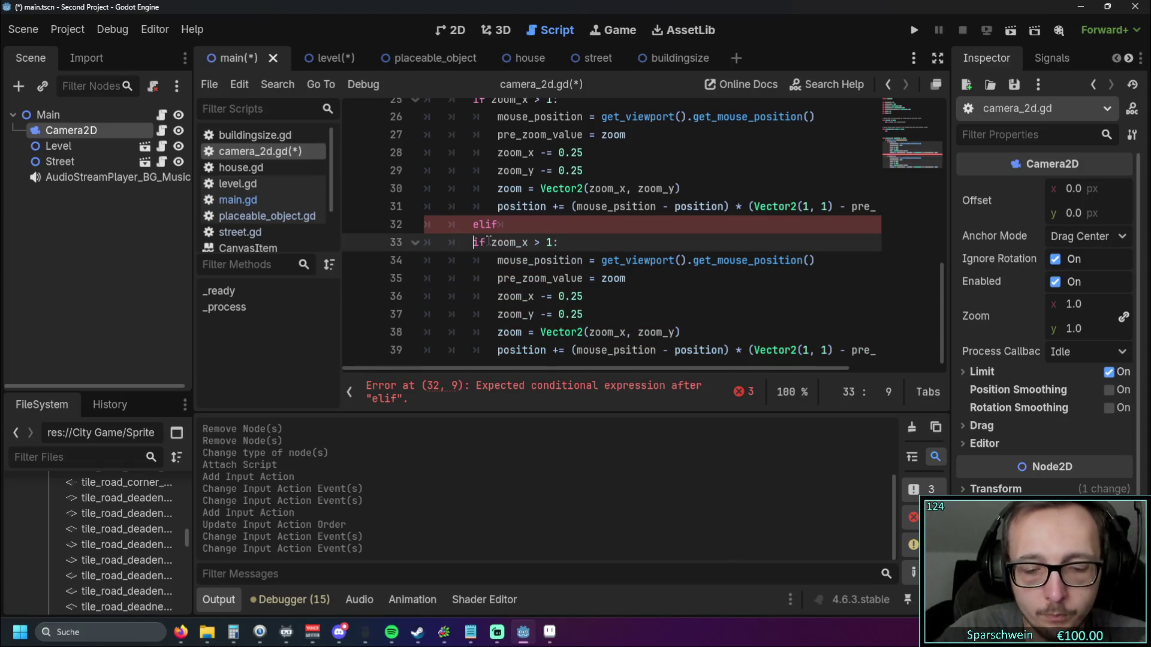
Step: Turn the pasted if into elif and delete the leftover lone elif line
text(el)
key(Escape)
key(Down)
click(510, 226)
key(BackSpace)
key(BackSpace)
key(BackSpace)
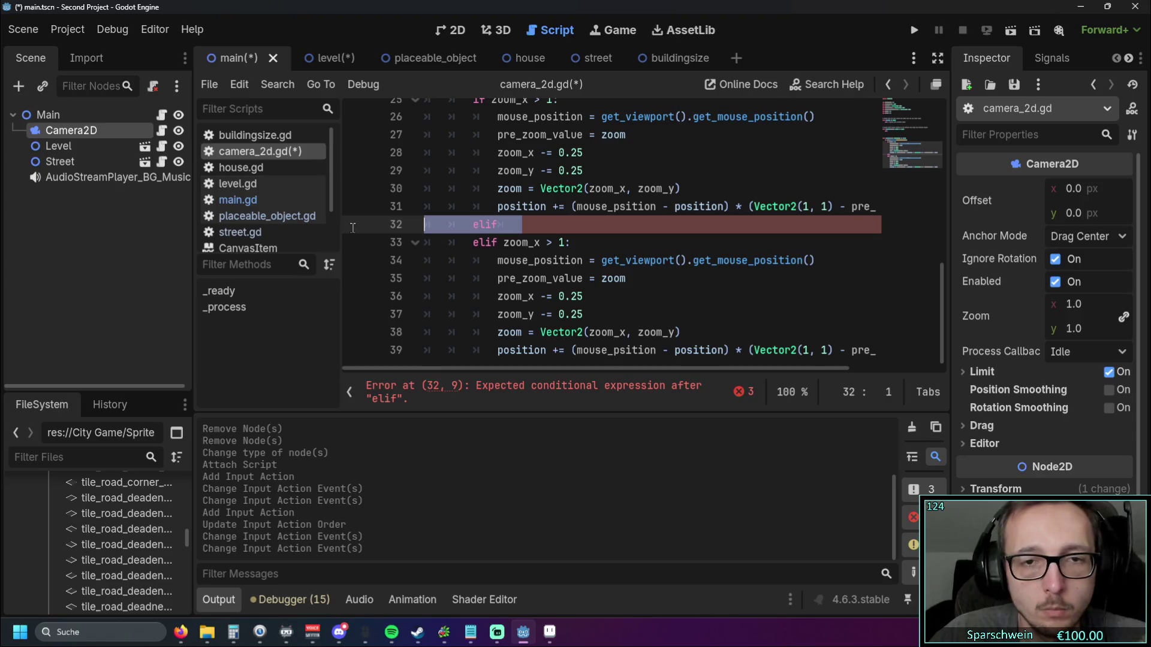
Step: Change the new branch's condition from zoom_x > 1 to zoom_x < 4
drag(572, 365, 394, 358)
click(535, 261)
double_click(549, 242)
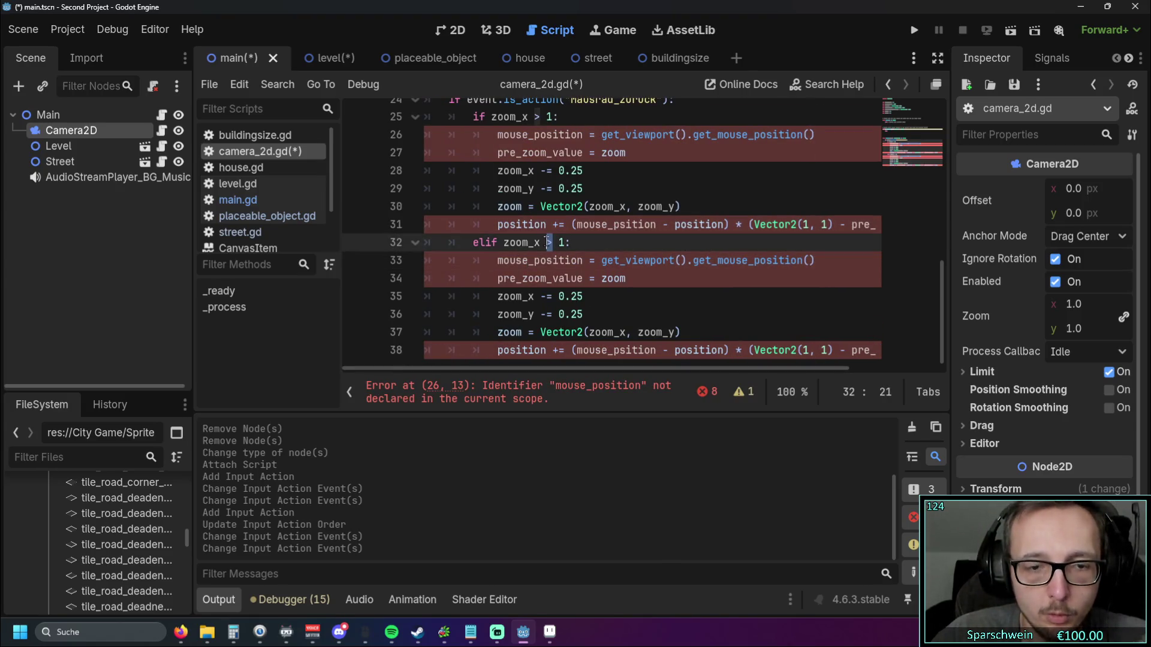
text(<)
double_click(562, 242)
text(4)
Step: Change zoom_x -= and zoom_y -= to += in the new branch
click(558, 296)
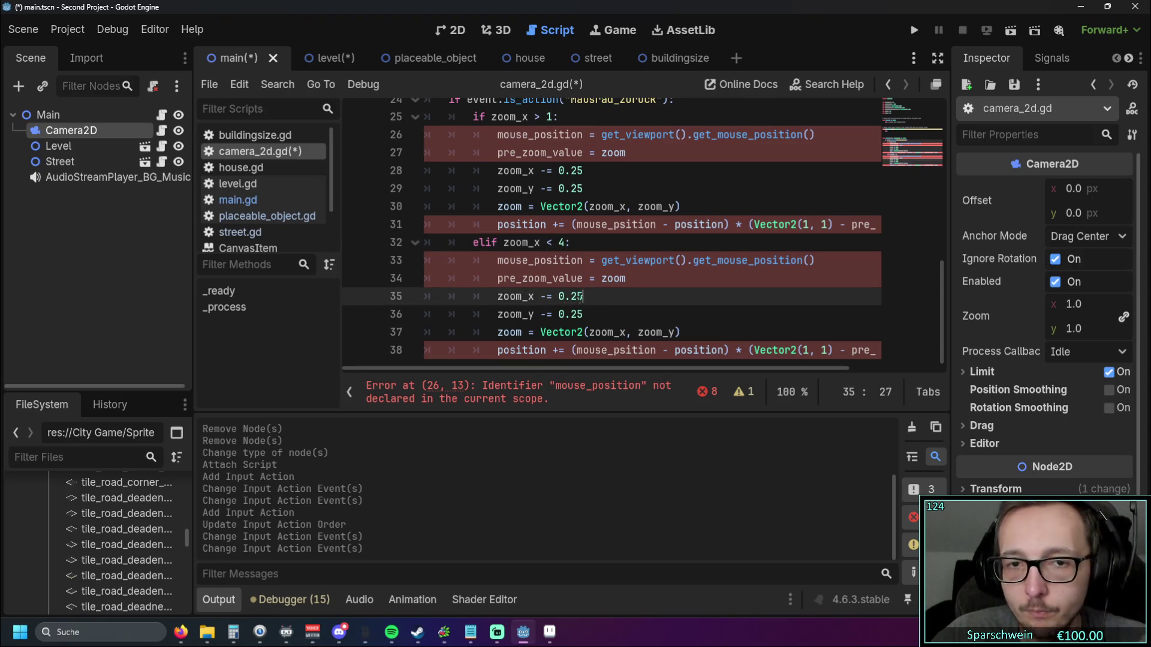
text(+)
double_click(545, 296)
text(+)
double_click(545, 314)
text(+)
click(599, 310)
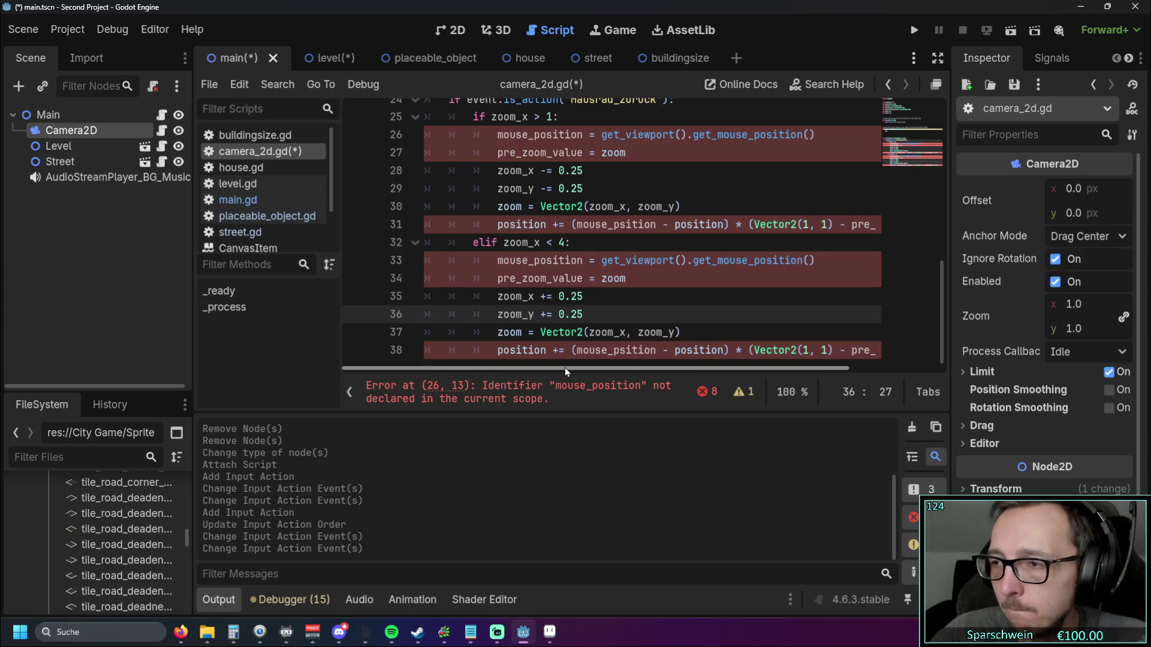
mouse_move(565, 368)
mouse_down()
mouse_move(647, 373)
mouse_move(481, 363)
mouse_up()
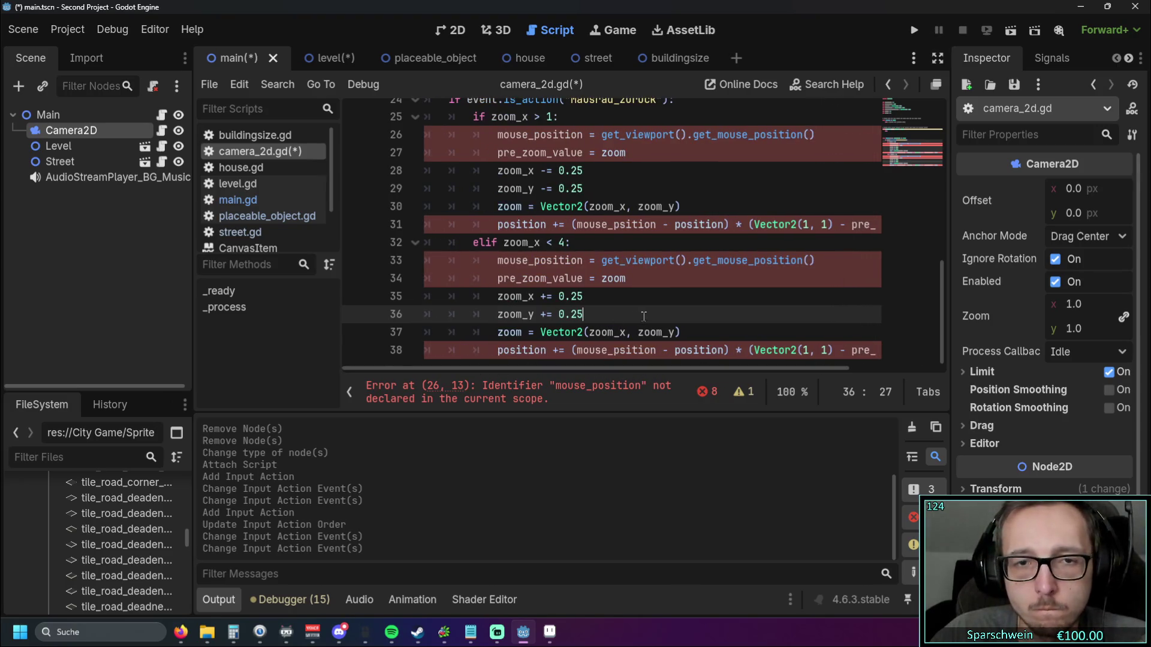
scroll(644, 316, up, 4)
scroll(643, 316, down, 4)
scroll(644, 316, up, 1)
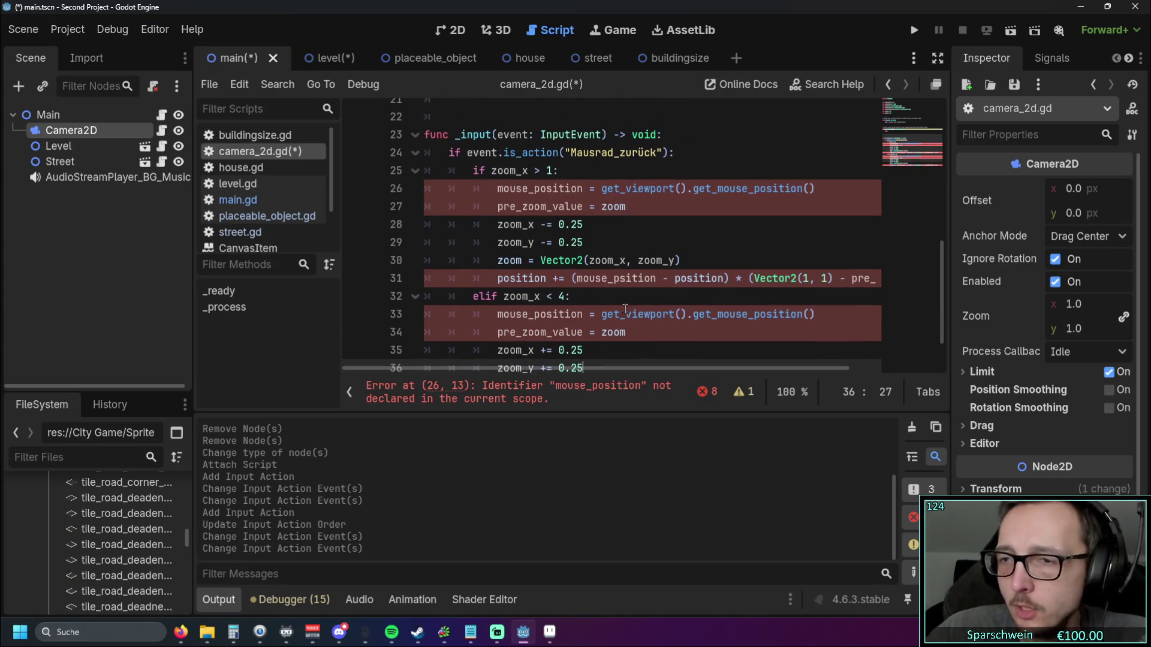
scroll(575, 296, up, 1)
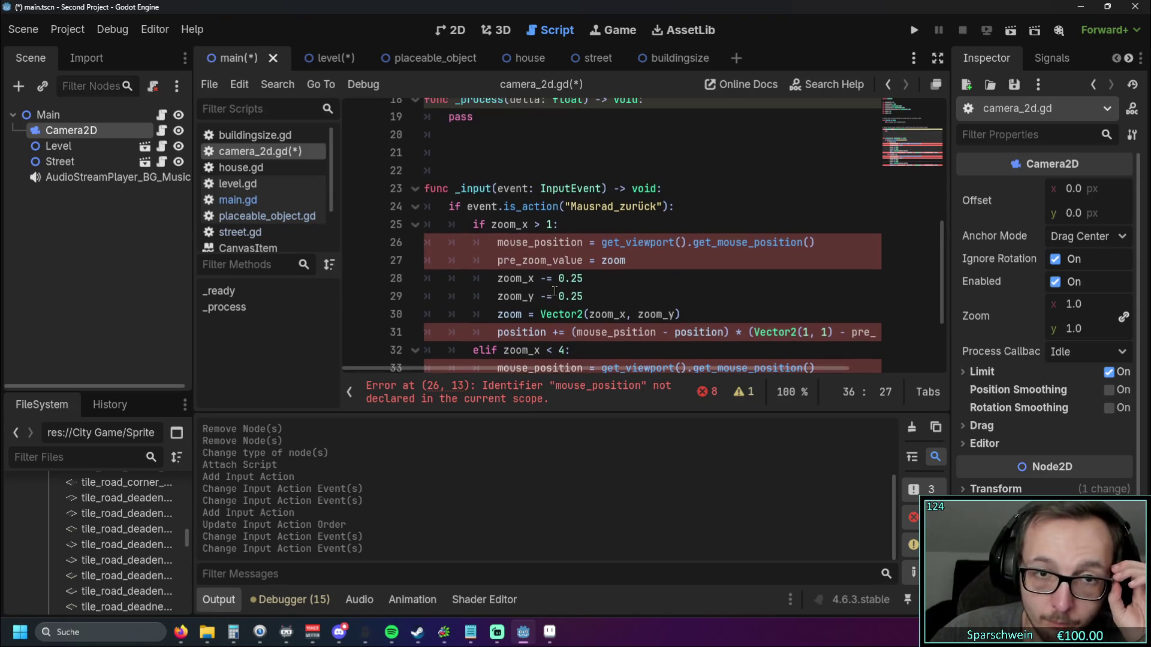
Step: Add var before mouse_position and pre_zoom_value in the first zoom branch
click(496, 242)
text(var)
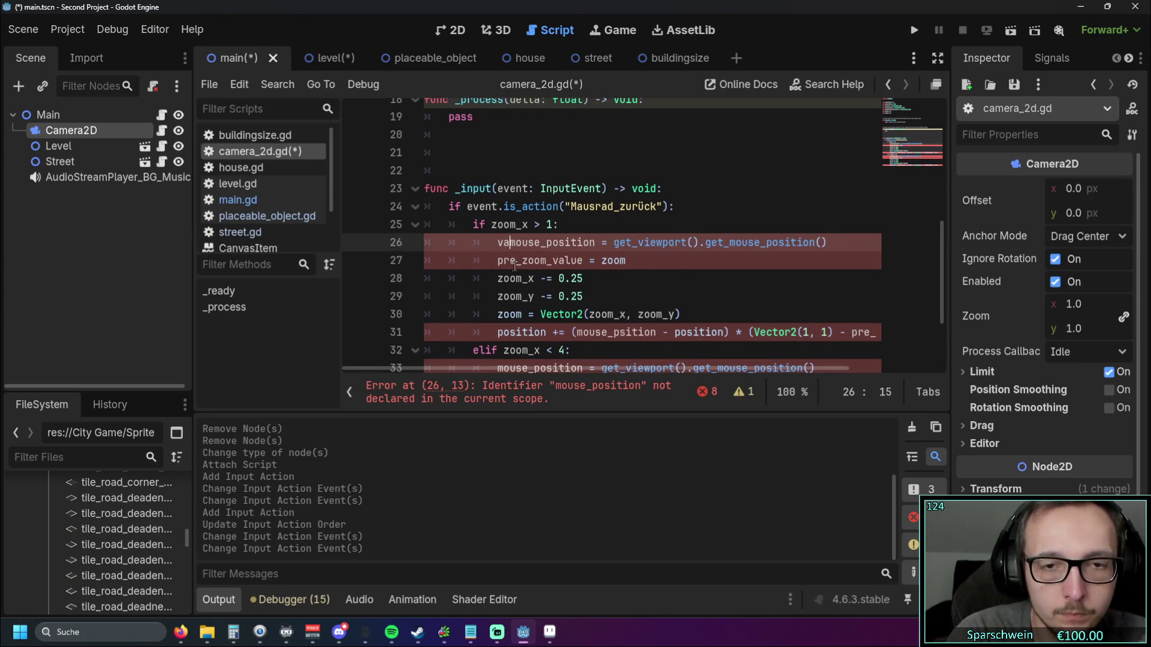
click(497, 260)
text(var)
Step: Correct the mouse_psition typo to mouse_position on line 31
scroll(493, 274, down, 1)
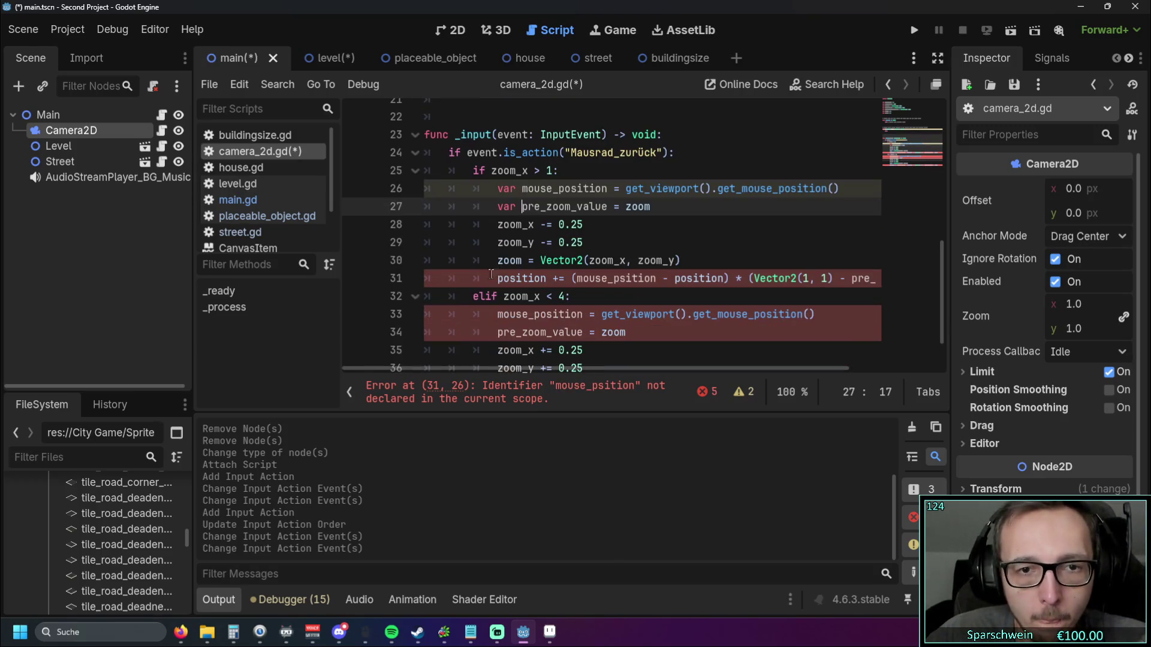
click(496, 279)
scroll(699, 280, down, 1)
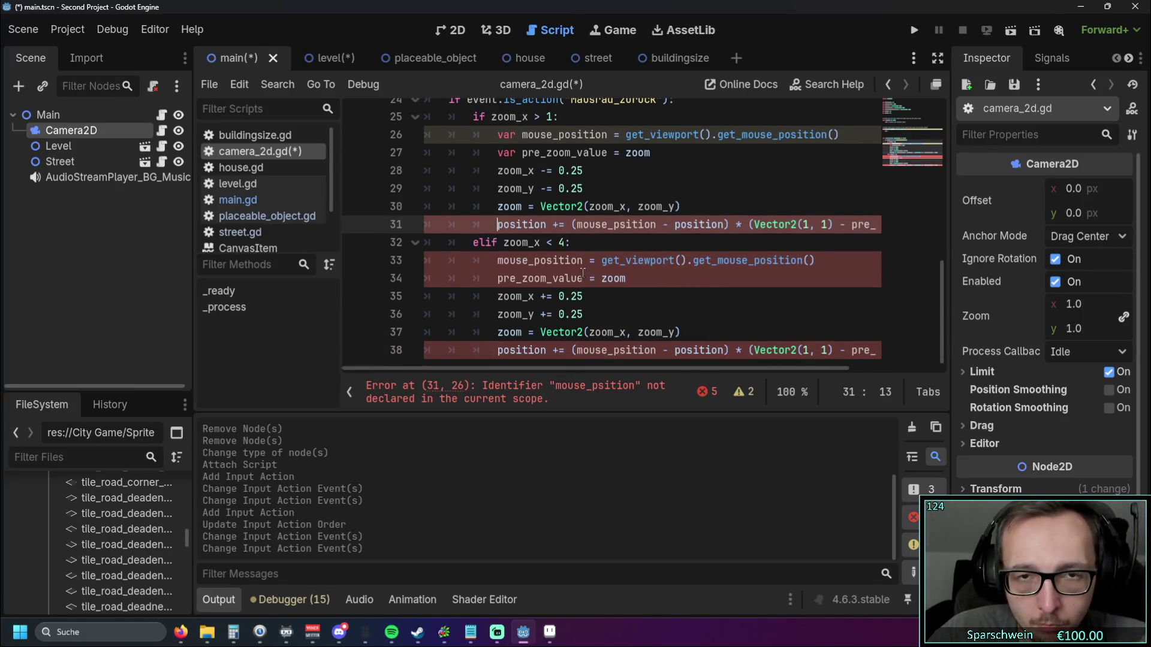
scroll(582, 273, up, 1)
click(622, 279)
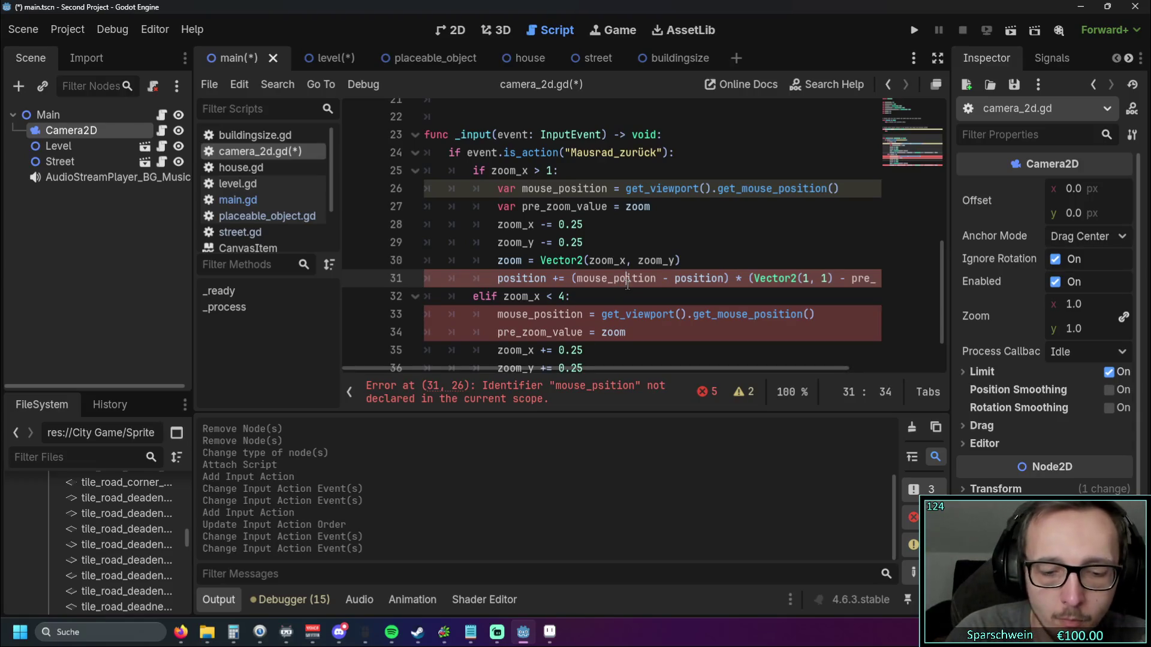
text(o)
Step: Add var before mouse_position and pre_zoom_value on lines 33–34 and before position on line 38
scroll(499, 260, down, 1)
click(498, 244)
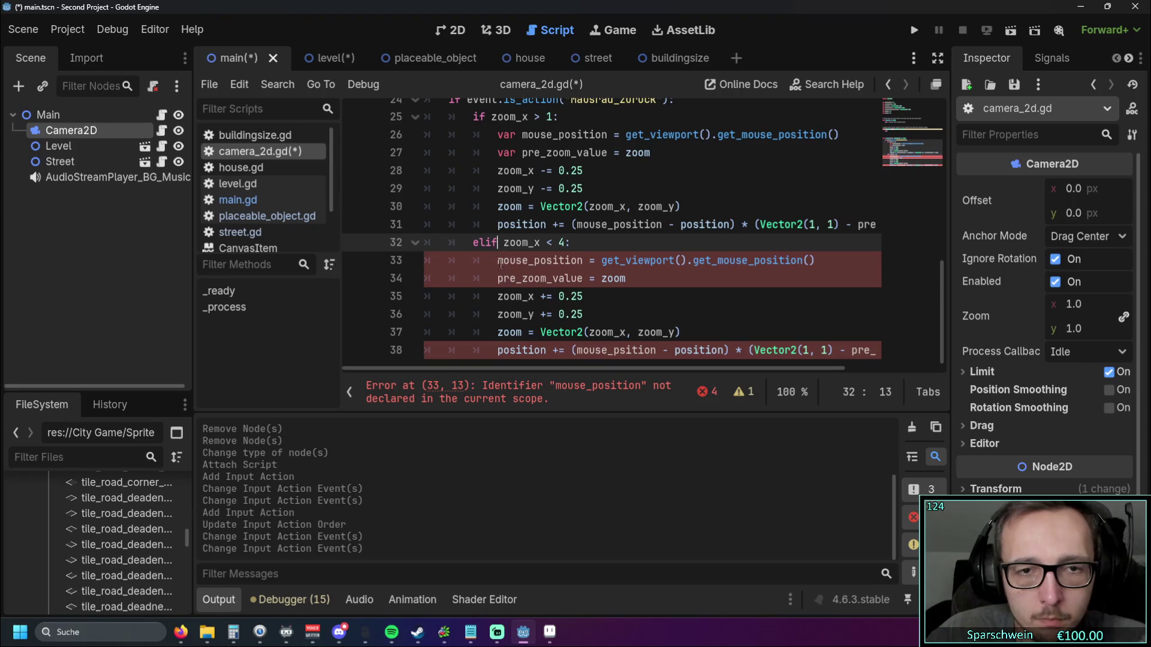
click(499, 260)
text(var)
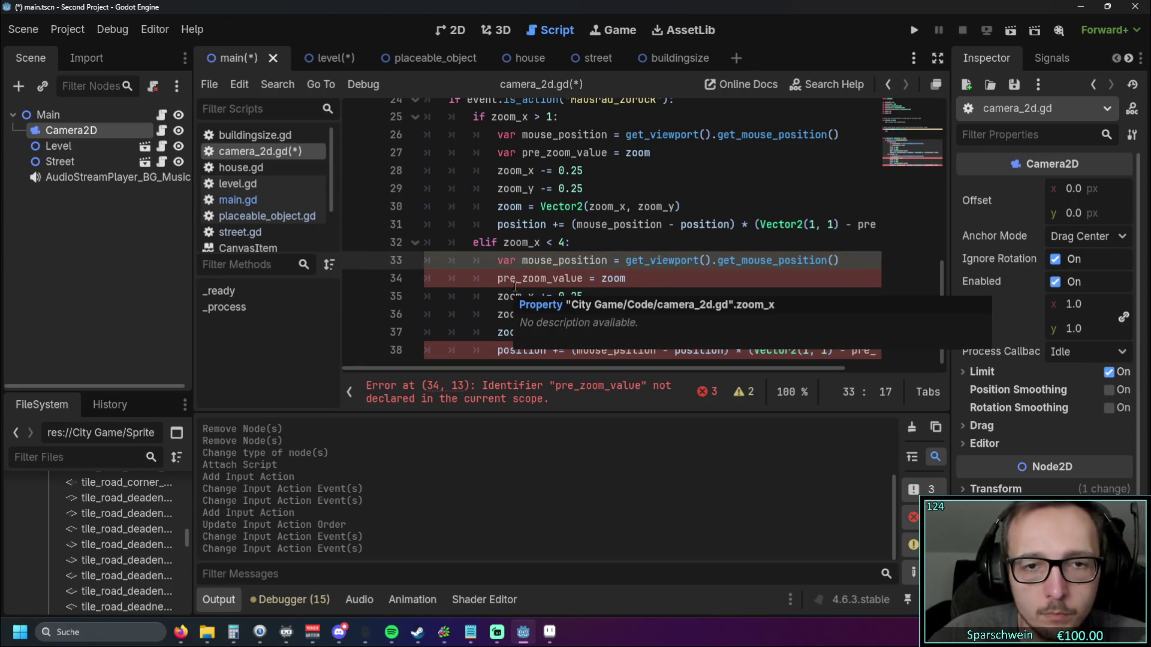
click(499, 280)
text(var)
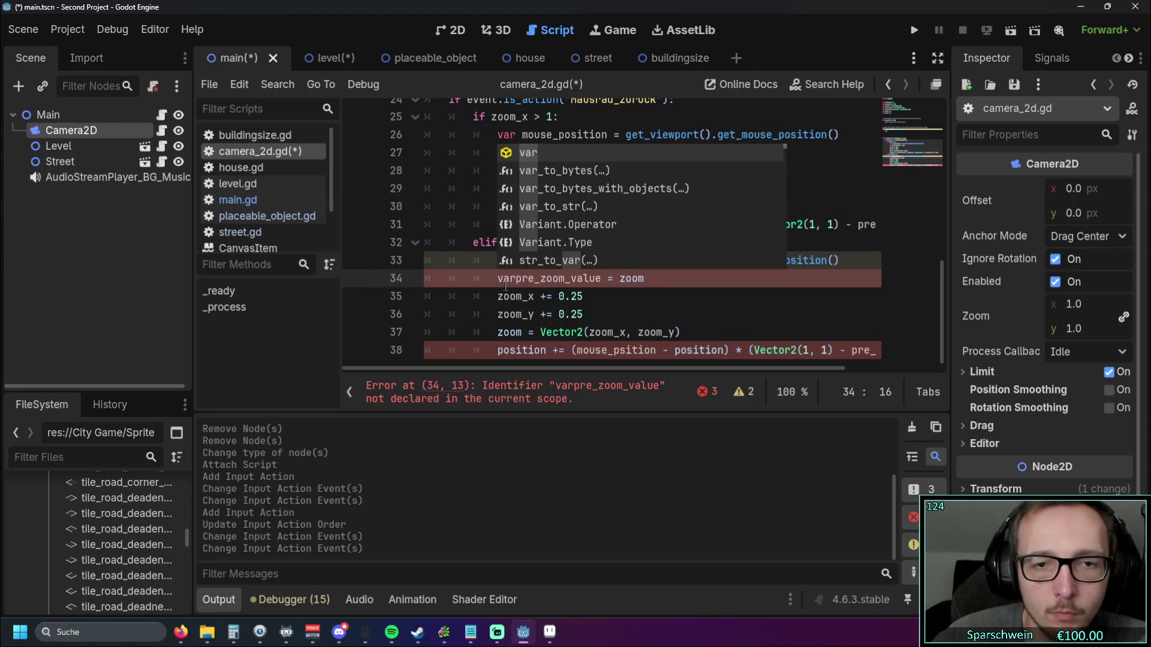
click(474, 296)
click(497, 349)
text(var)
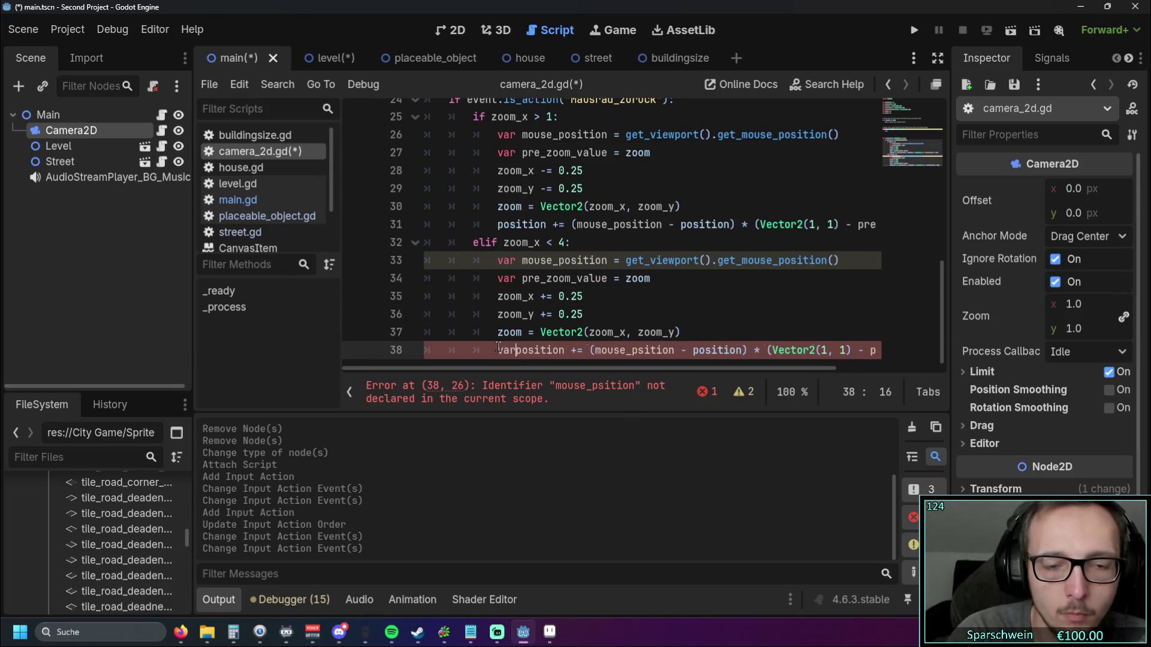
click(545, 296)
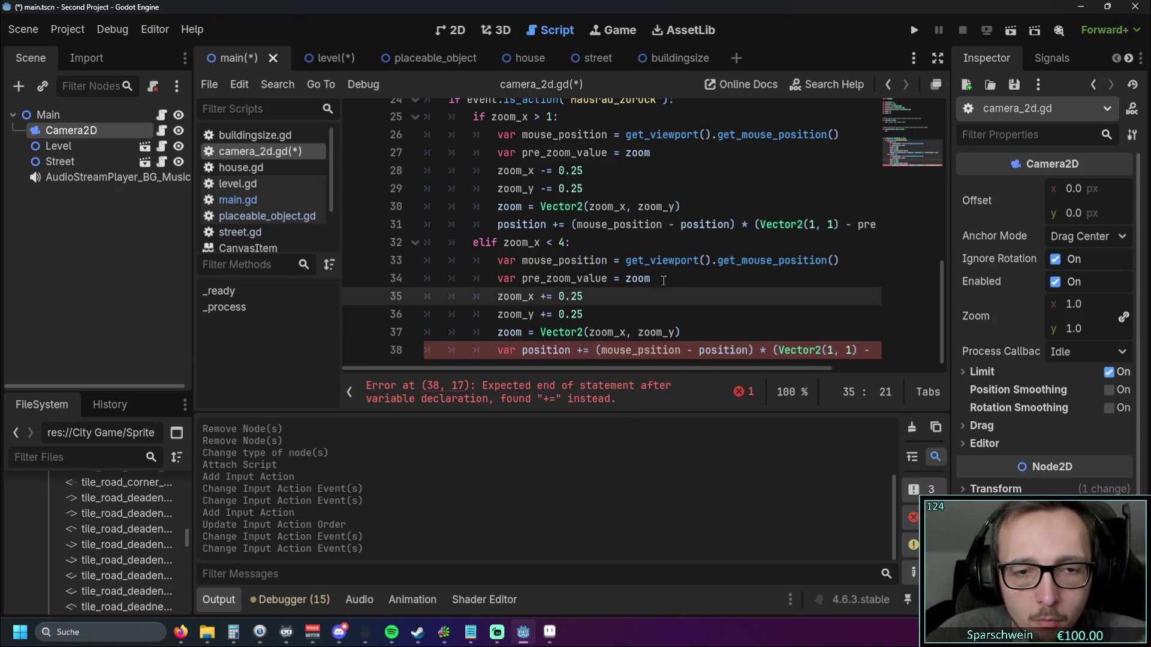
Step: Scroll horizontally to read the full position update on line 38
mouse_move(588, 368)
mouse_down()
mouse_move(688, 368)
mouse_move(563, 367)
mouse_move(655, 372)
mouse_move(610, 376)
mouse_up()
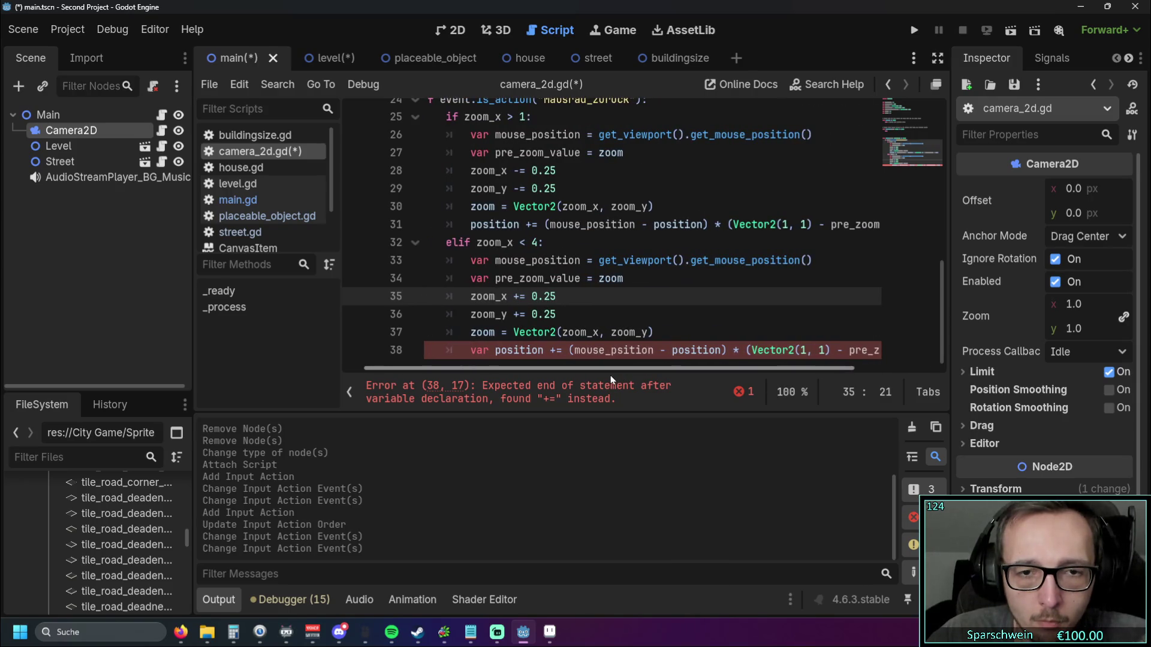
scroll(612, 309, up, 1)
scroll(611, 309, down, 1)
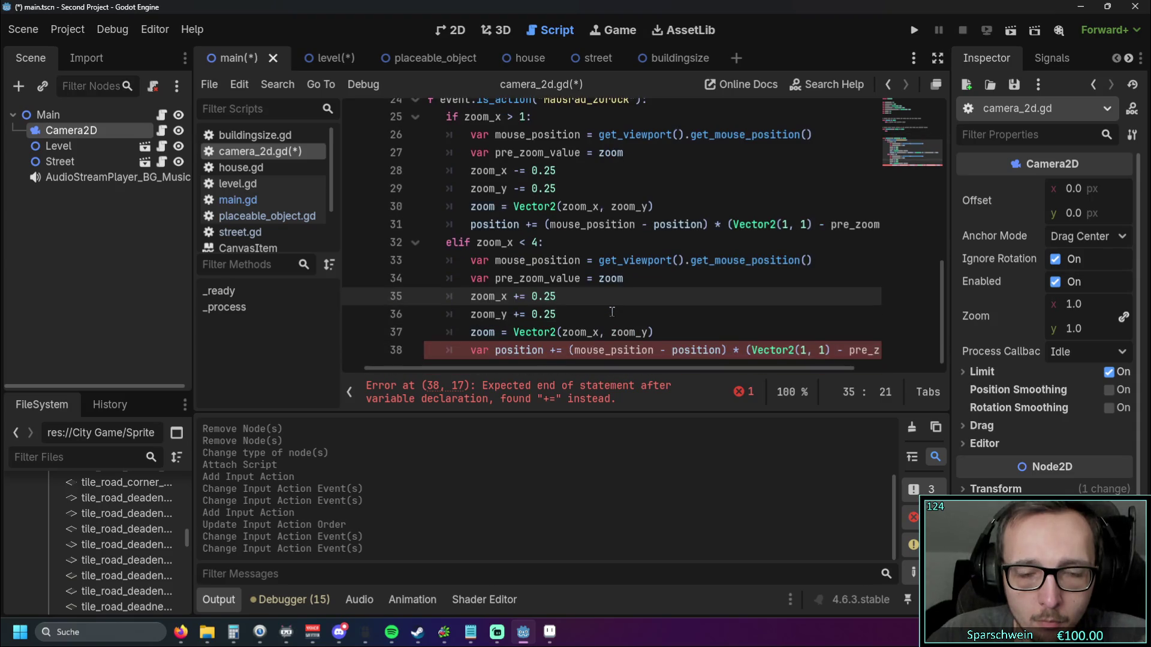
mouse_move(573, 372)
mouse_down()
mouse_move(634, 373)
mouse_move(594, 370)
mouse_up()
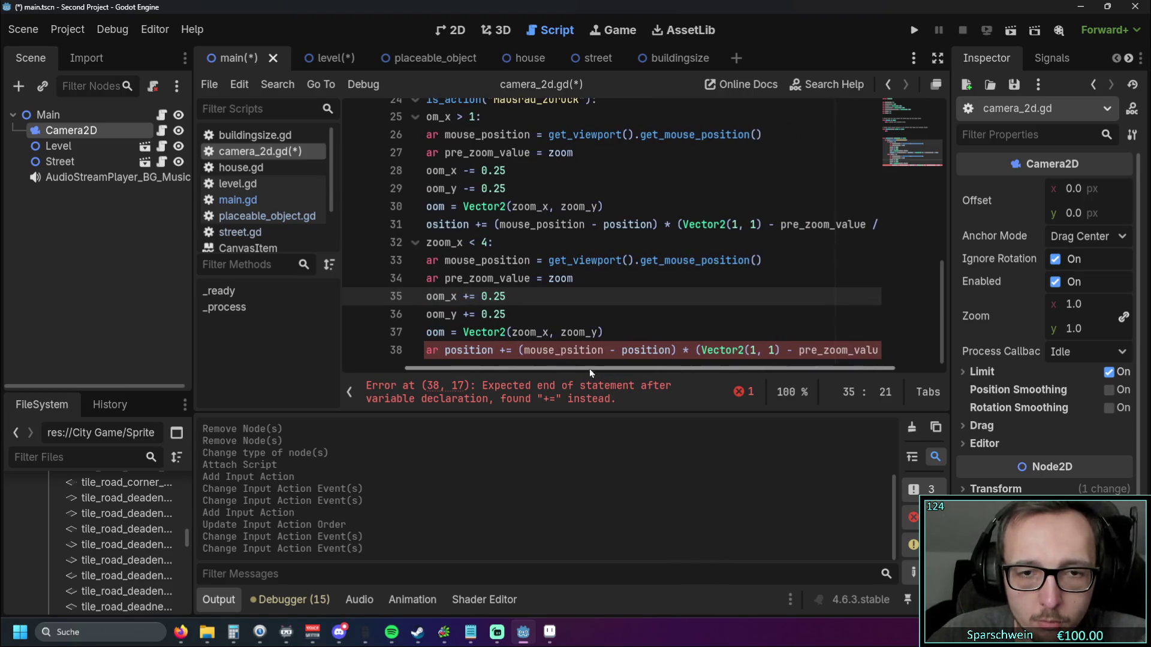
click(572, 350)
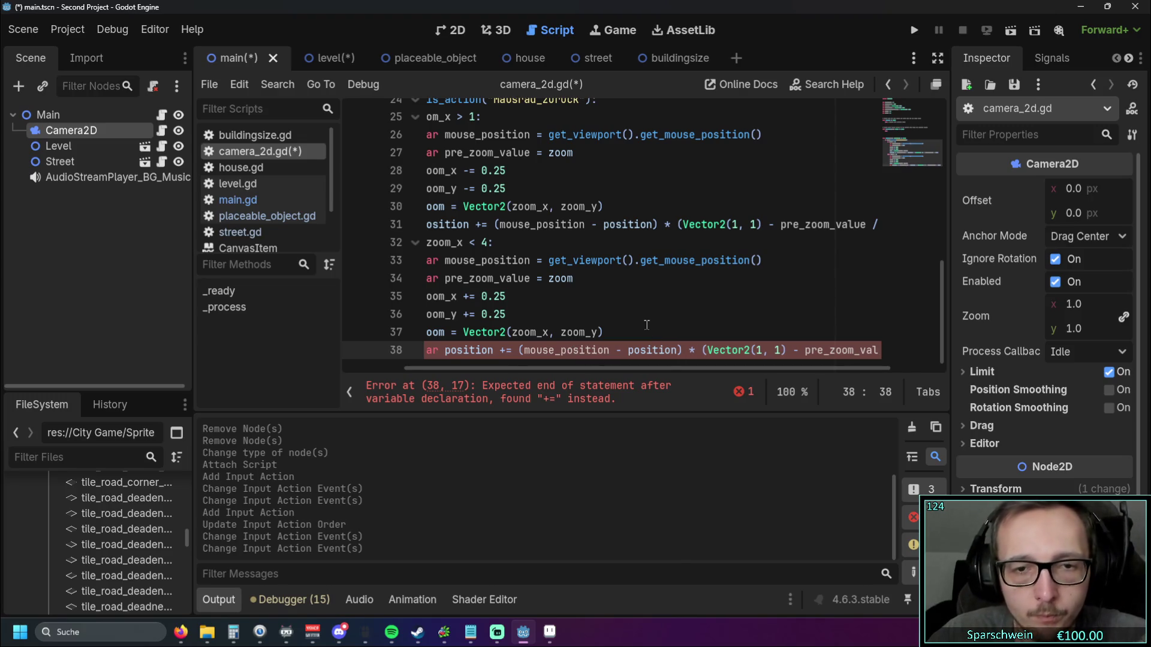
click(605, 333)
mouse_move(625, 369)
mouse_down()
mouse_move(697, 375)
mouse_move(529, 374)
mouse_move(669, 370)
mouse_up()
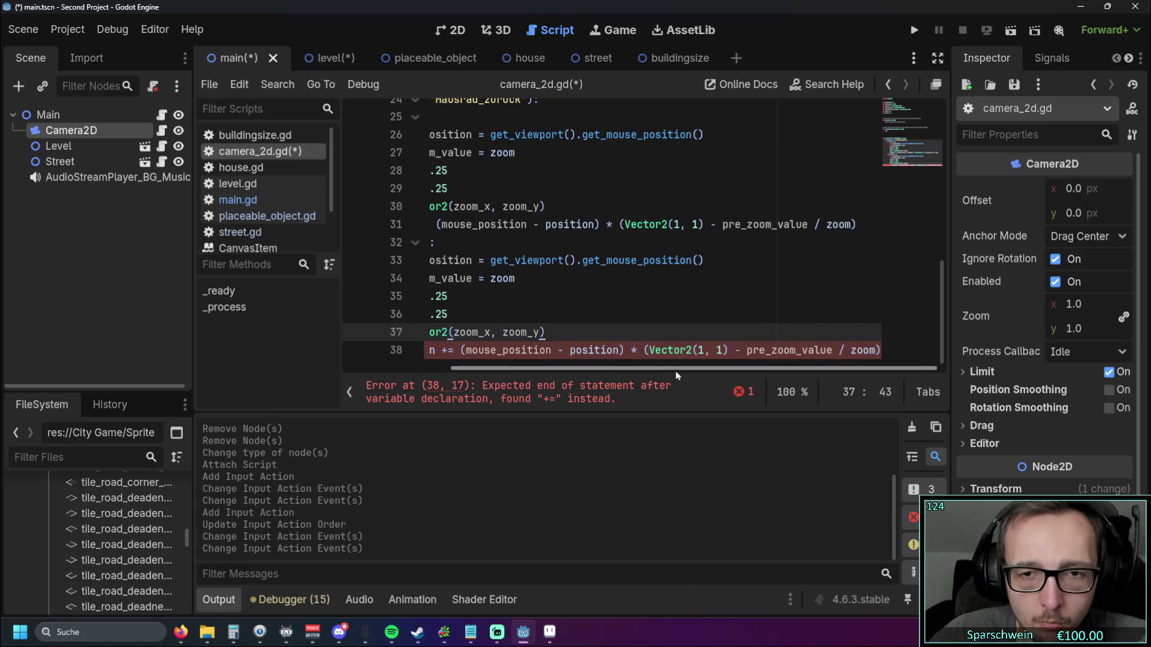
Step: Add a closing parenthesis after Vector2(1, 1) on line 38, then remove it
click(728, 352)
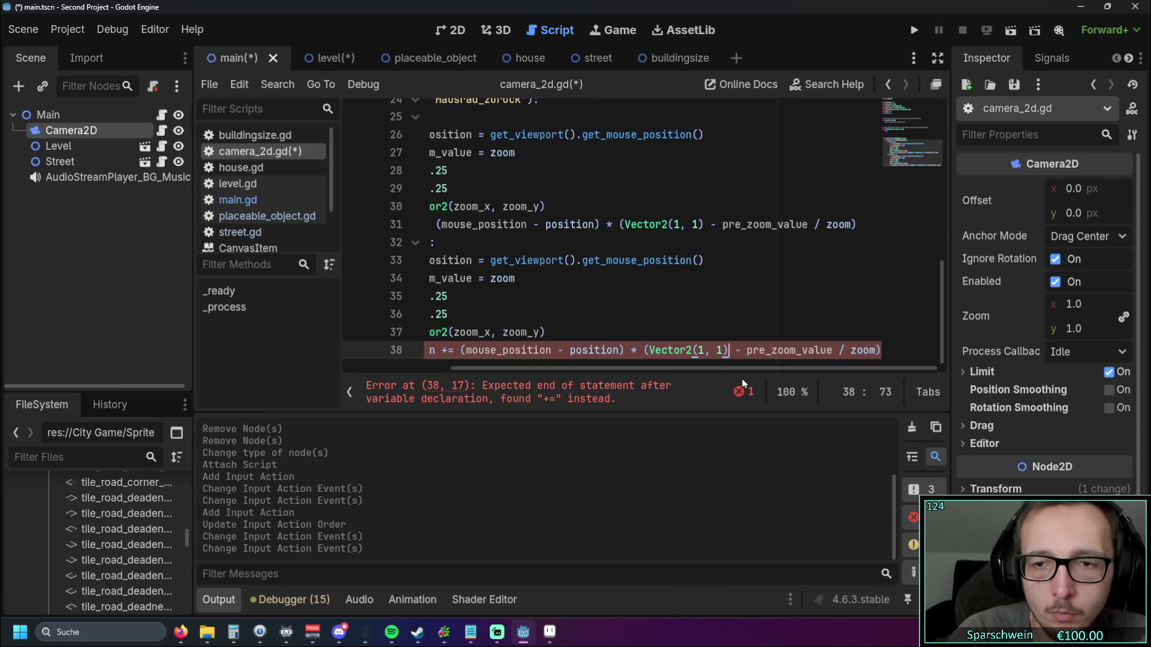
text())
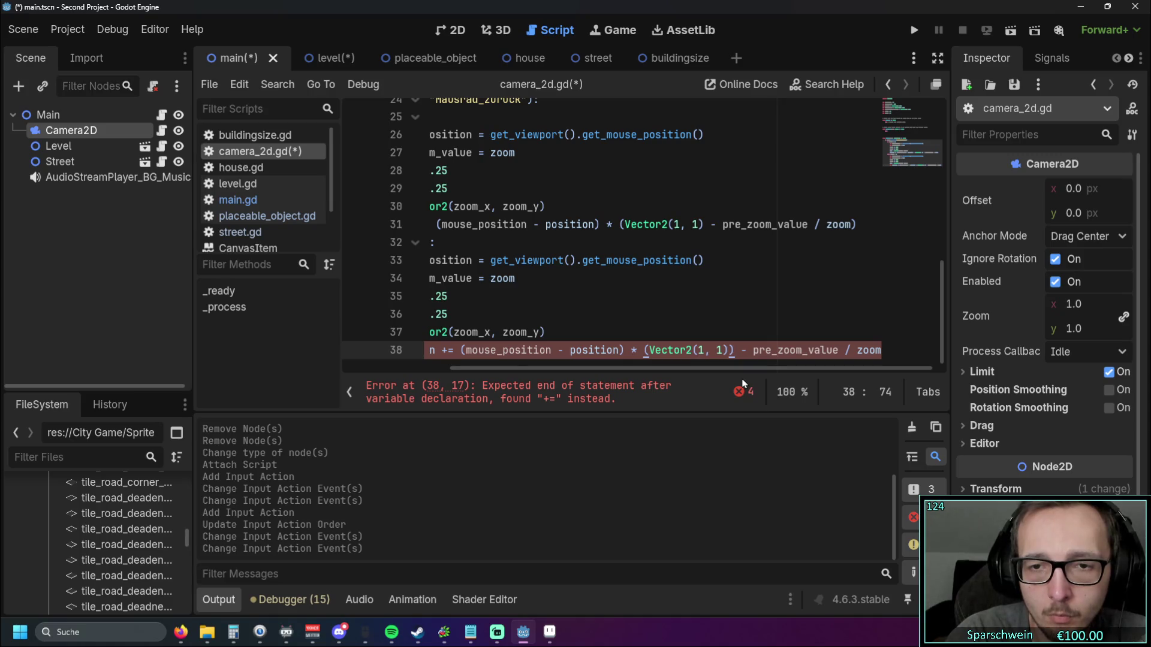
key(BackSpace)
text())
click(738, 316)
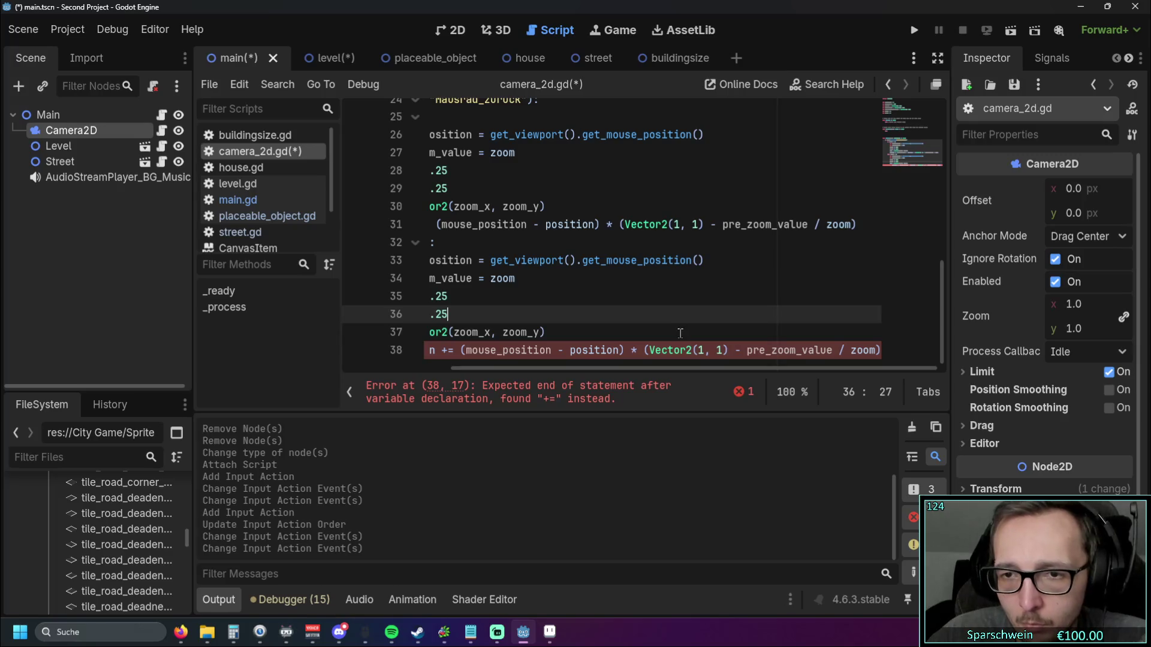
Step: Scroll line 38 back and forth again to review the whole expression
drag(621, 374, 486, 370)
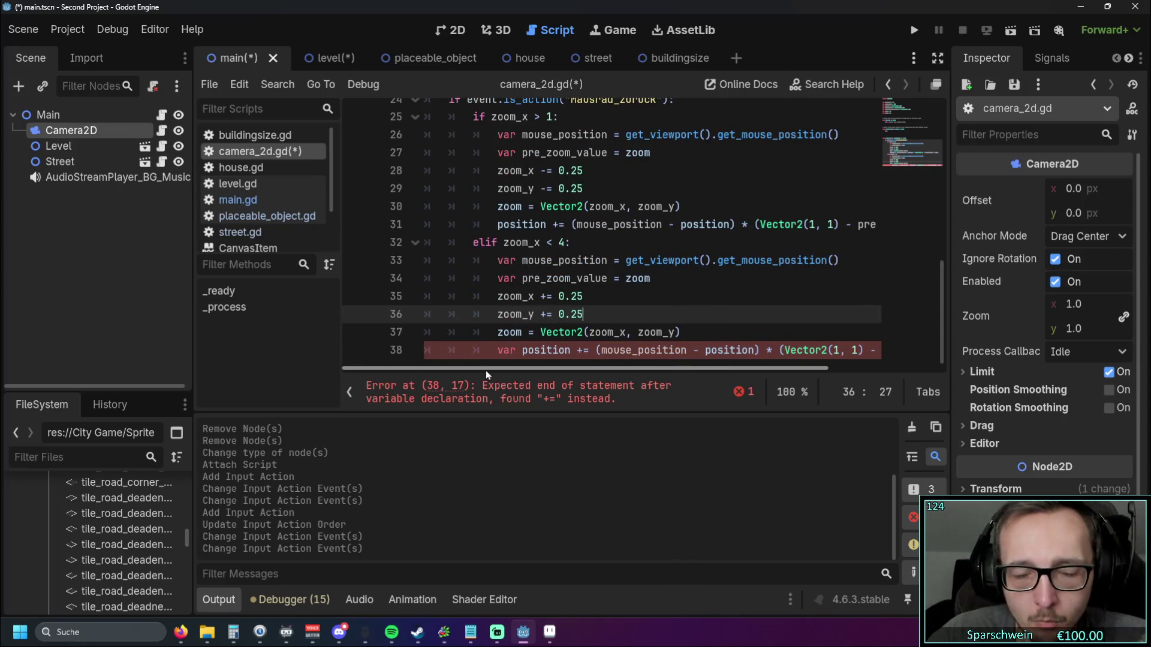
drag(550, 372, 712, 381)
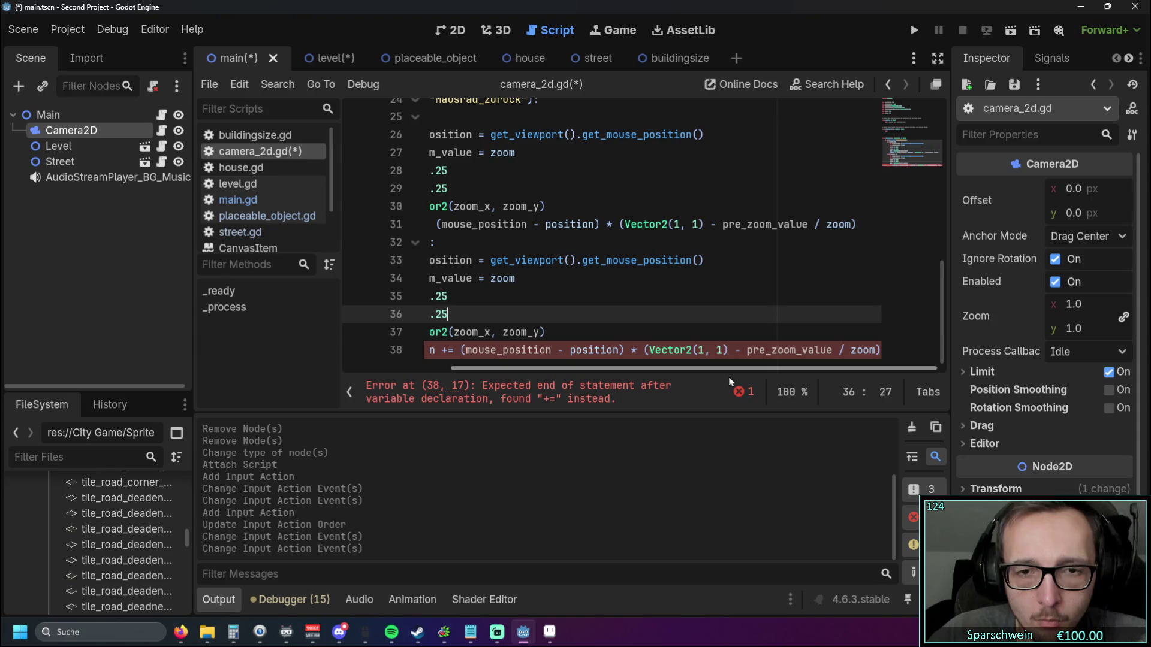
drag(660, 368, 565, 369)
click(560, 353)
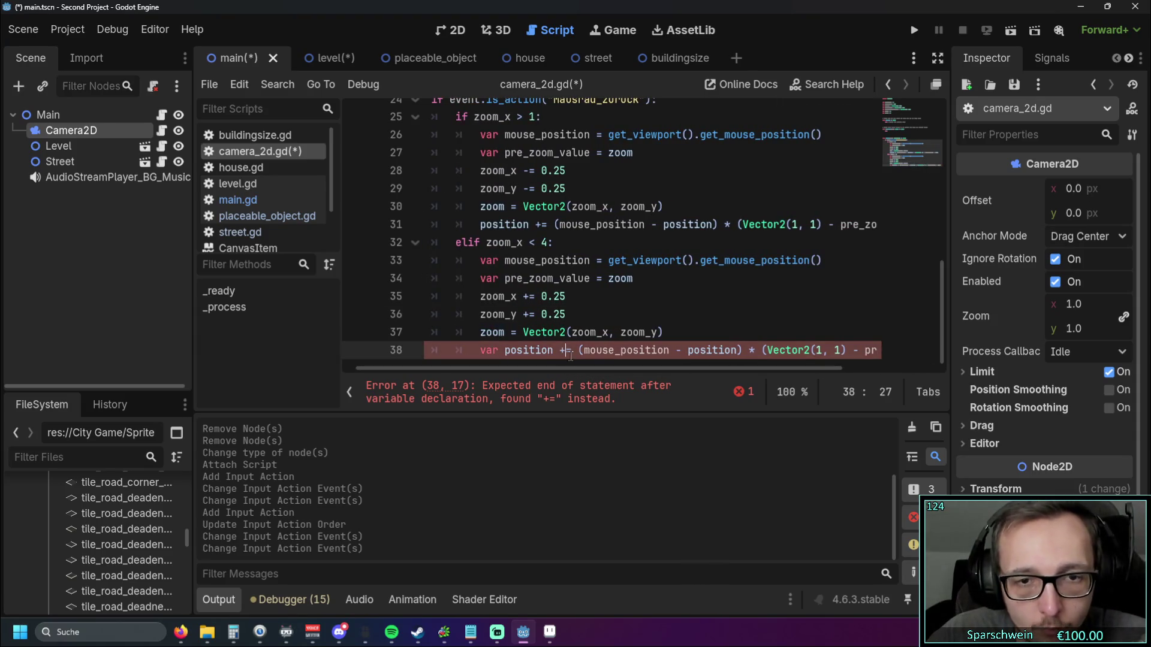
mouse_move(581, 370)
mouse_down()
mouse_move(665, 370)
mouse_move(562, 370)
mouse_move(769, 372)
mouse_up()
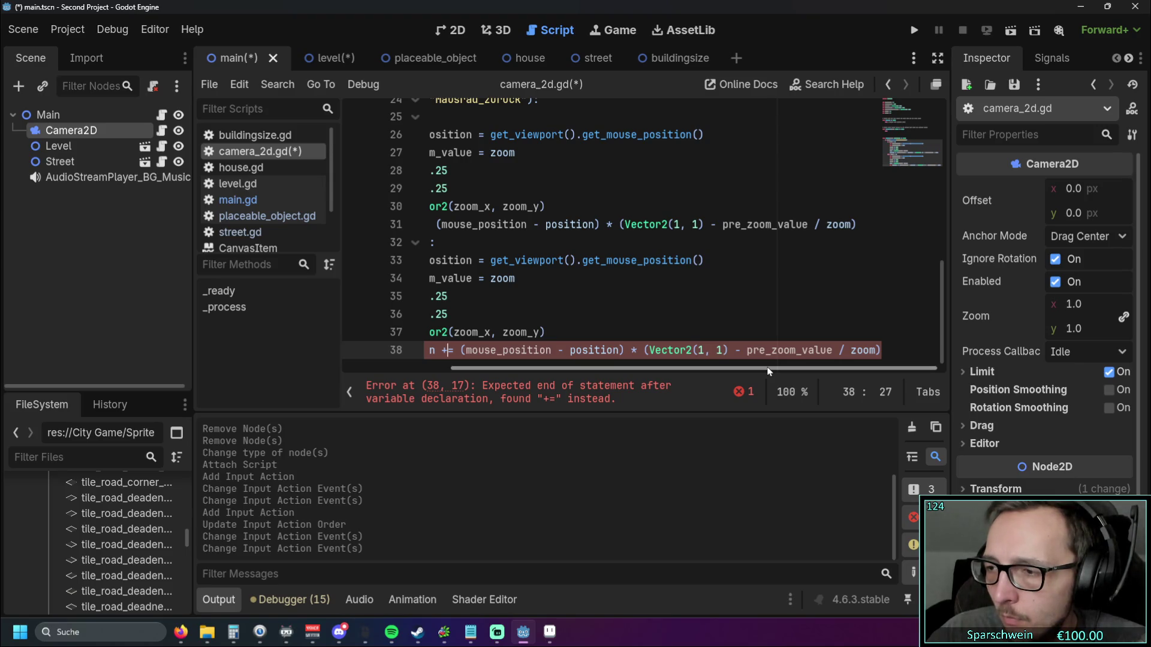
mouse_move(674, 370)
mouse_down()
mouse_move(561, 369)
mouse_move(599, 366)
mouse_up()
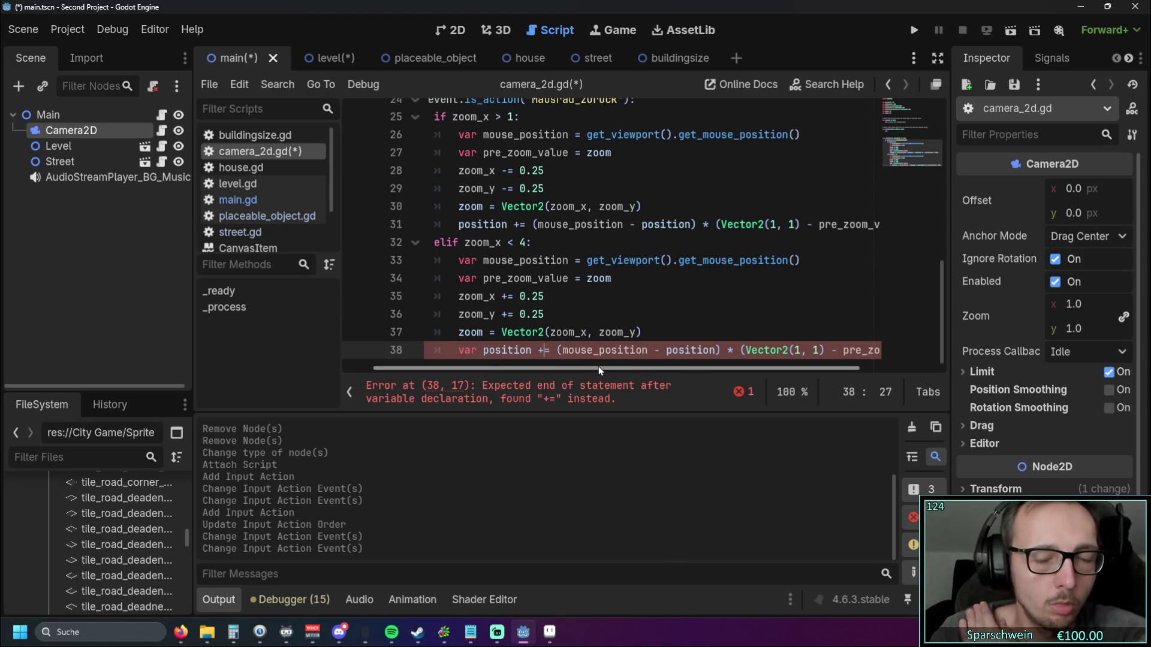
mouse_move(599, 365)
mouse_down()
mouse_move(672, 368)
mouse_move(560, 372)
mouse_move(630, 370)
mouse_move(574, 373)
mouse_up()
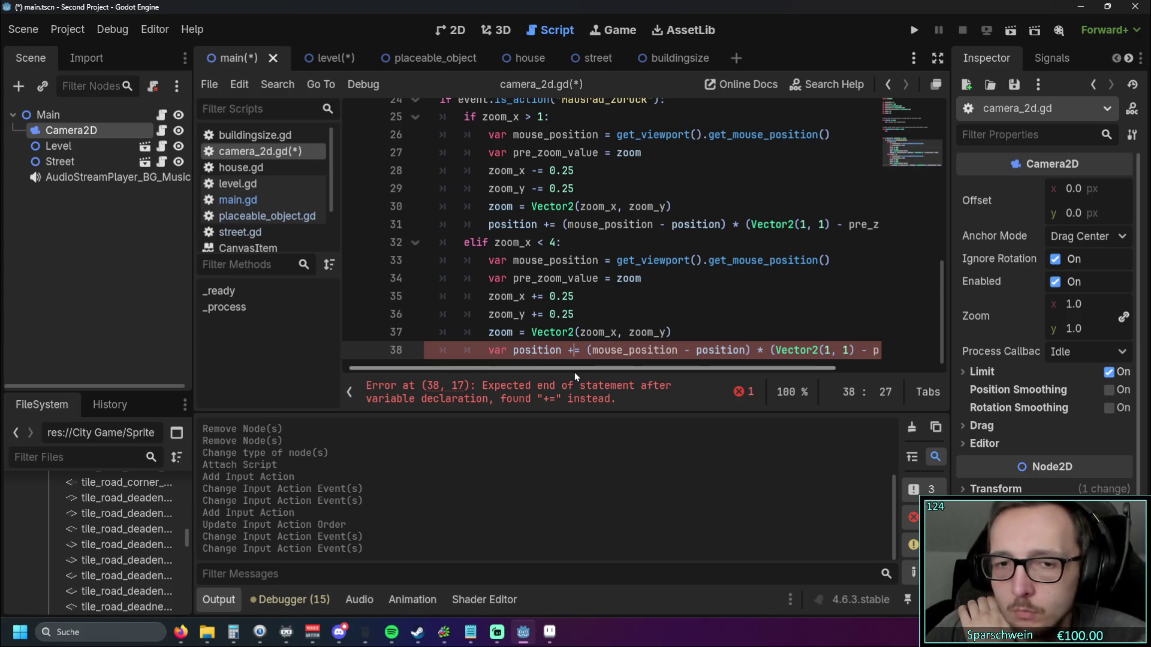
drag(574, 372, 530, 373)
drag(648, 376, 791, 376)
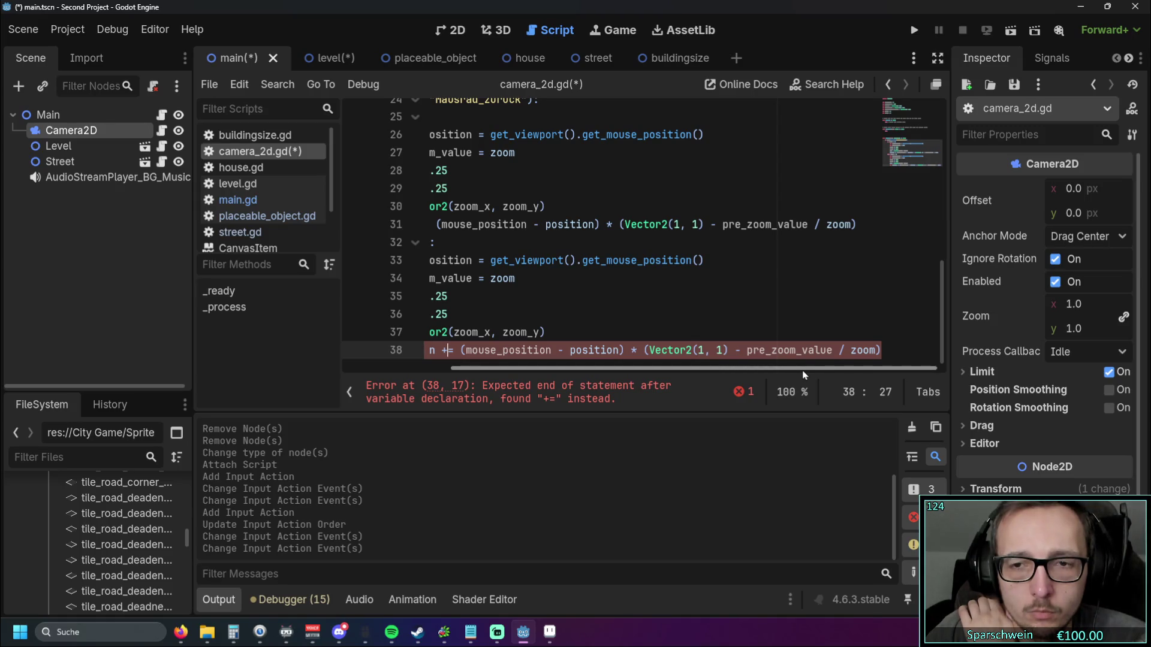
mouse_move(803, 369)
mouse_down()
mouse_move(573, 369)
mouse_move(782, 373)
mouse_up()
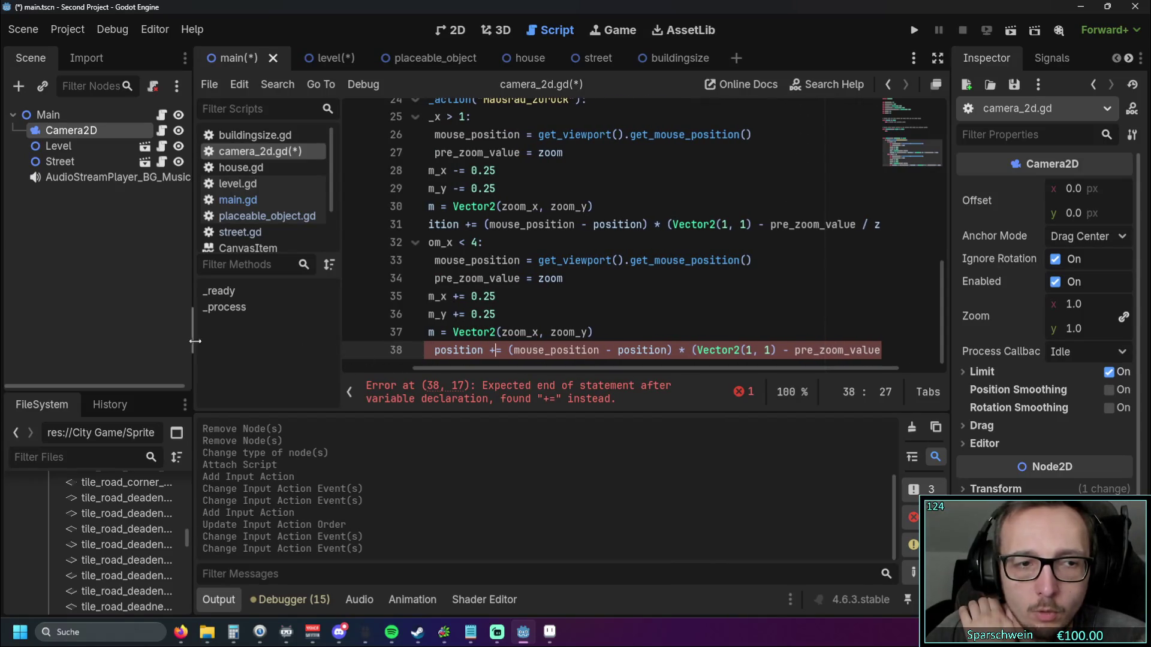
Step: Widen the code editor and delete the stray var before position on line 38
drag(193, 341, 14, 336)
scroll(545, 371, left, 2)
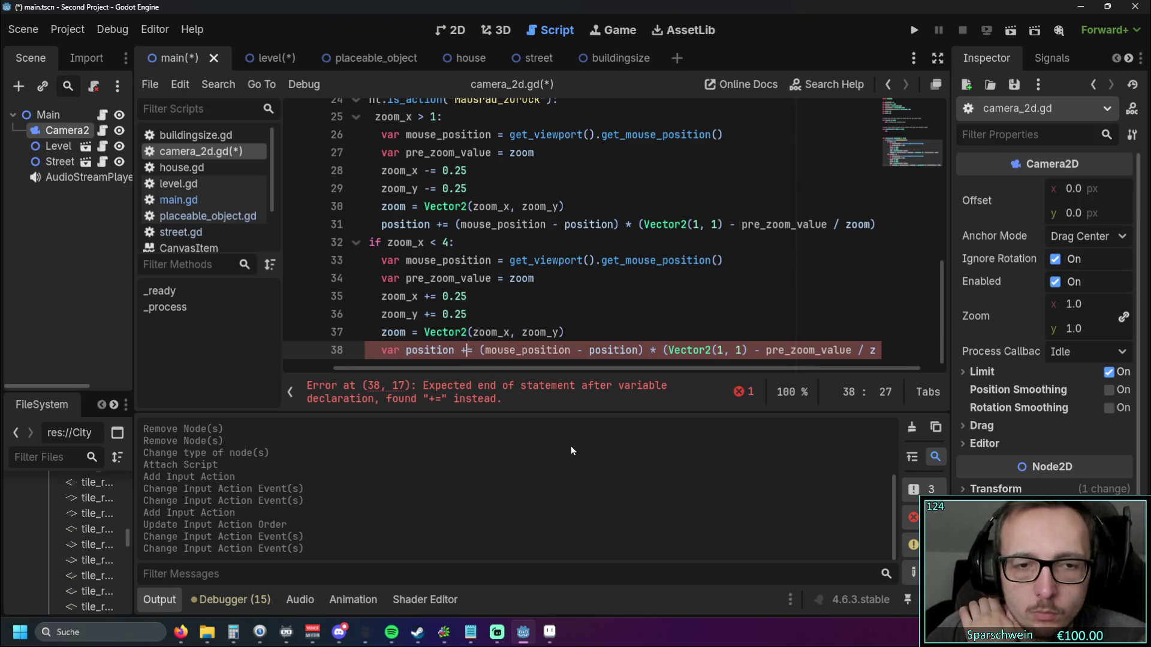
drag(520, 366, 470, 365)
click(461, 350)
key(BackSpace)
key(BackSpace)
key(BackSpace)
click(580, 329)
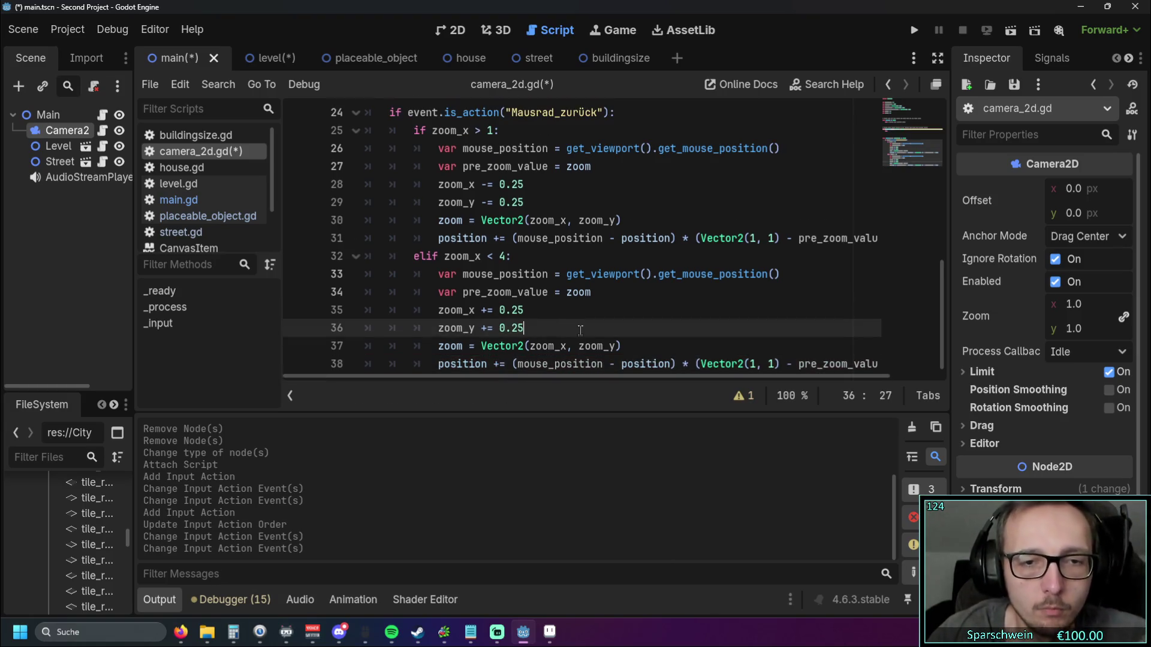
Step: Scroll through the script and check the reference in the web browser
scroll(576, 332, up, 2)
scroll(570, 334, down, 2)
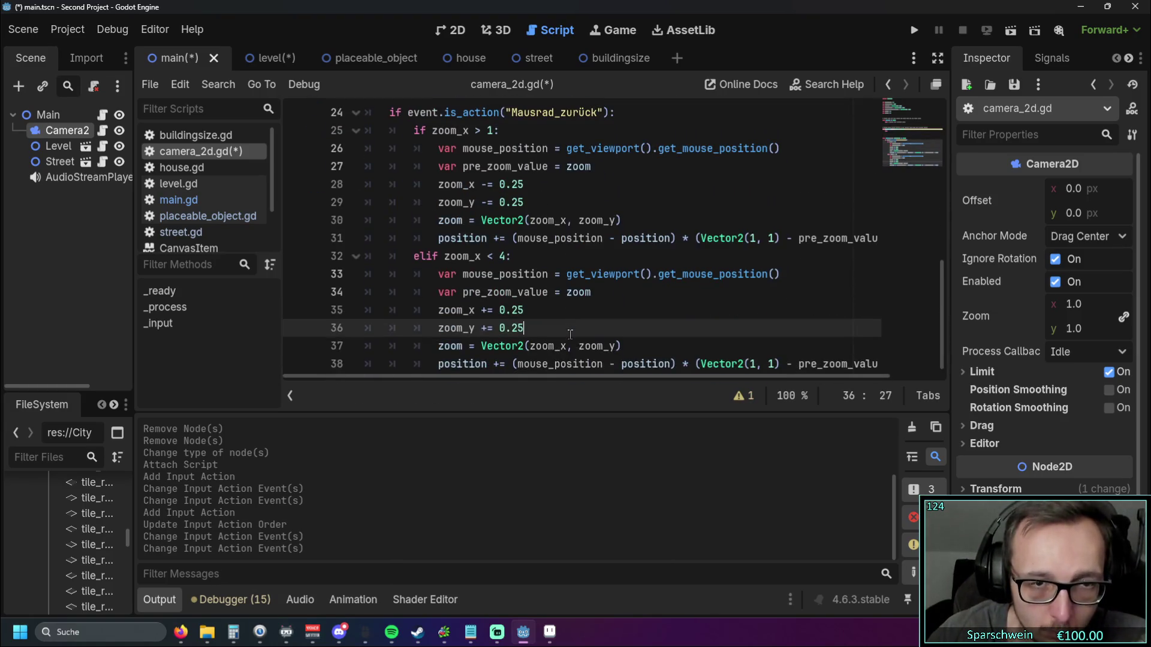
scroll(564, 342, up, 1)
scroll(567, 347, down, 1)
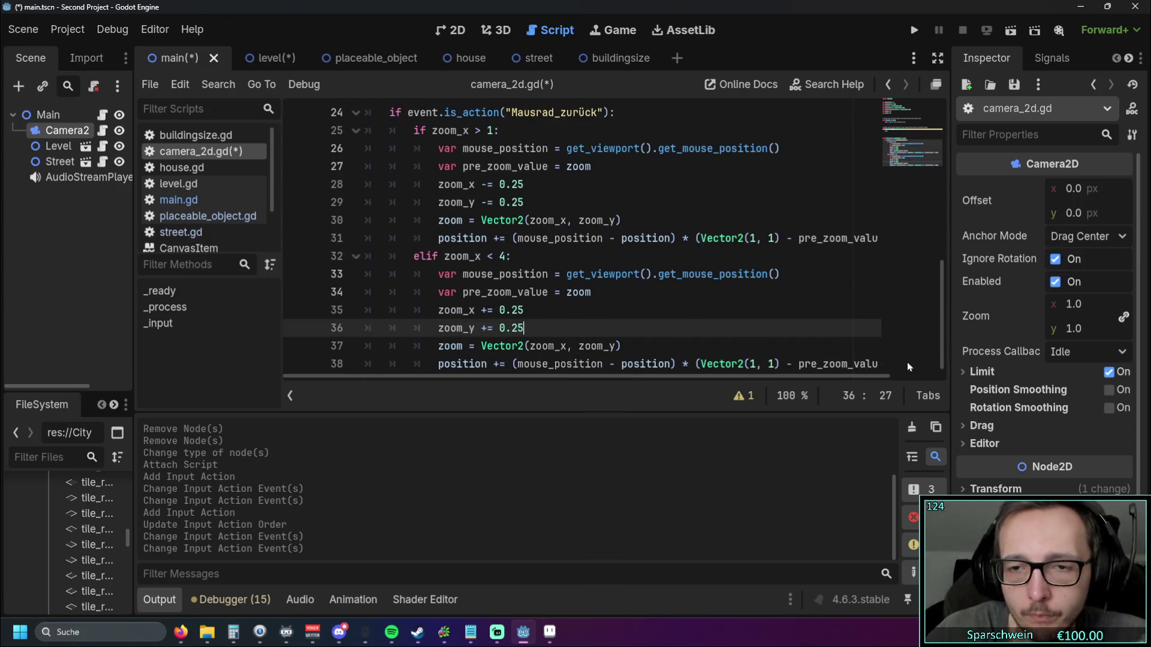
key(alt+Tab)
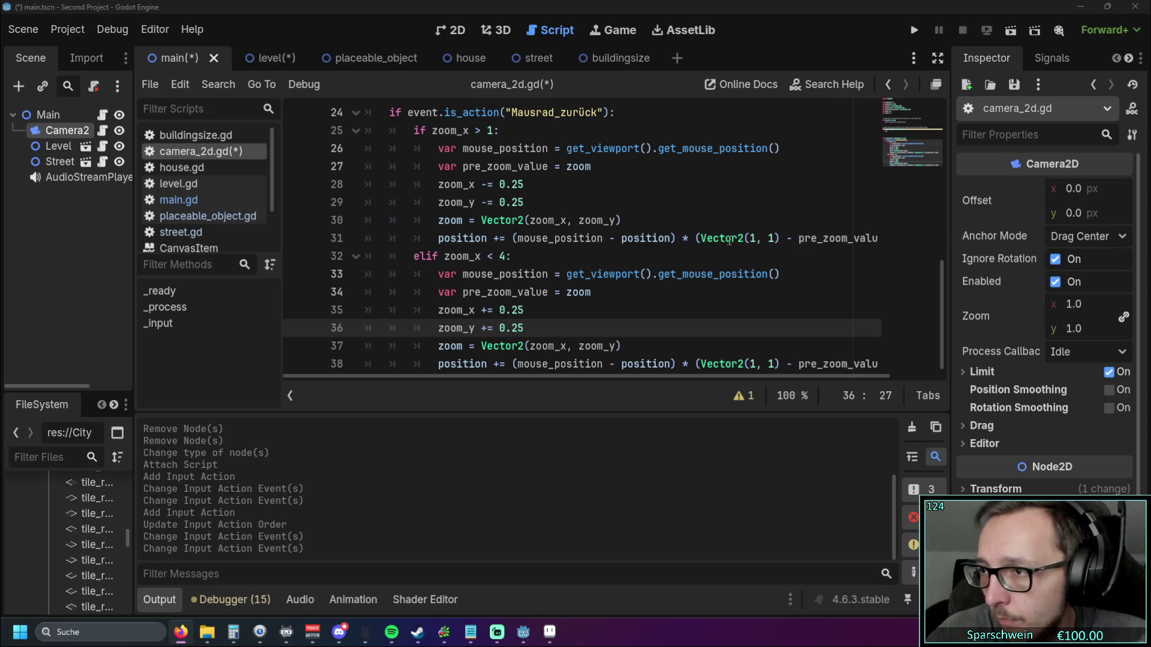
scroll(733, 240, up, 3)
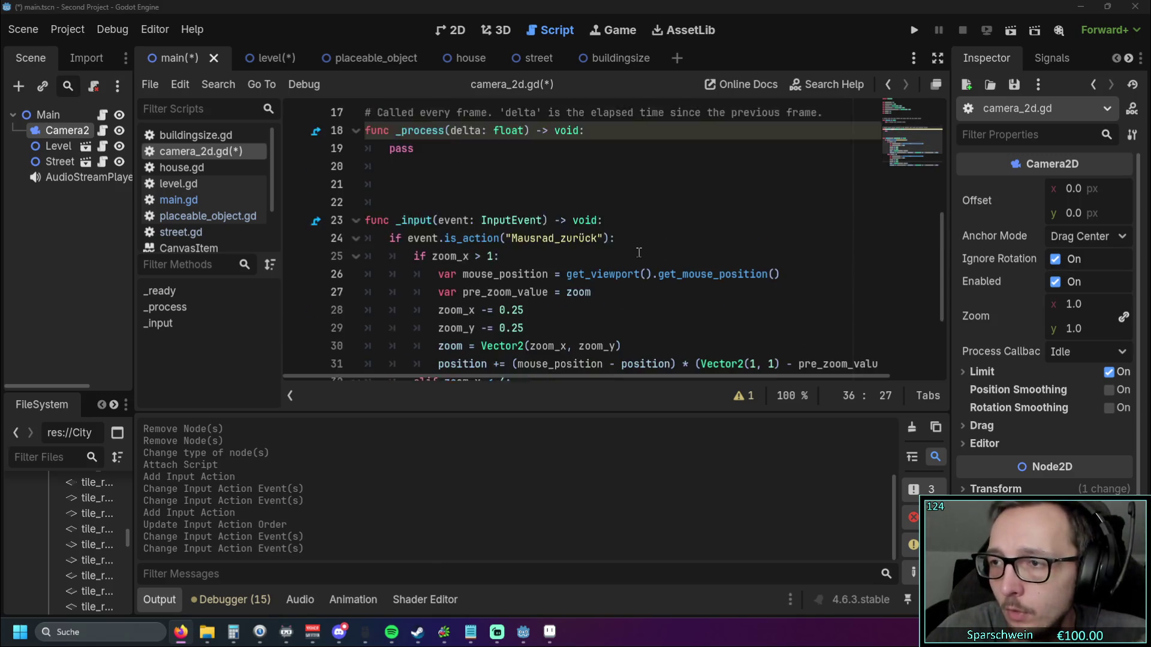
scroll(639, 252, down, 3)
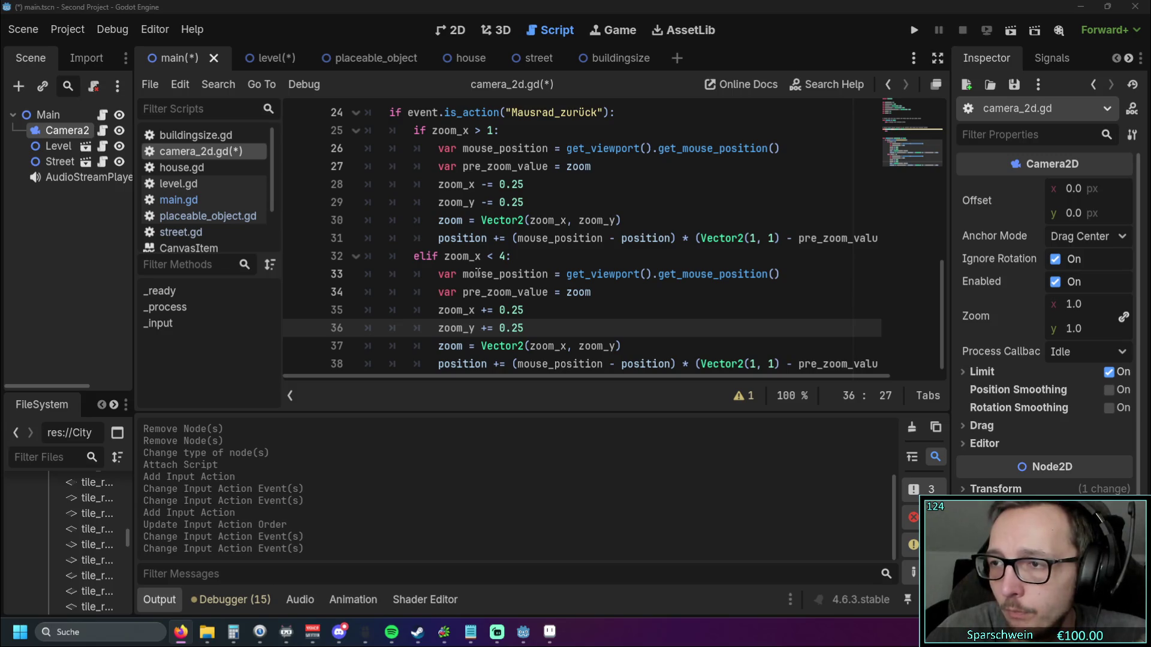
scroll(478, 273, up, 8)
scroll(432, 282, down, 4)
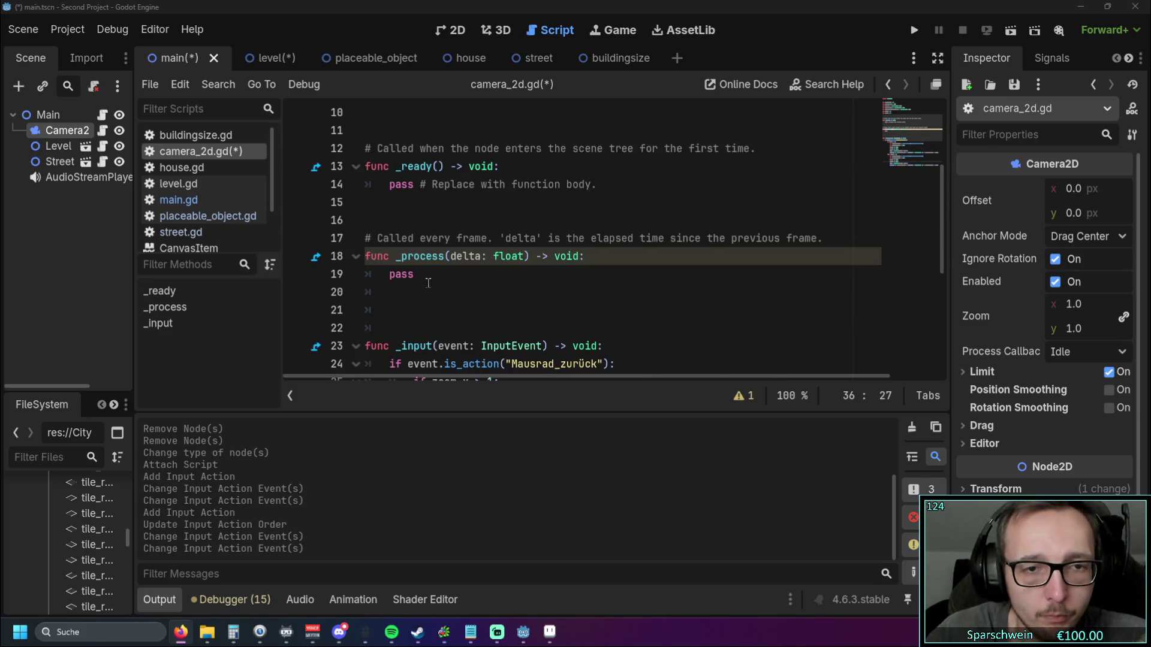
Step: Replace pass on line 19 with var mouse_position = get_viewport().get_mouse_position()
click(401, 275)
double_click(401, 274)
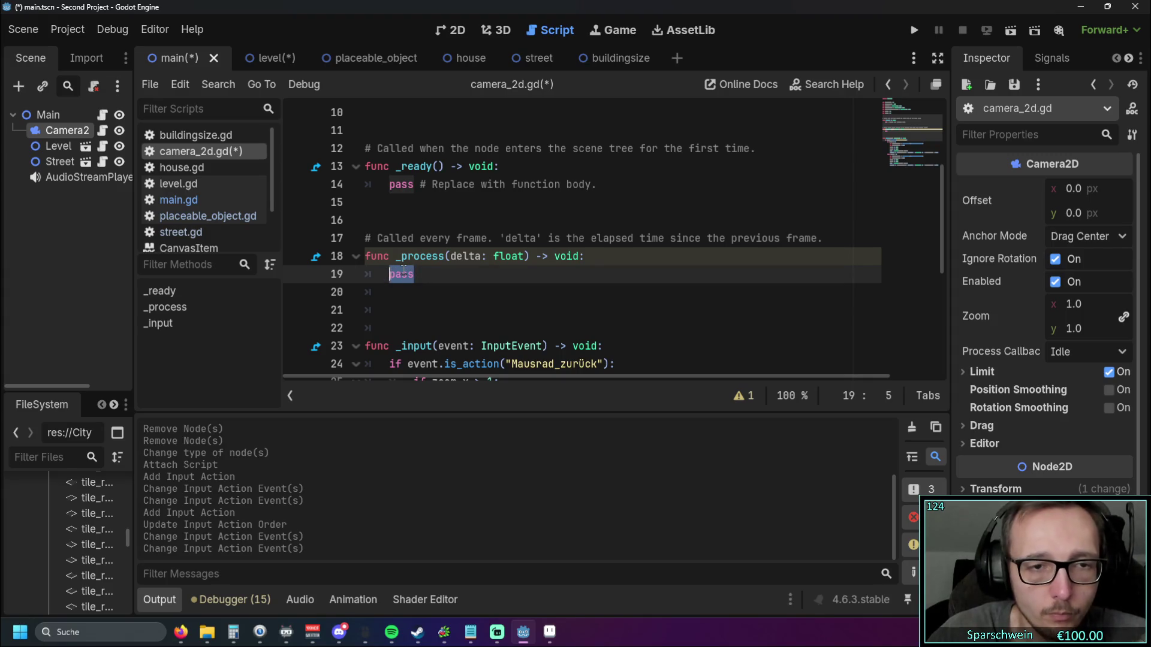
text(var mouse)
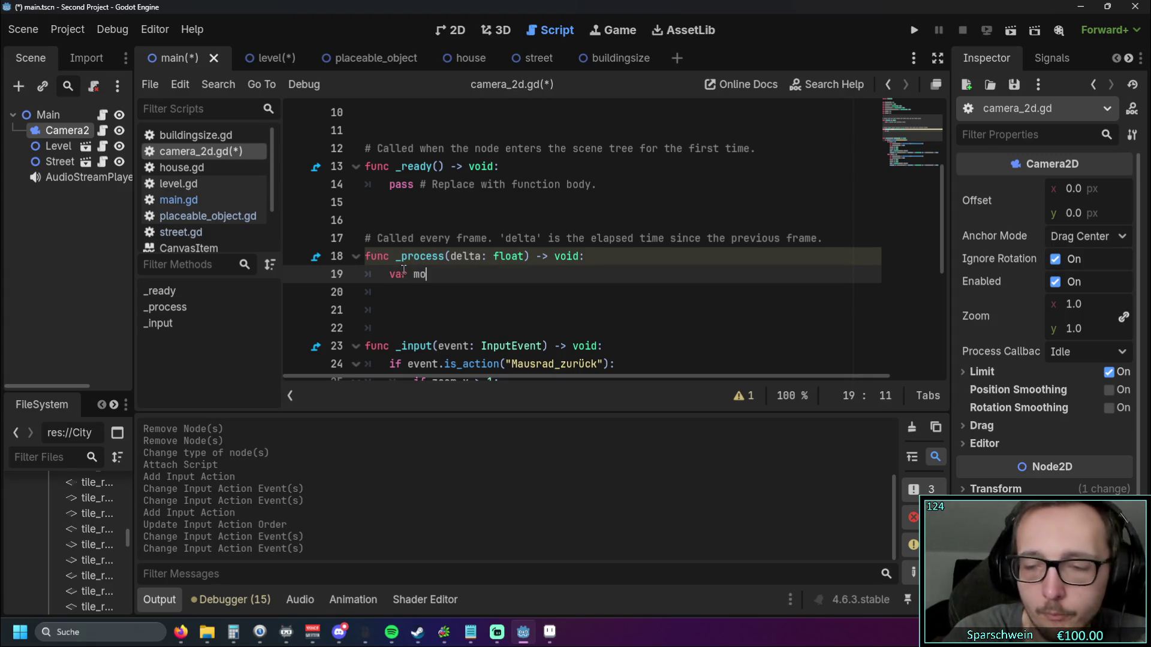
text(_po)
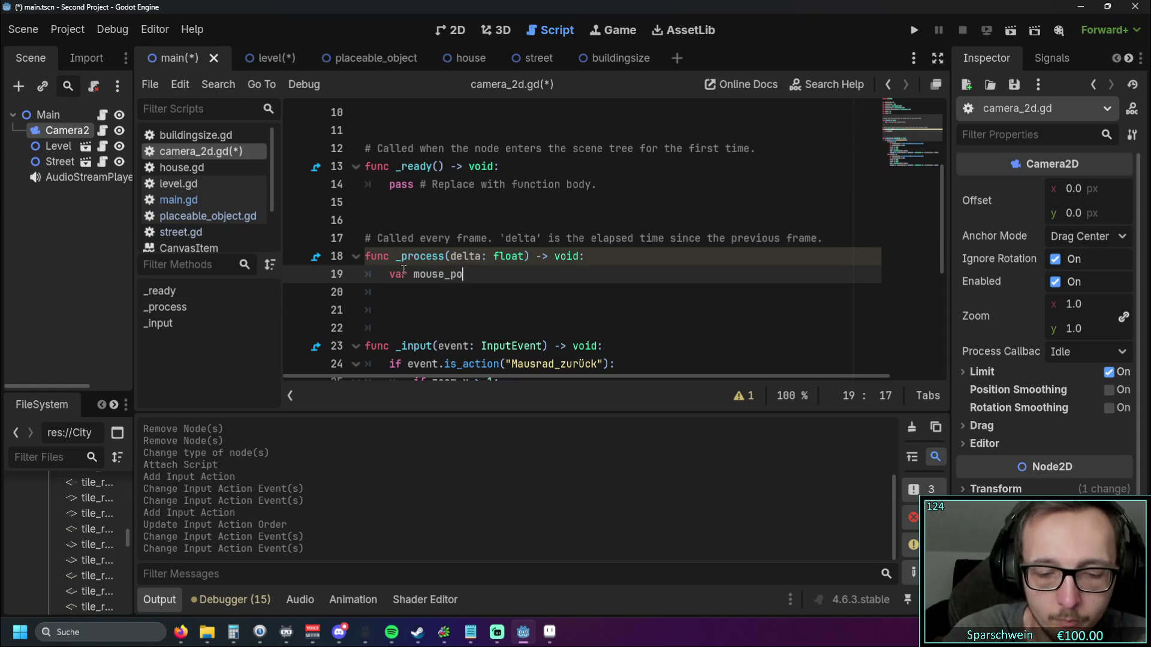
text(sition = get)
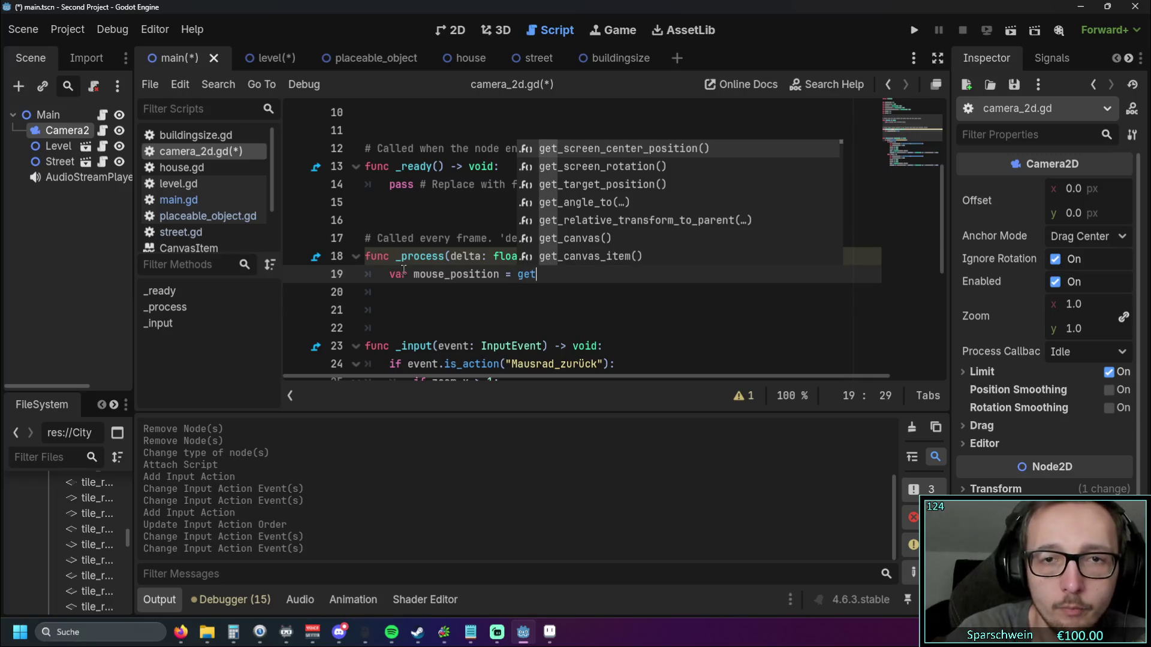
text(_vie)
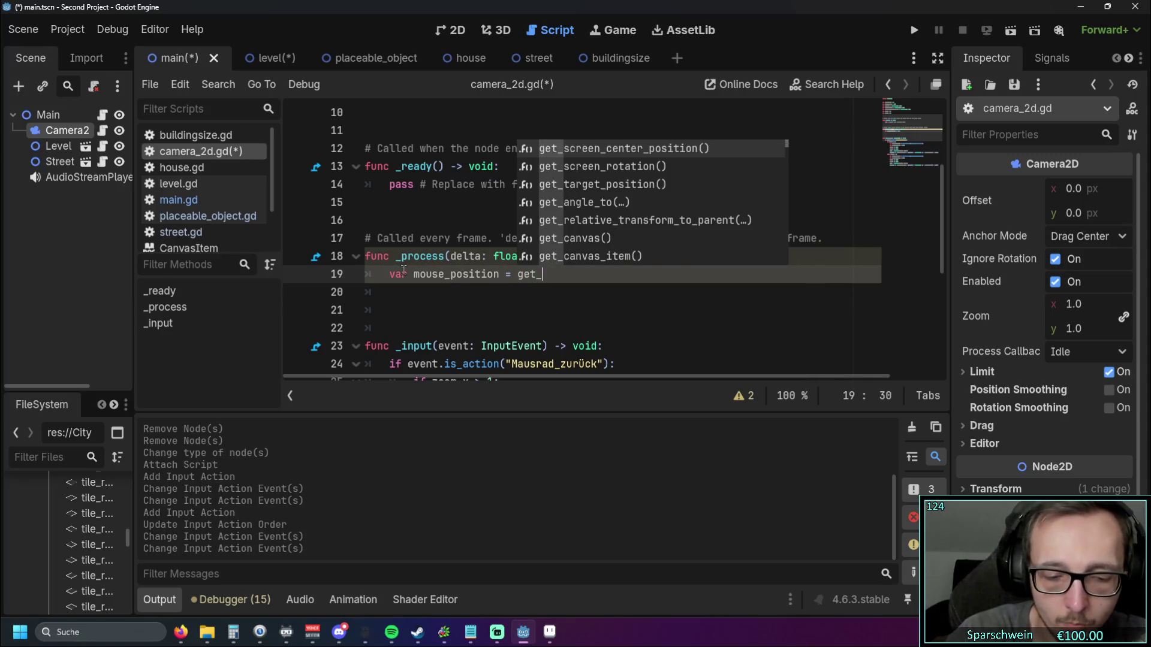
key(Down)
key(Down)
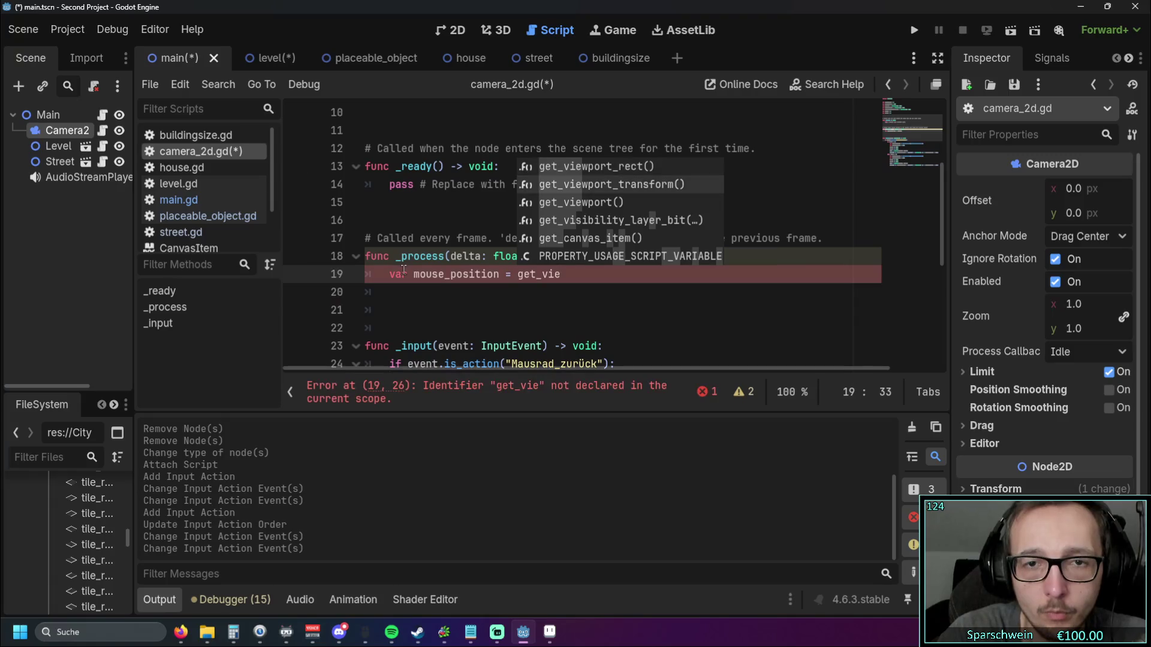
key(Return)
text(.)
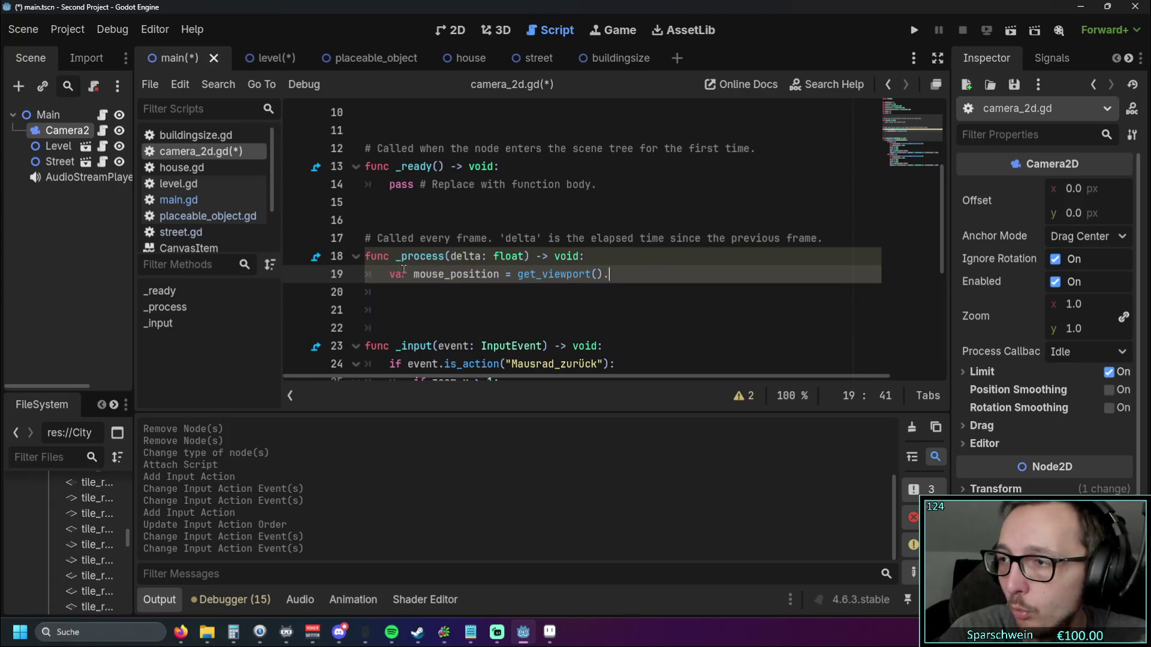
text(get_mou)
key(Return)
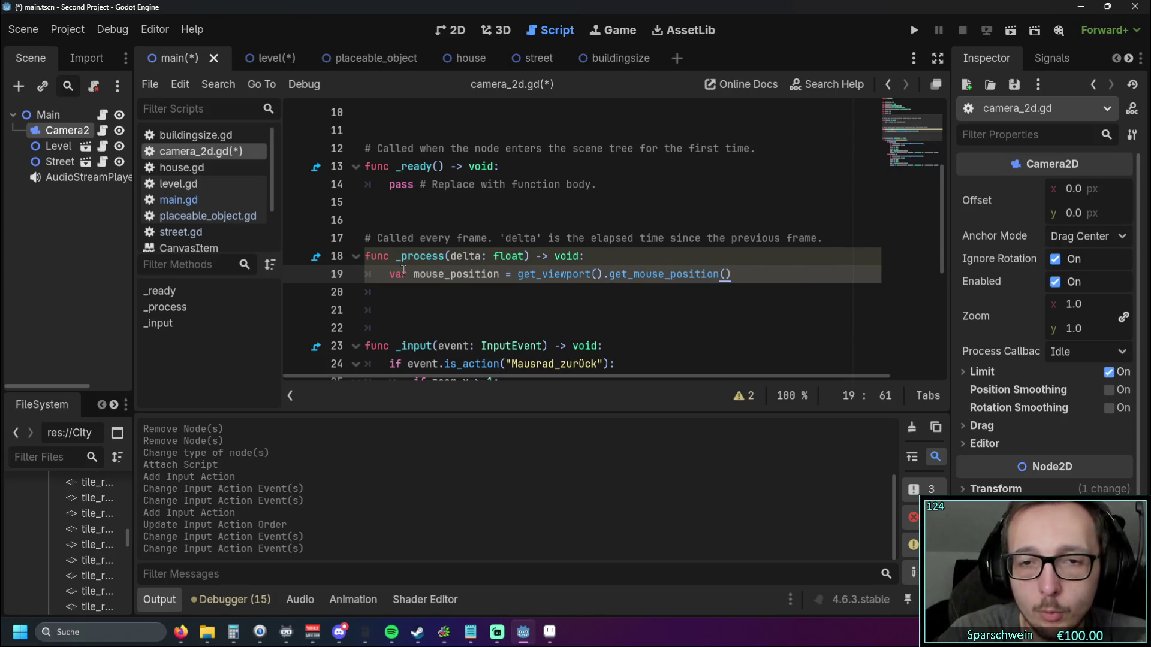
scroll(453, 270, down, 5)
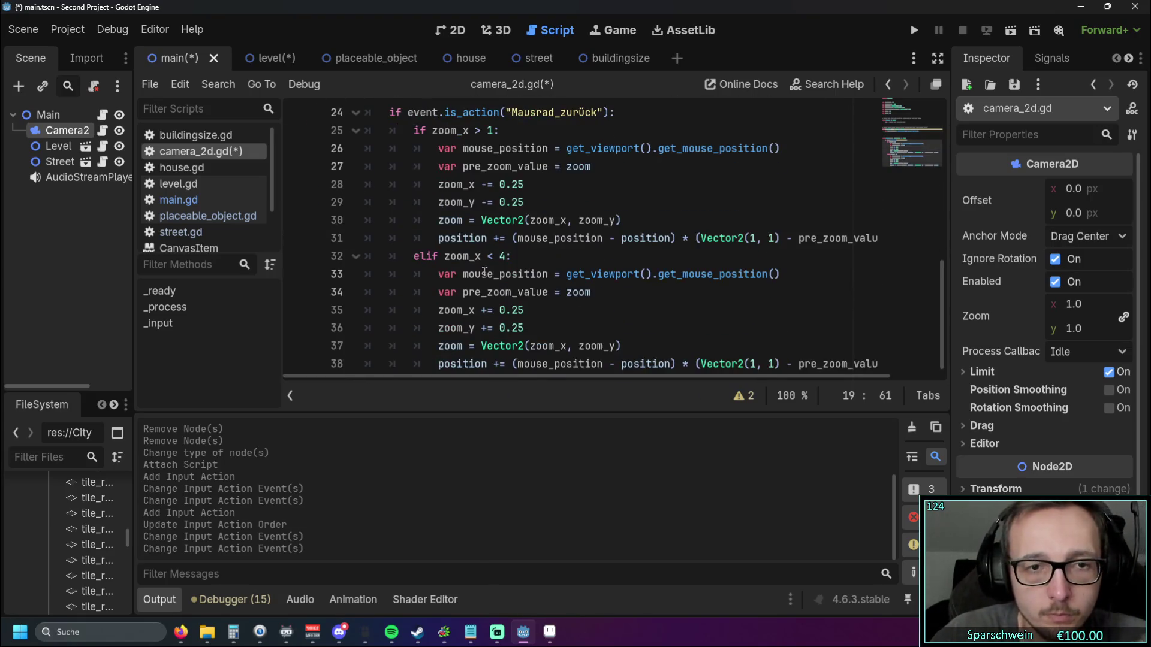
Step: Delete var from the mouse_position assignments on lines 26 and 33
drag(462, 148, 437, 148)
key(BackSpace)
drag(462, 274, 437, 274)
key(BackSpace)
click(550, 309)
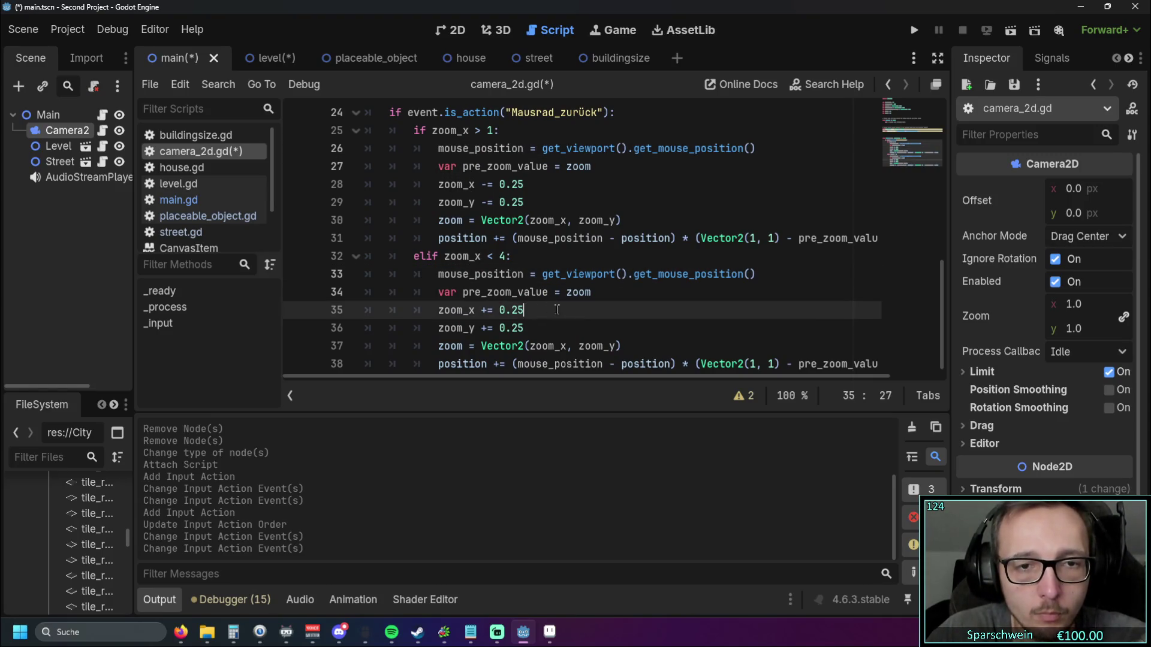
Step: Scroll back up to the _process function and place the caret on blank line 21
scroll(558, 300, up, 3)
scroll(568, 291, down, 1)
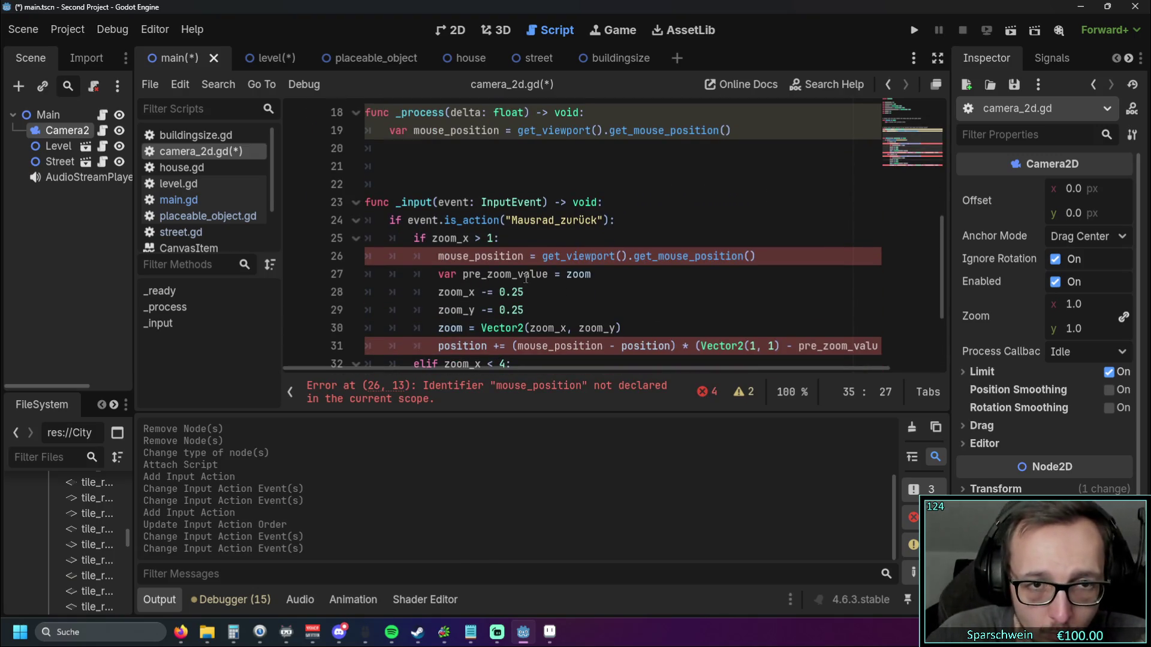
scroll(525, 280, up, 3)
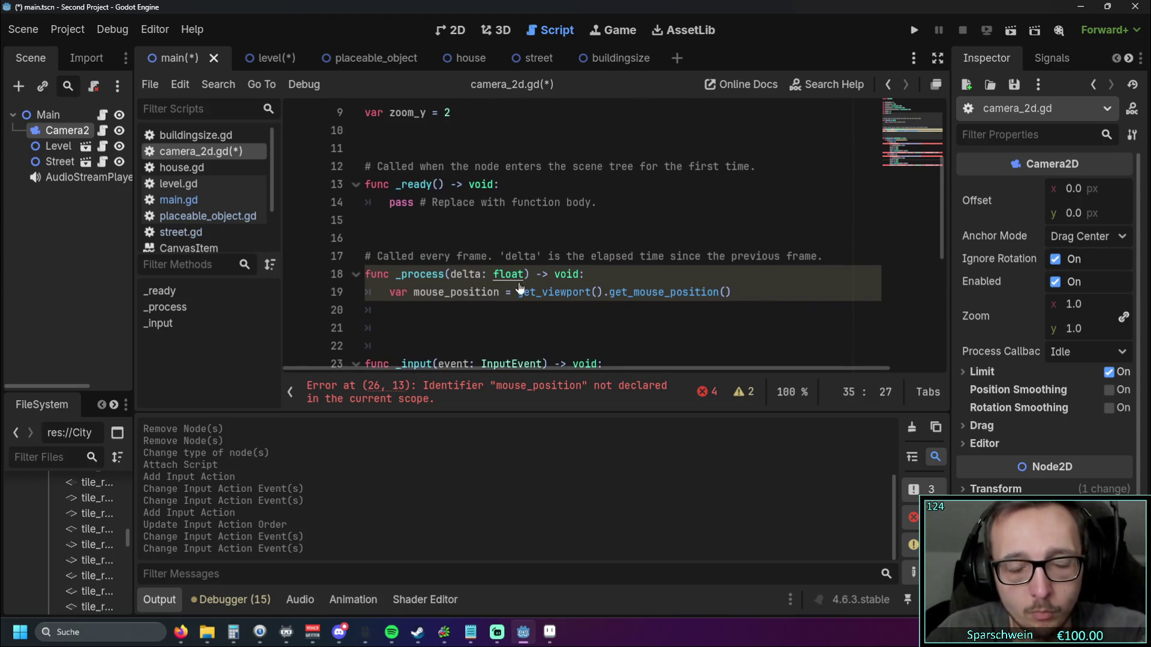
scroll(519, 289, down, 3)
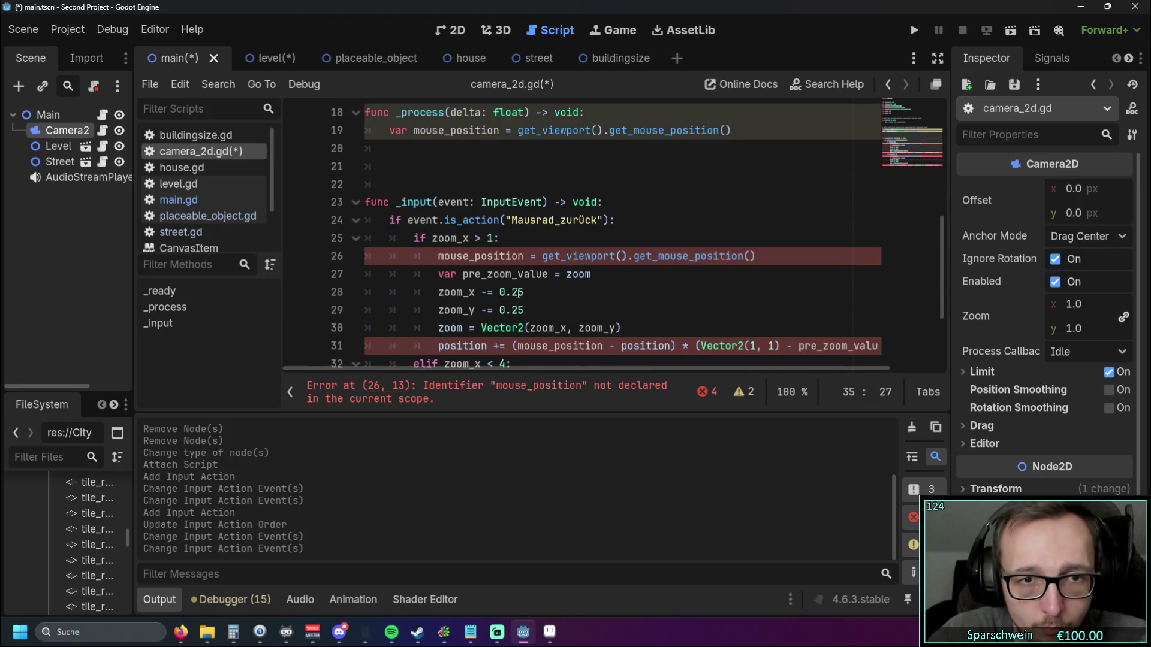
scroll(519, 292, up, 1)
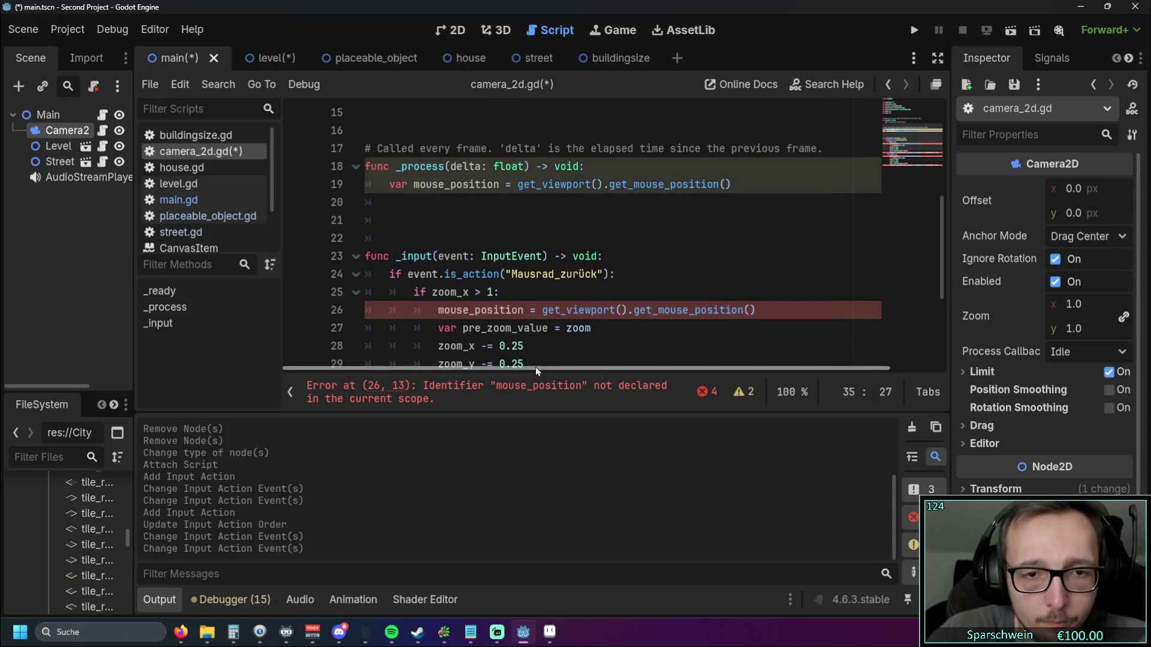
scroll(461, 303, up, 2)
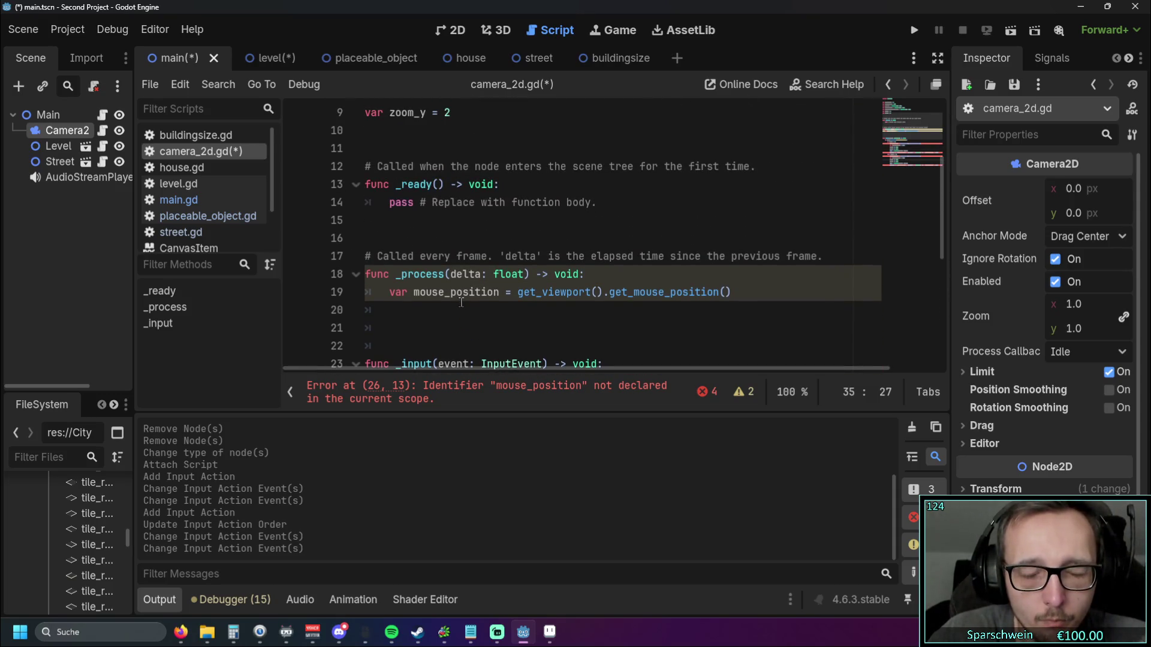
scroll(461, 302, up, 1)
scroll(461, 302, down, 2)
scroll(461, 302, up, 1)
drag(390, 292, 737, 310)
click(732, 330)
Step: Insert a new line above the mouse_position declaration in _process
scroll(645, 310, down, 3)
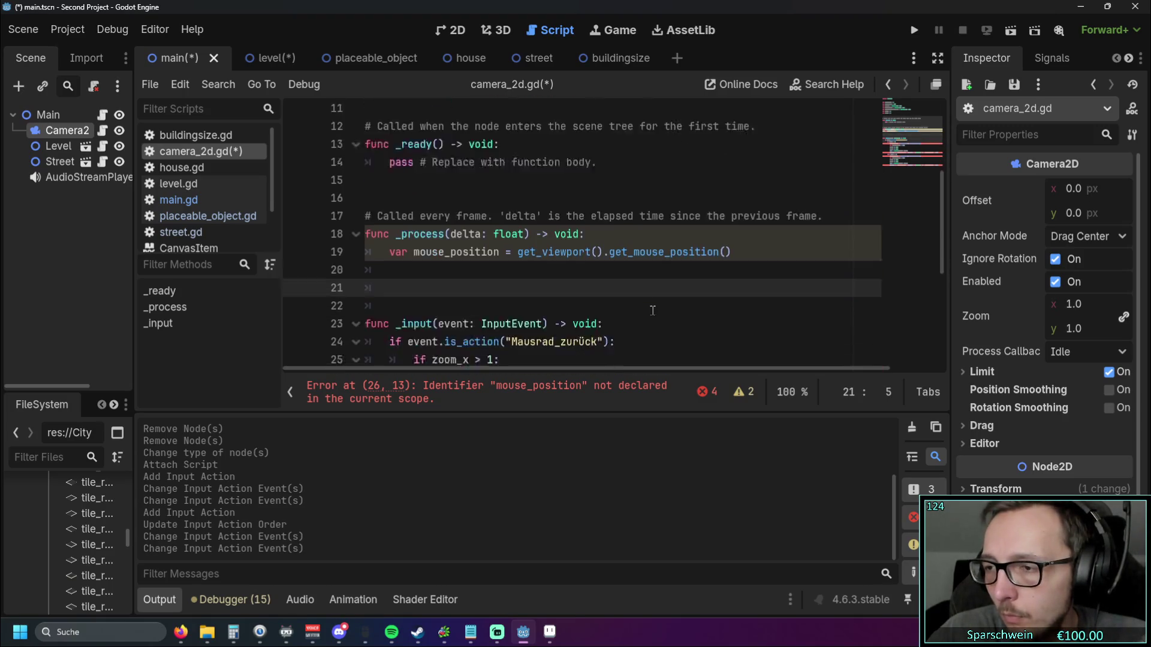
scroll(646, 310, up, 4)
scroll(640, 309, down, 2)
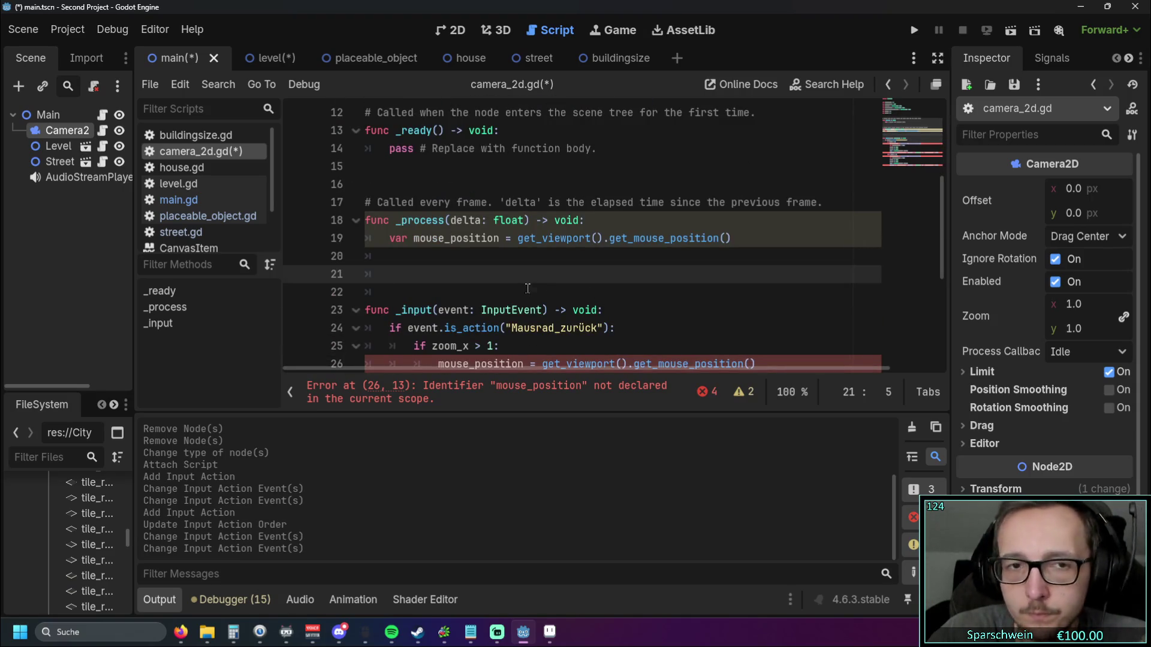
scroll(527, 288, up, 2)
scroll(528, 288, down, 2)
click(405, 258)
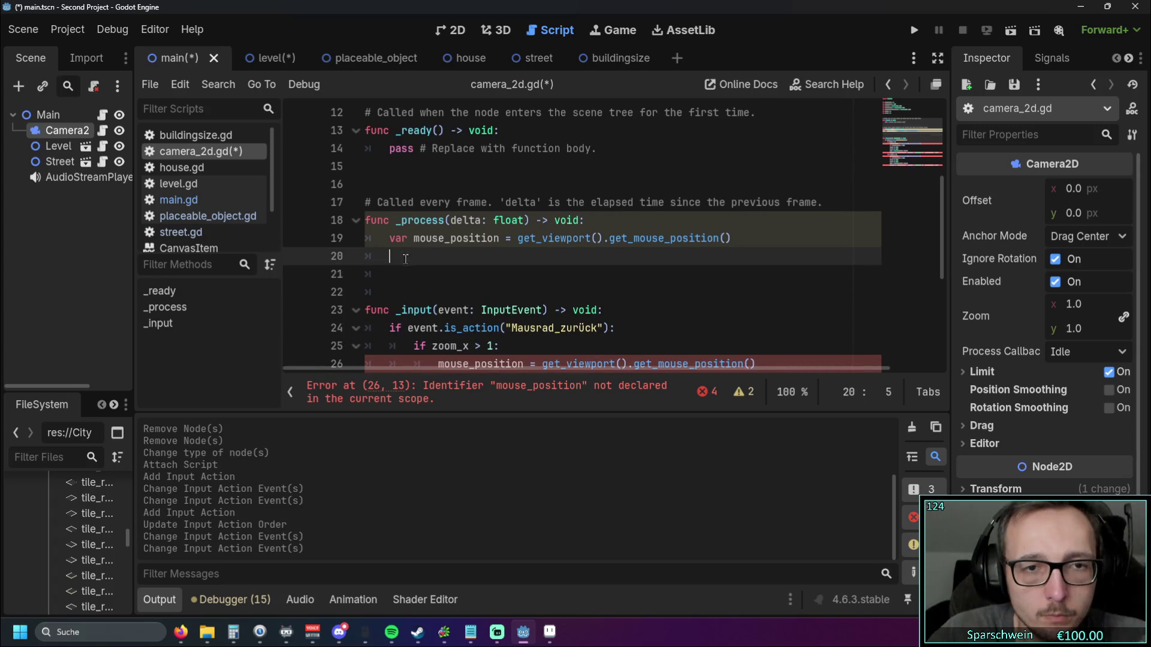
scroll(413, 277, down, 2)
scroll(413, 277, up, 1)
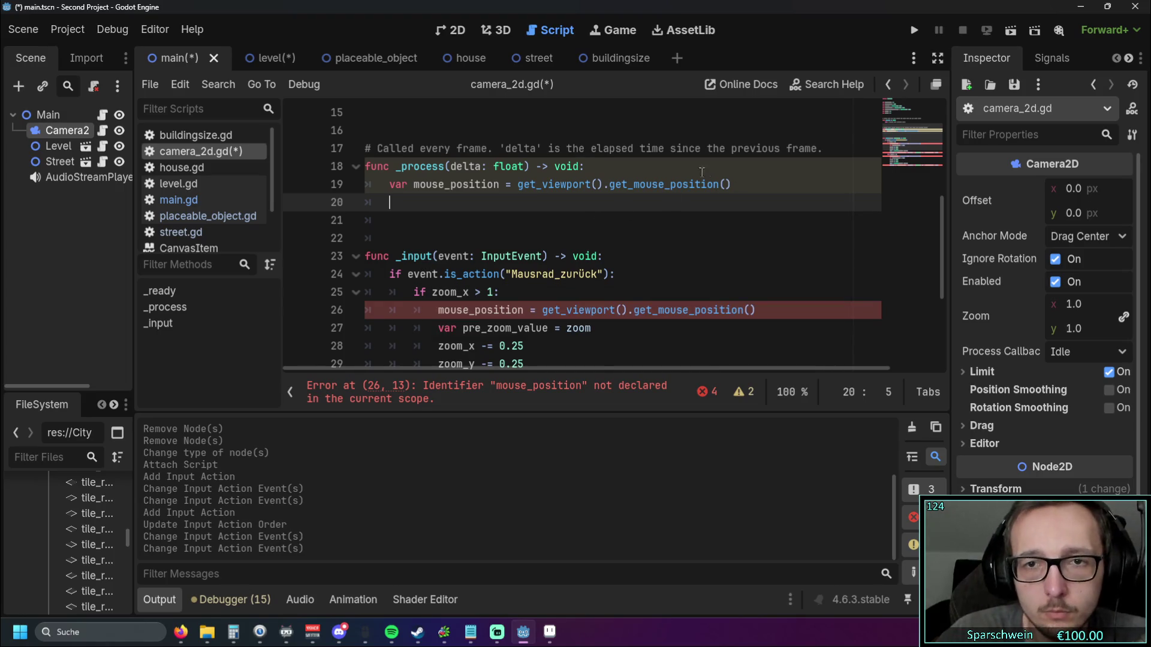
click(636, 173)
key(Return)
Step: Add a '#maus position' comment and open a new line below the mouse_position line
text(#maus position)
click(749, 205)
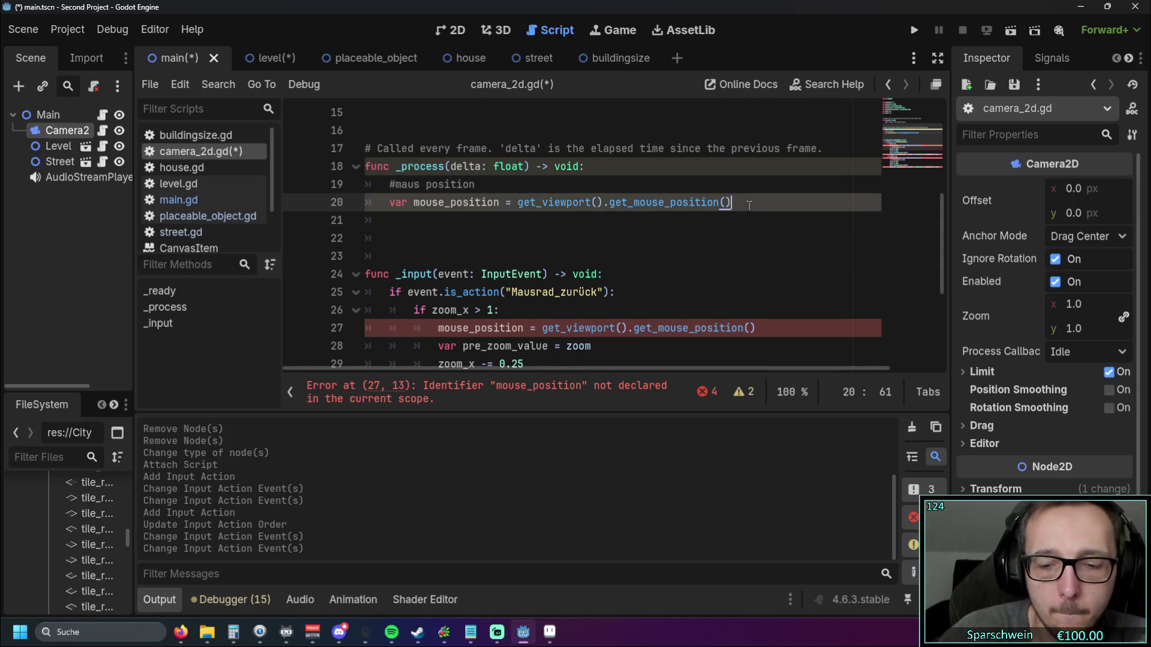
key(Return)
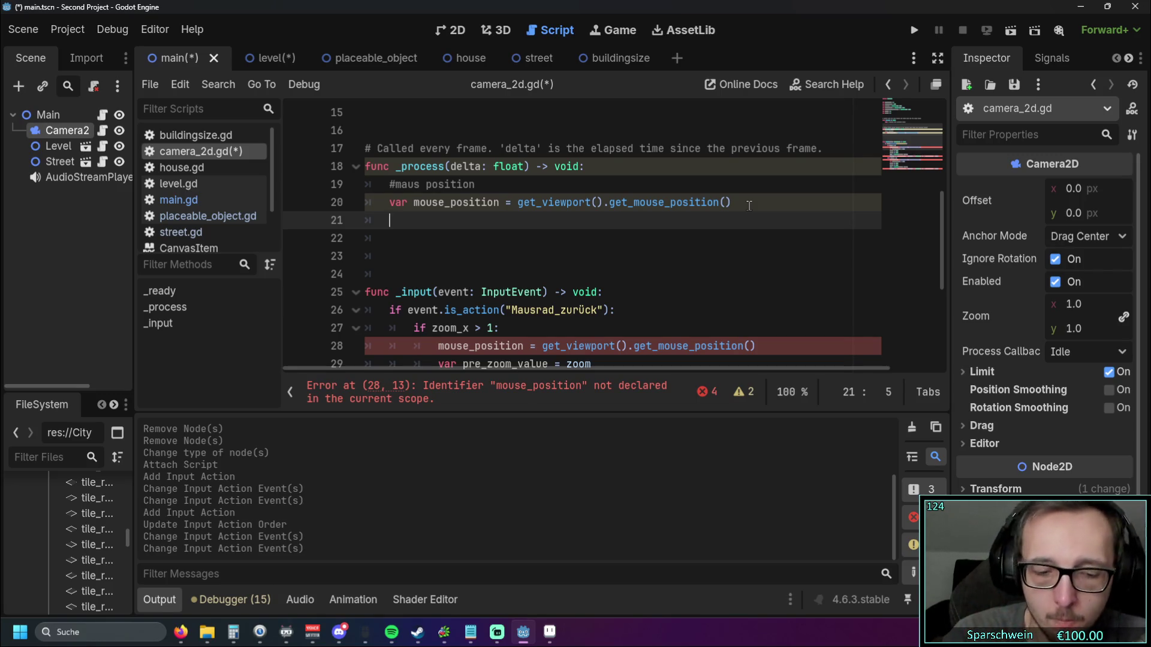
Step: Declare var move_vector = Vector2.ZERO below a comment about holding camera movement, leaving blank lines
text(#)
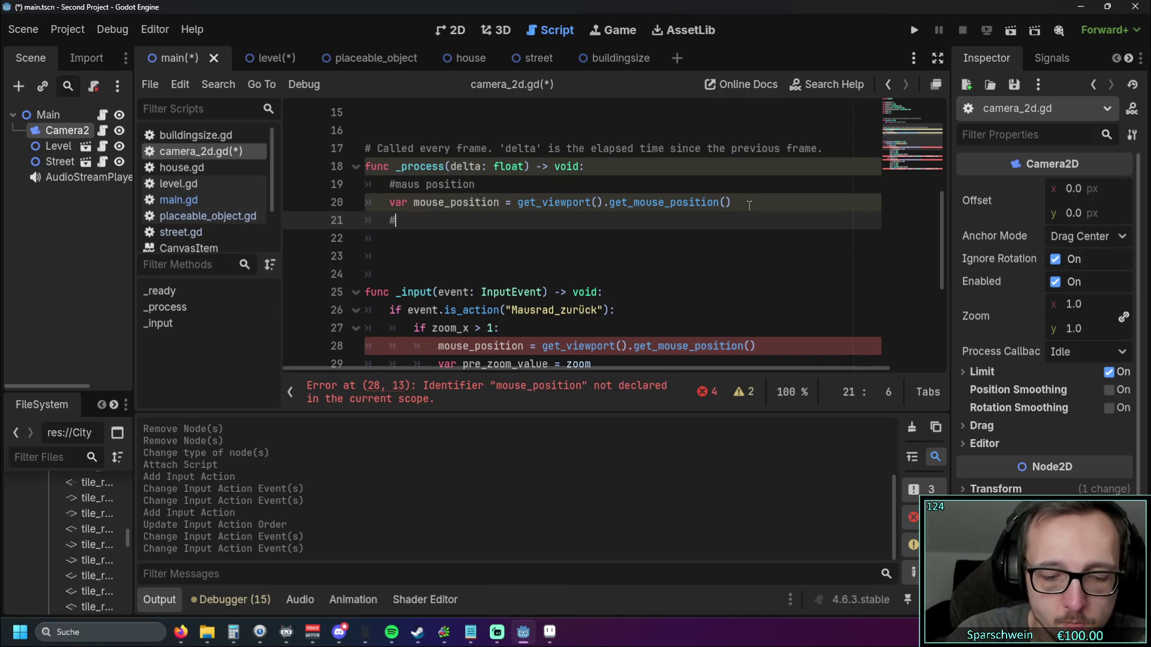
text(vektor inistalisieren um )
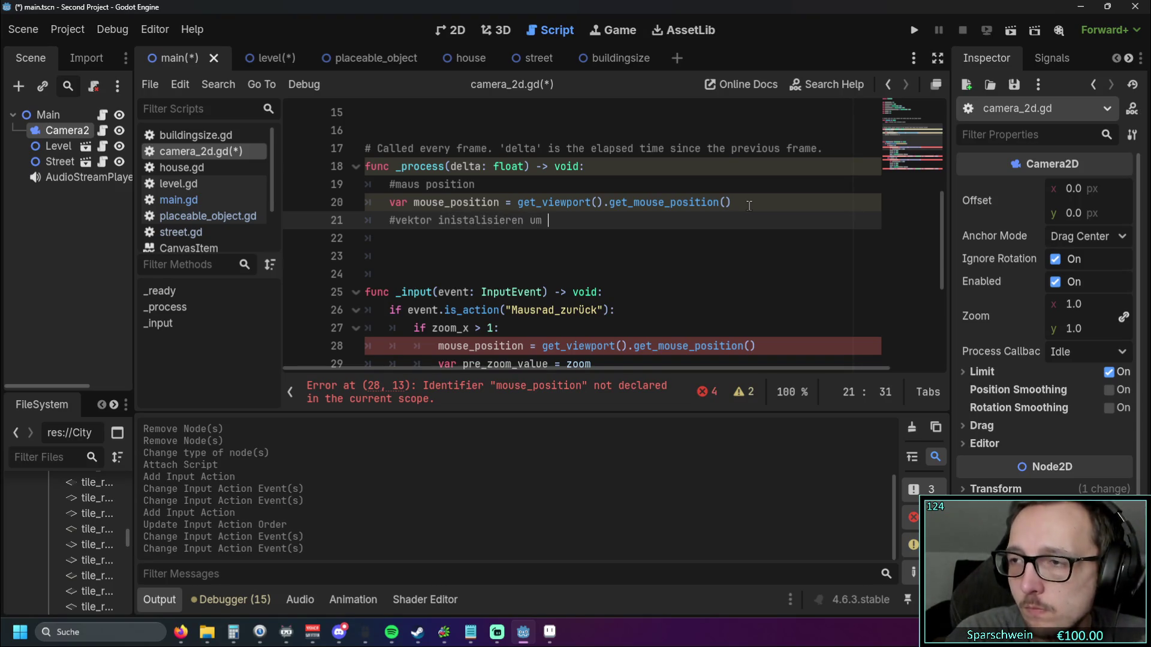
text(da)
key(BackSpace)
key(BackSpace)
text(die )
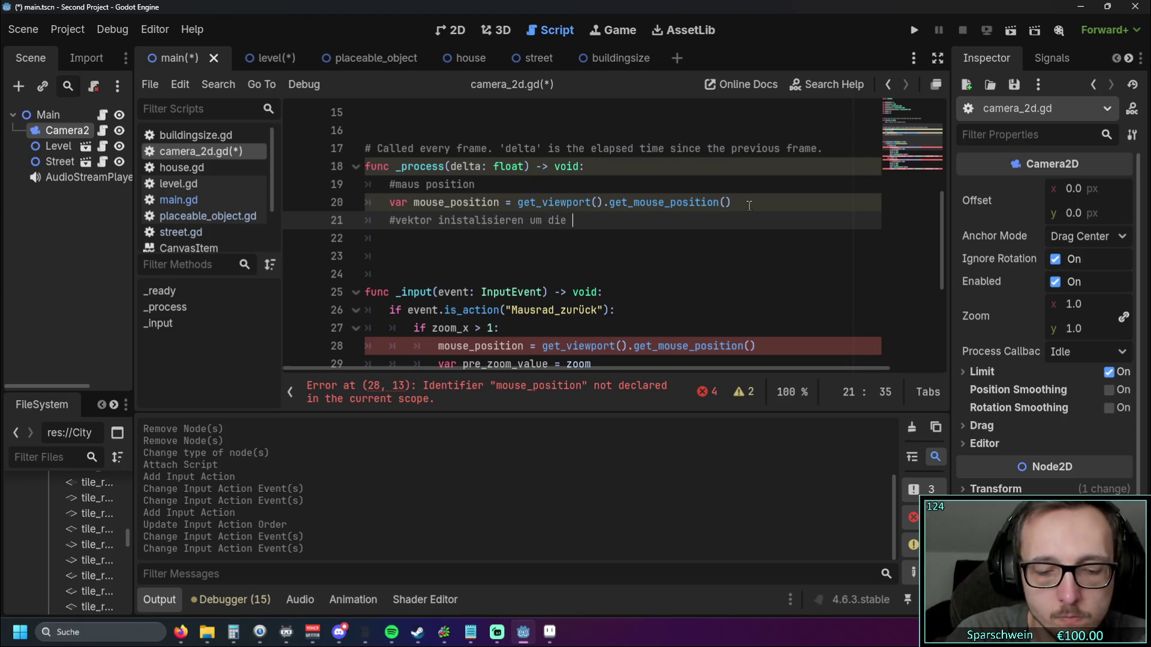
text(kamerabe)
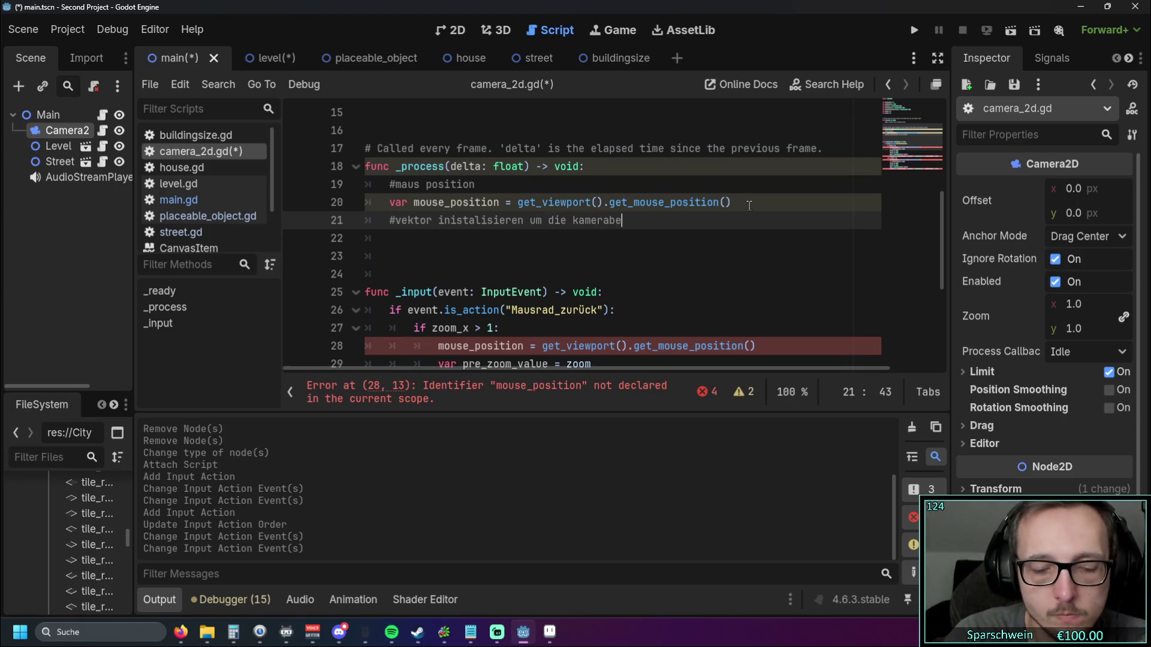
text(wegung zu h)
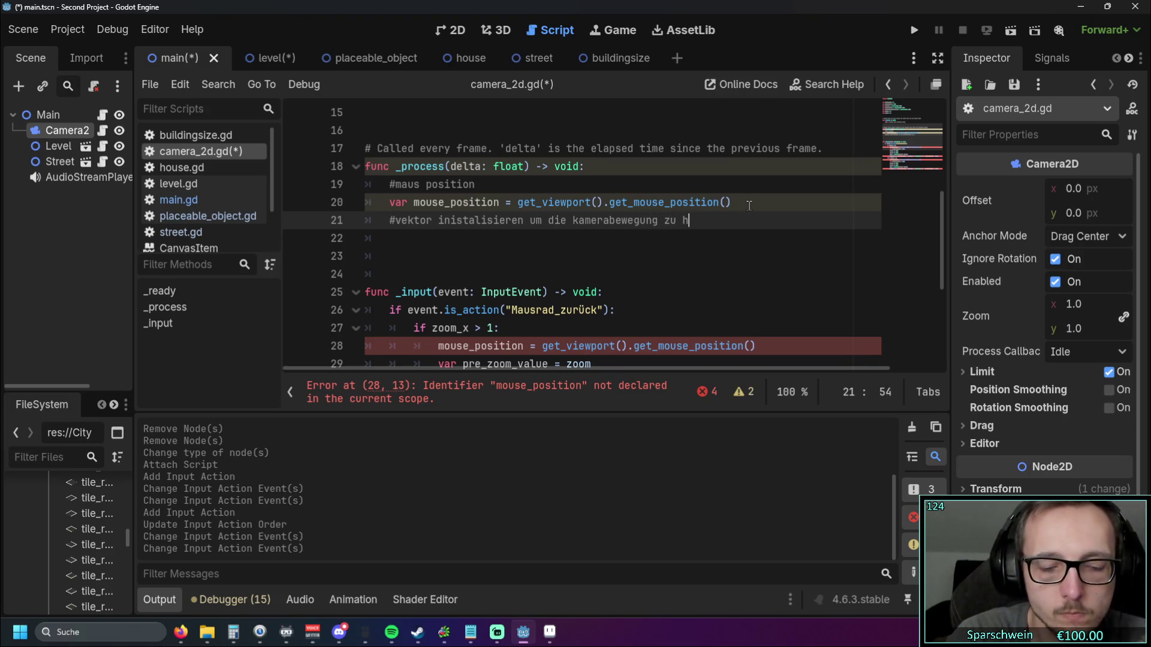
text(alten)
key(Return)
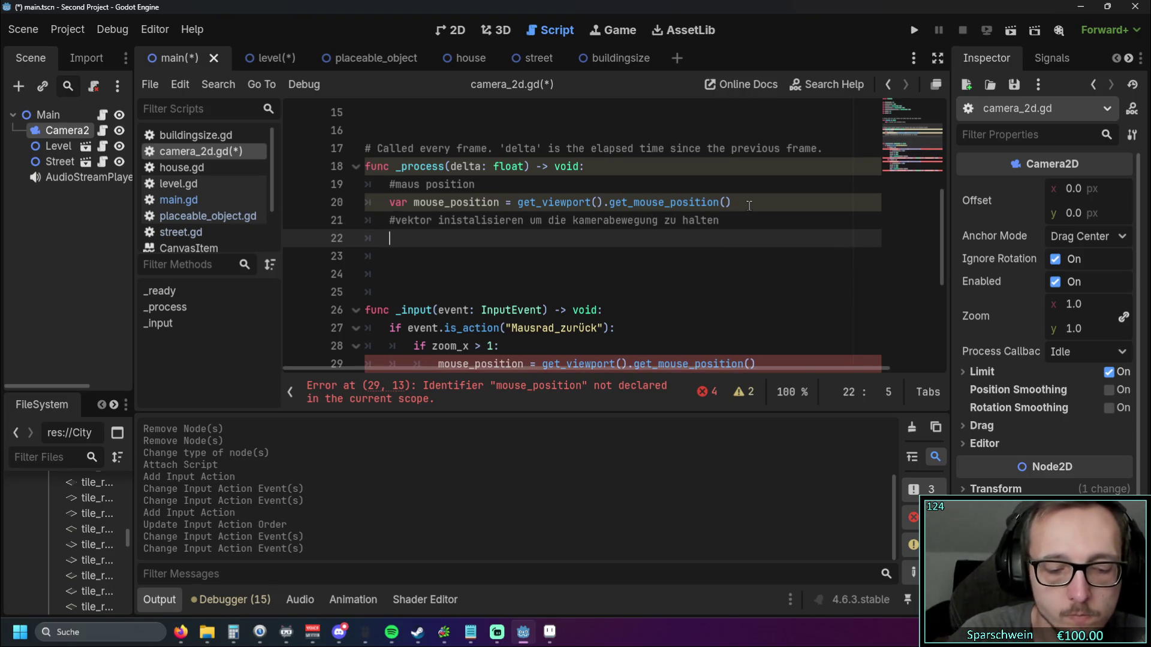
text(var move_vec)
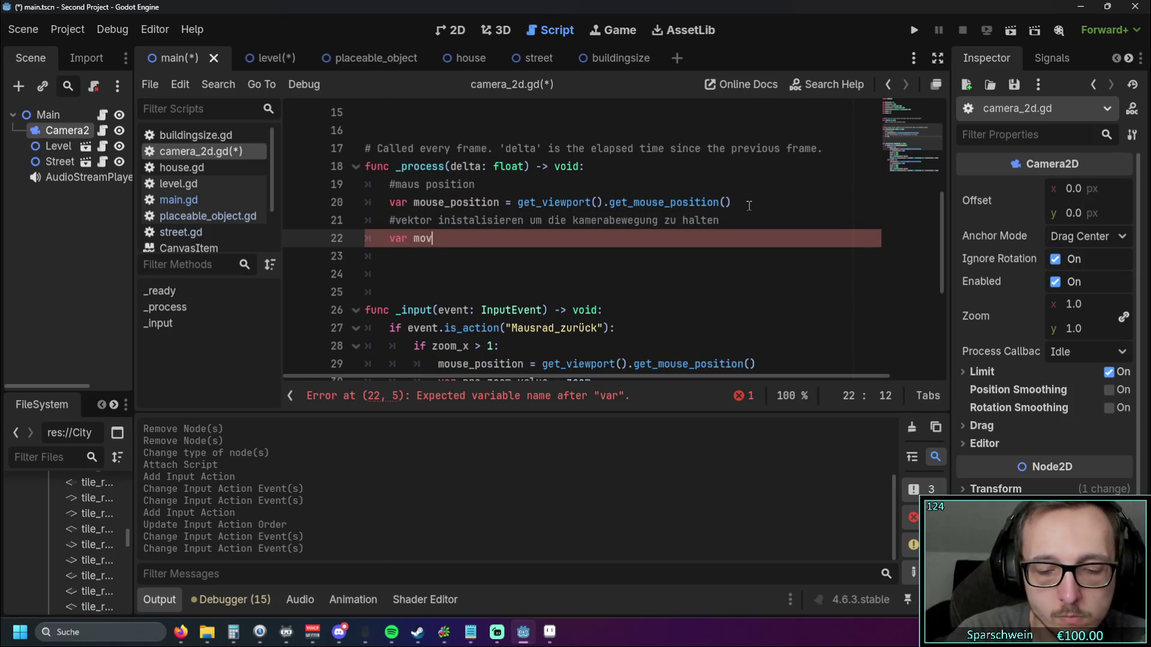
text(tor = Vector2)
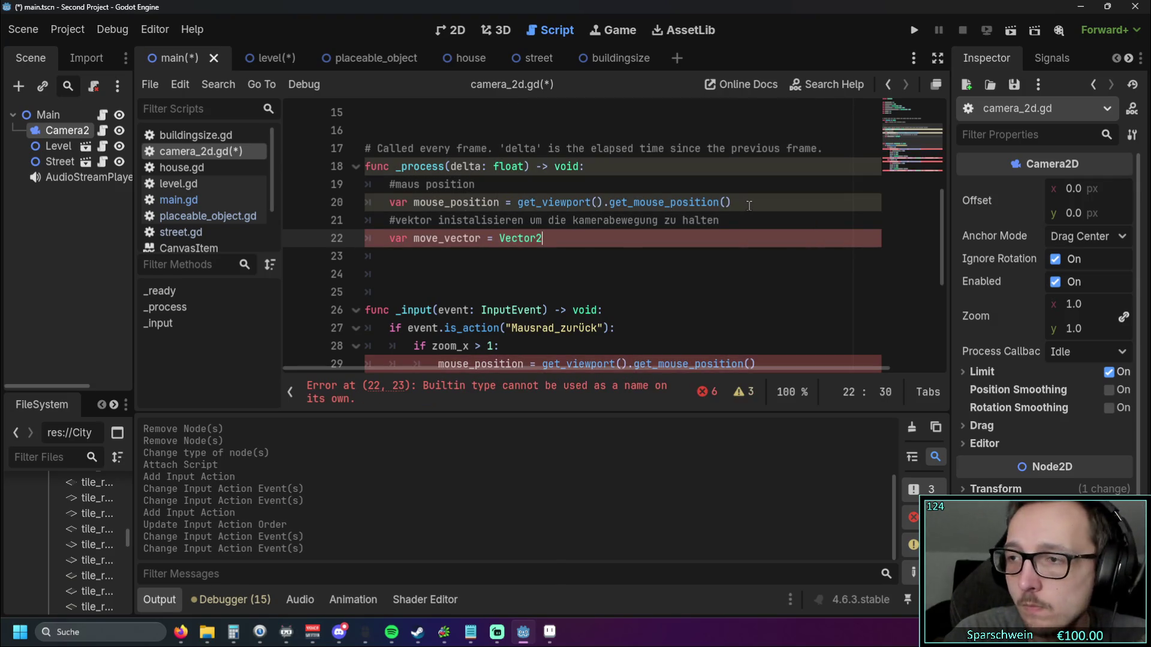
text(.Zero)
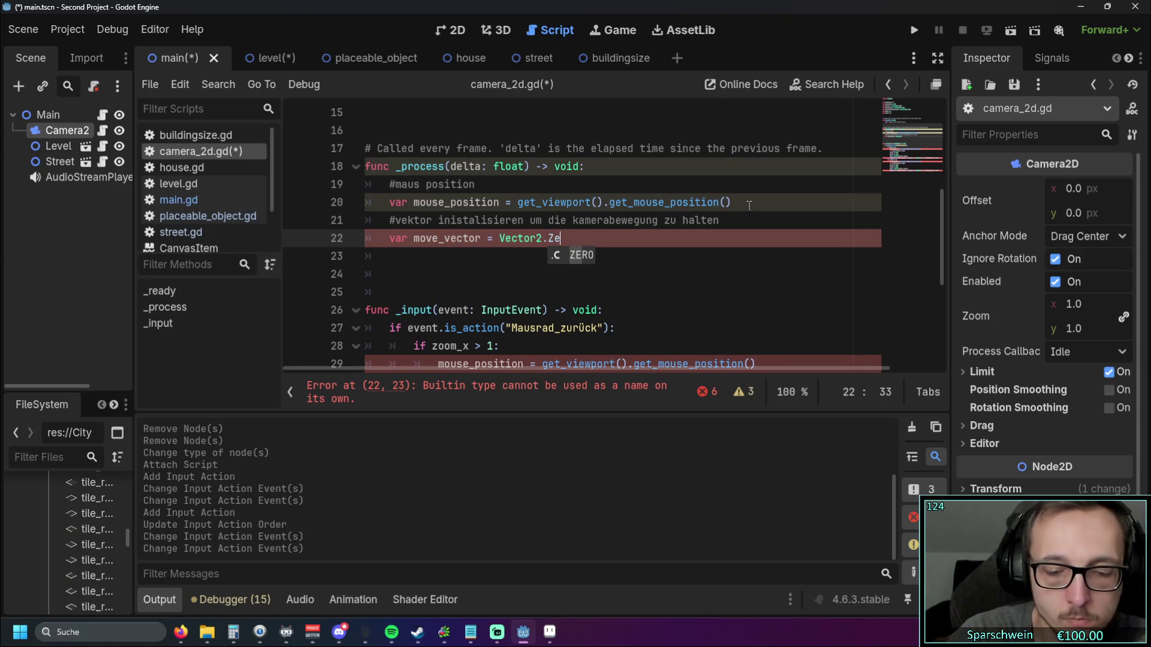
key(Return)
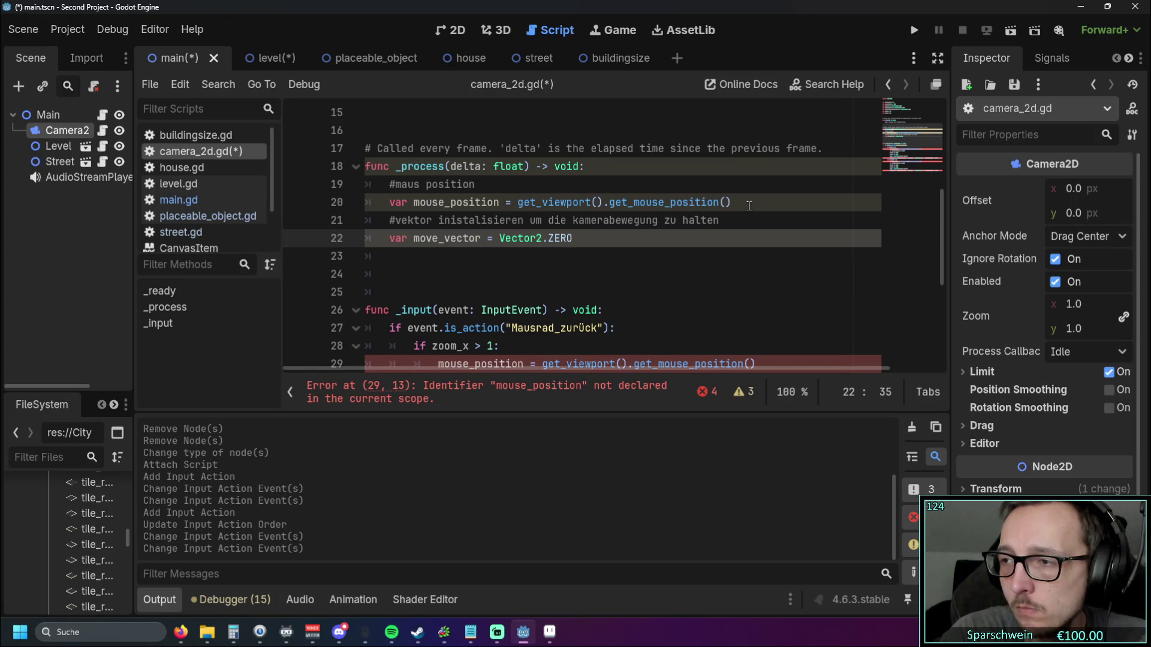
key(Return)
key(Return)
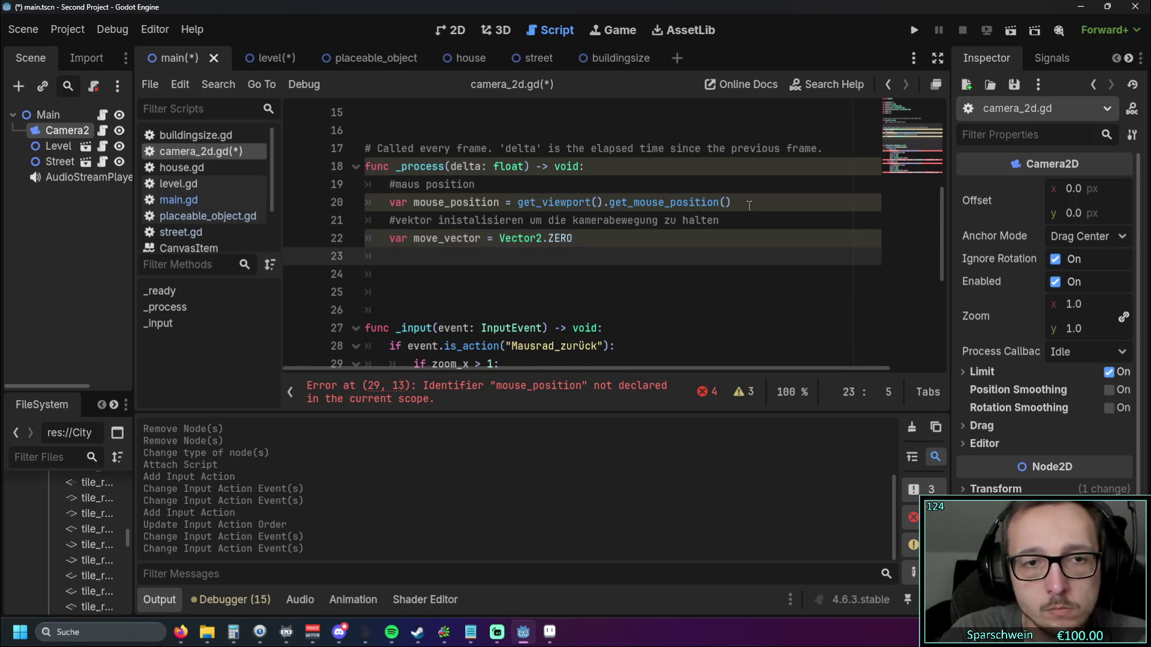
Step: Add the comments '#prüfen ob die kamera den rand berührt' and '#rechts/links'
text(#)
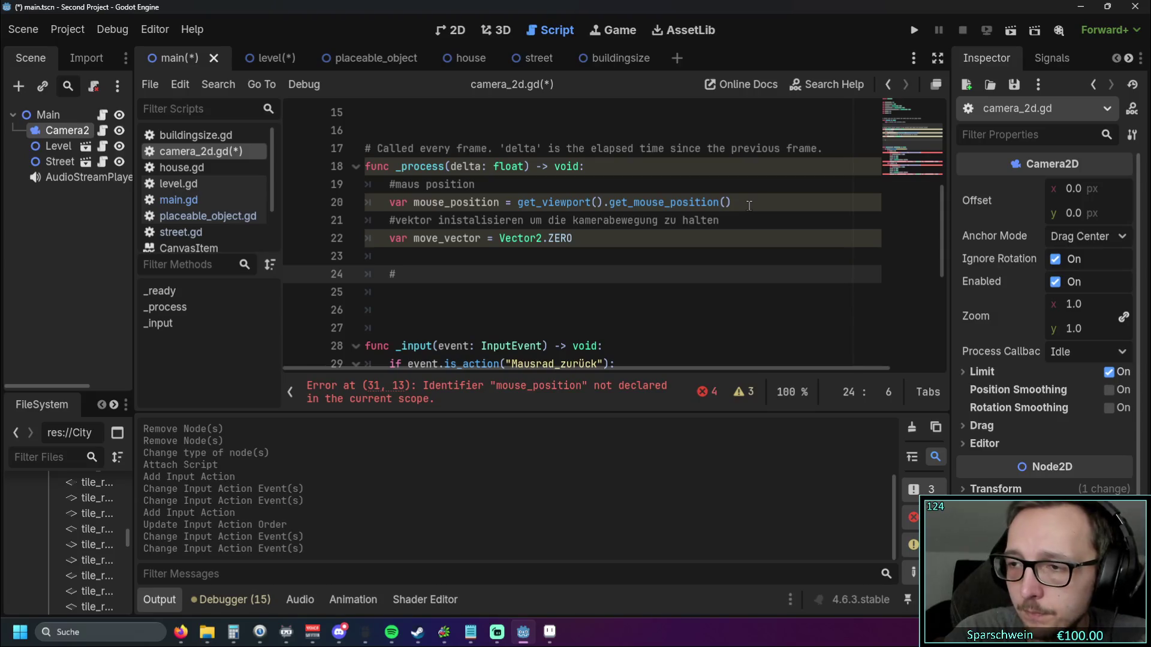
text(prüfen ob die )
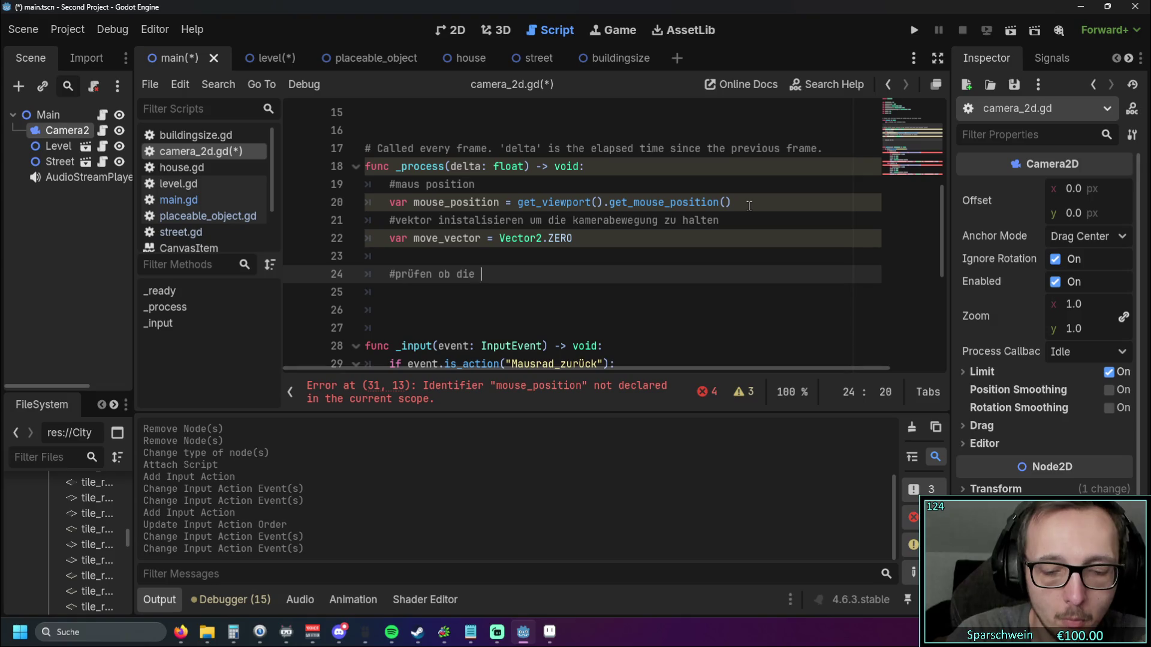
text(kam)
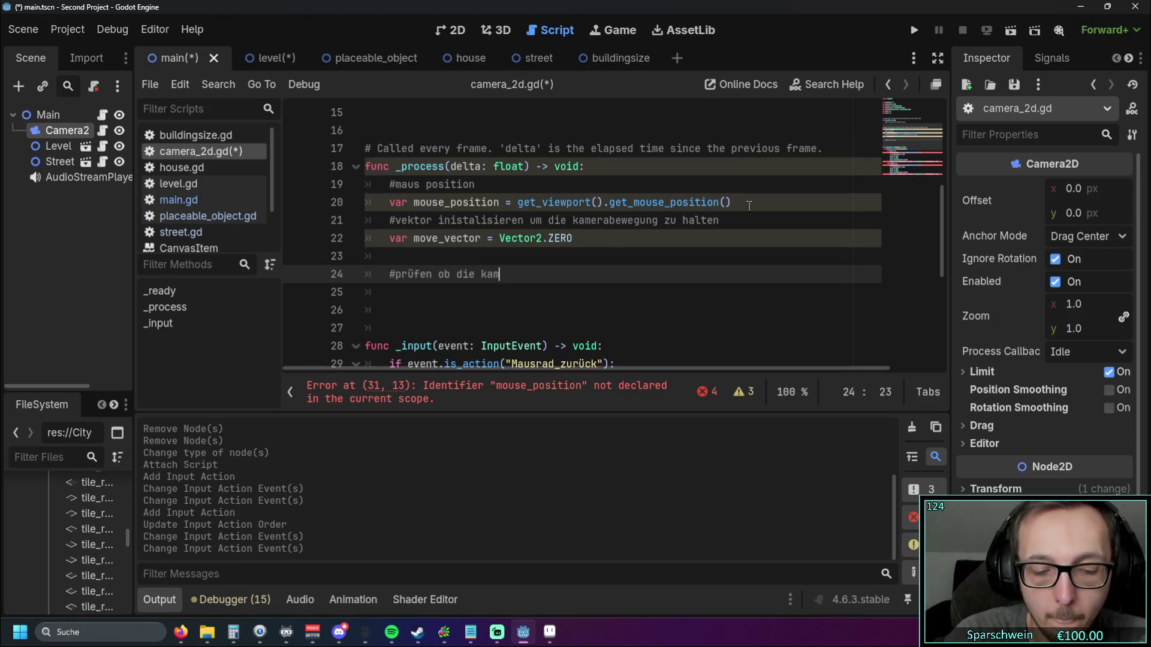
text(era den ra)
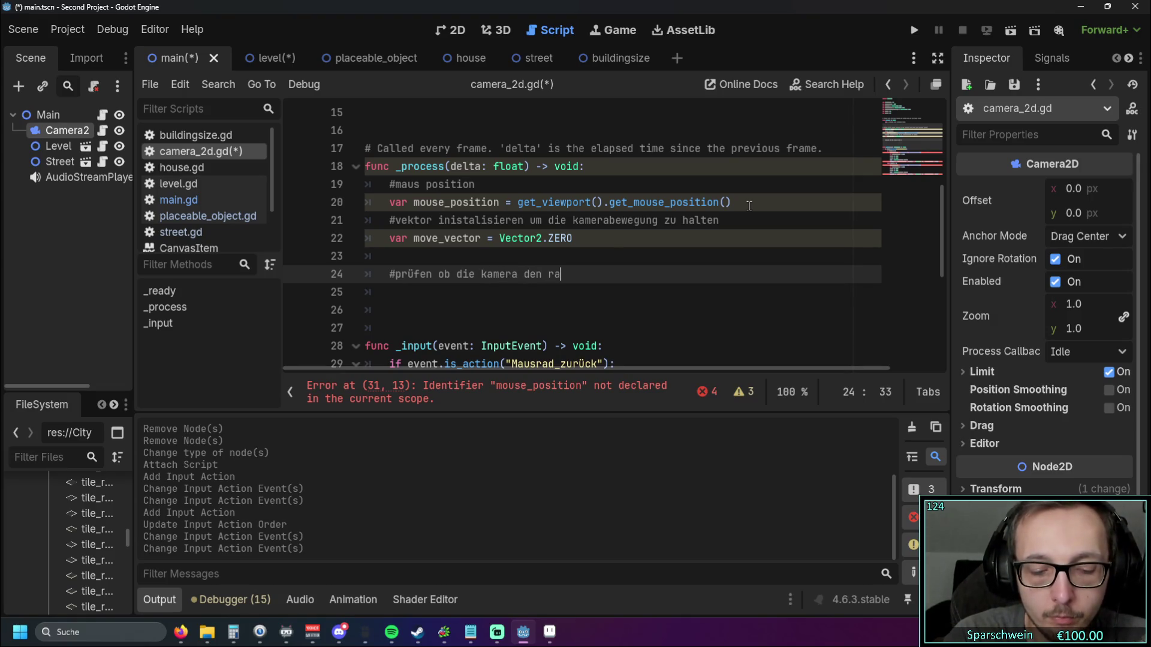
text(nd berührt)
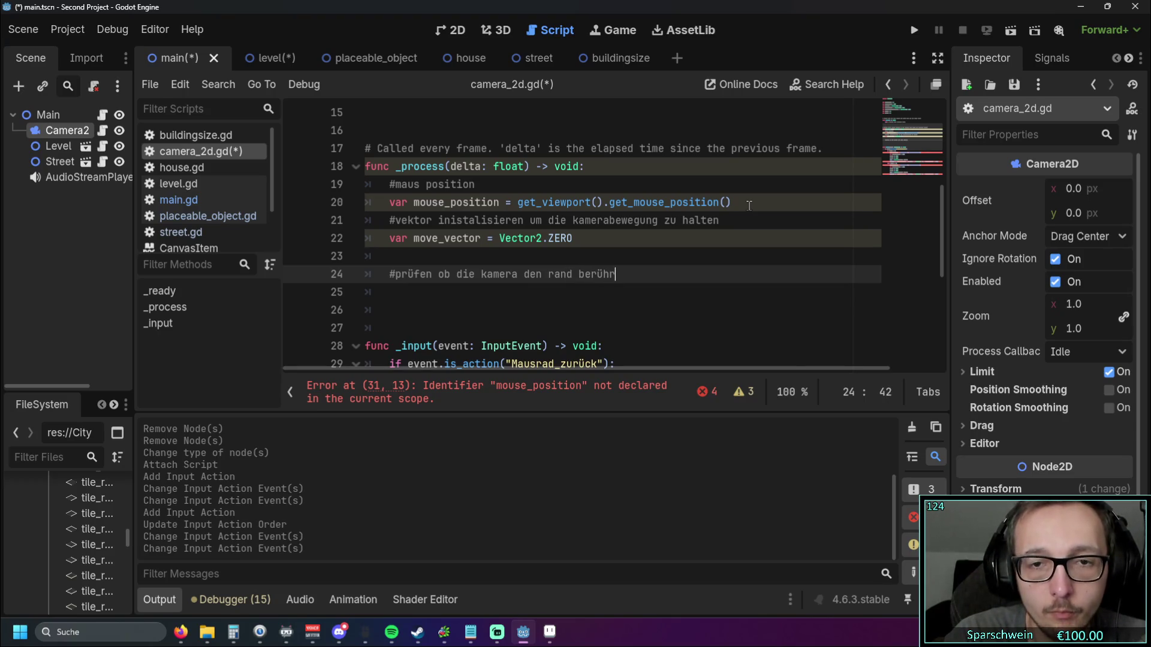
key(Return)
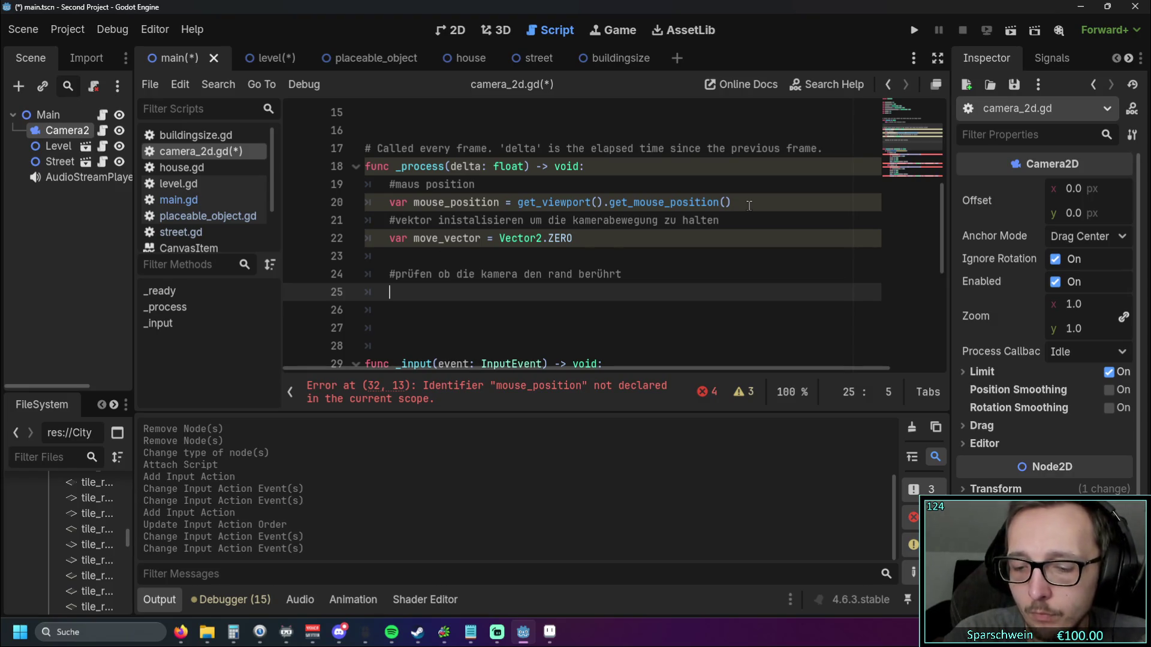
text(#rechts)
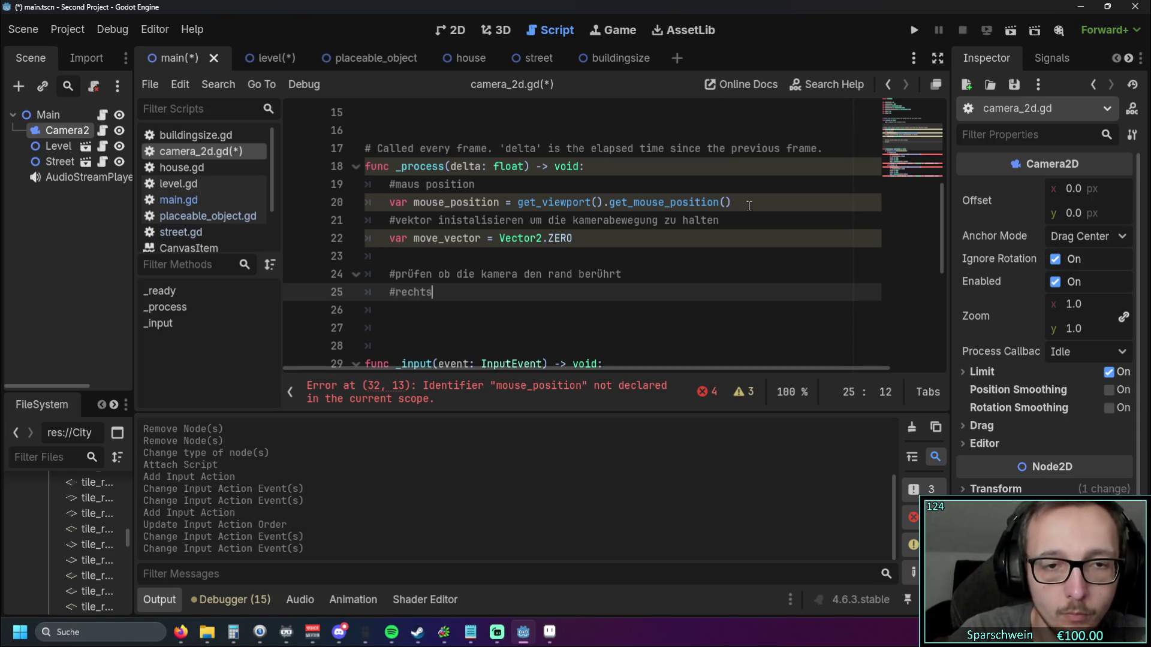
text(/links)
key(Return)
Step: Write an if on mouse_position.x against edge_margin that sets move_vector.x to -camera_speed * delta
text(if mouse)
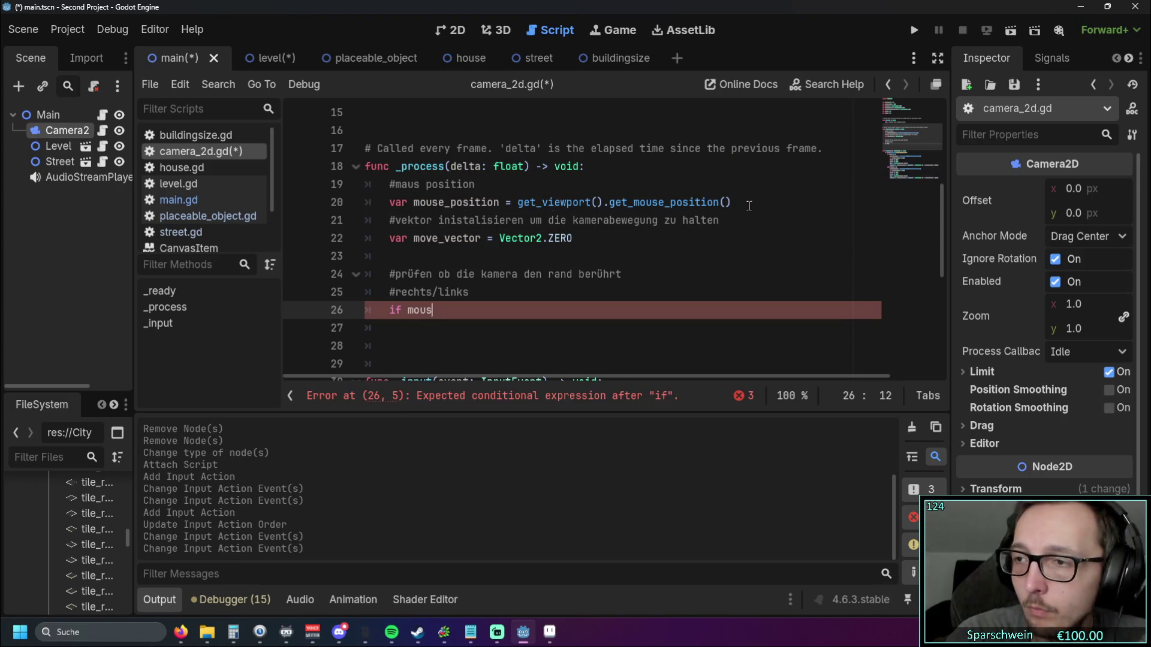
text(_po)
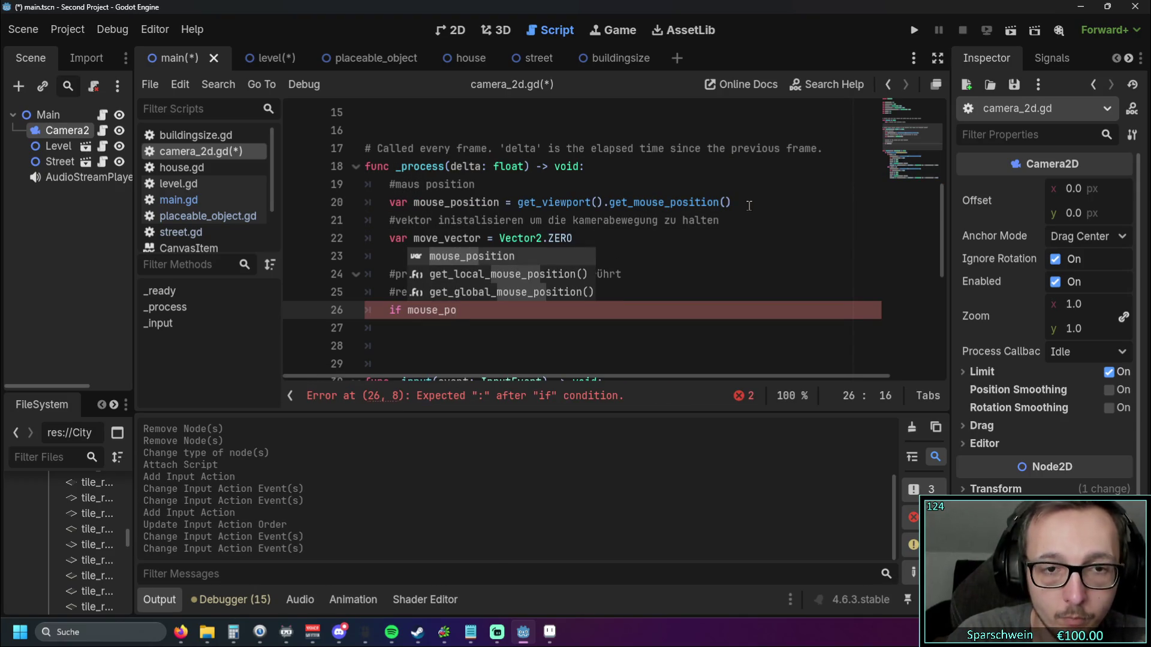
key(Return)
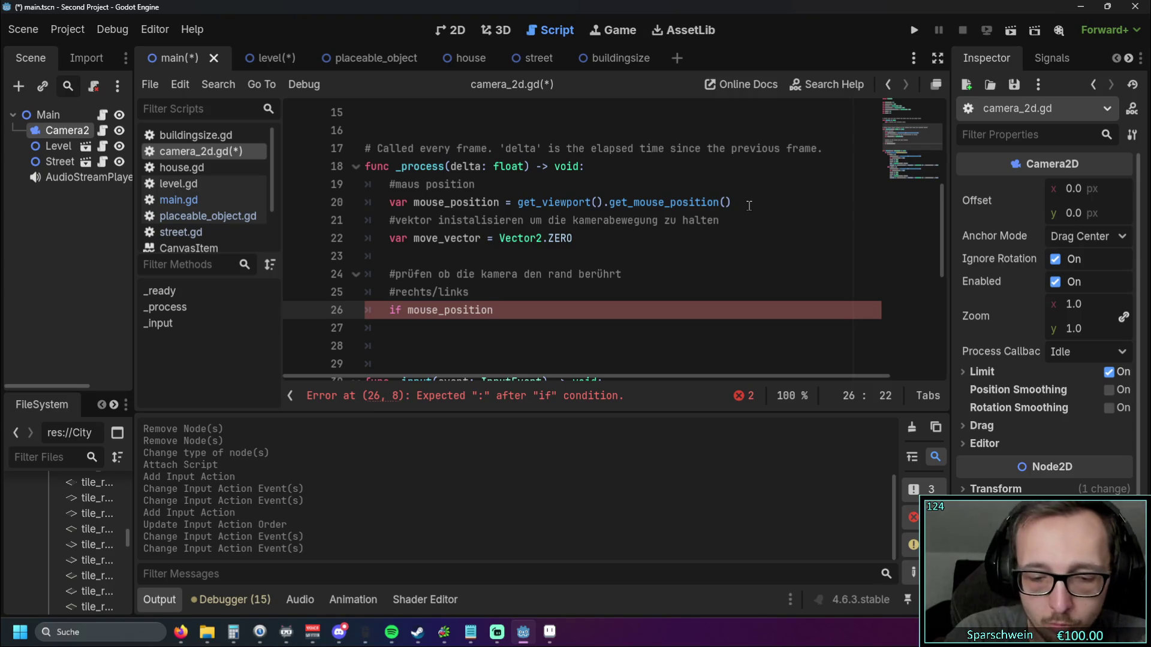
text(.x )
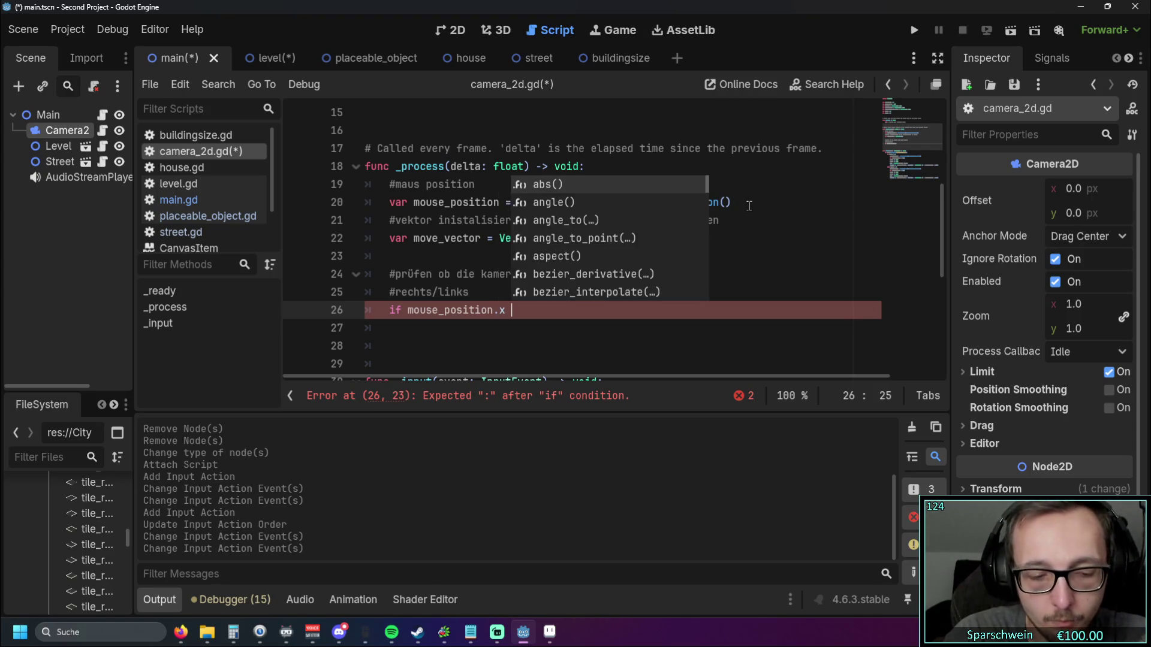
text(y)
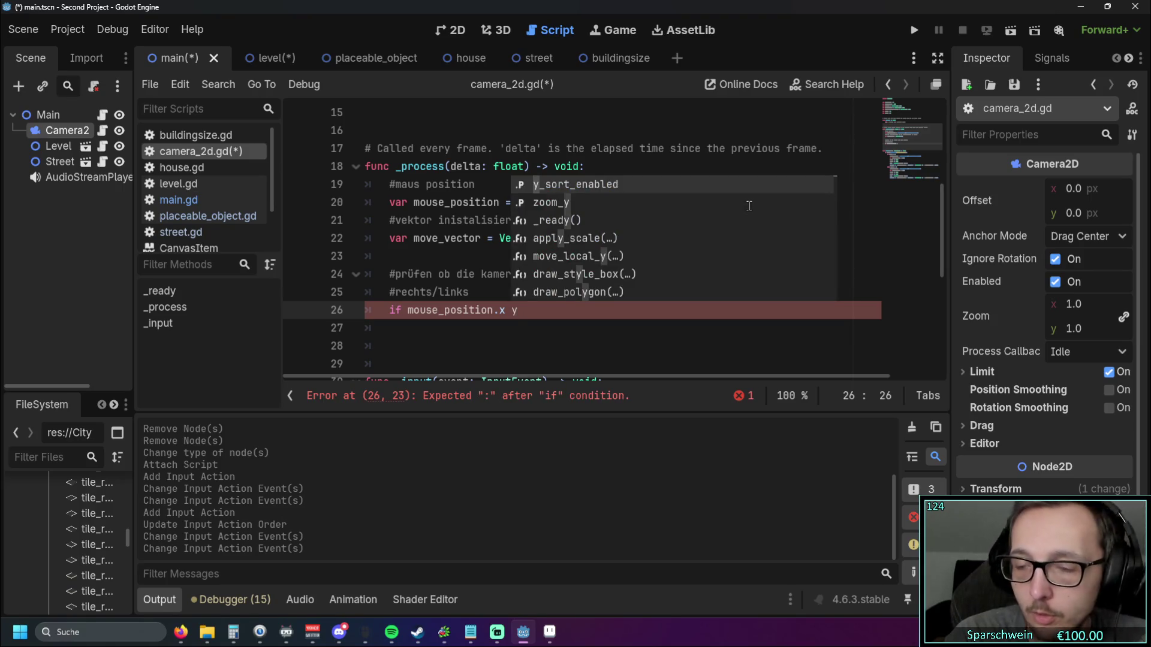
text(= edge)
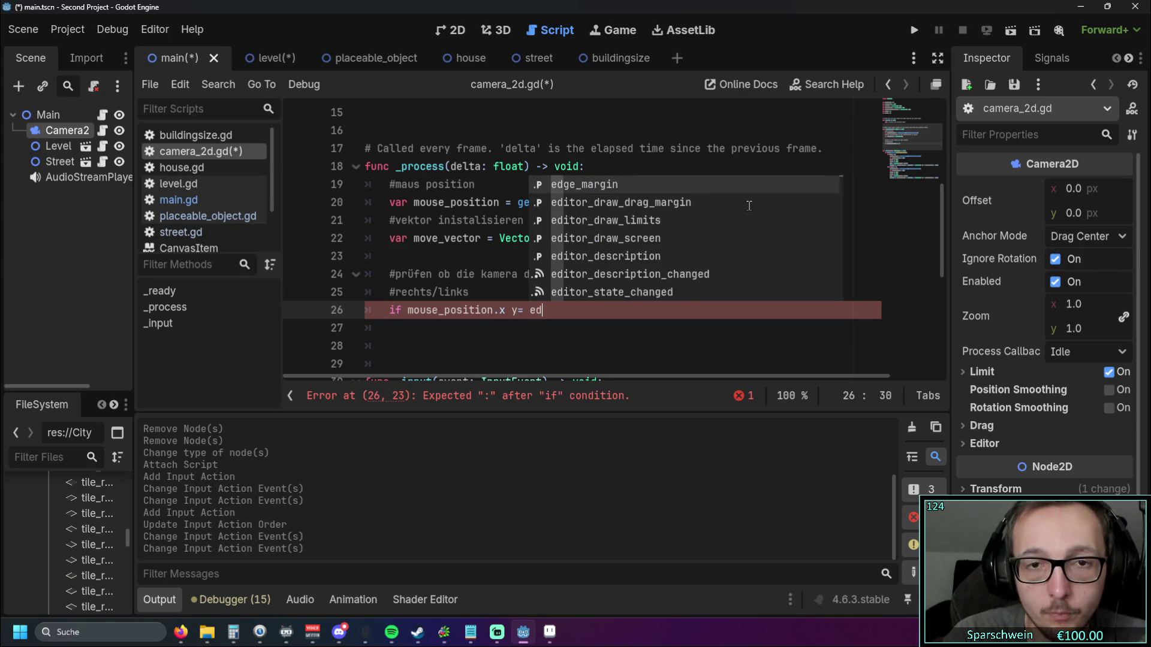
key(Return)
text(:)
key(Return)
text(move)
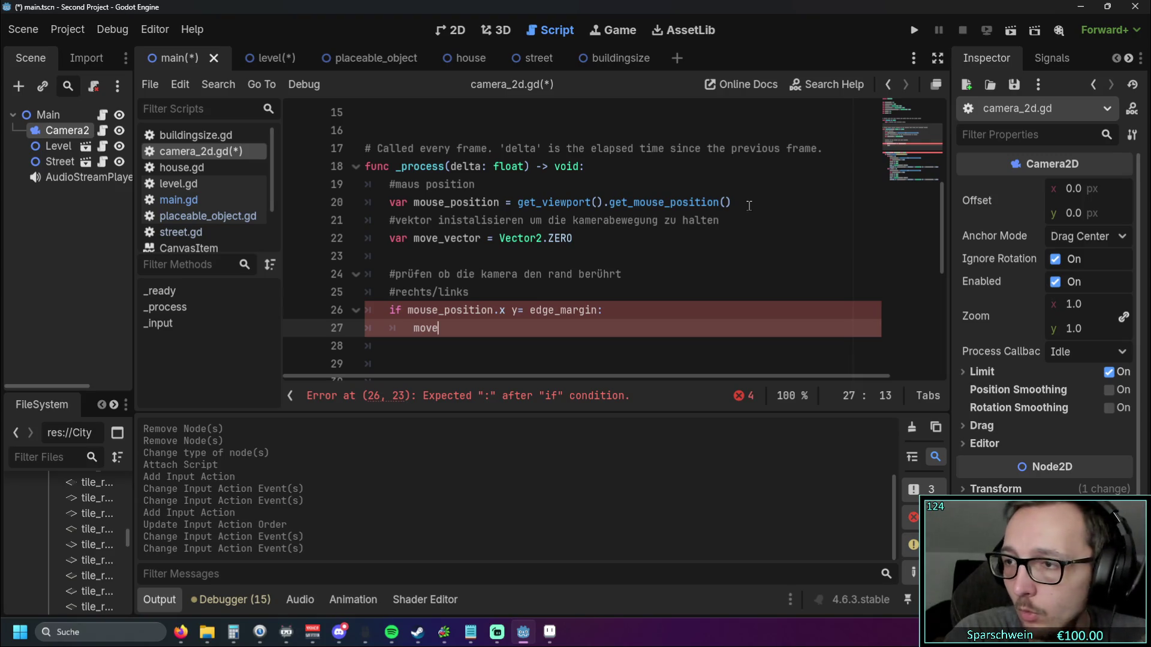
text(_ve)
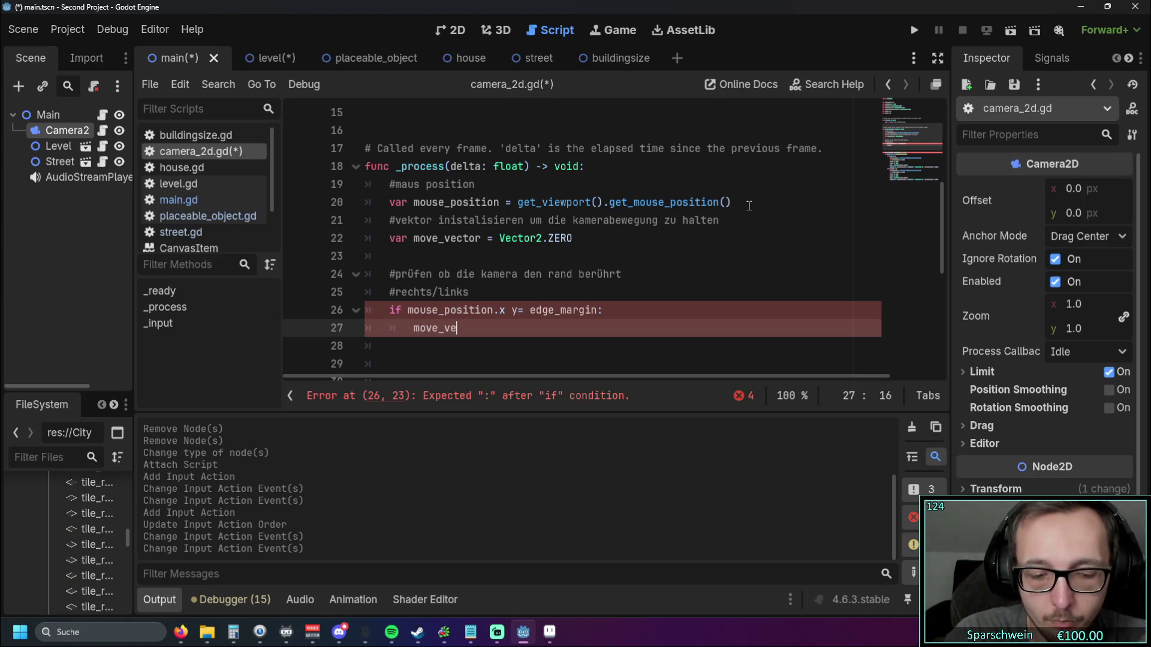
text(ctor.x)
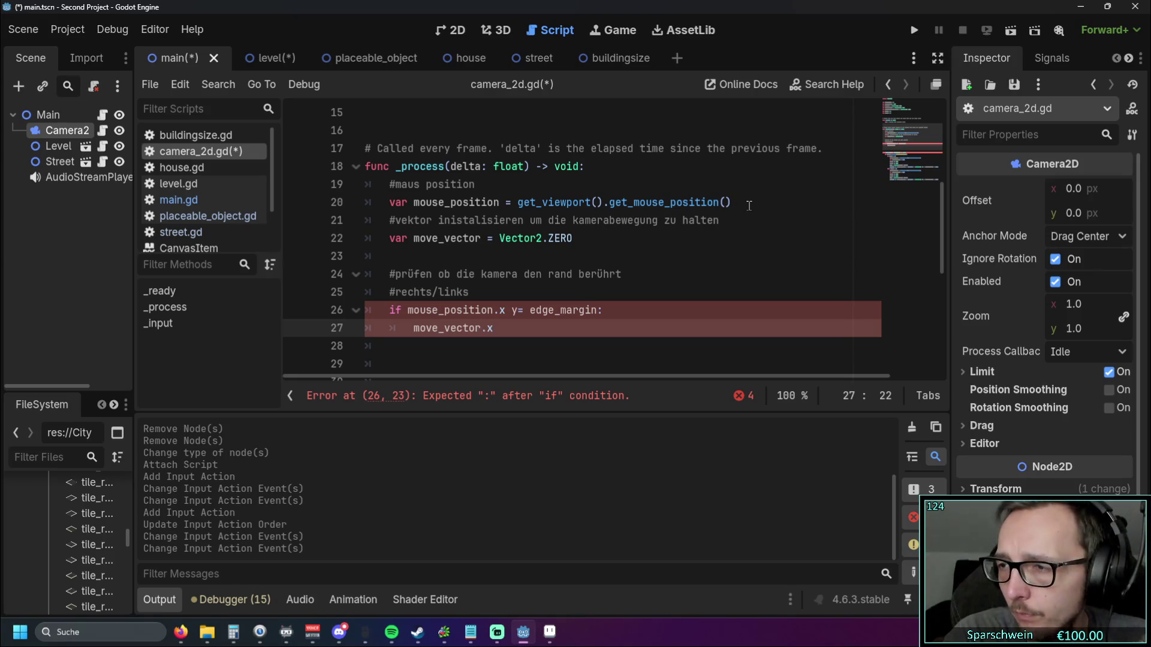
text( = )
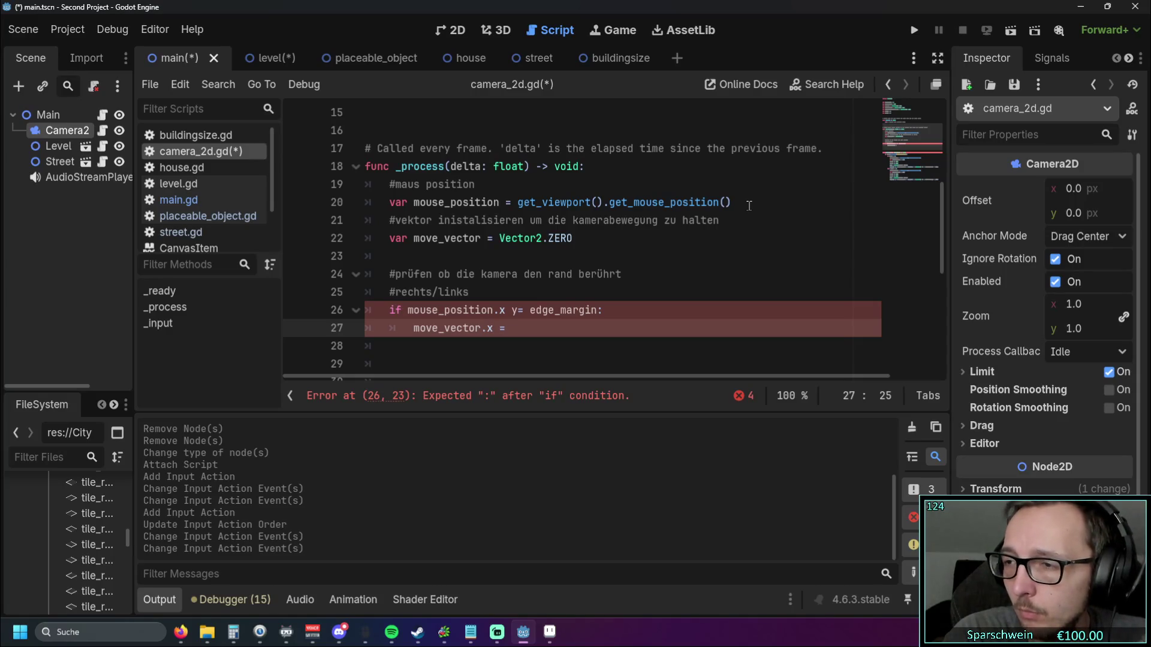
text(-ca)
text(m)
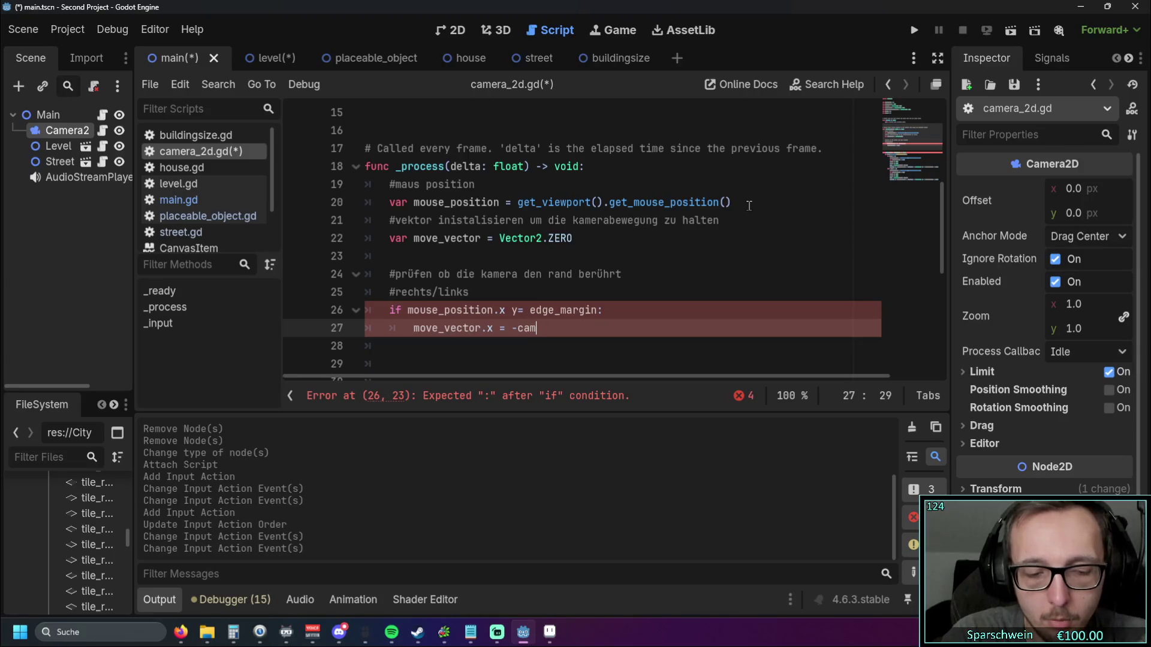
text(era_soeed)
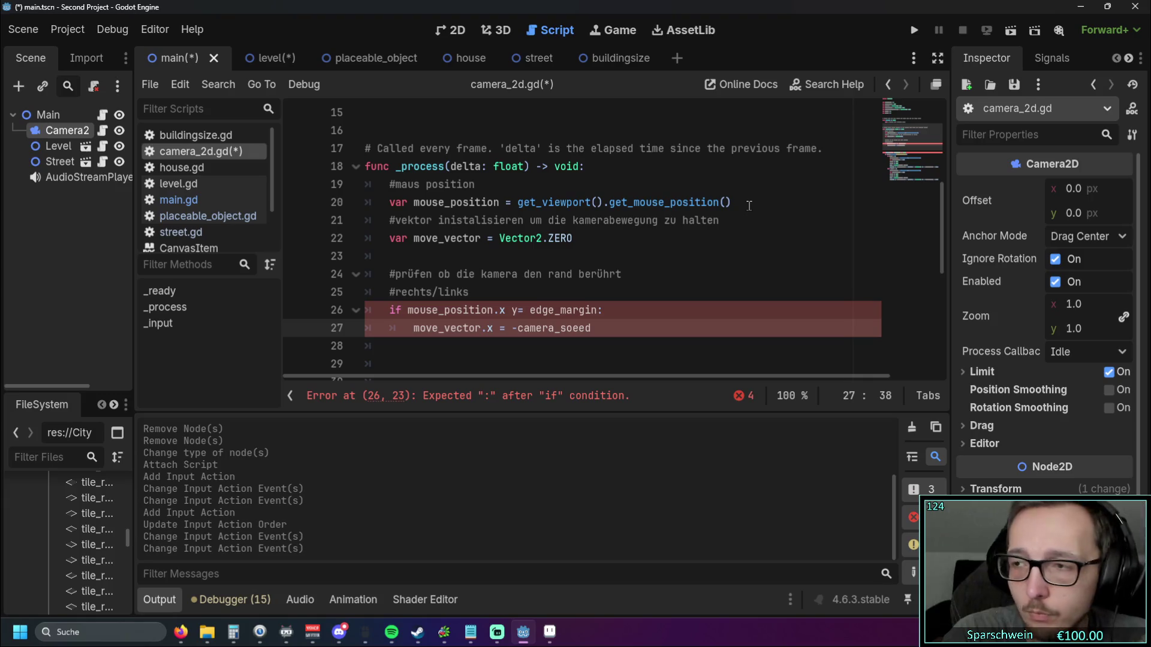
text( * )
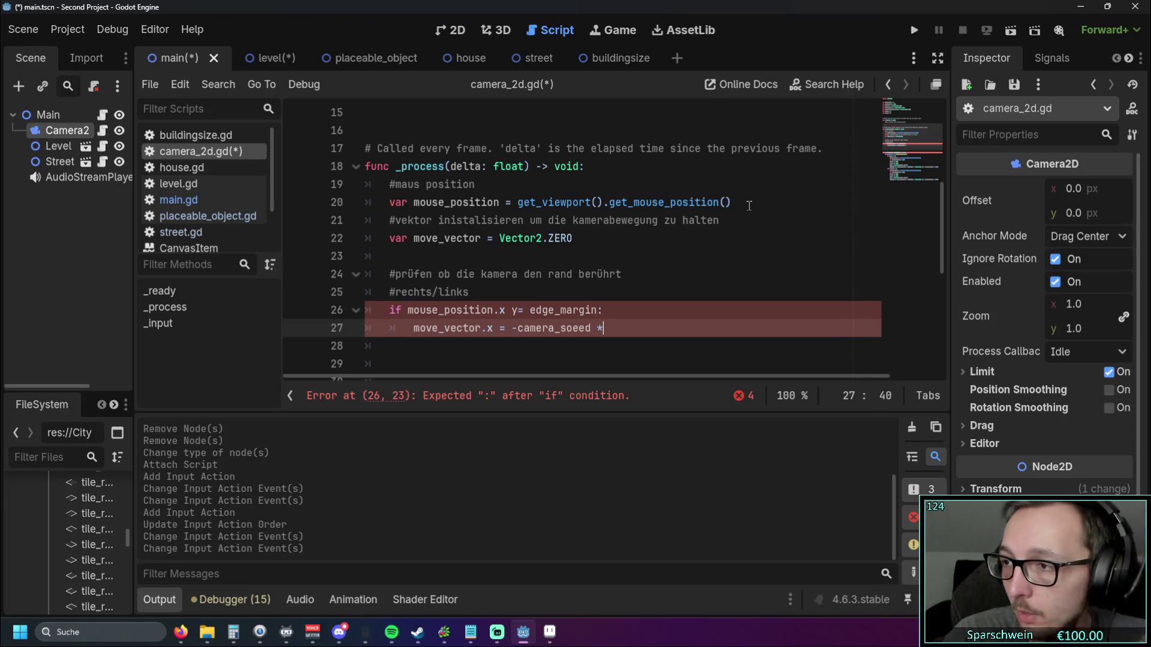
text(delta)
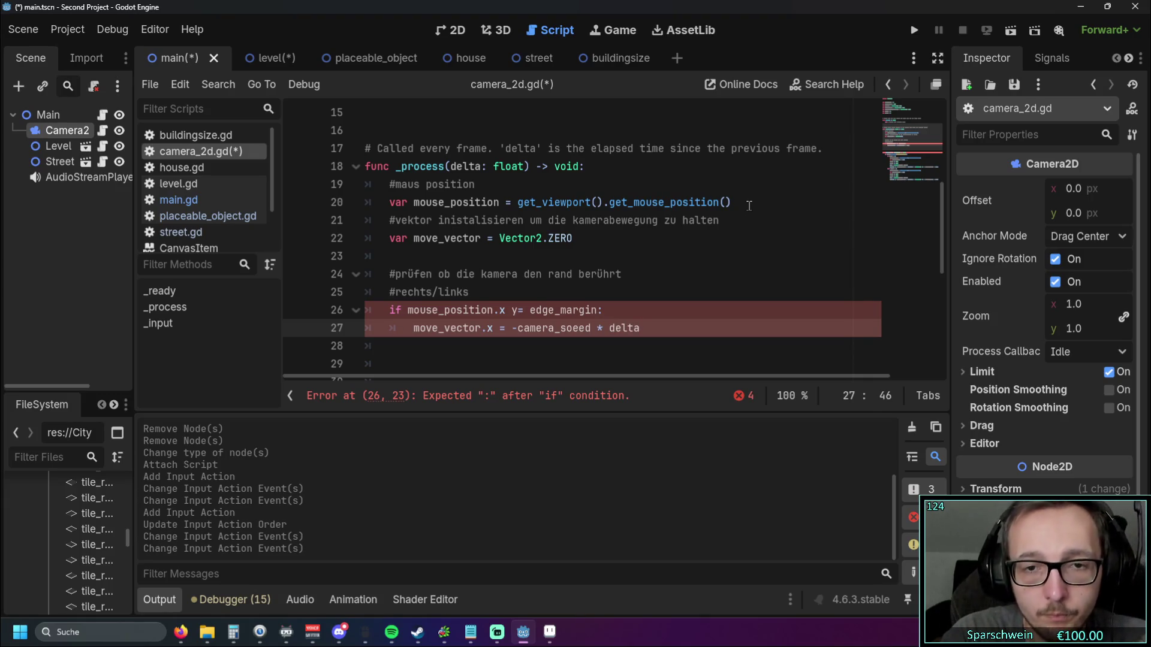
key(Return)
key(BackSpace)
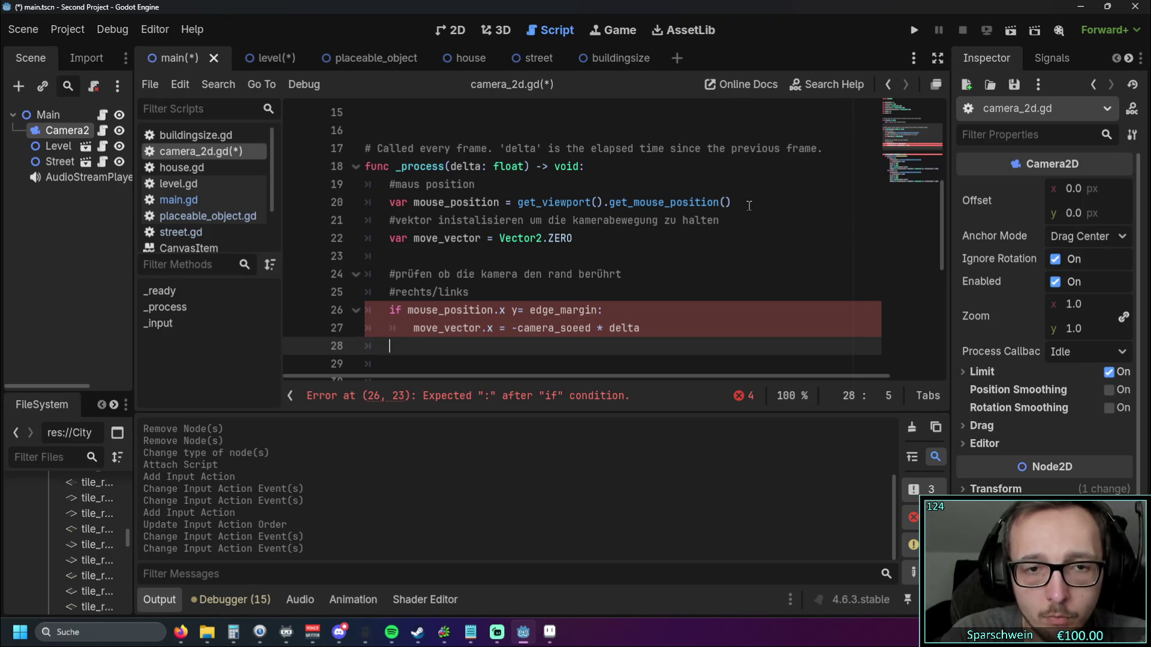
Step: Fix the condition to '<= edge_margin' and the camera_speed typo, then begin 'elif mouse_position.x >='
scroll(567, 229, down, 1)
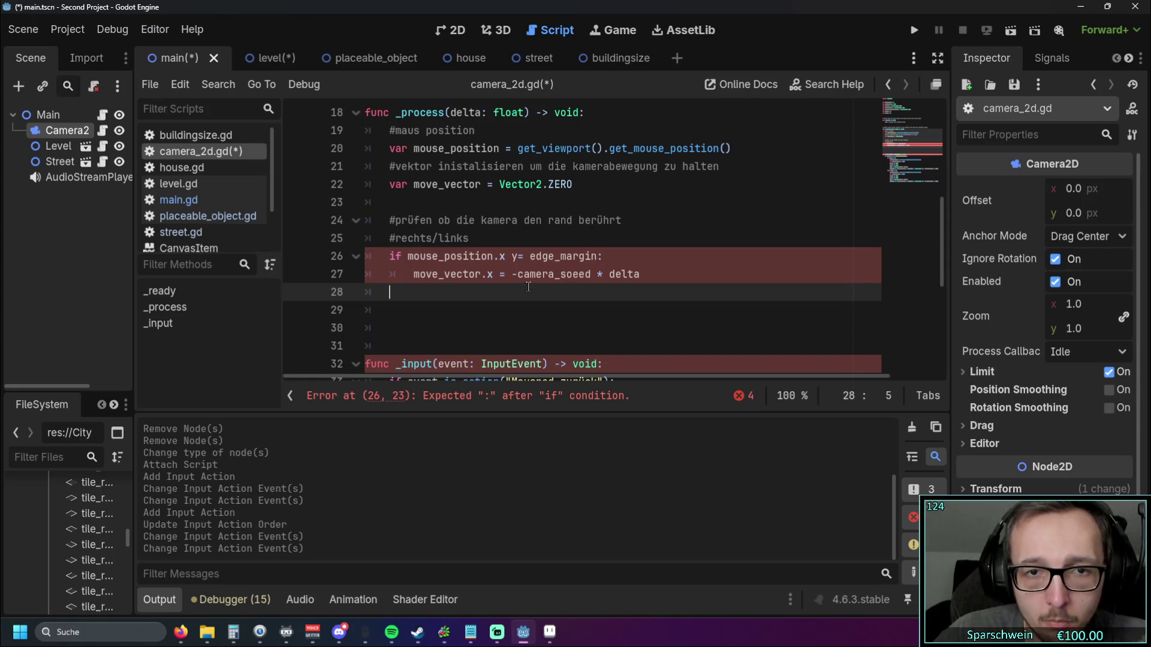
click(518, 256)
key(BackSpace)
key(Down)
key(Down)
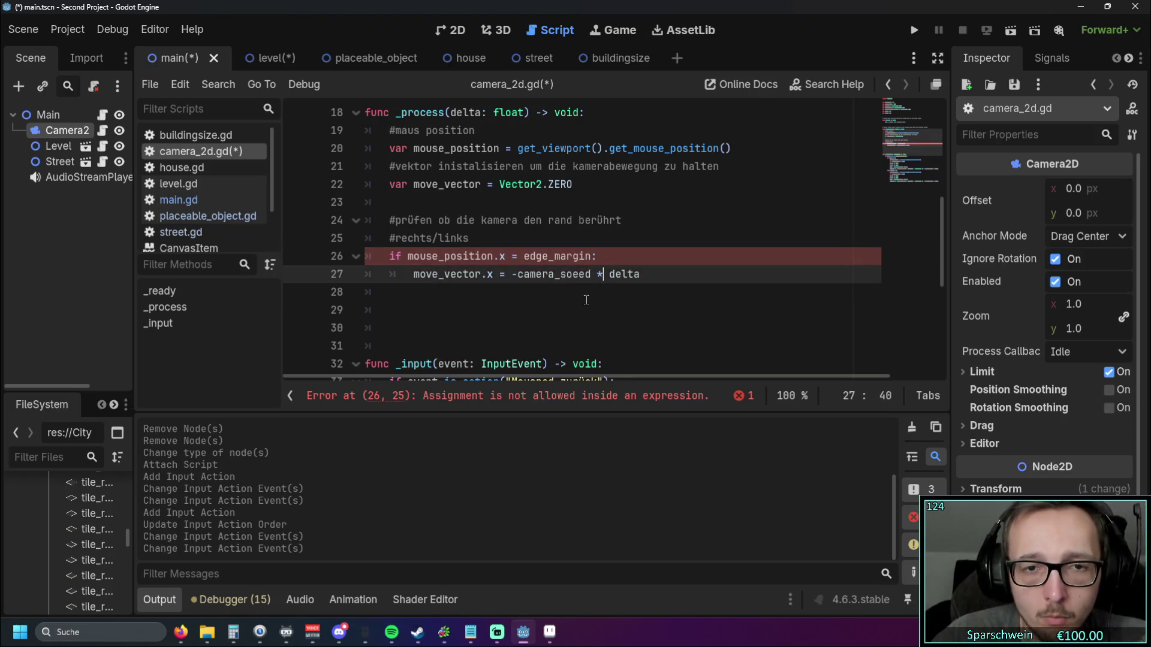
click(513, 256)
text(<)
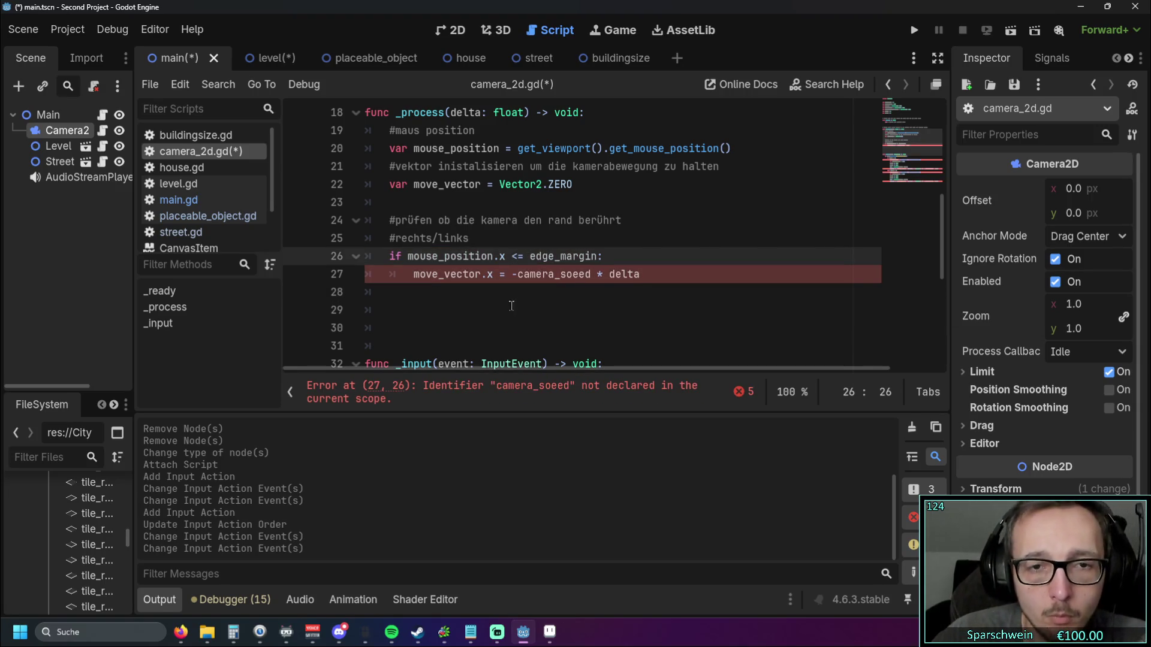
key(Down)
key(Down)
key(Up)
key(End)
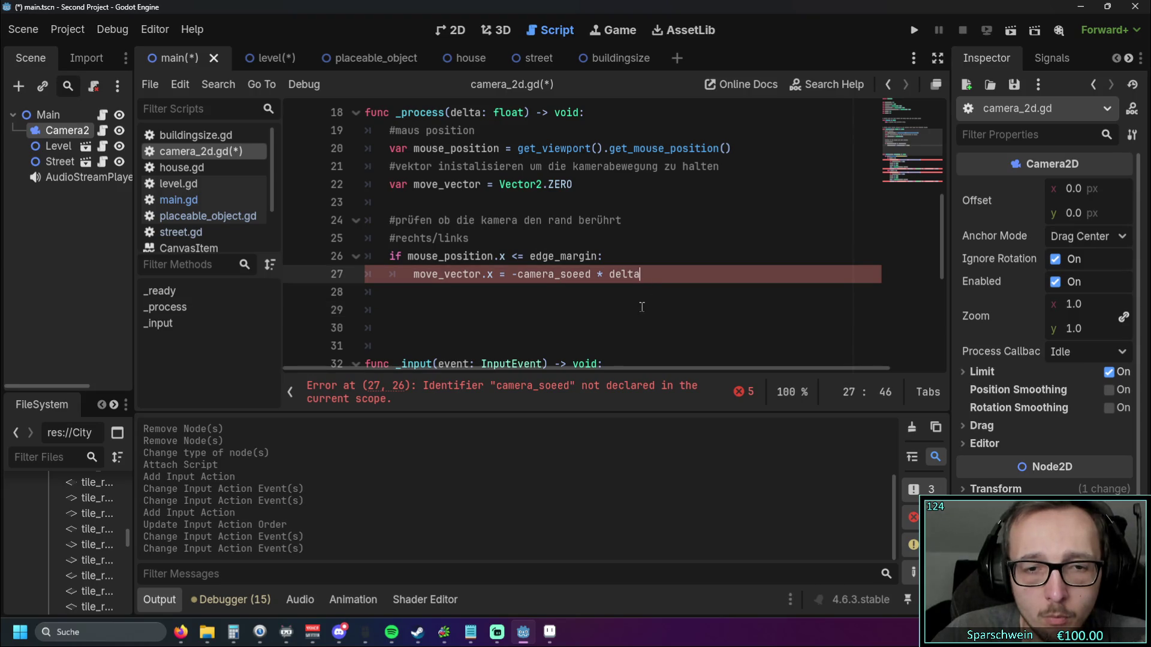
click(570, 276)
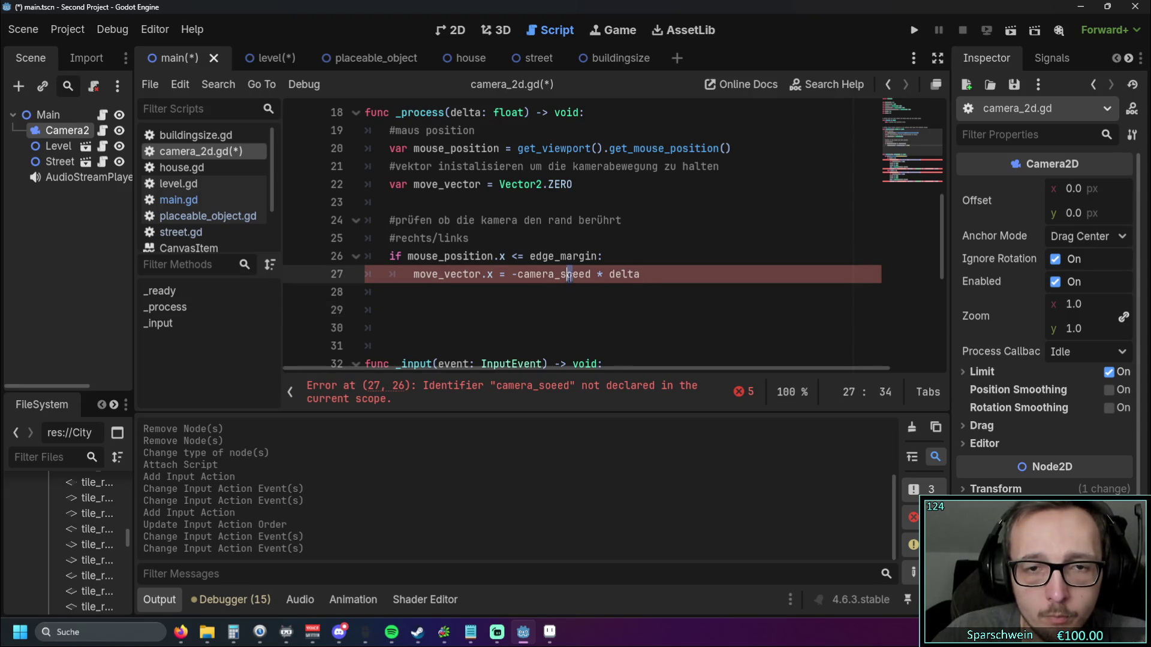
text(p)
click(653, 280)
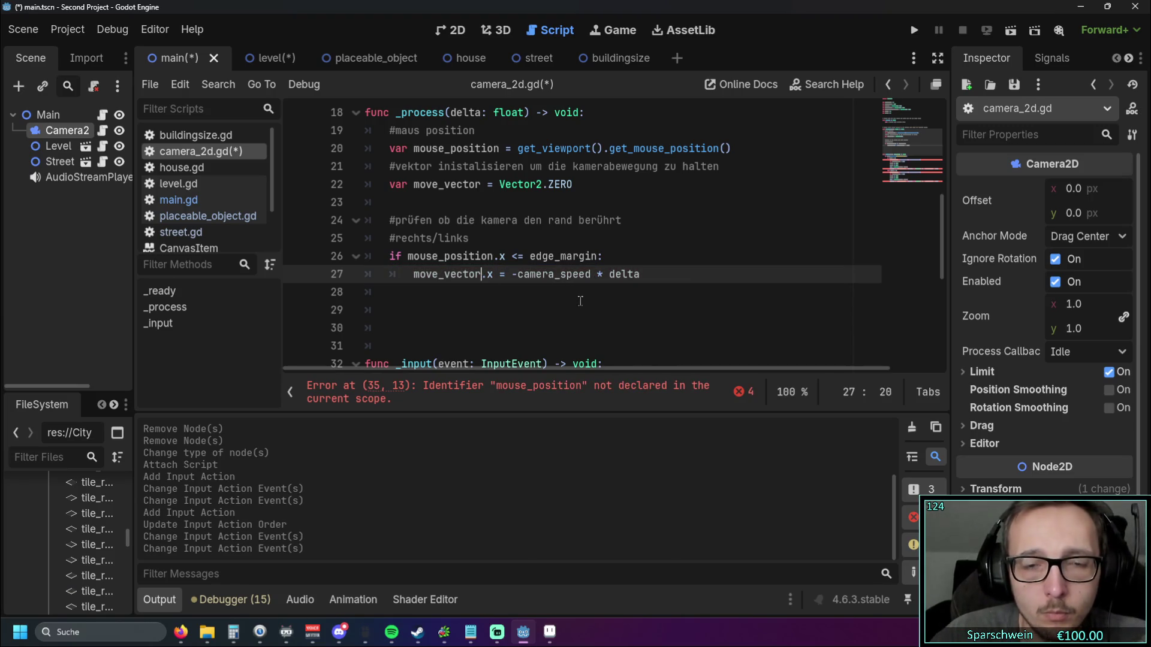
key(Return)
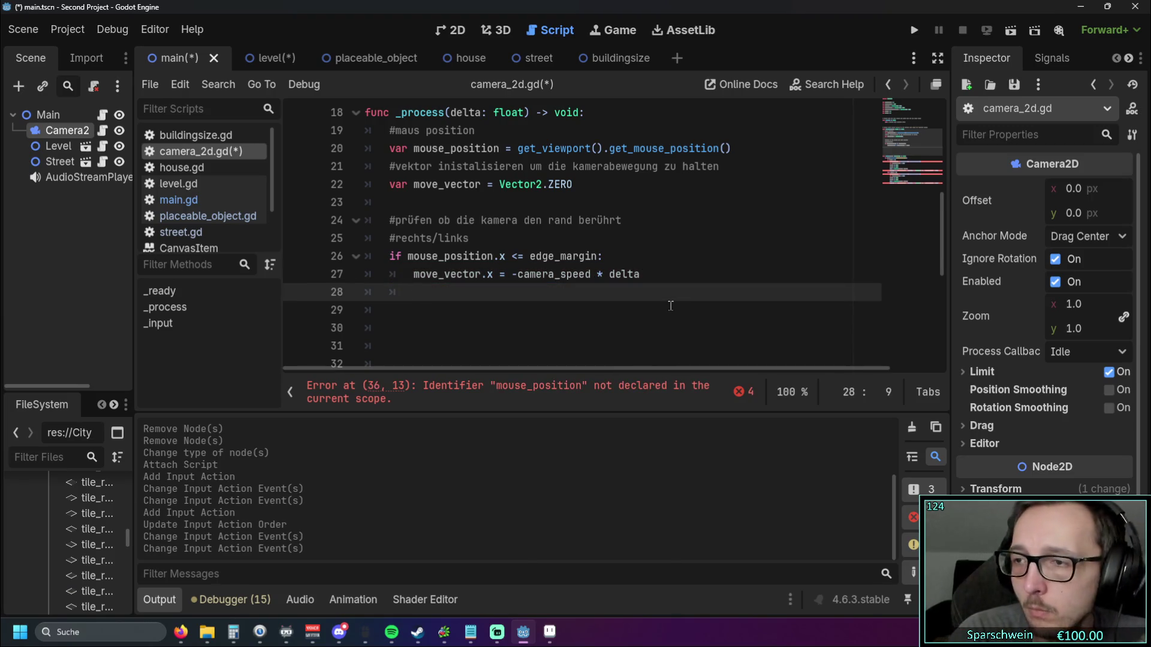
text(elif )
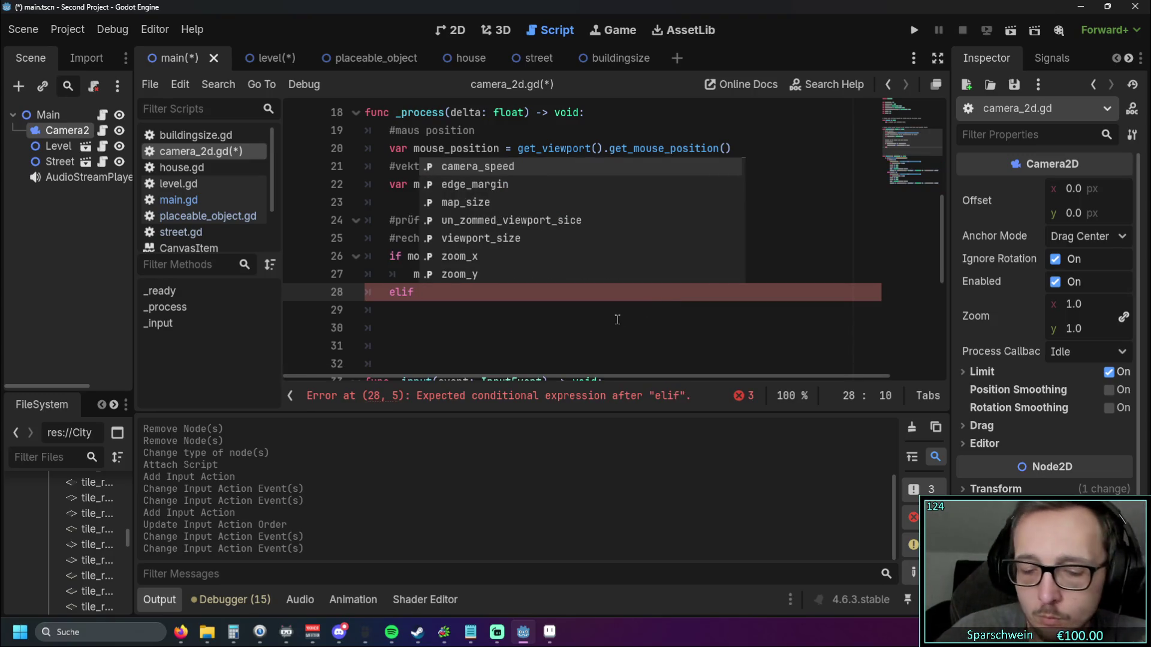
text(mouse_position)
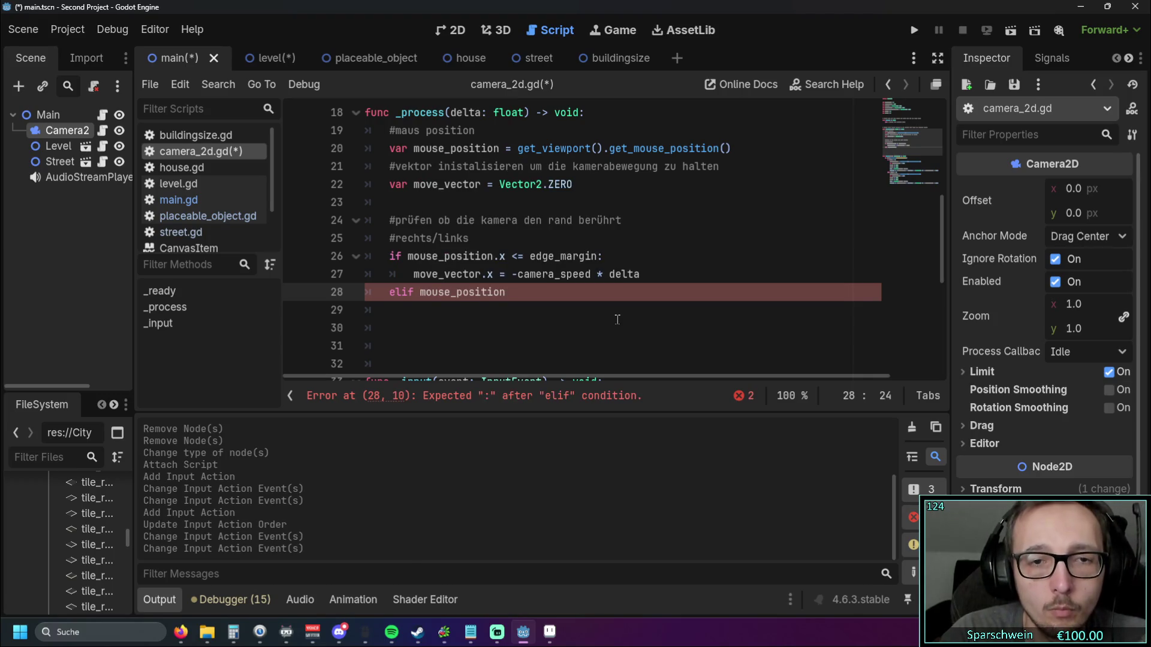
text(.x )
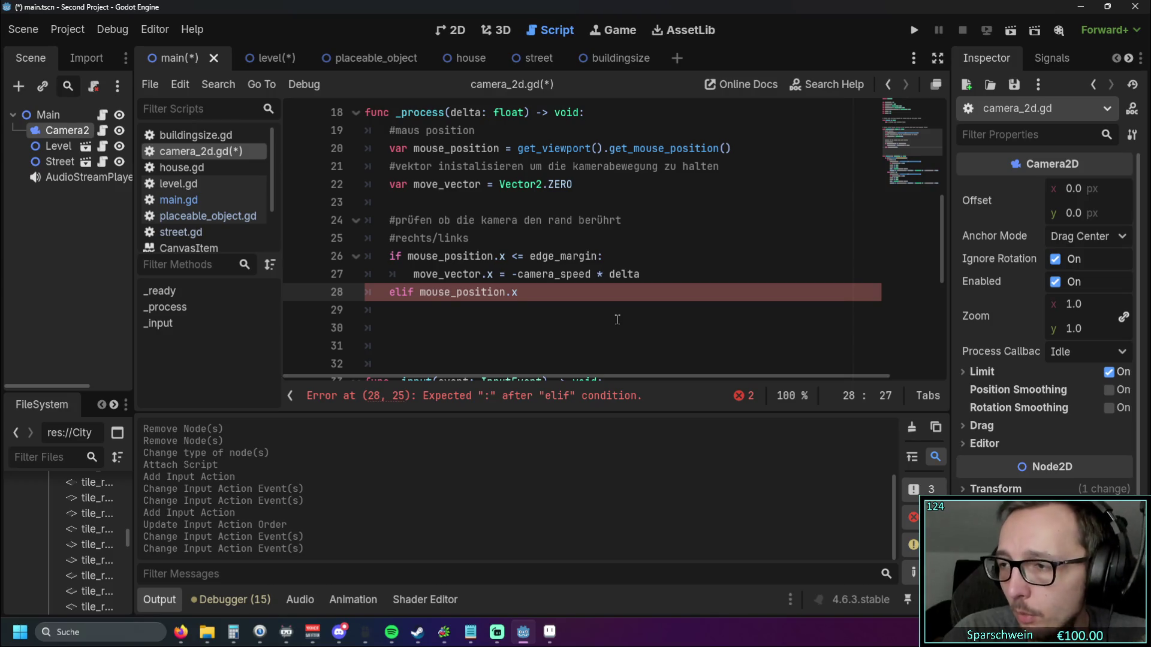
text(>=)
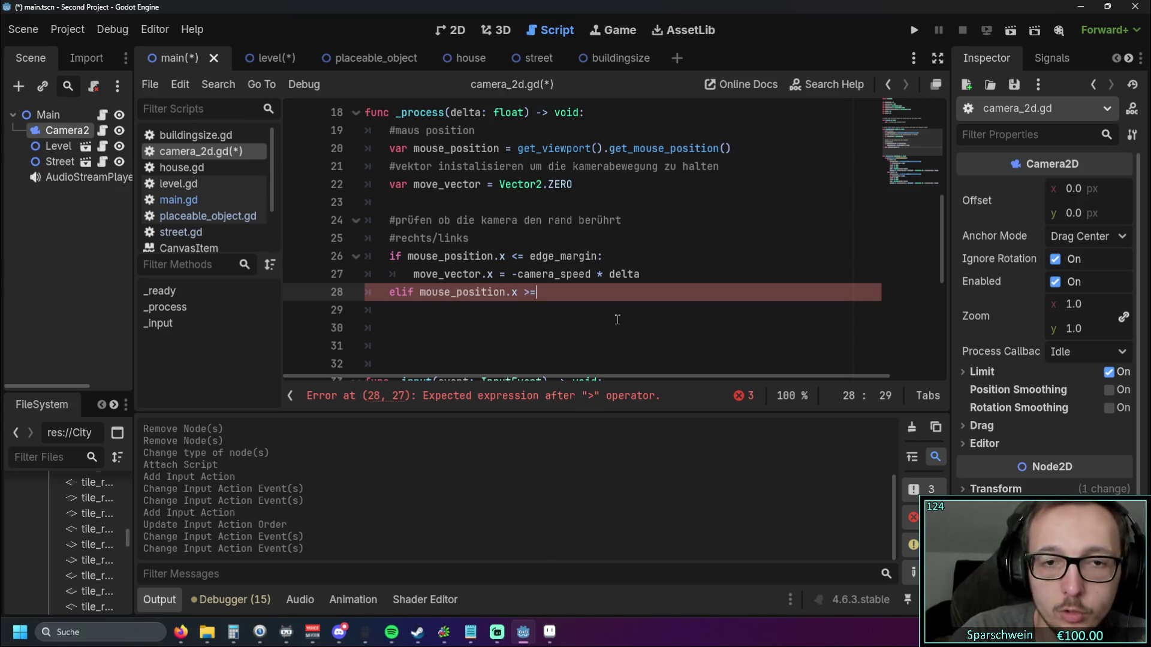
text( un_z)
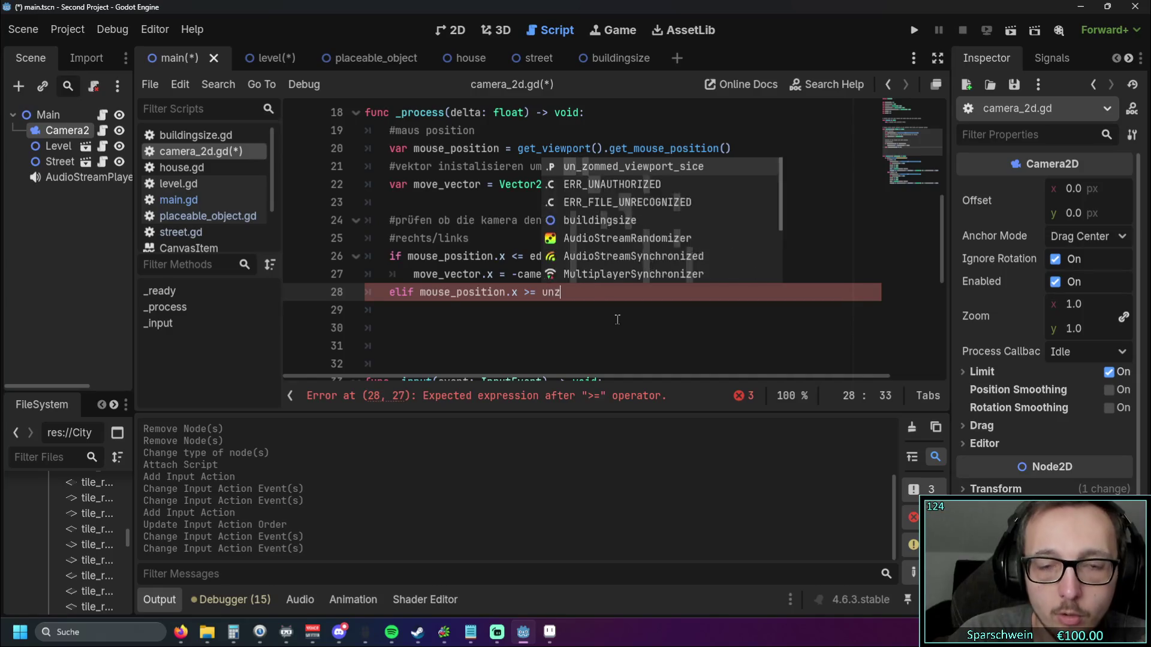
Step: Complete the condition 'elif mouse_position.x >= un_zommed_viewport_size.x - edge_margin:'
key(Return)
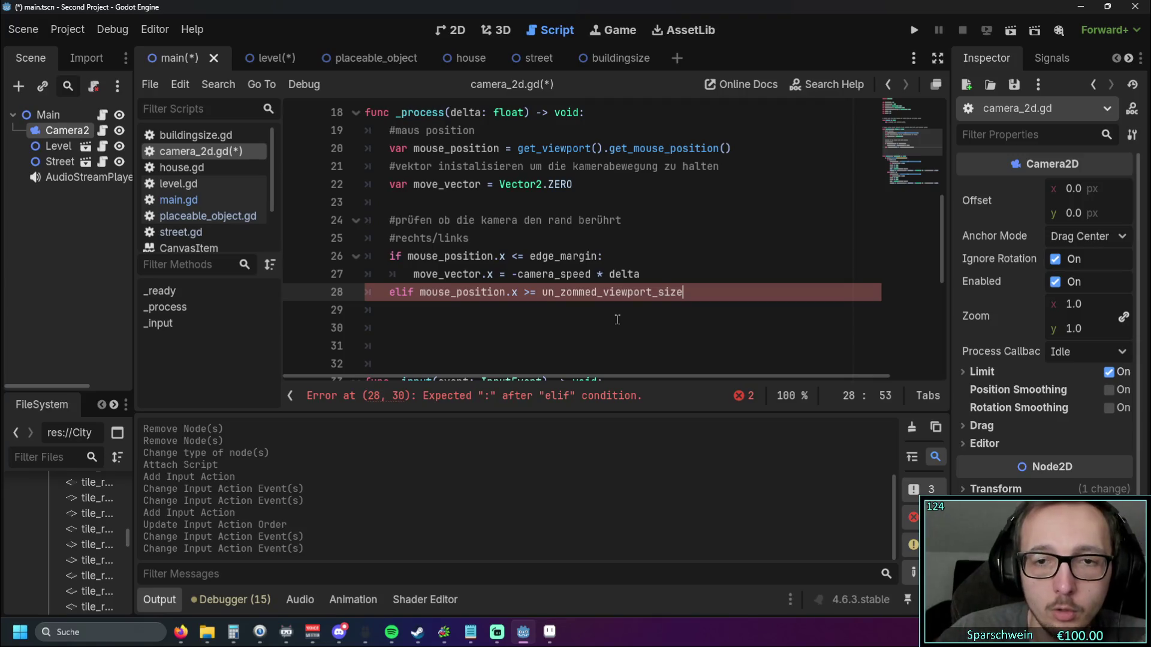
scroll(553, 267, up, 4)
scroll(553, 266, up, 2)
click(528, 220)
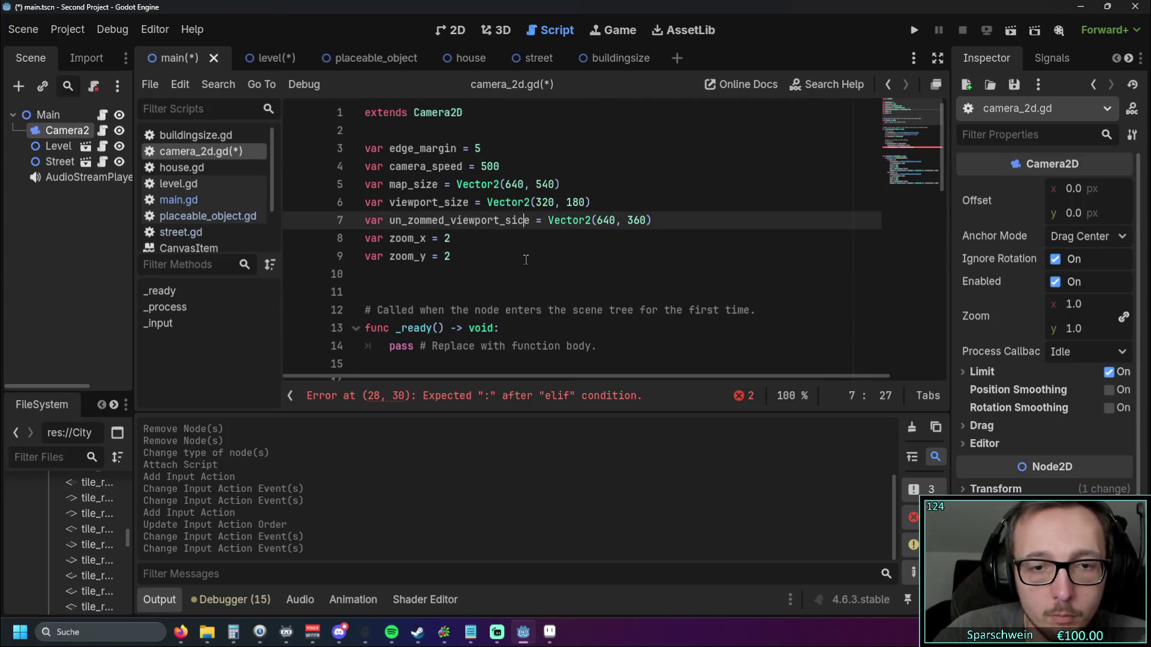
scroll(526, 259, down, 7)
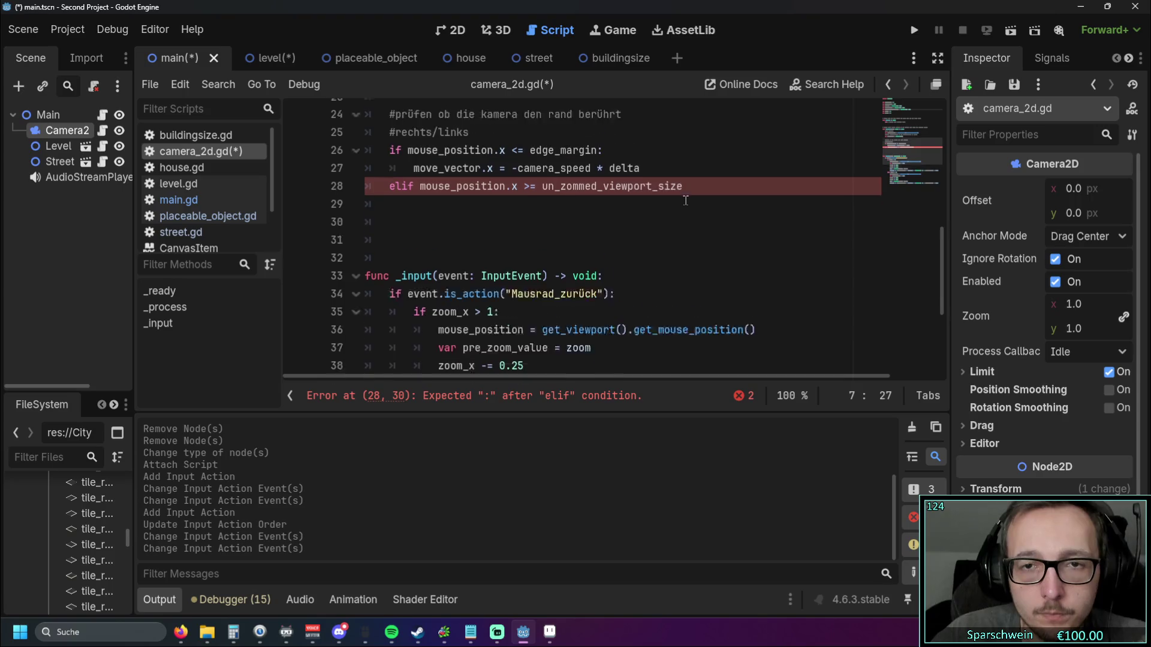
click(697, 222)
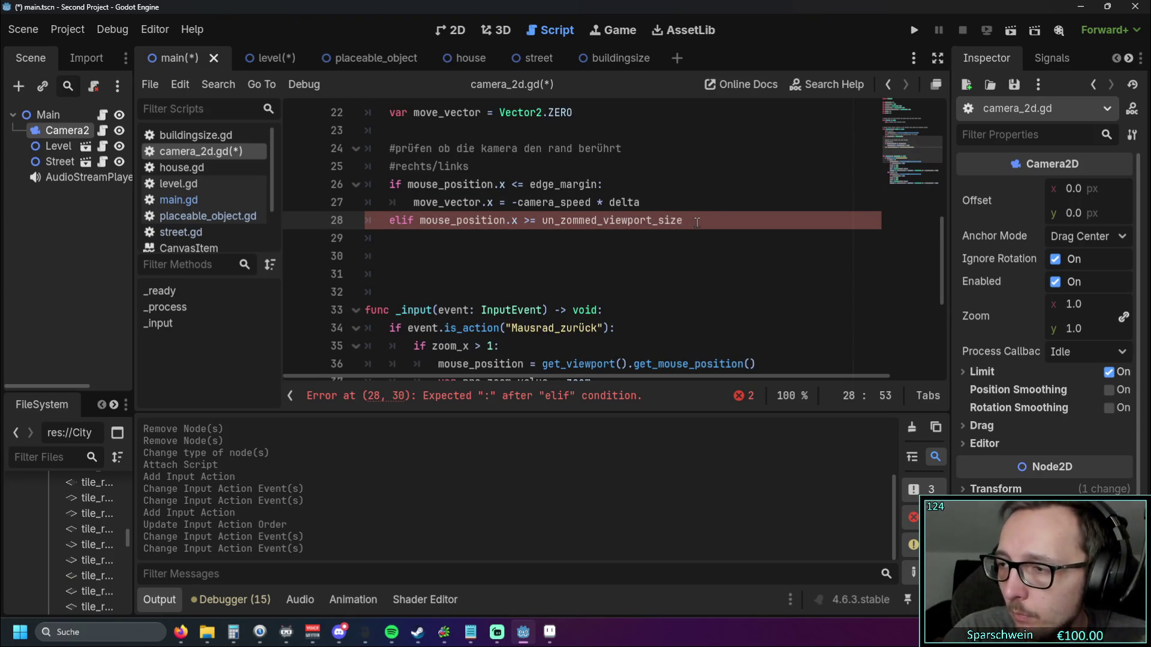
text(.x )
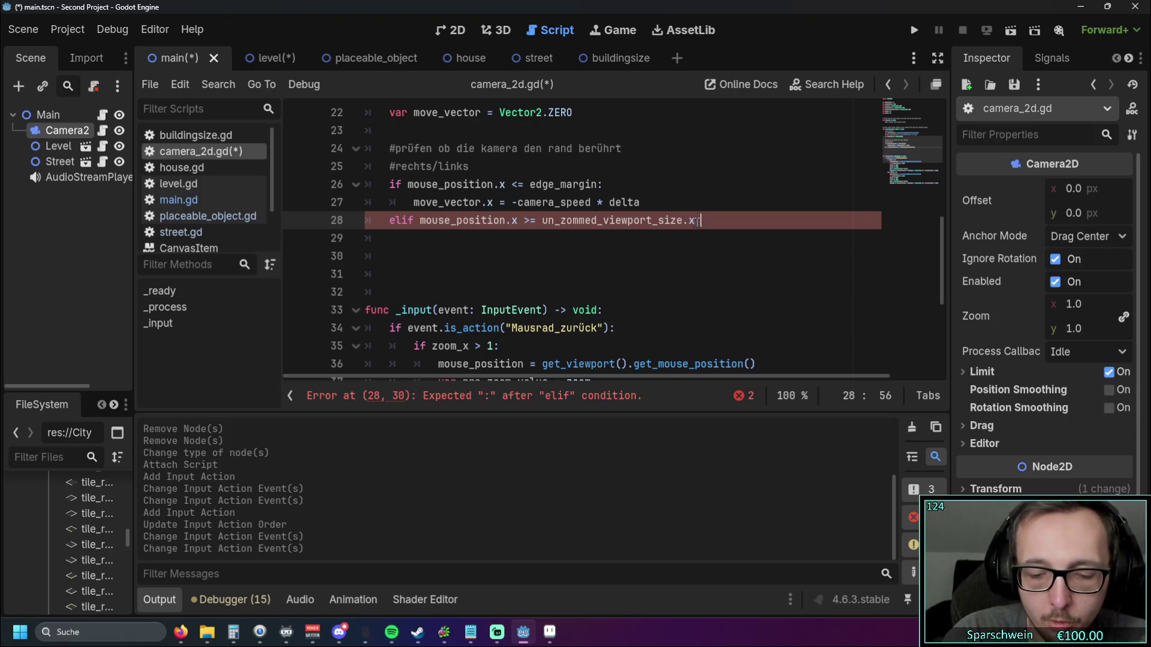
text(- edge)
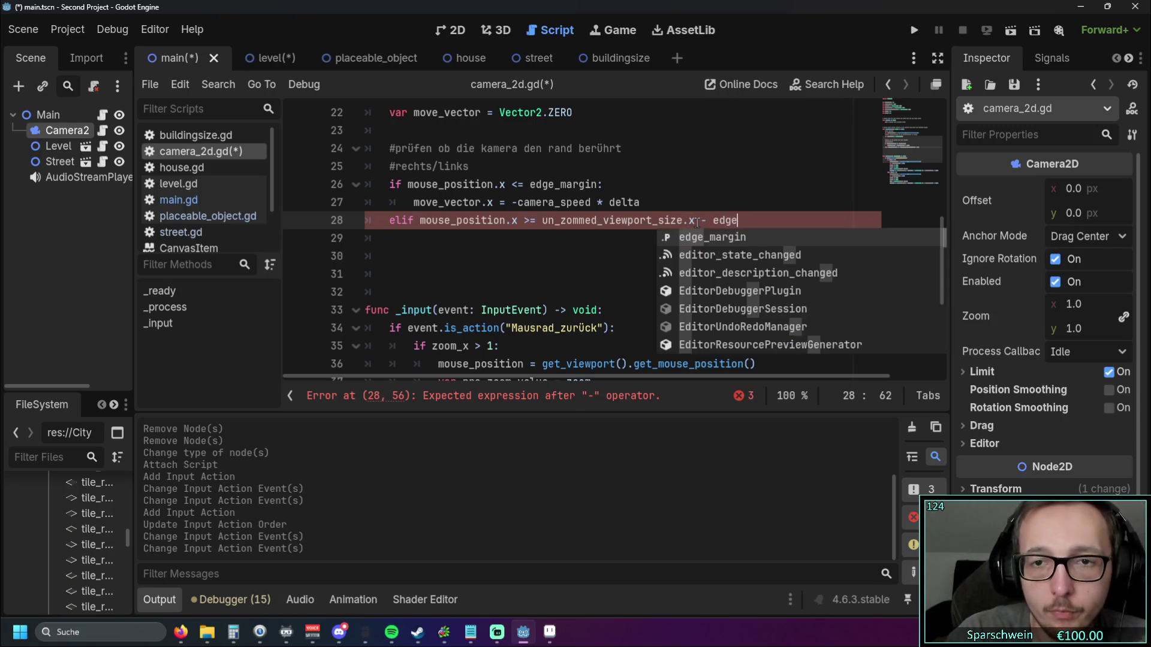
key(Return)
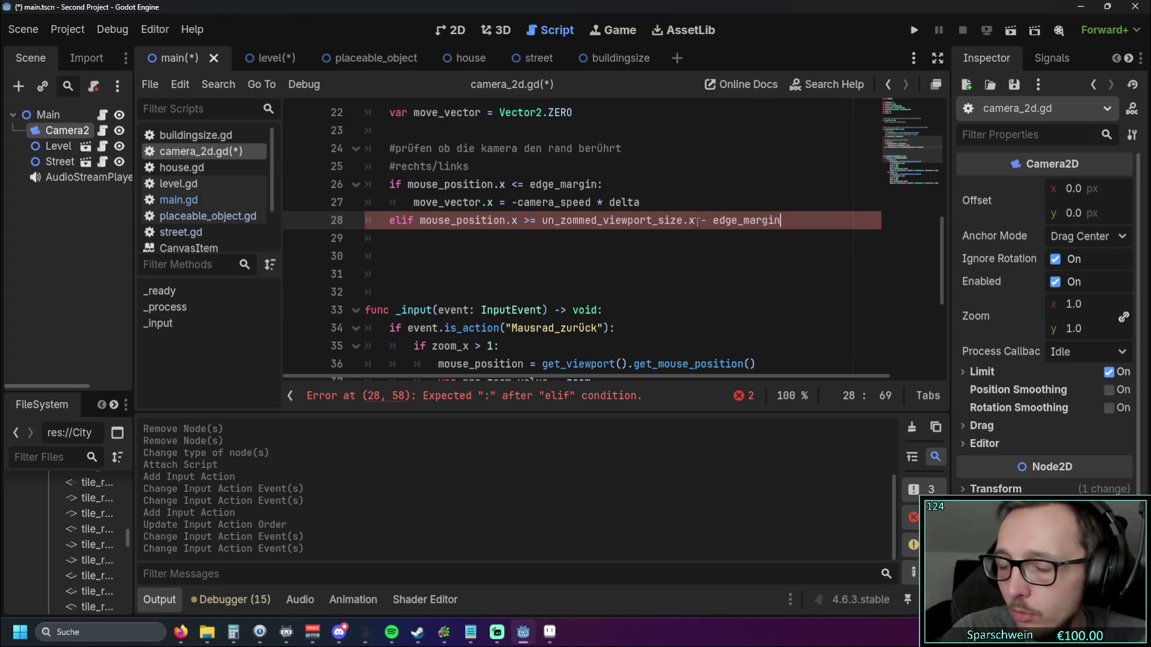
text(:)
key(Return)
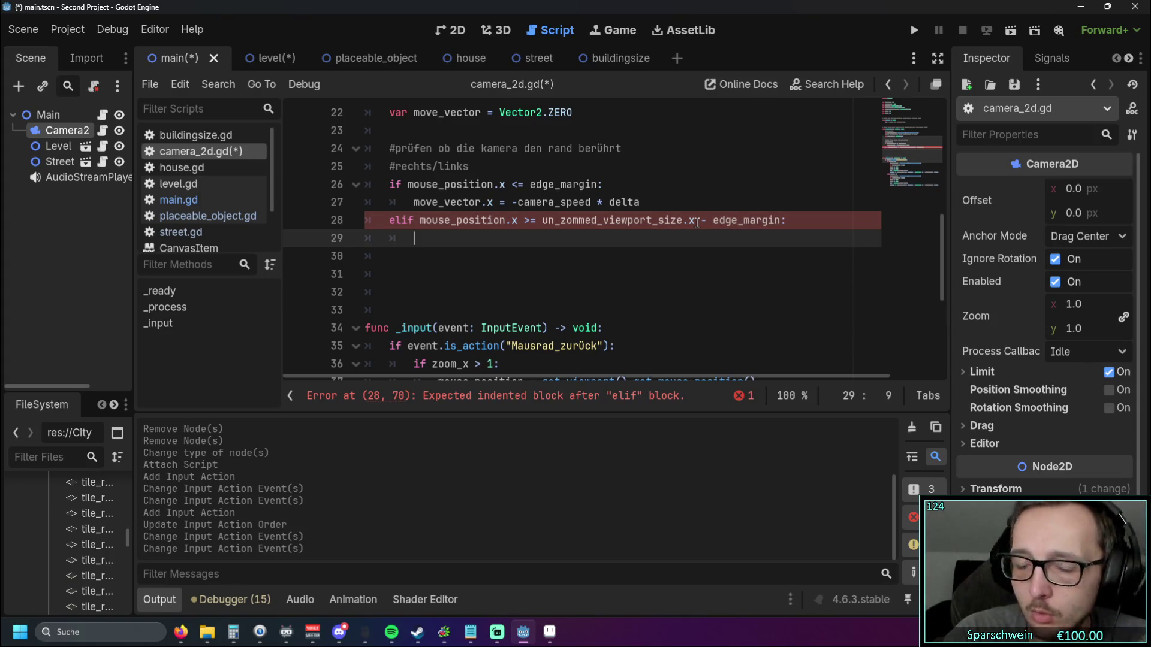
Step: Set move_vector.x = camera_speed * delta under the elif and select the four left/right check lines
text(move)
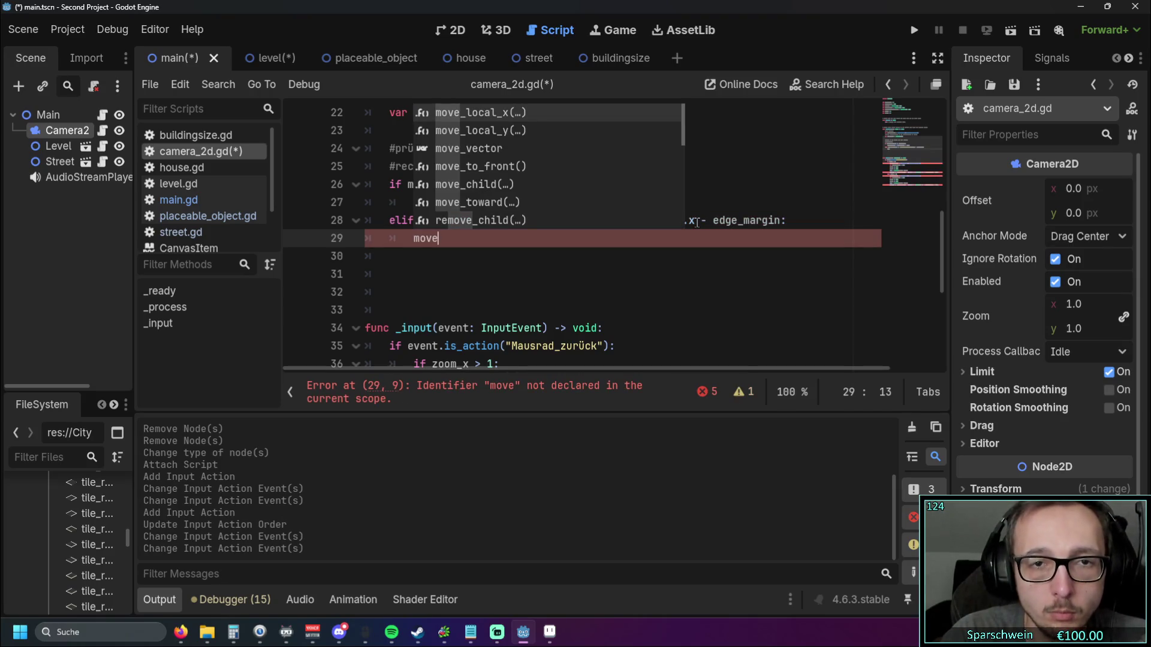
key(Down)
key(Down)
key(Return)
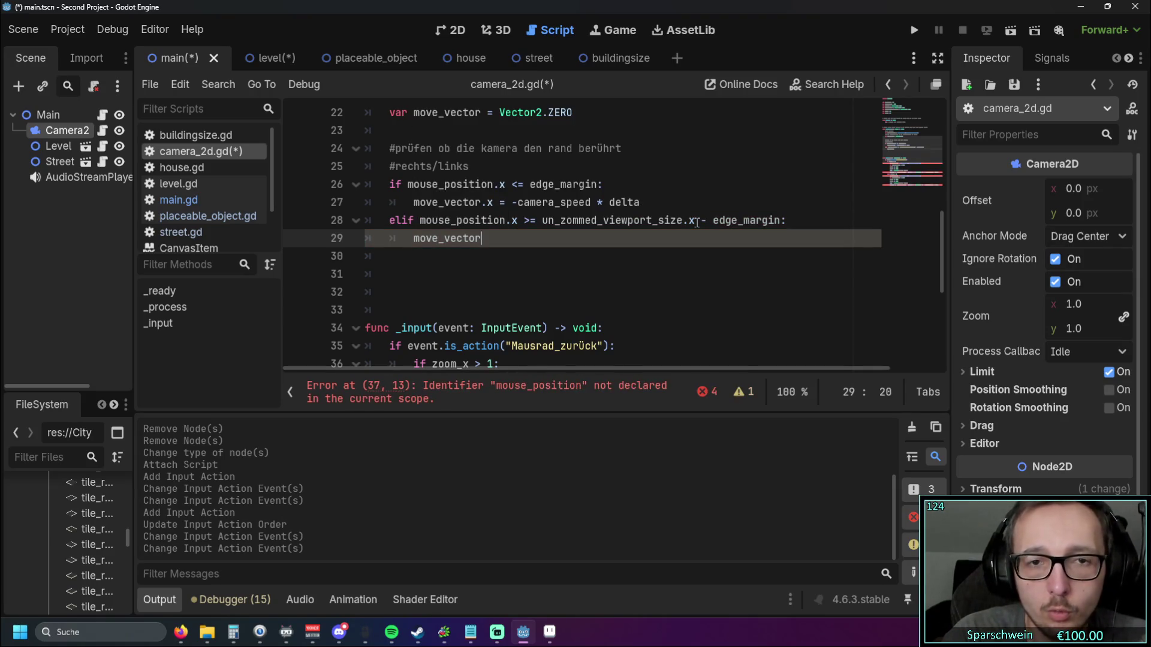
text(.x)
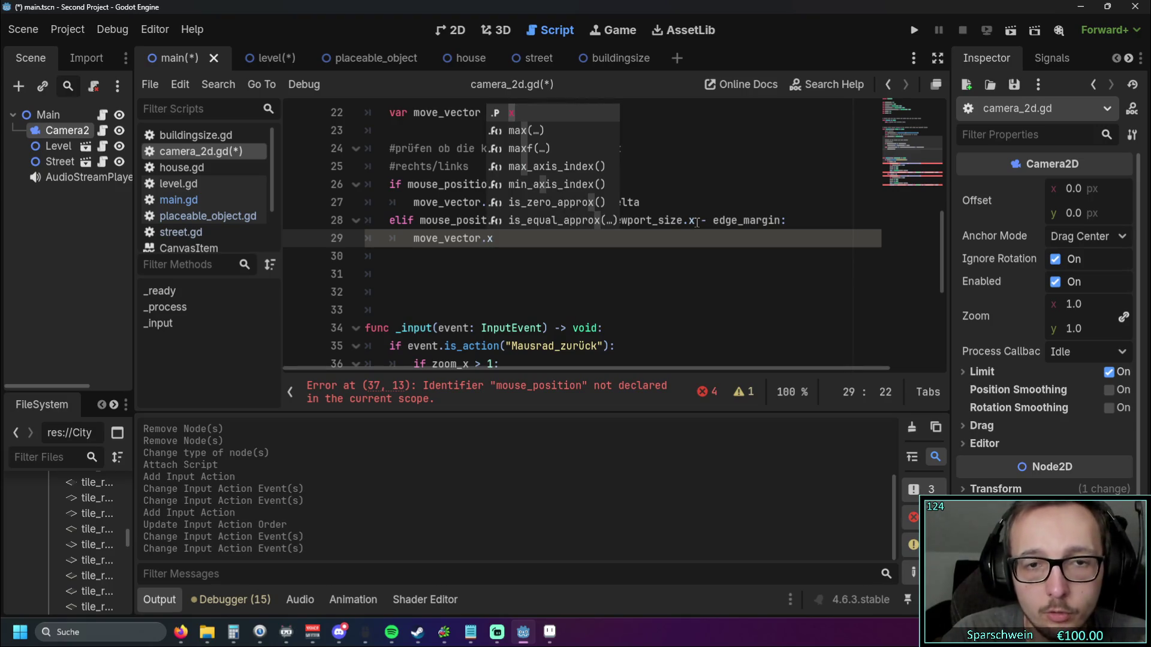
text( = )
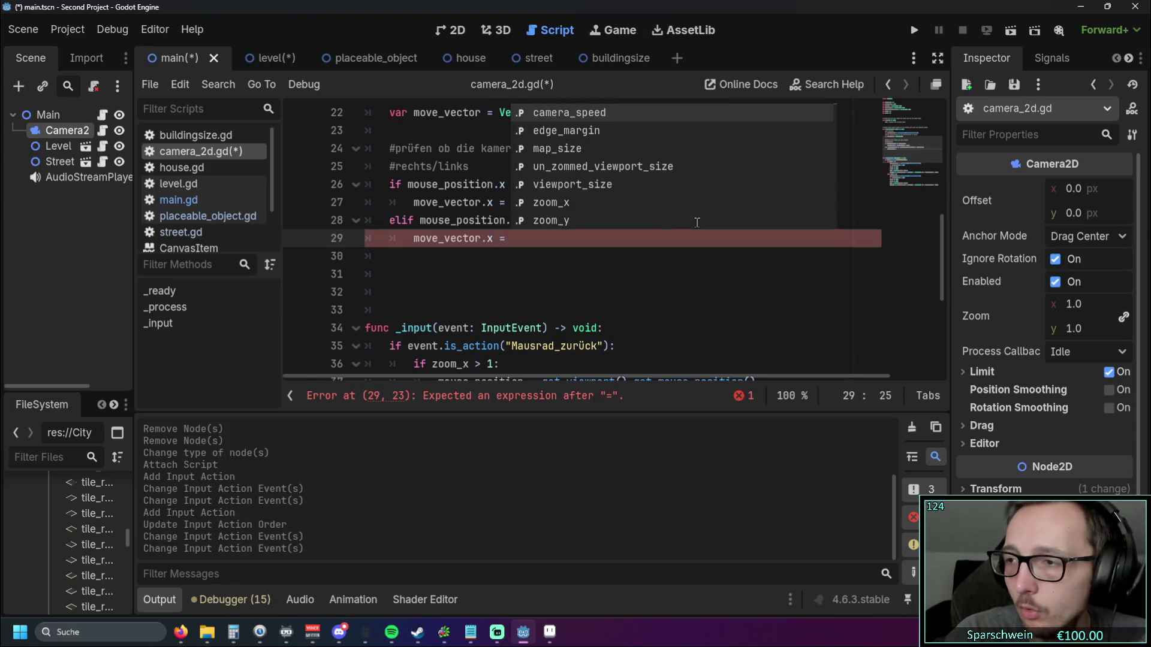
text(cam)
key(Return)
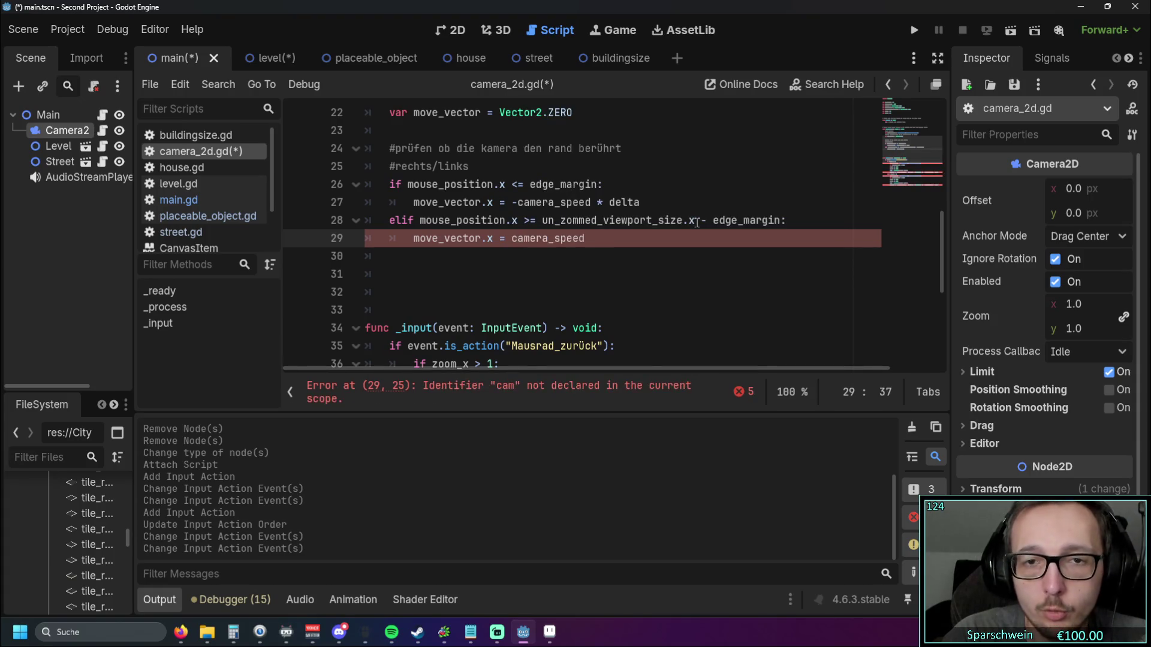
text( * delta)
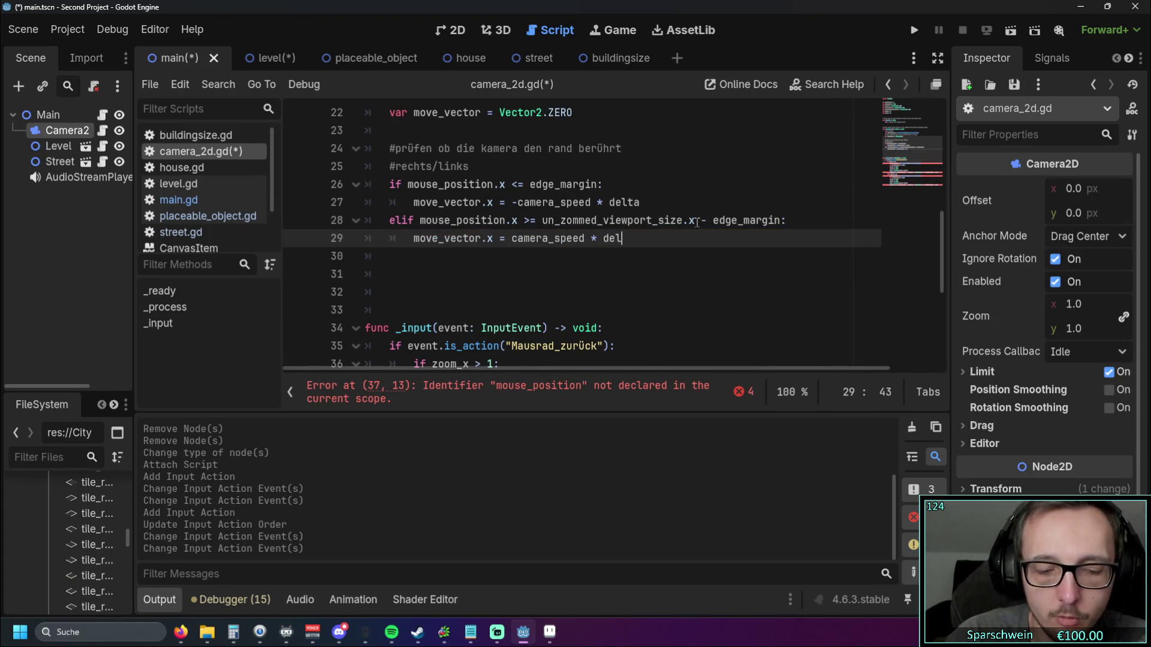
click(617, 256)
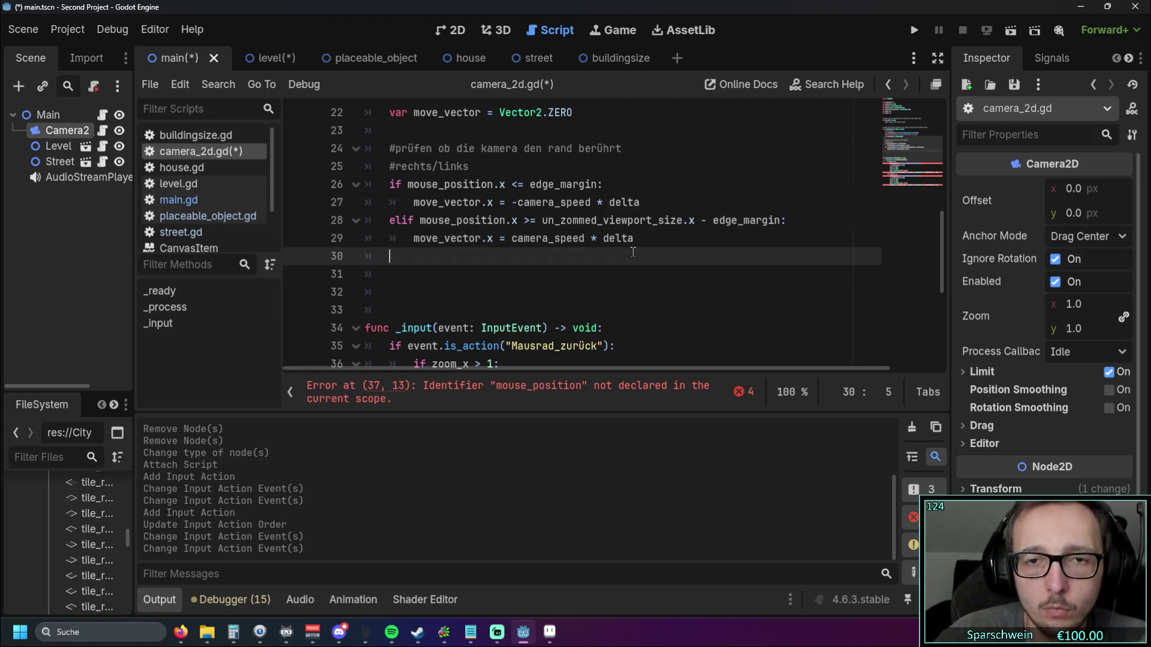
scroll(617, 254, down, 1)
scroll(612, 249, up, 2)
scroll(604, 244, down, 1)
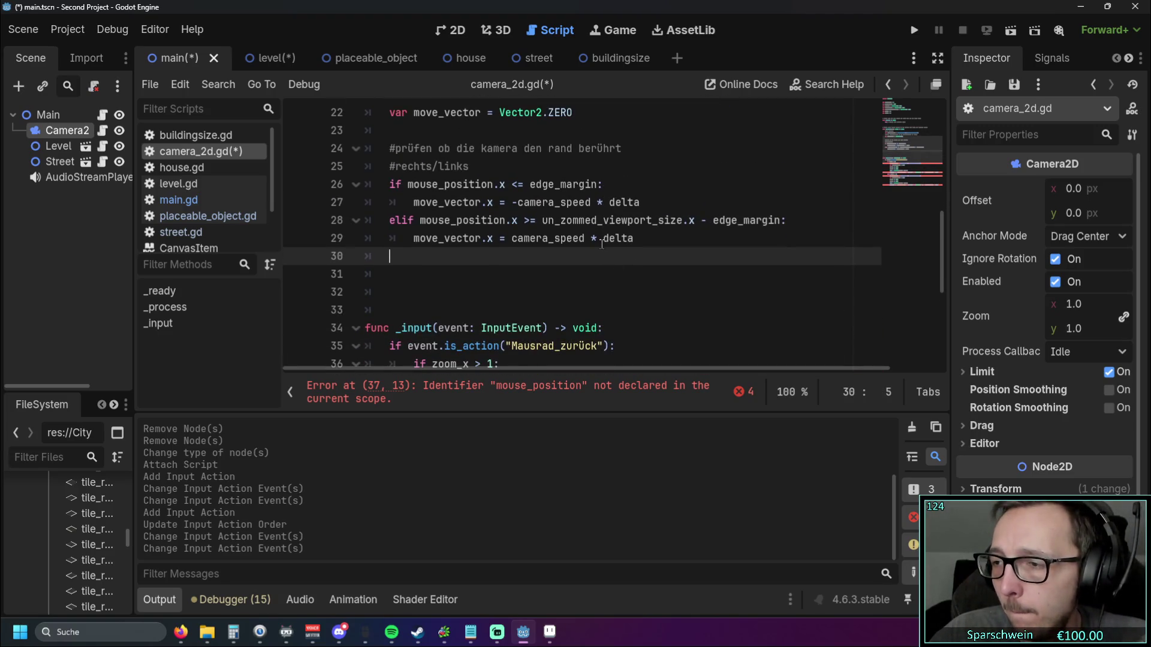
mouse_move(665, 238)
mouse_down()
mouse_move(360, 200)
mouse_move(357, 187)
mouse_up()
key(ctrl+c)
click(426, 258)
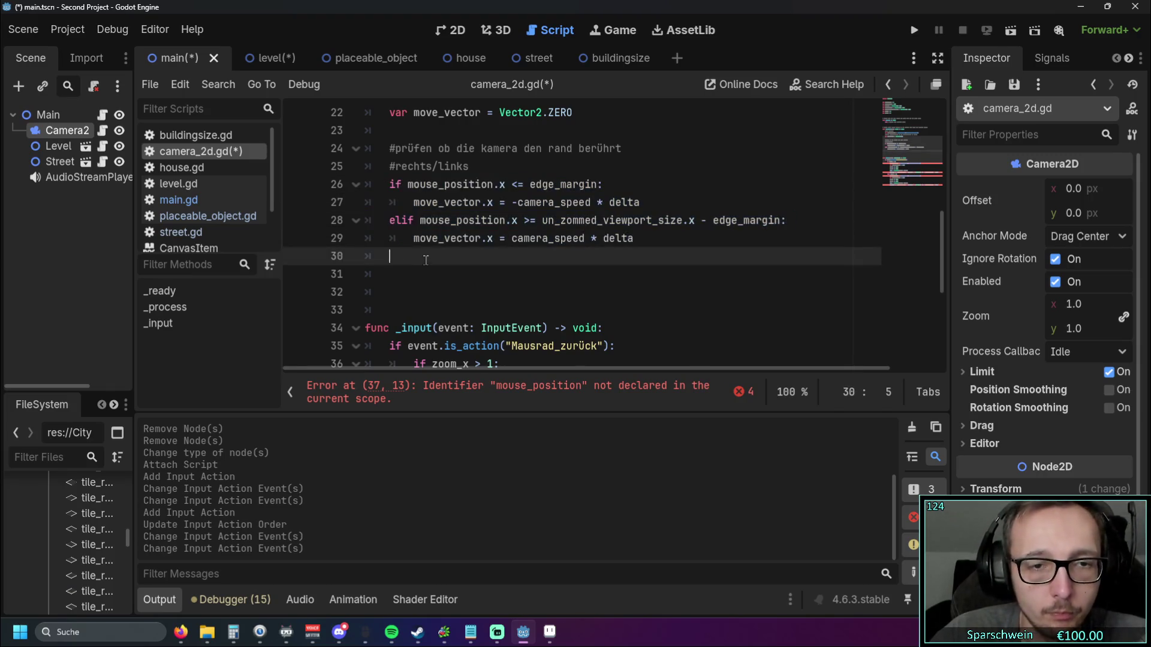
Step: Add an '#oben/unten' comment, paste the copied edge checks below it, and fix their indentation
text(#o)
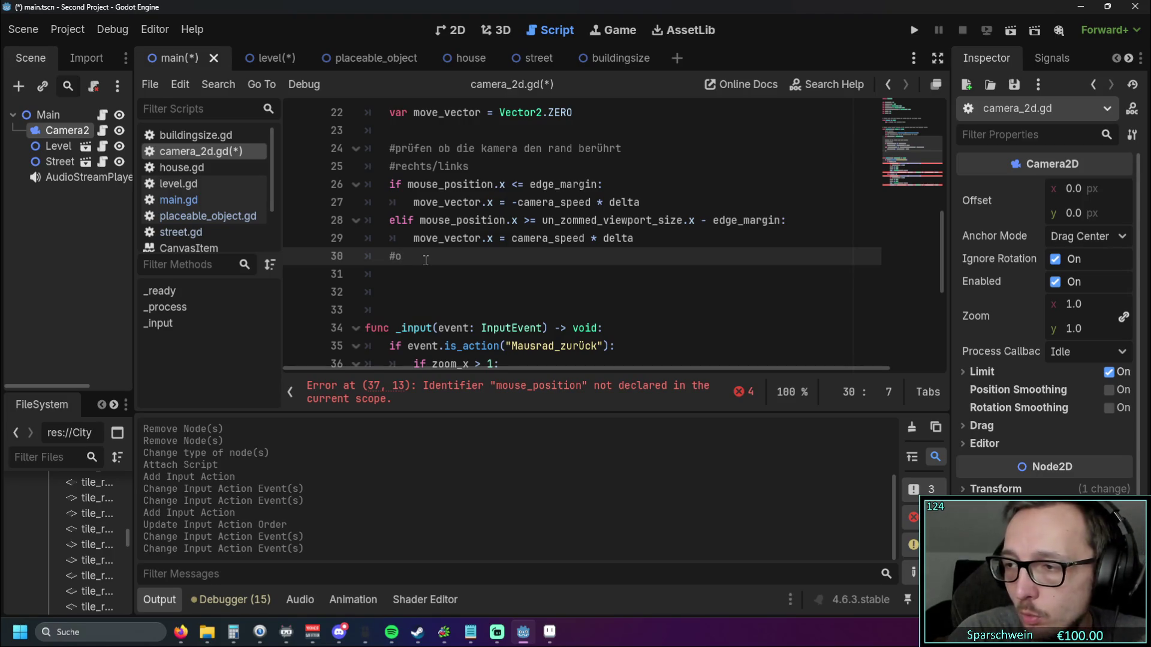
text(ben/unten)
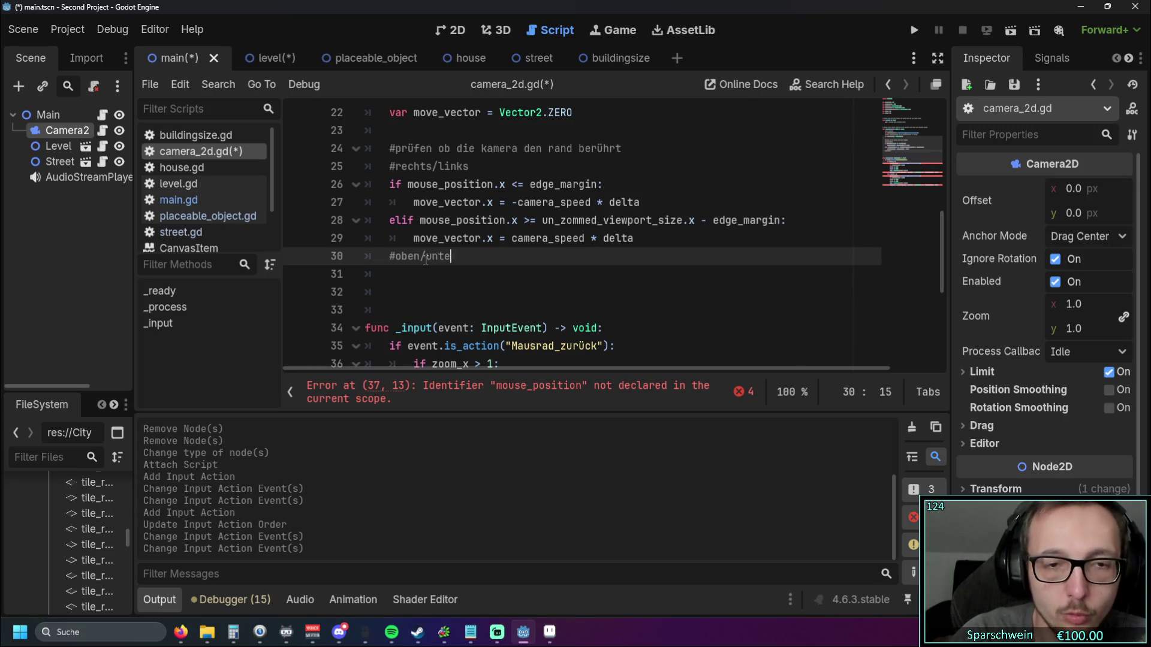
key(Return)
key(ctrl+v)
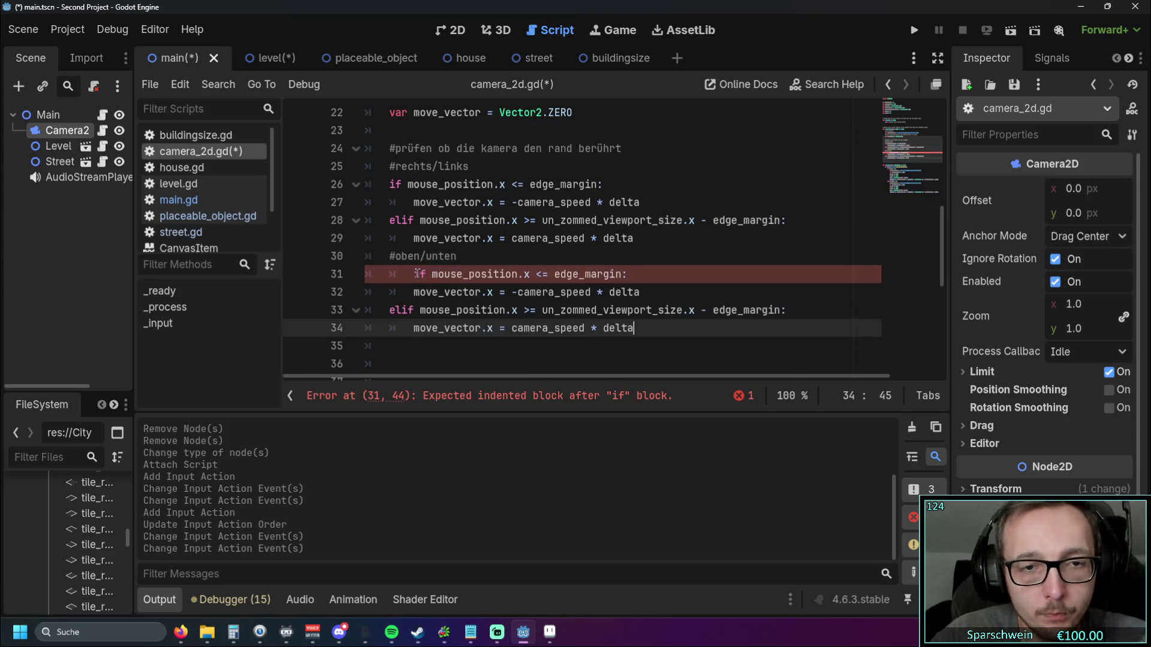
click(417, 274)
key(Left)
key(BackSpace)
scroll(501, 266, down, 1)
scroll(501, 266, up, 1)
Step: Change the four .x references in the pasted checks to .y for top/bottom edges
double_click(504, 274)
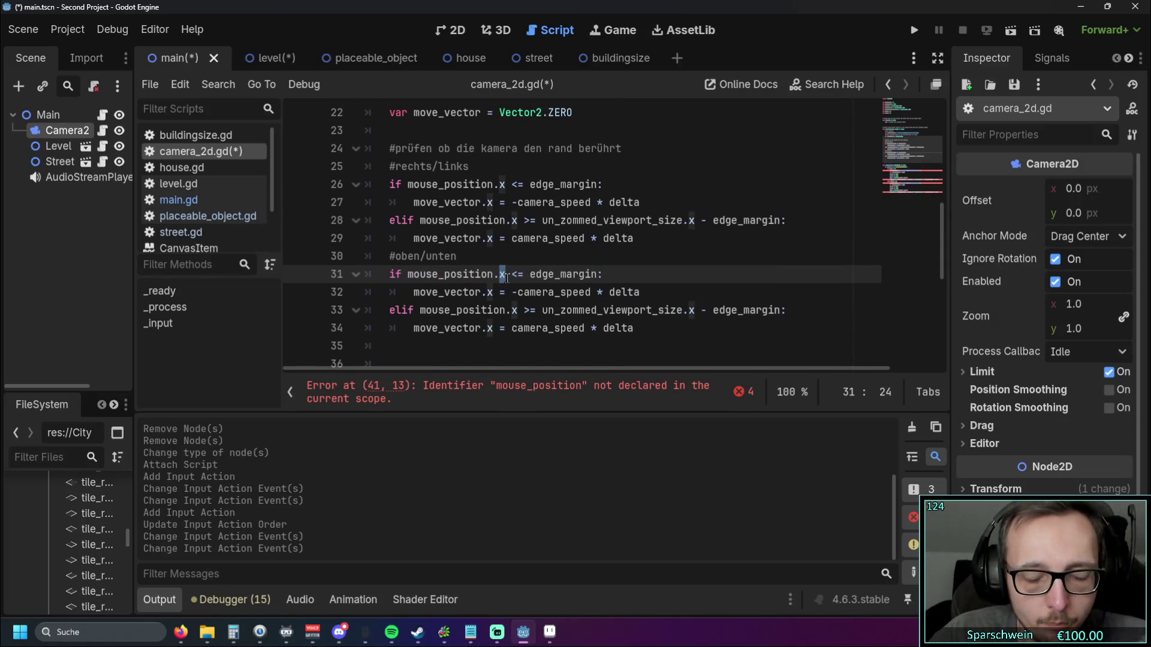
text(y)
double_click(489, 292)
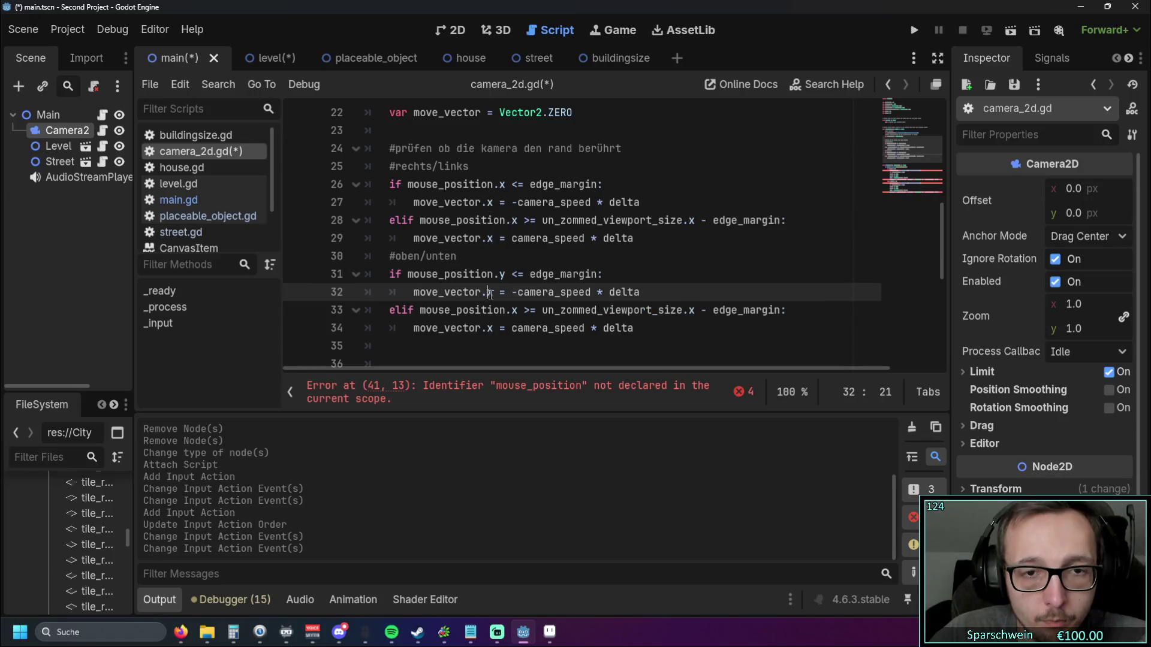
text(y)
double_click(515, 309)
text(y)
double_click(489, 328)
text(y)
Step: Add a new unindented line after the edge checks and start another comment
click(696, 345)
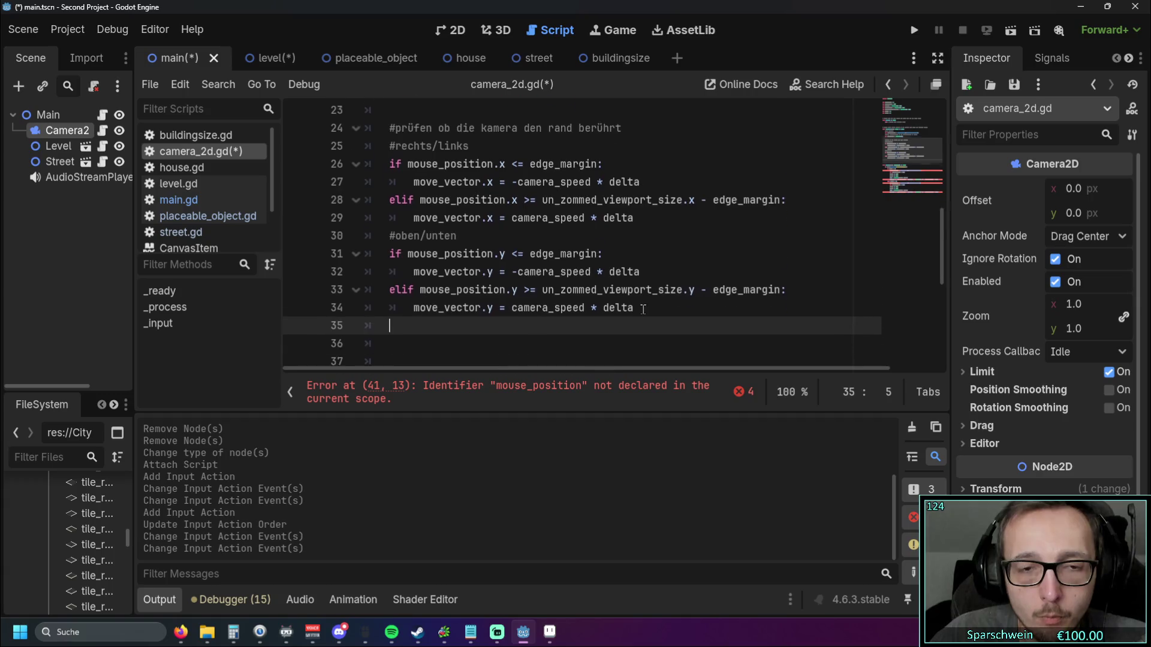
scroll(824, 303, down, 2)
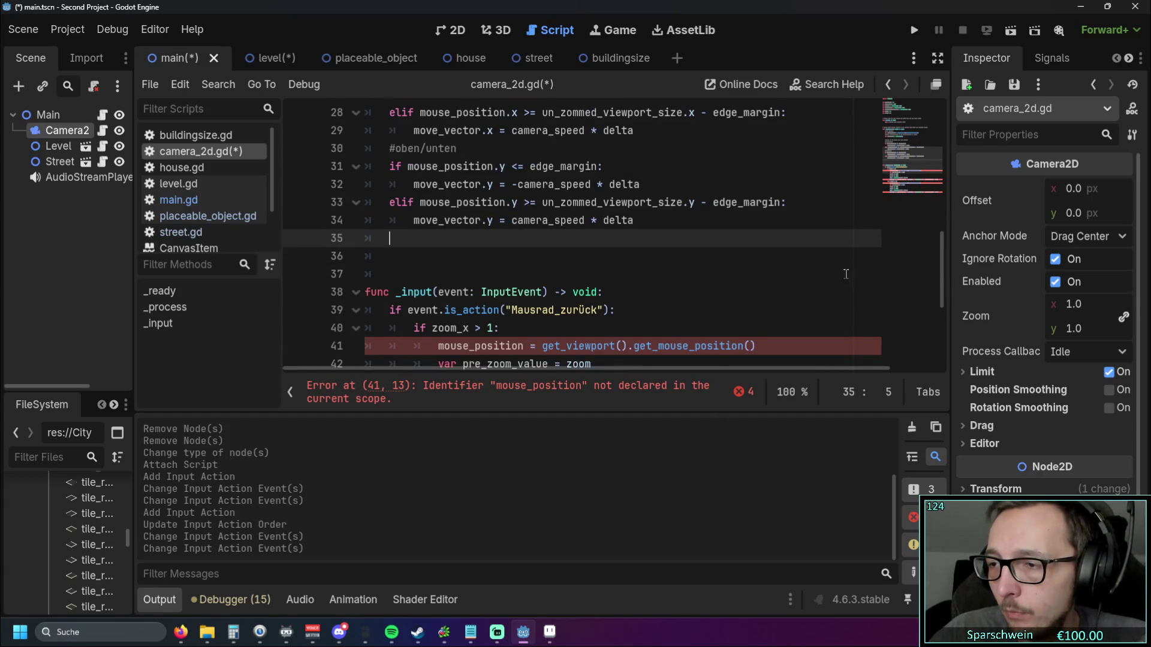
scroll(575, 274, up, 1)
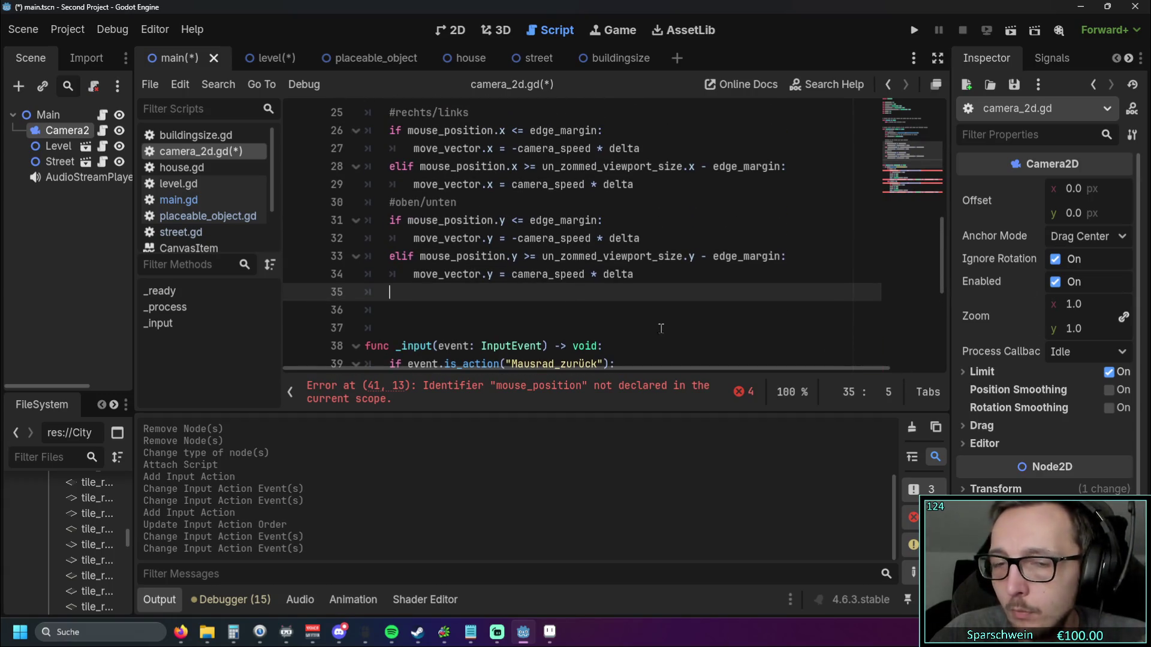
key(Tab)
key(Return)
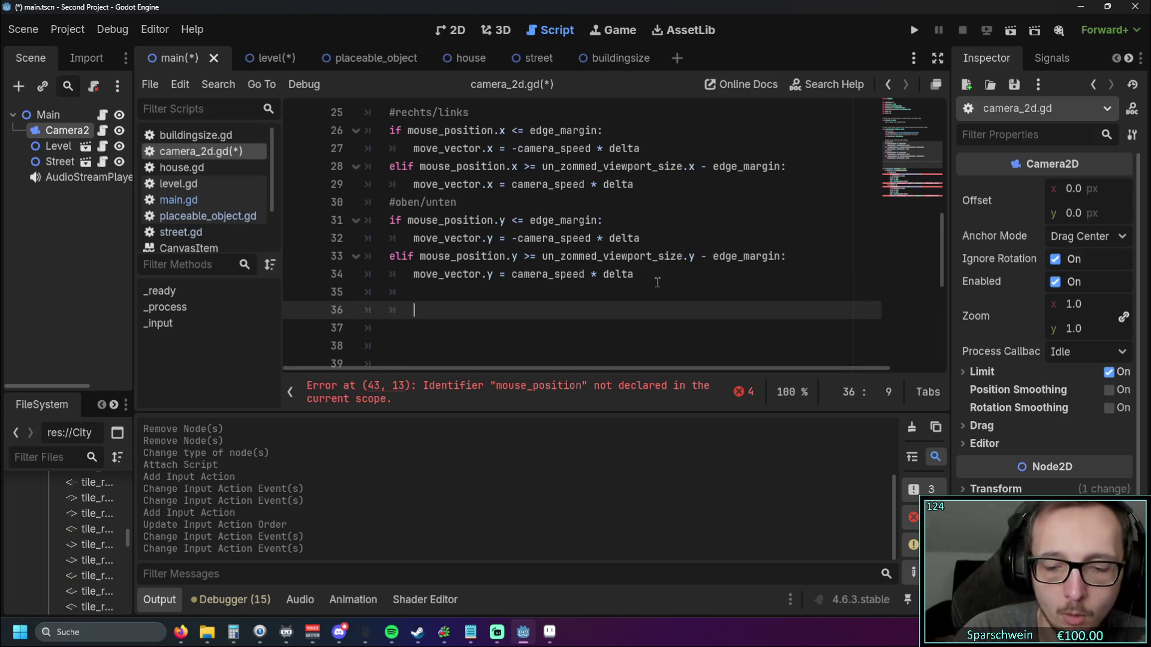
key(BackSpace)
text(#)
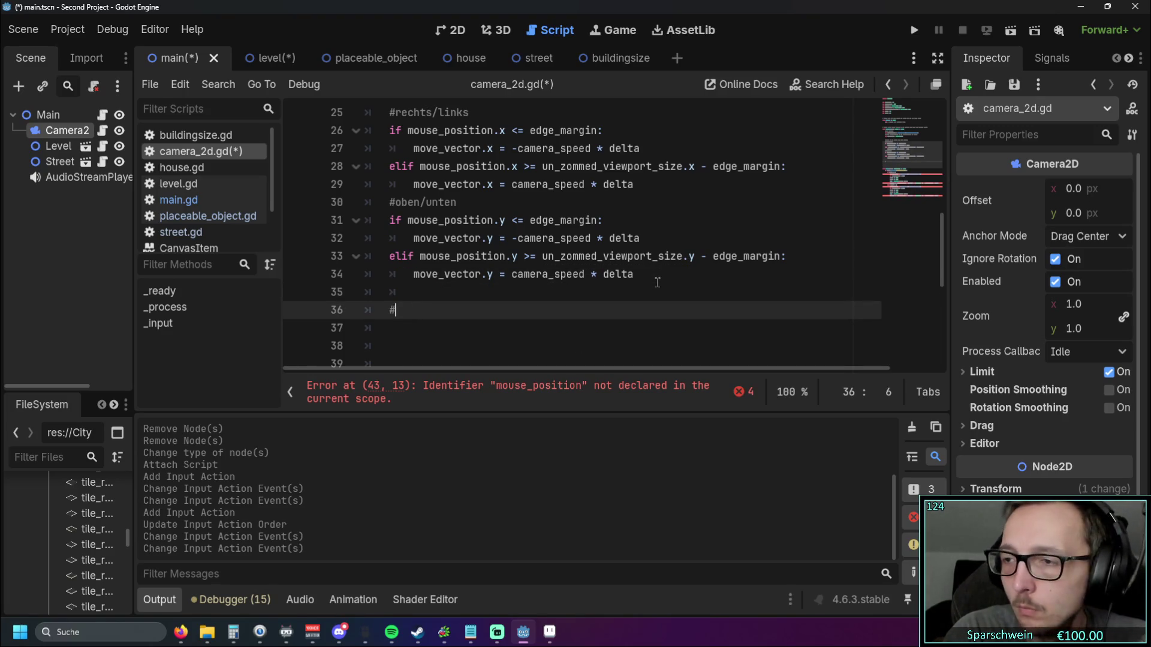
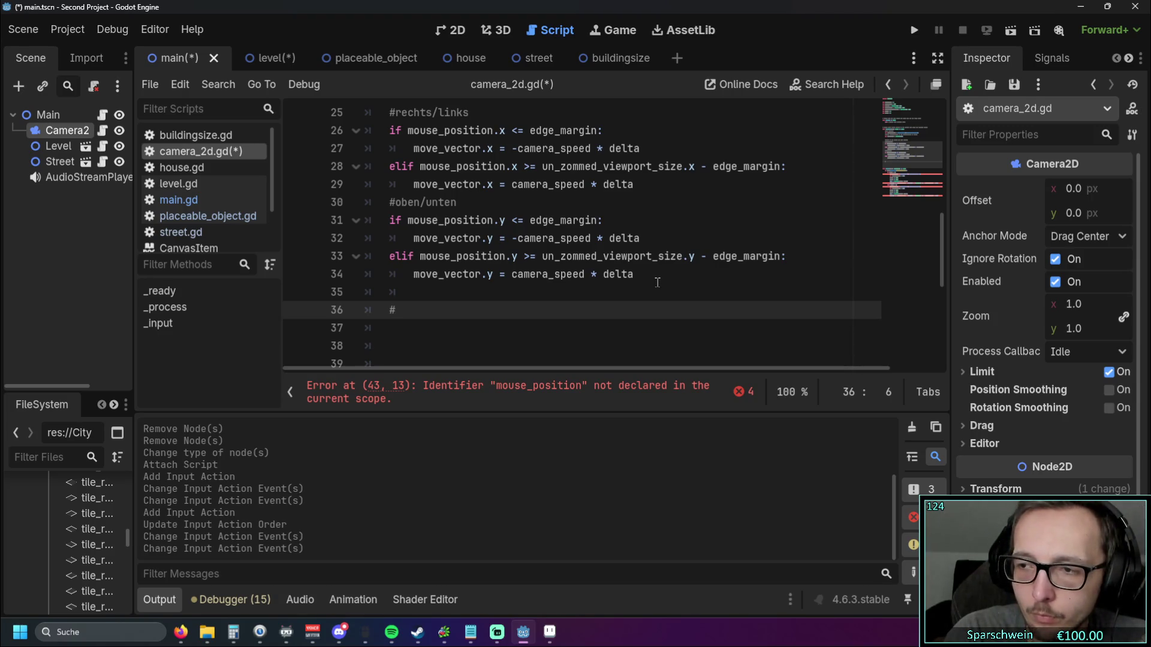
Step: In _process, add the comment '#füge den bewegungsvector zur position hinzu' followed by 'position += move_vector'
text(füge d)
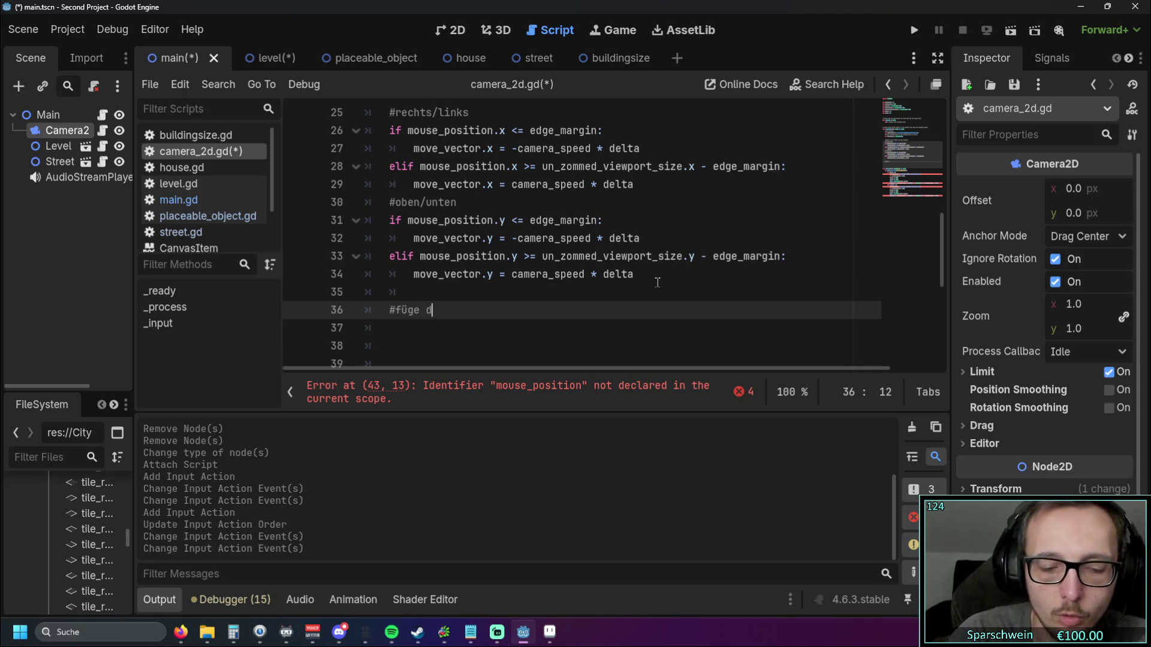
text(en bewe)
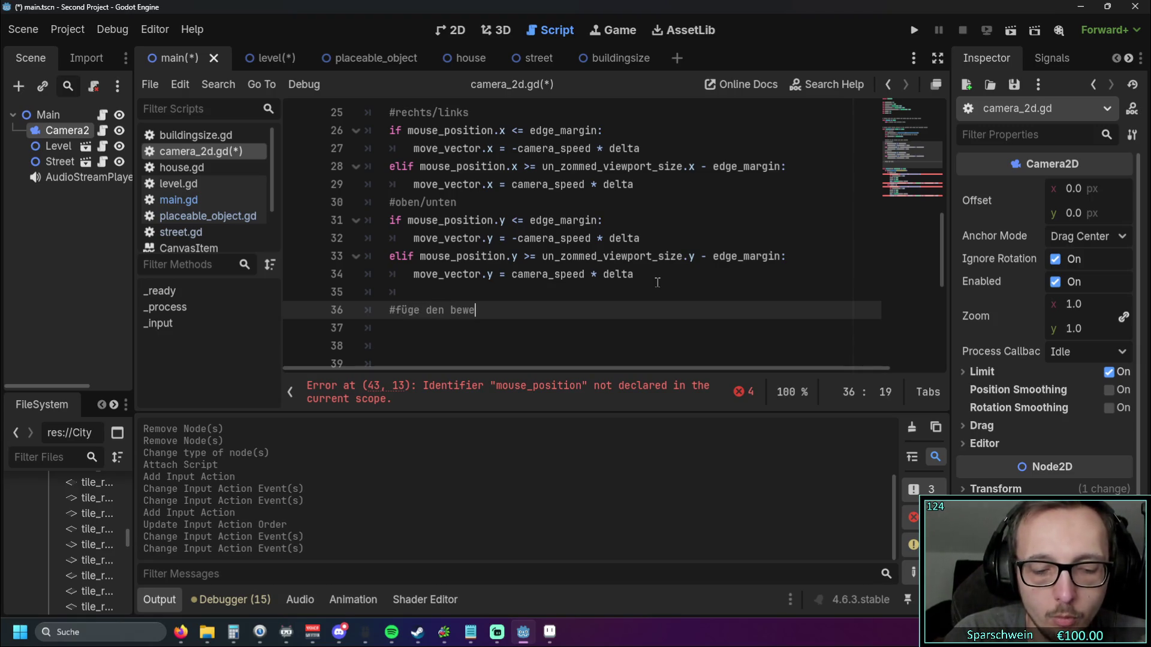
text(gungsv)
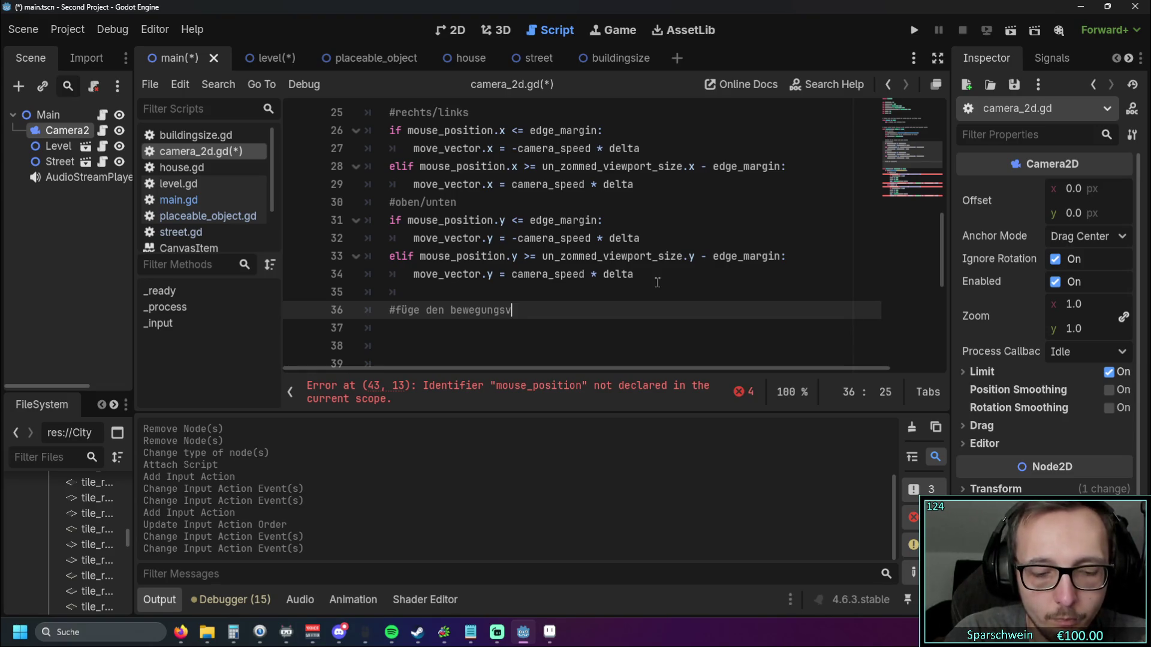
text(ector zur po)
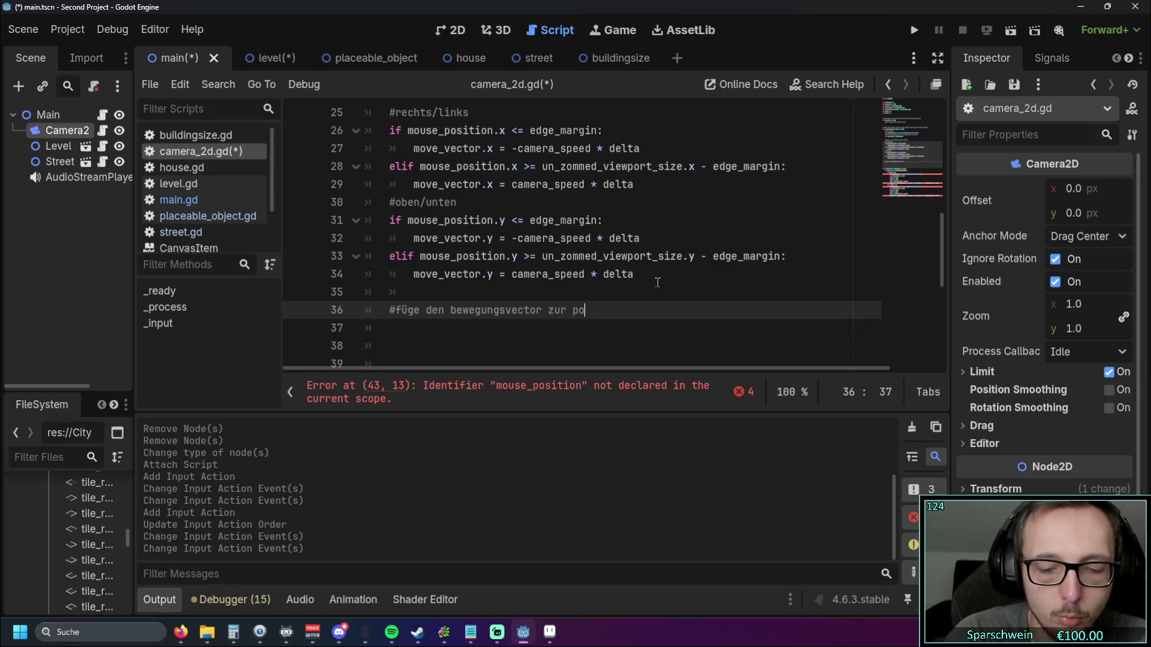
text(sition hinzu)
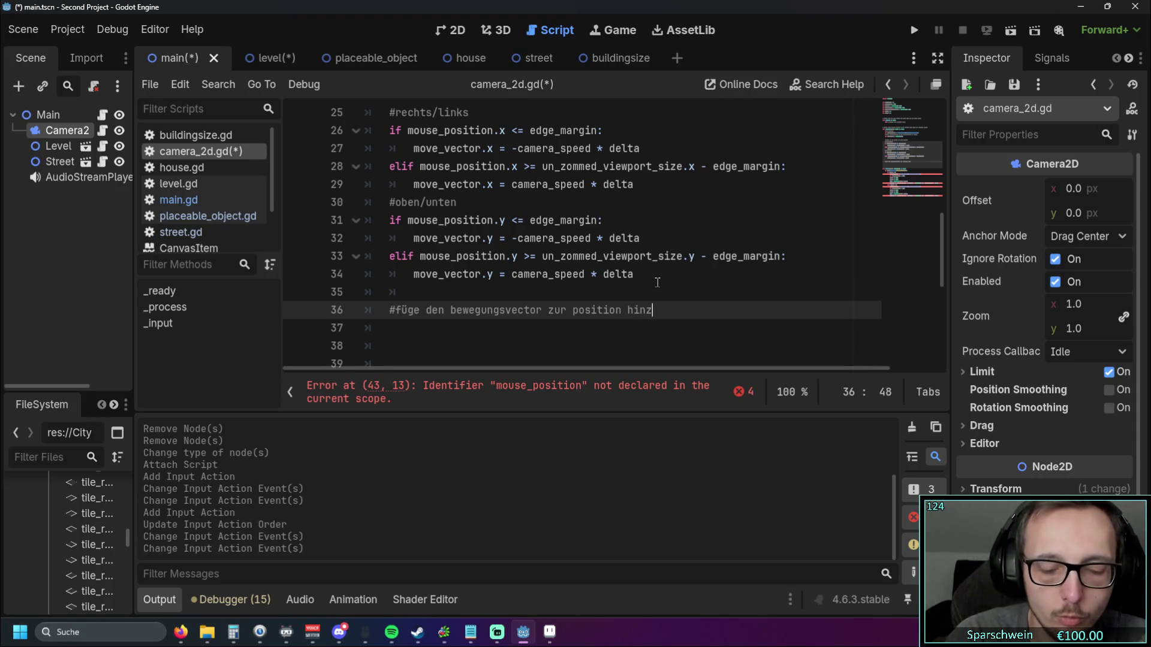
key(Return)
text(pos)
key(Down)
key(Down)
key(Down)
key(Up)
key(Return)
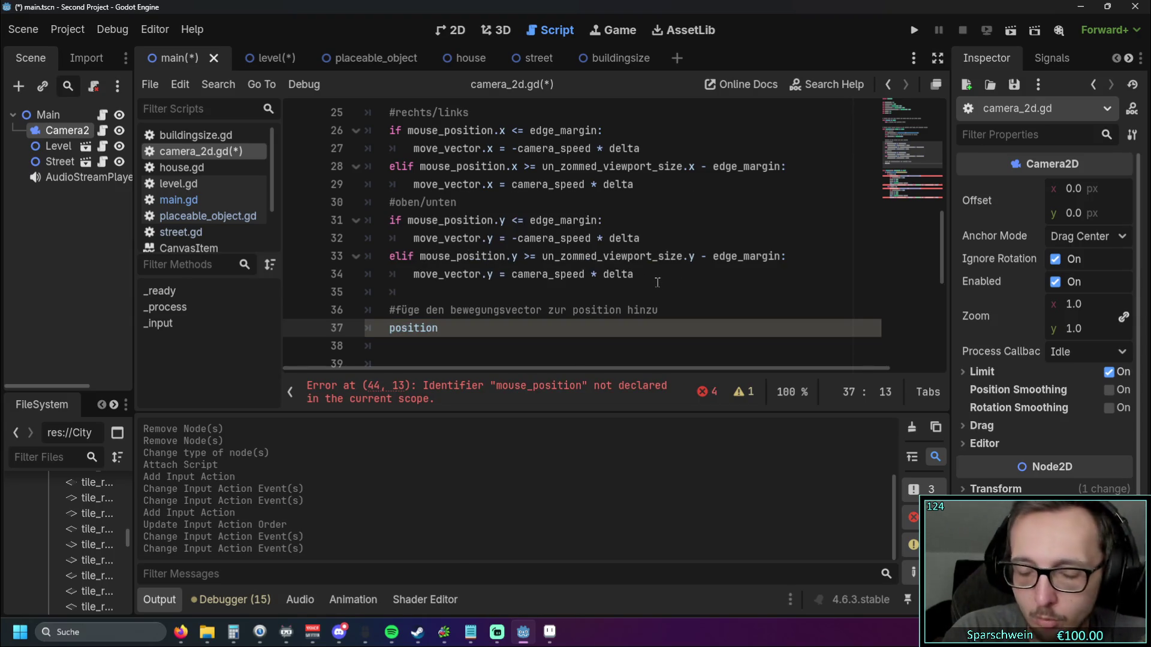
text( +)
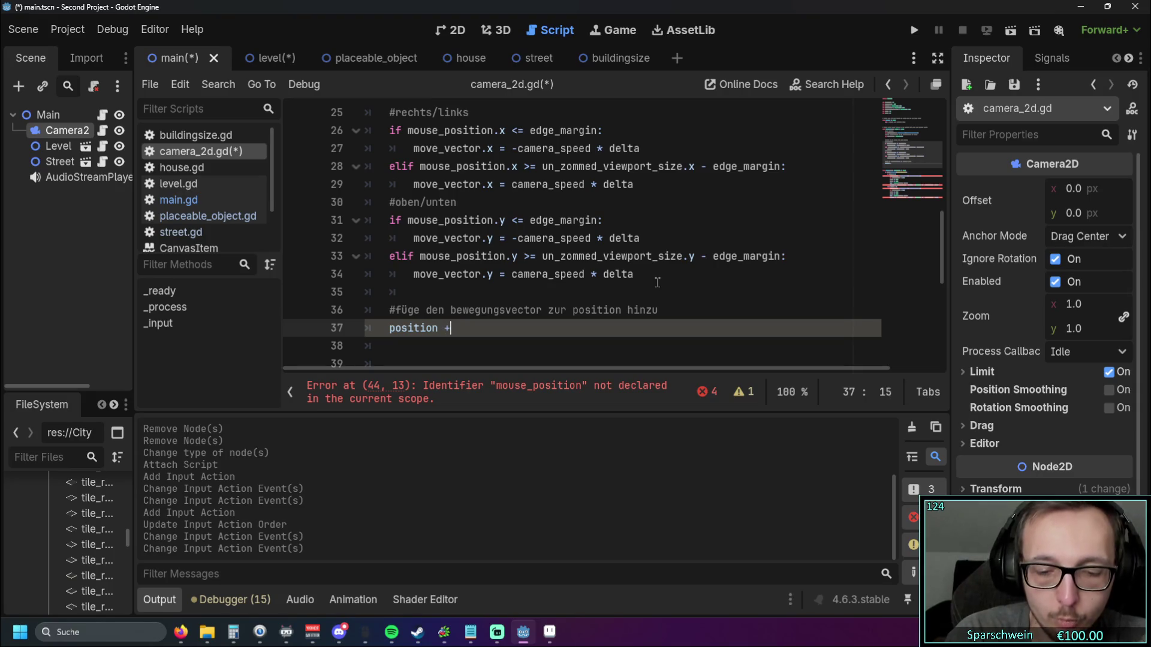
text(= move_)
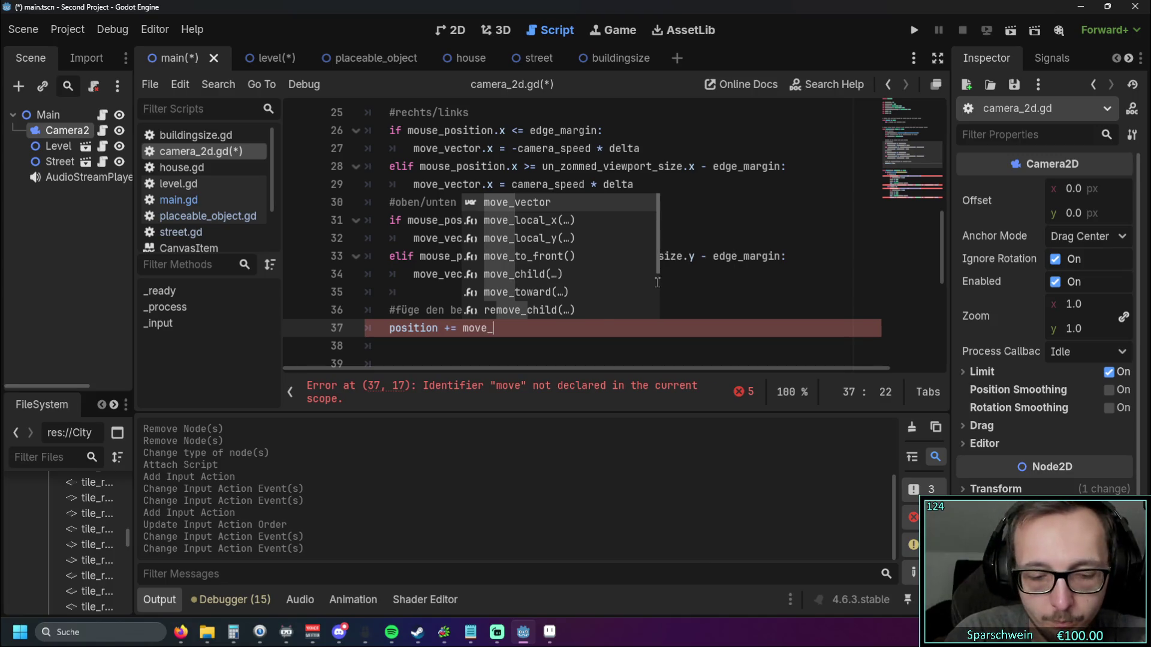
text(vector)
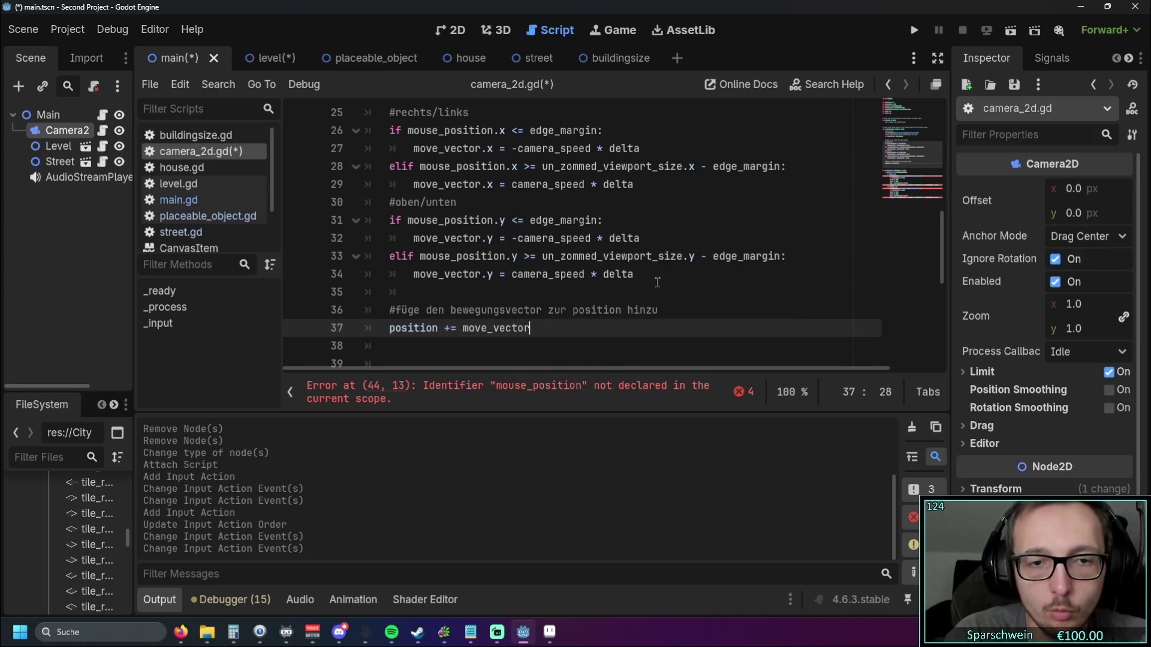
scroll(515, 180, down, 4)
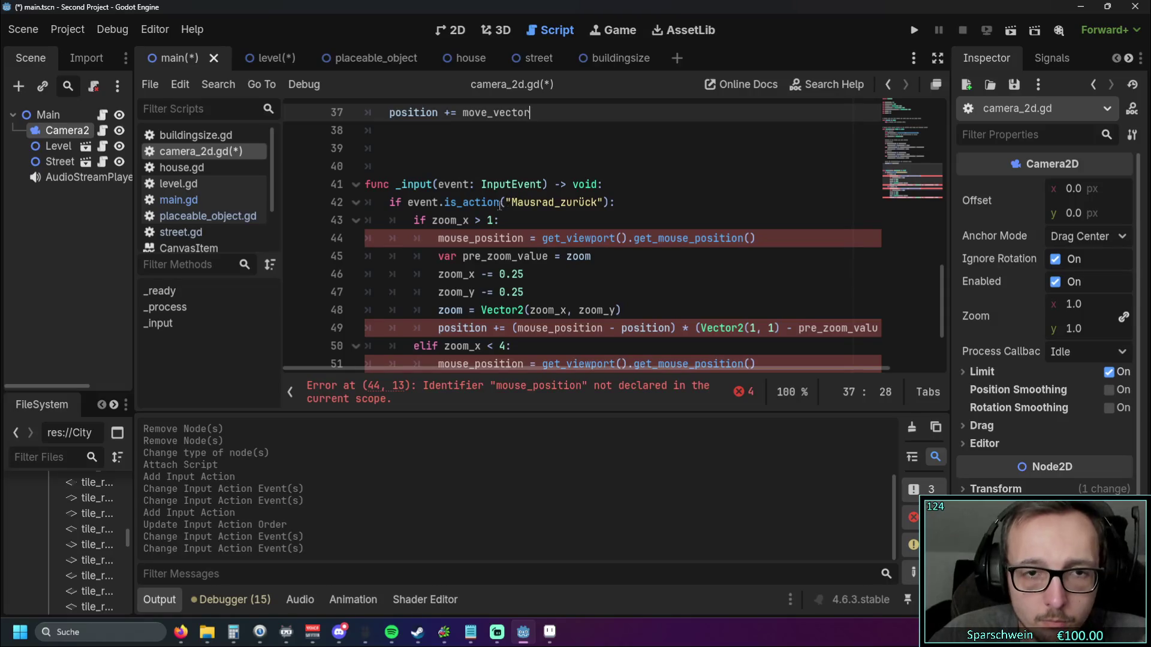
Step: Consult the browser reference and scroll through camera_2d.gd
scroll(501, 205, up, 7)
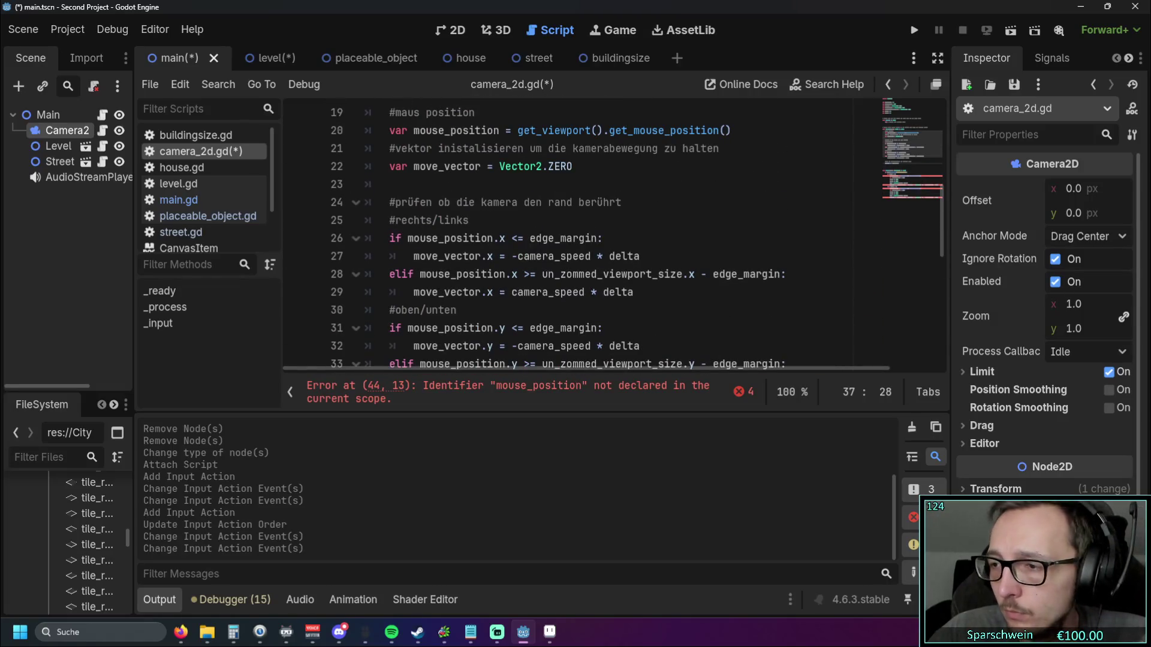
key(alt+Tab)
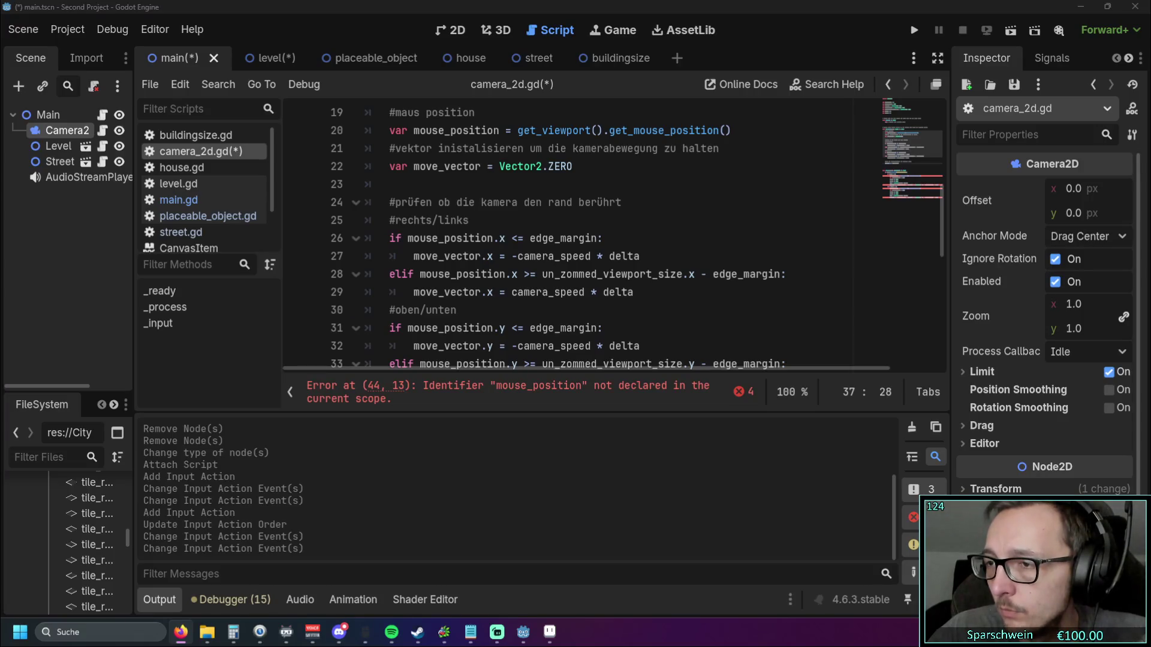
scroll(697, 267, down, 6)
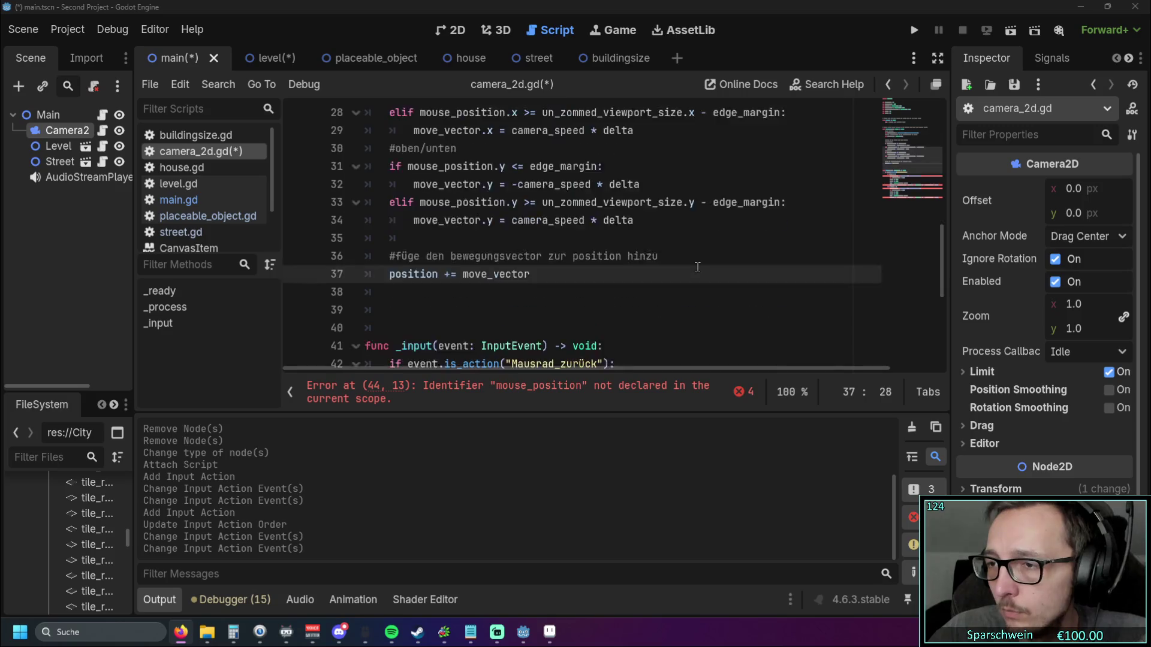
scroll(697, 267, down, 2)
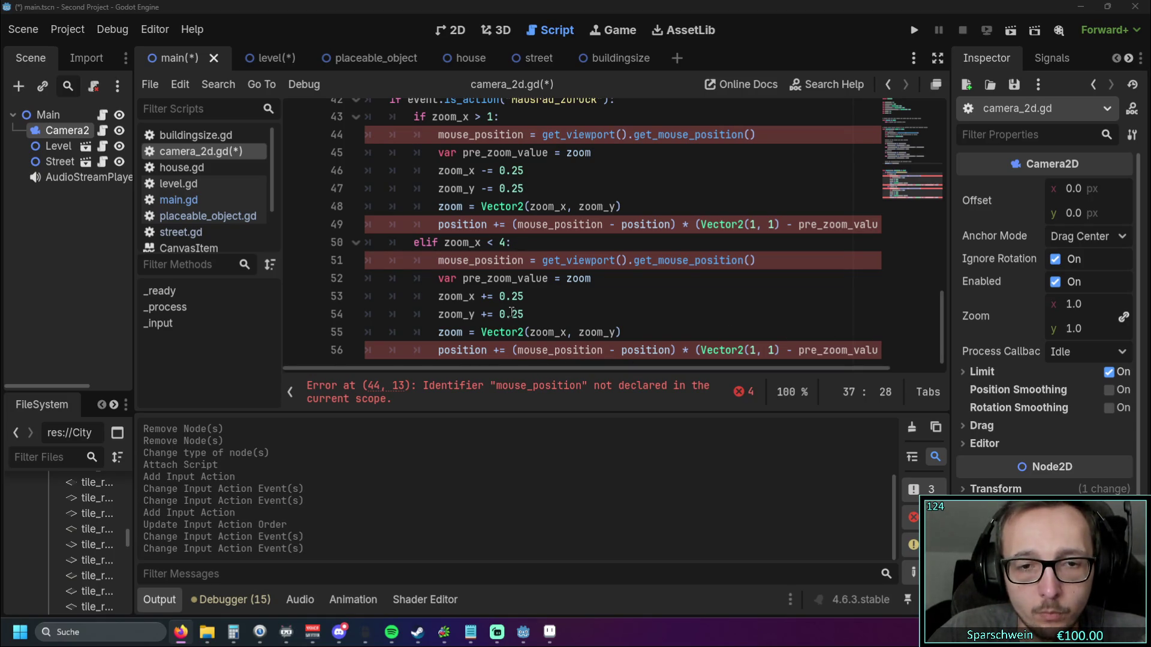
scroll(512, 304, up, 10)
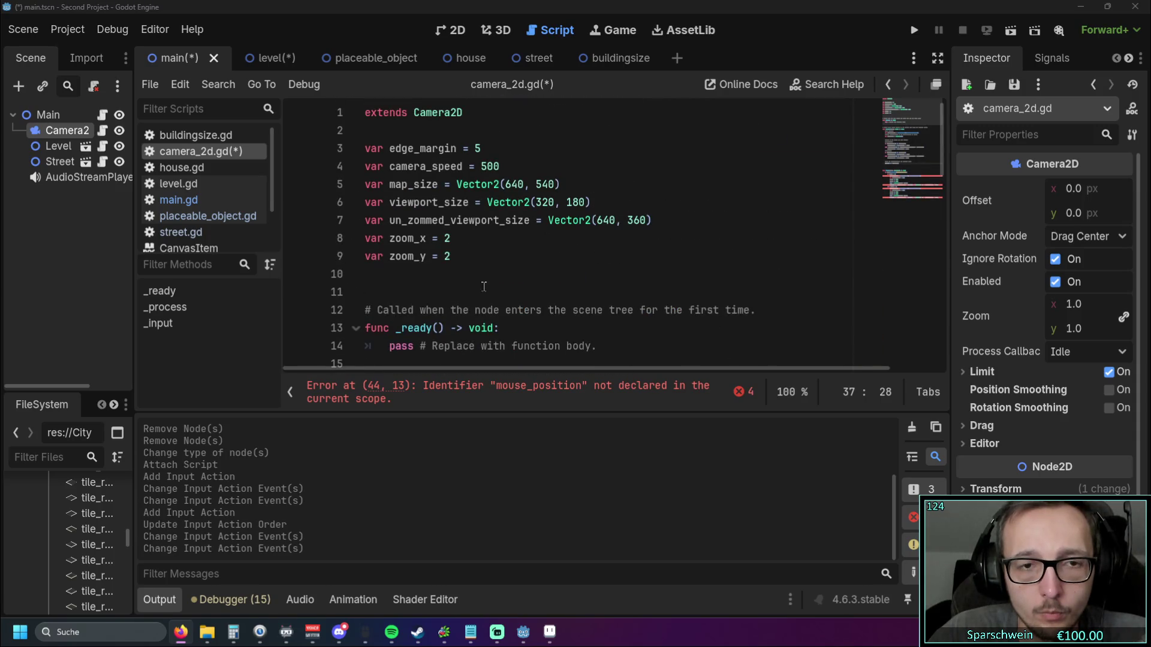
scroll(483, 283, down, 3)
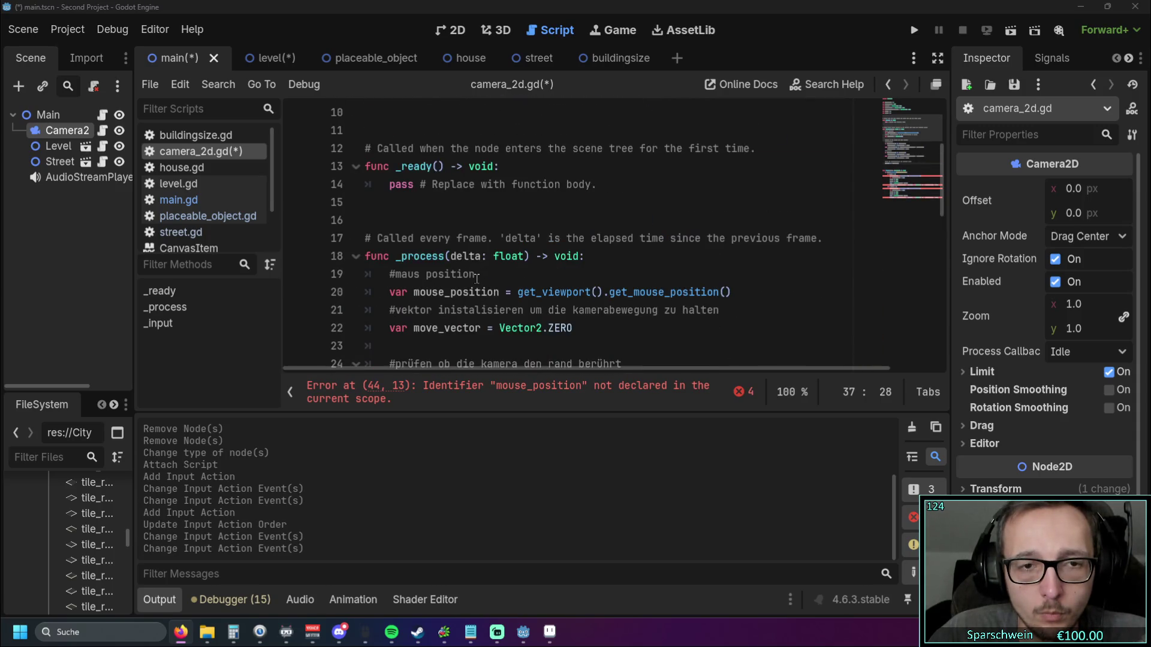
scroll(477, 278, up, 3)
Step: Insert a new blank line after the zoom_y declaration on line 9
click(479, 256)
scroll(480, 270, down, 3)
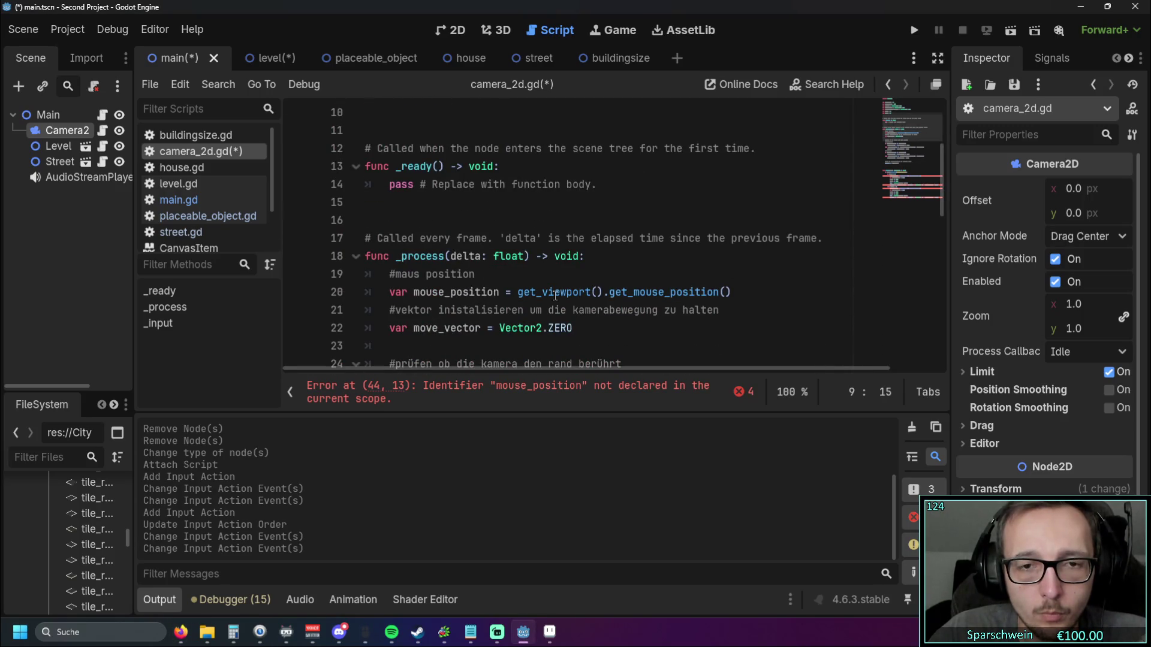
mouse_move(555, 295)
mouse_move(623, 292)
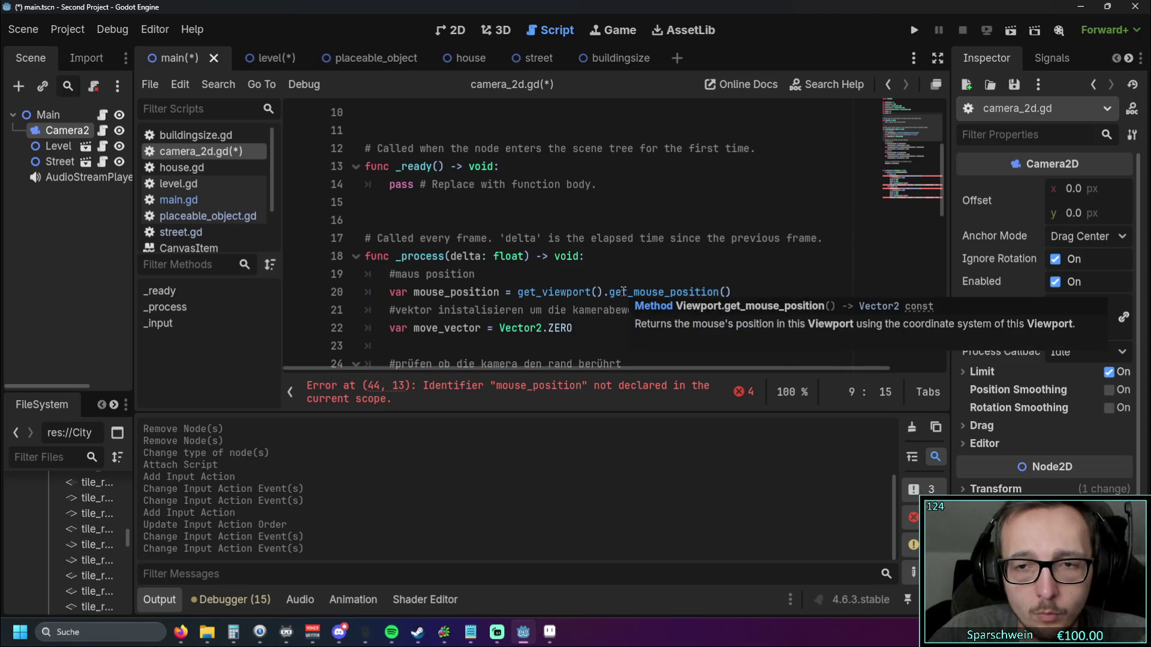
scroll(620, 290, up, 3)
key(Return)
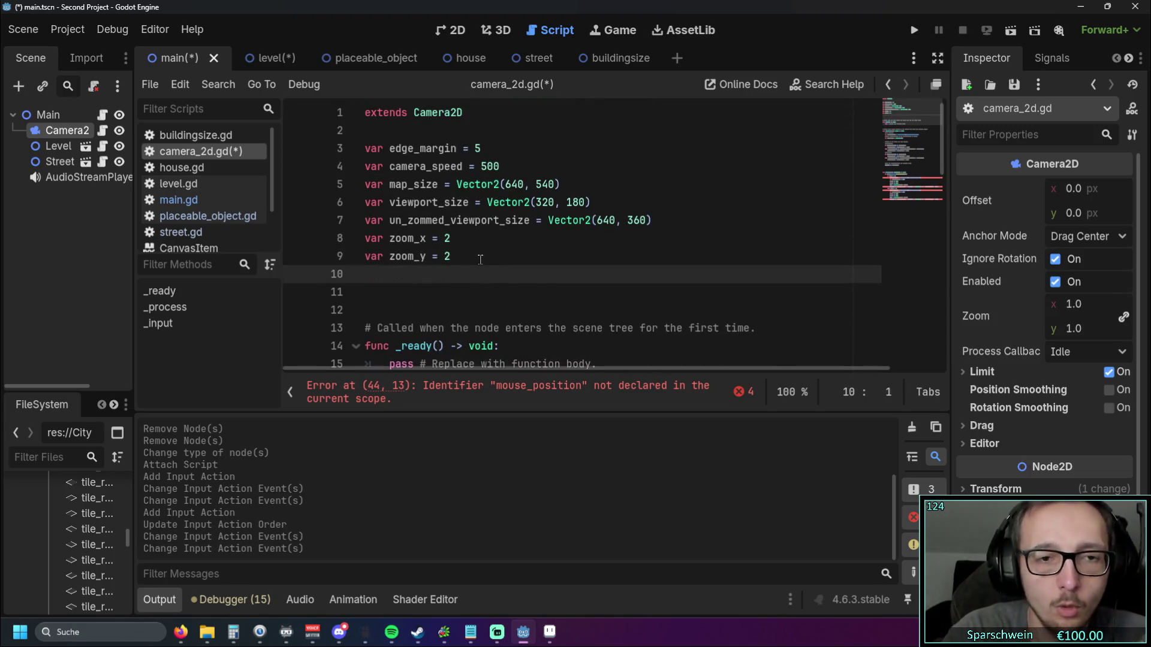
Step: Declare 'var mouse_position: Vector2' on line 10
text(var mouse)
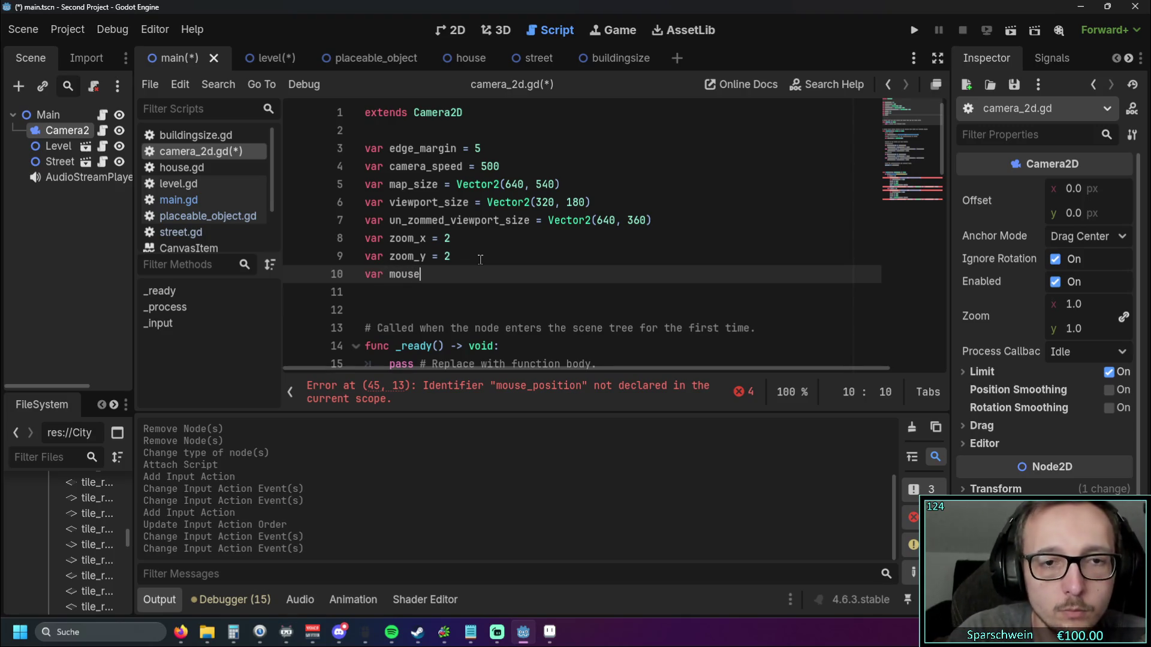
text(_po)
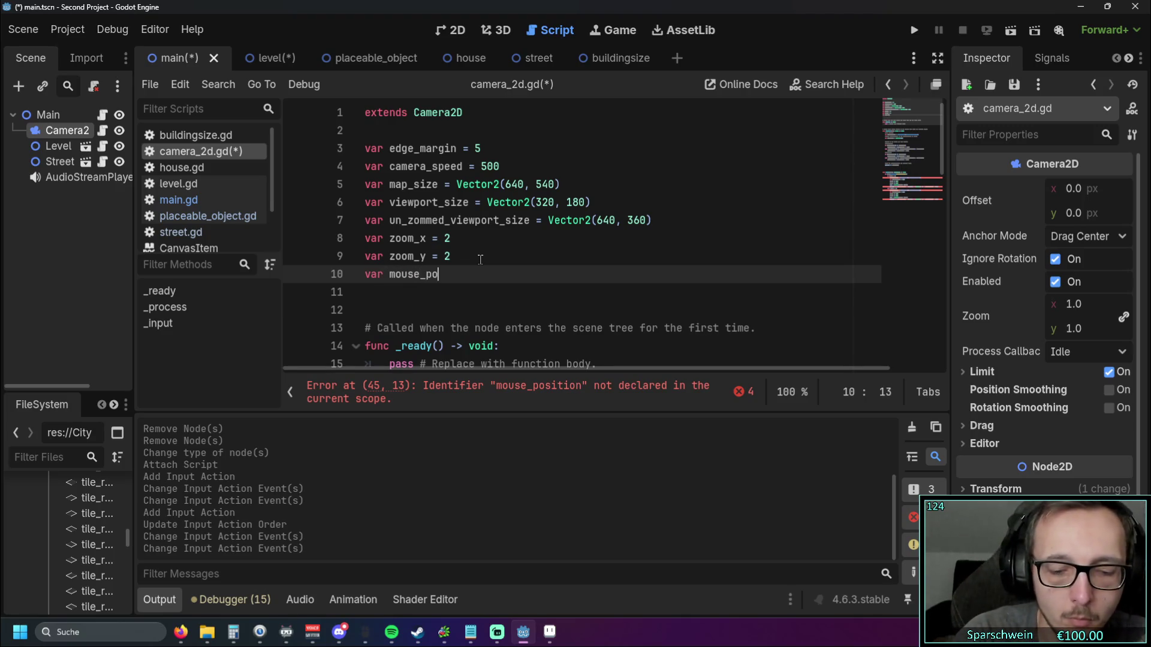
text(sition =)
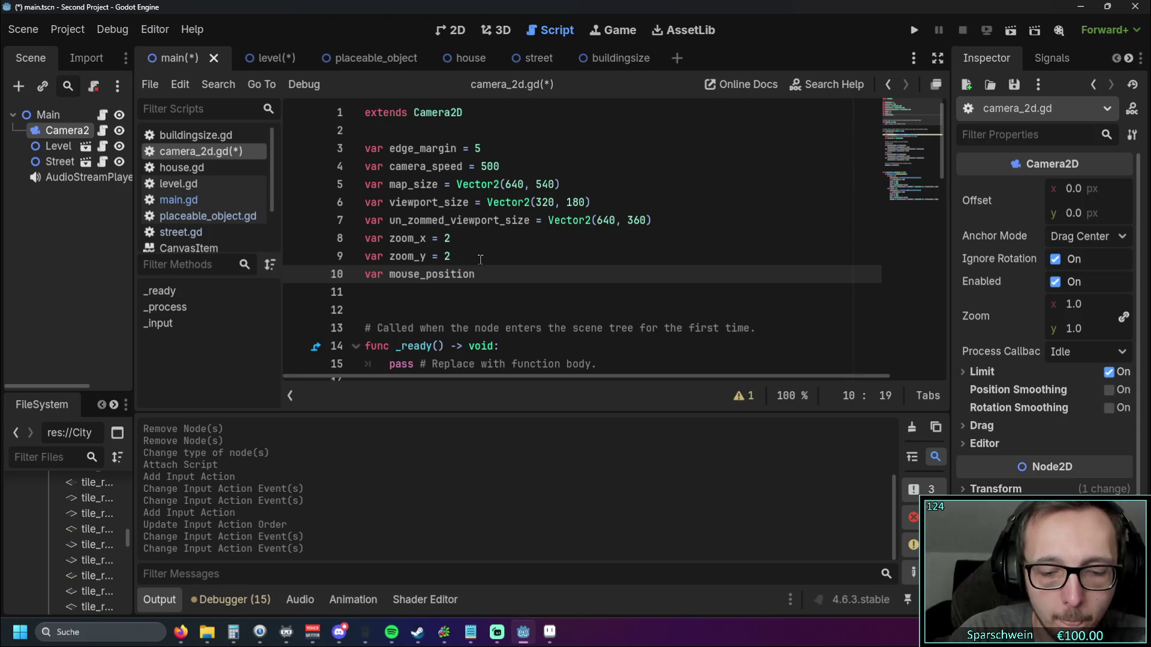
key(BackSpace)
key(BackSpace)
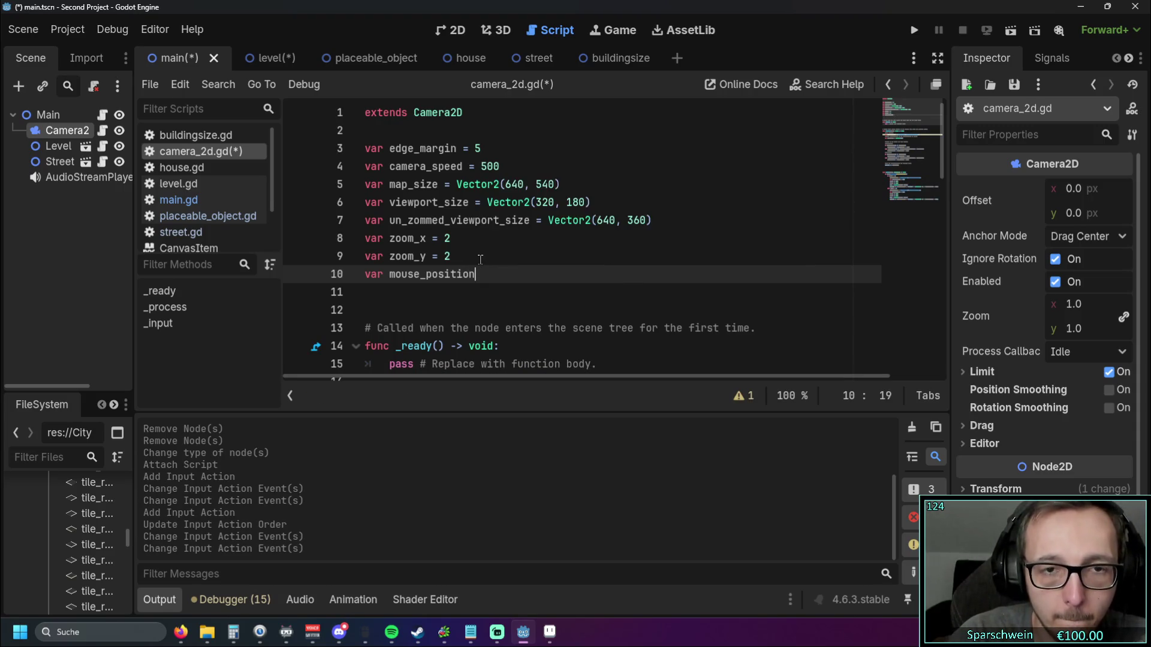
text(: Vector)
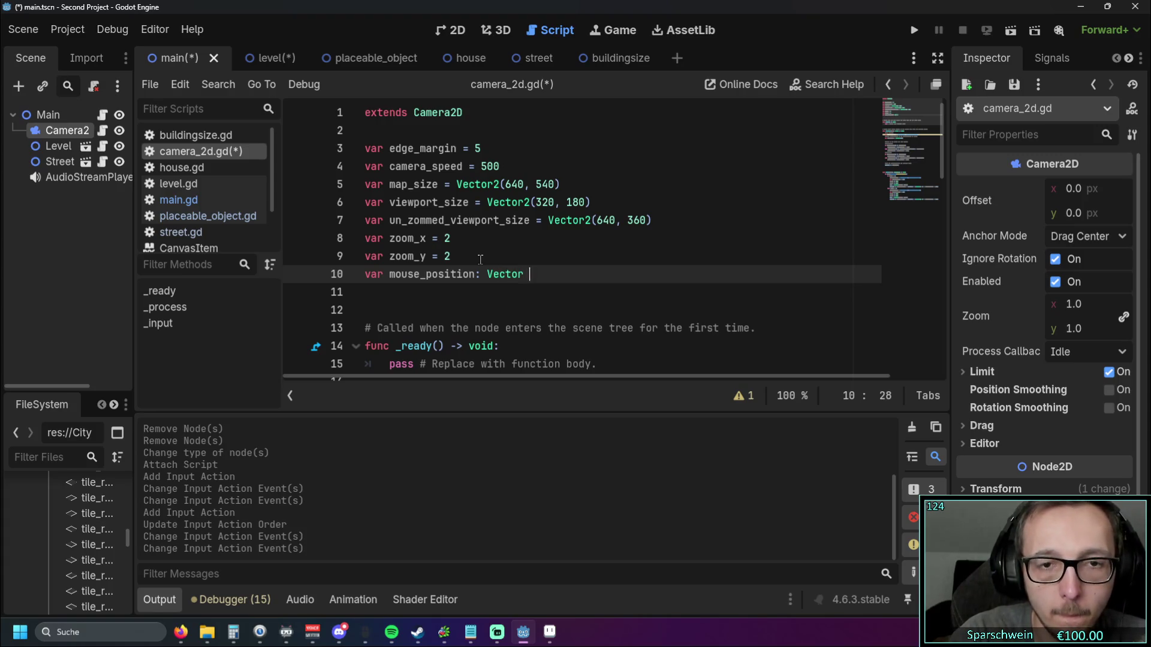
text(2)
Step: Delete 'var ' from the mouse_position assignment in _process so it reuses the script variable
click(492, 221)
scroll(515, 219, down, 5)
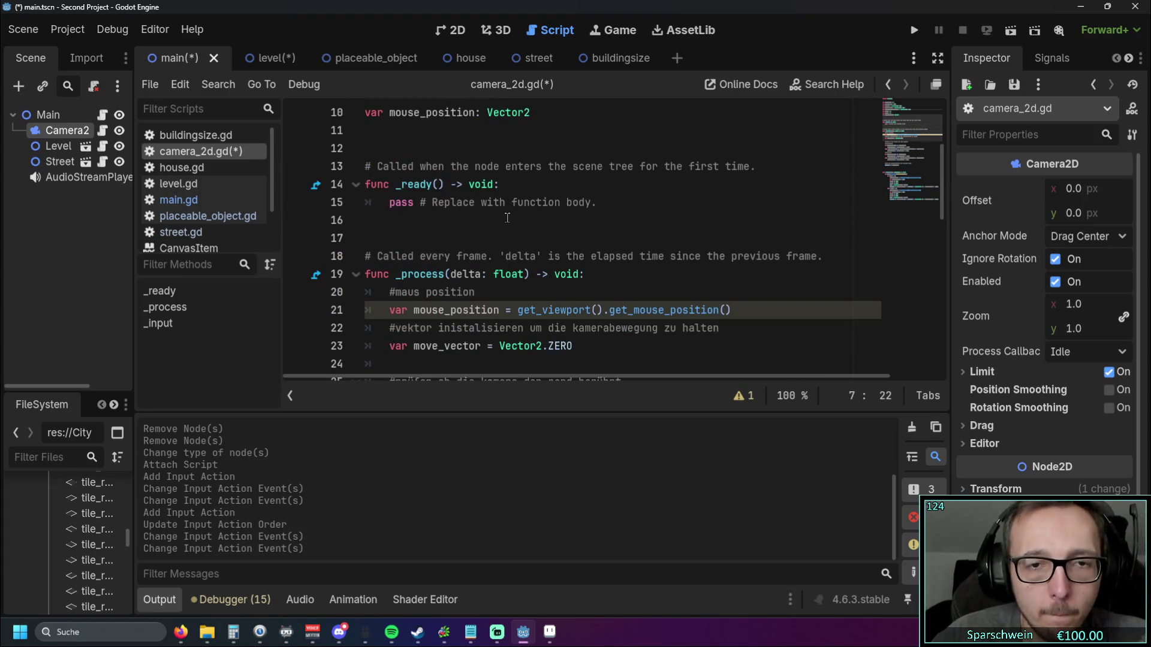
scroll(540, 216, down, 6)
scroll(533, 219, up, 6)
scroll(526, 220, down, 3)
scroll(526, 220, down, 5)
scroll(480, 246, up, 10)
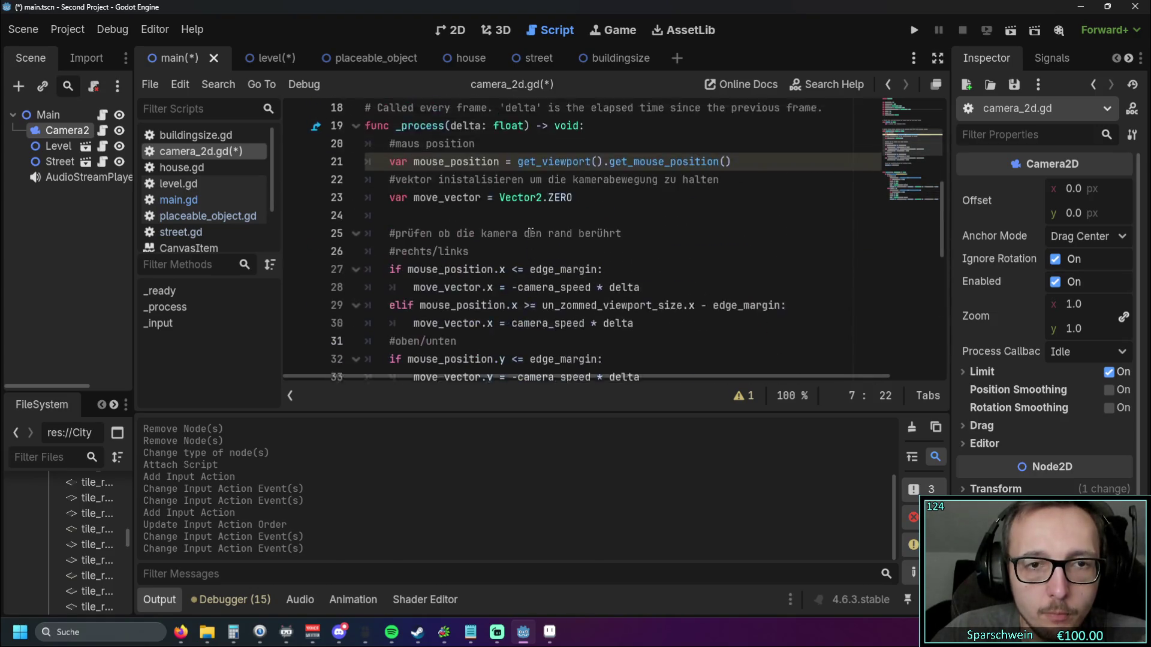
drag(415, 257, 388, 257)
key(BackSpace)
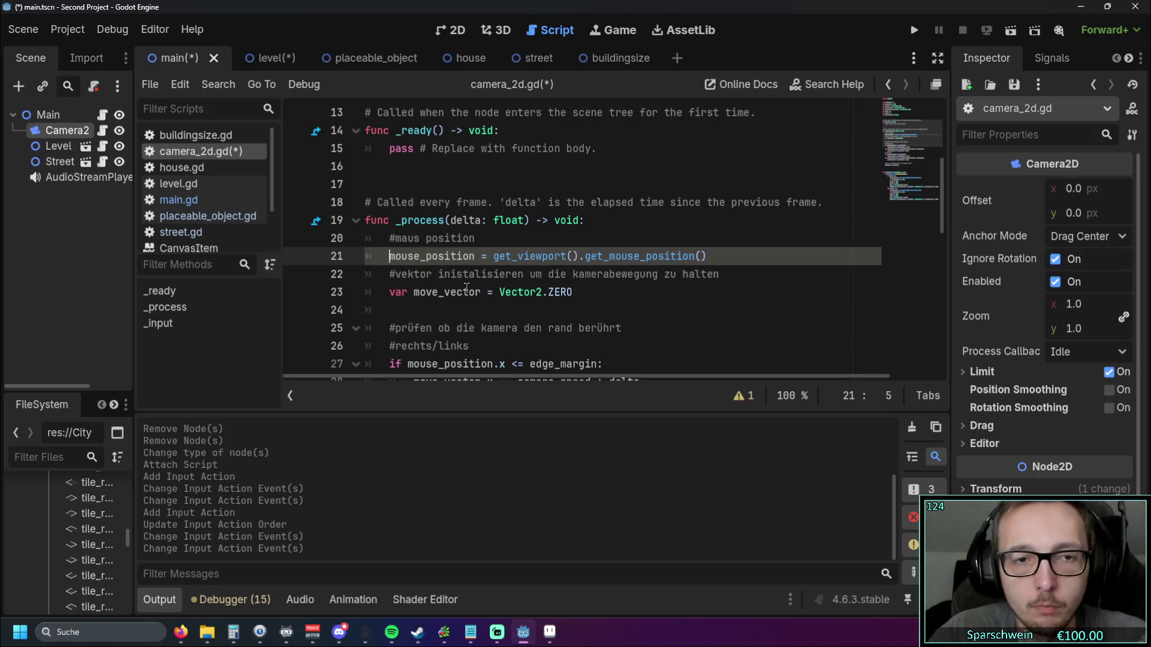
Step: Place the caret at the end of line 57 after the zoom code
click(467, 310)
scroll(473, 293, up, 1)
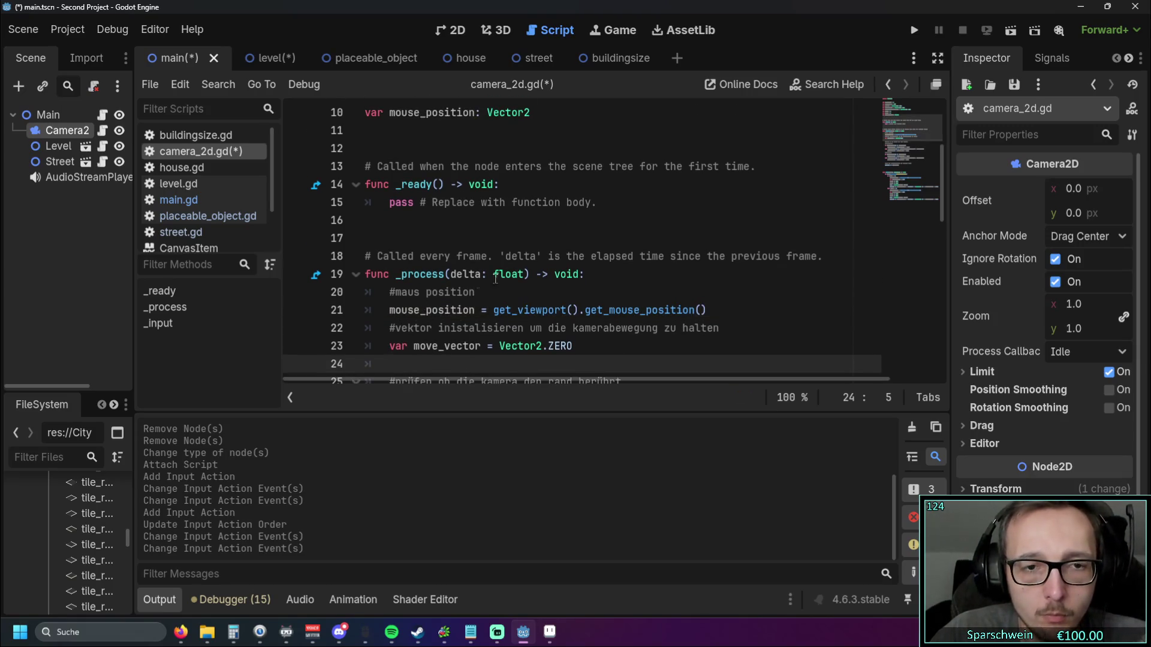
scroll(489, 280, down, 11)
mouse_move(872, 364)
mouse_down()
mouse_move(911, 364)
mouse_move(883, 361)
mouse_up()
click(883, 361)
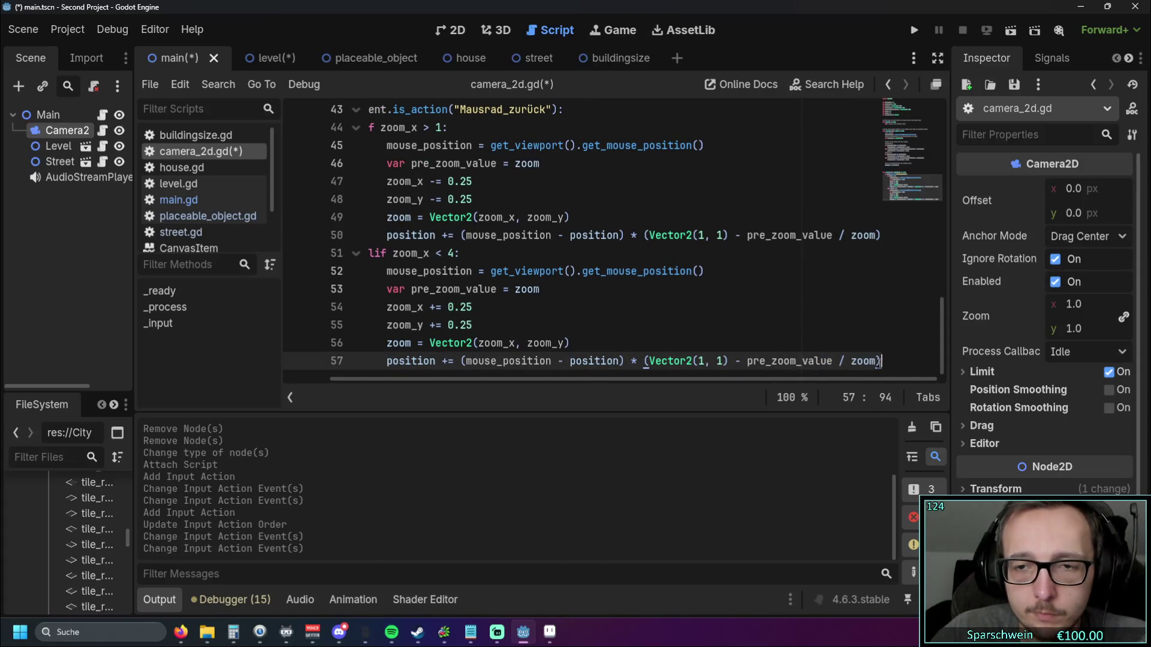
Step: Add a fresh line below the zoom code and start it with 'position'
key(Return)
key(Return)
key(Return)
key(BackSpace)
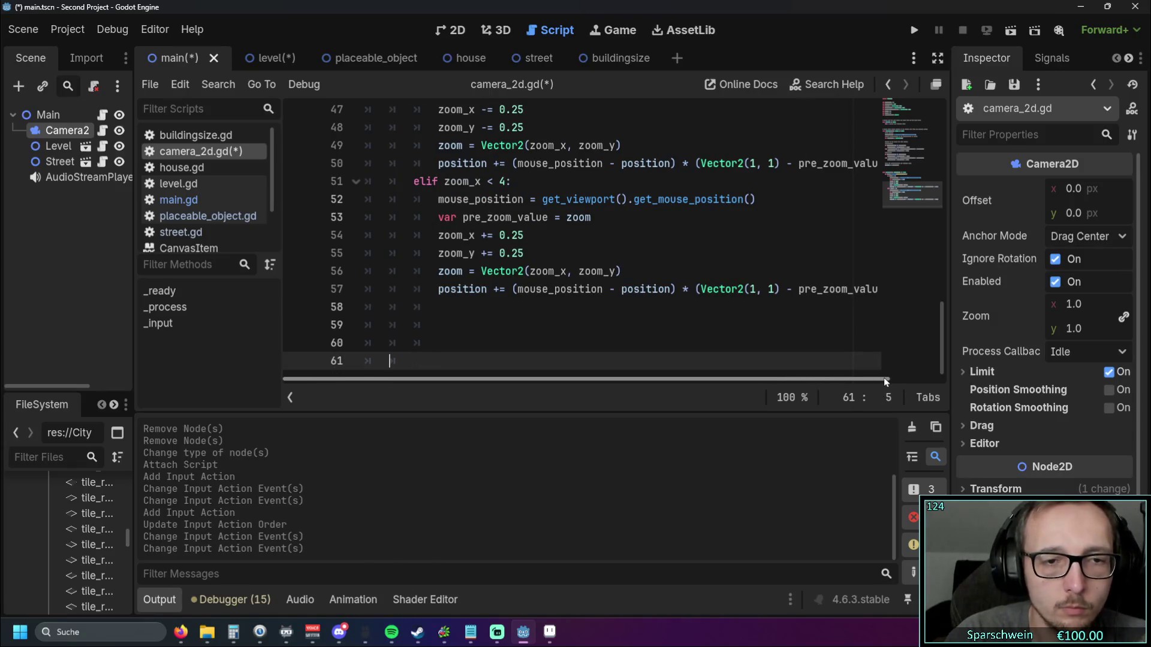
key(alt+Tab)
key(alt+Tab)
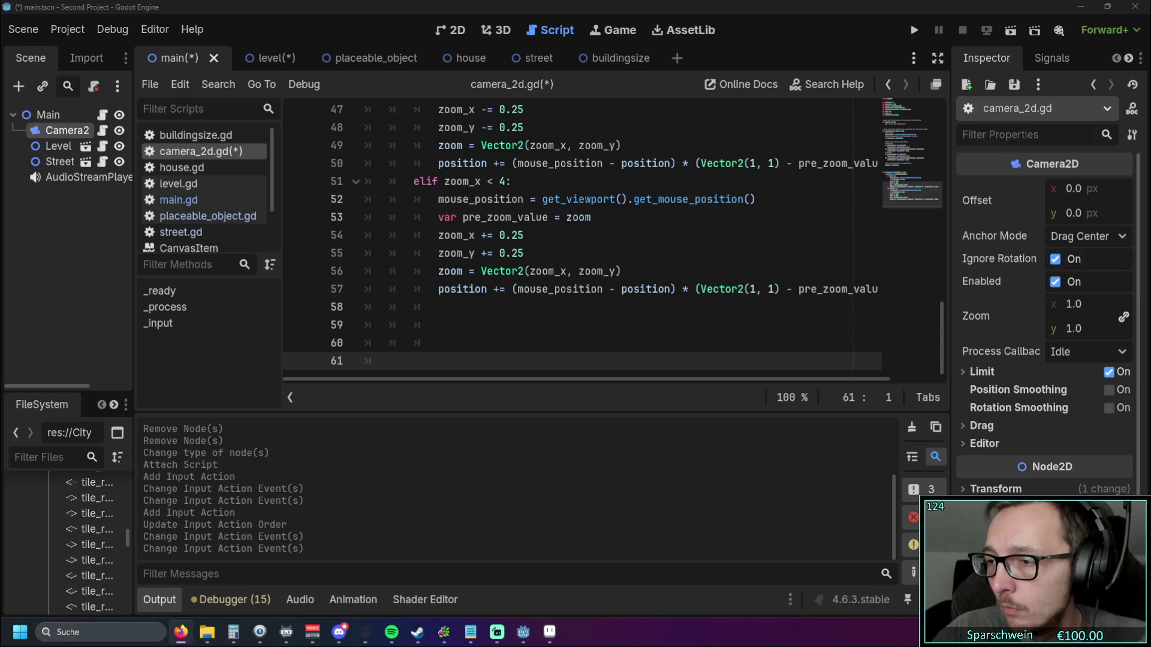
click(437, 302)
key(Return)
key(Return)
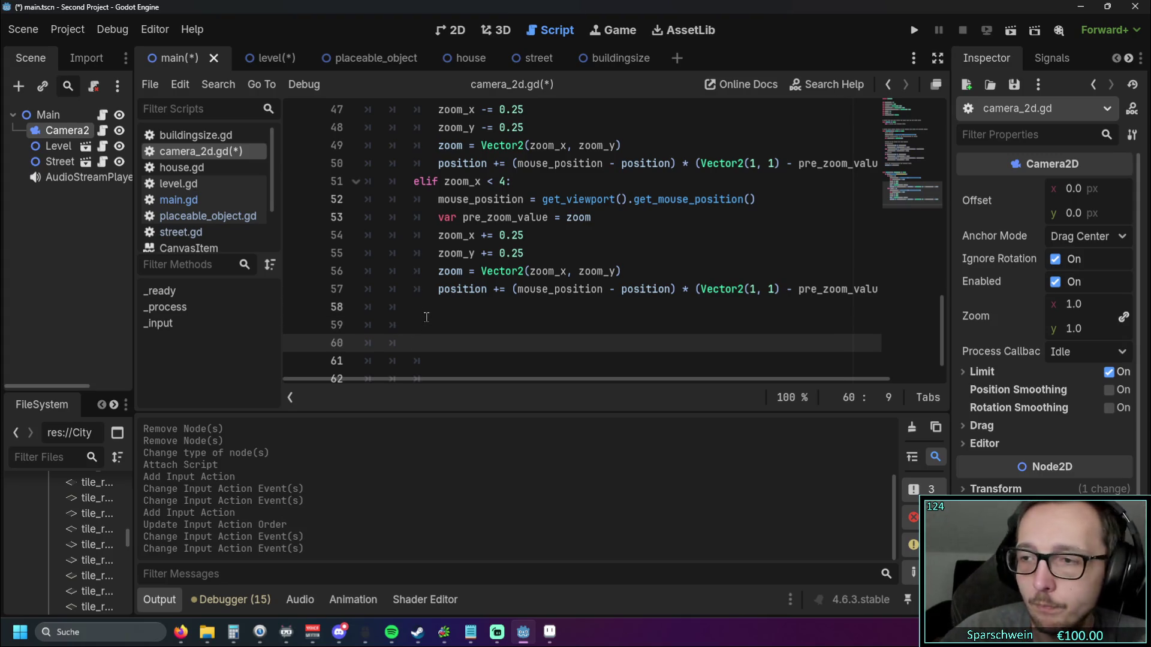
text(posi)
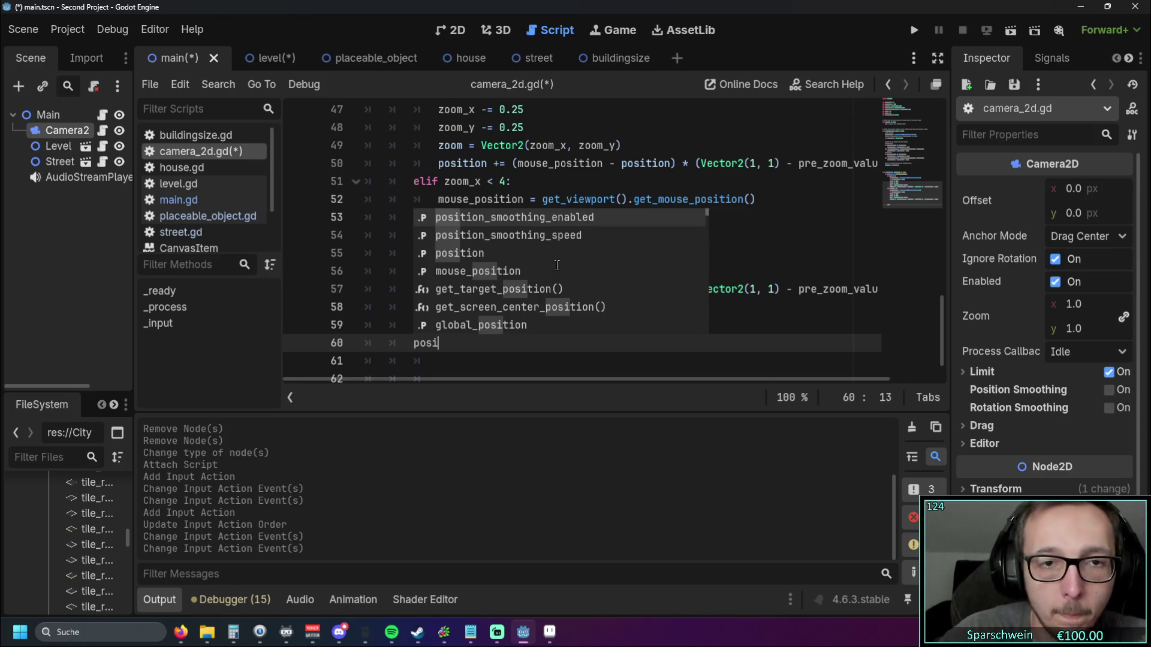
key(Escape)
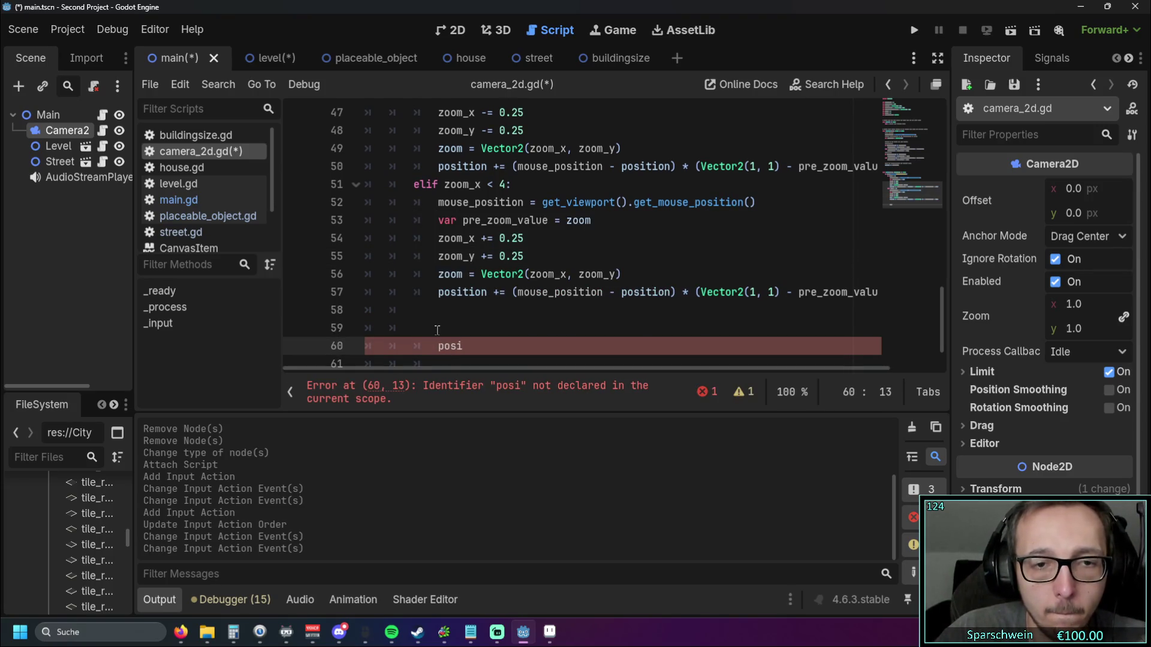
click(437, 330)
key(BackSpace)
key(BackSpace)
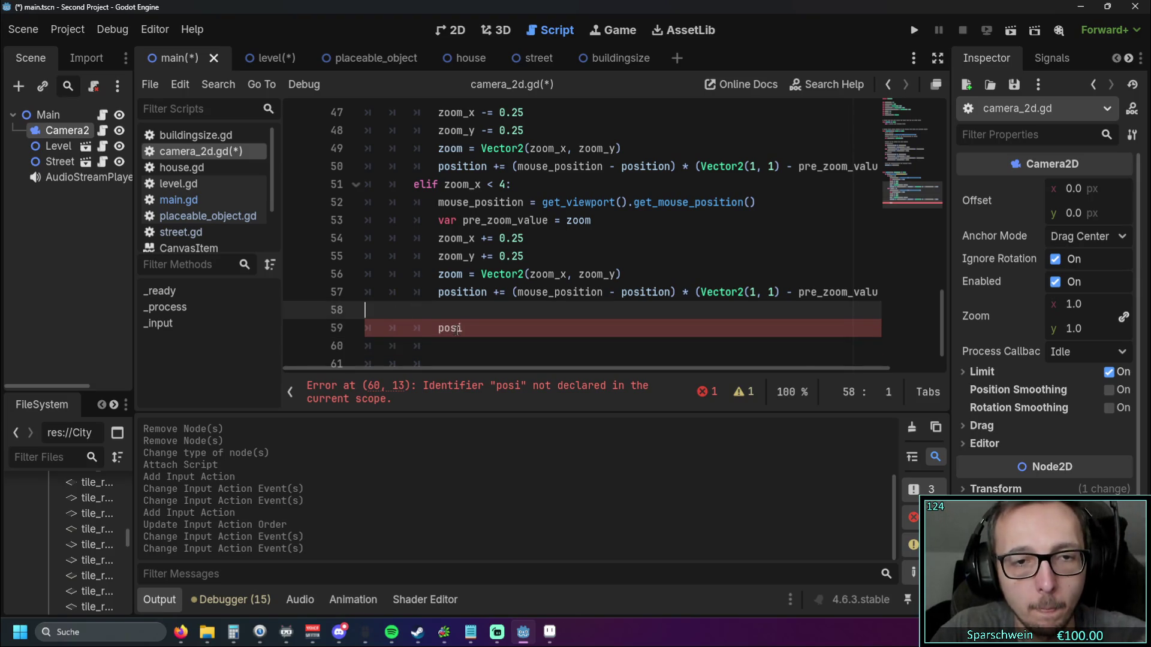
key(BackSpace)
key(Down)
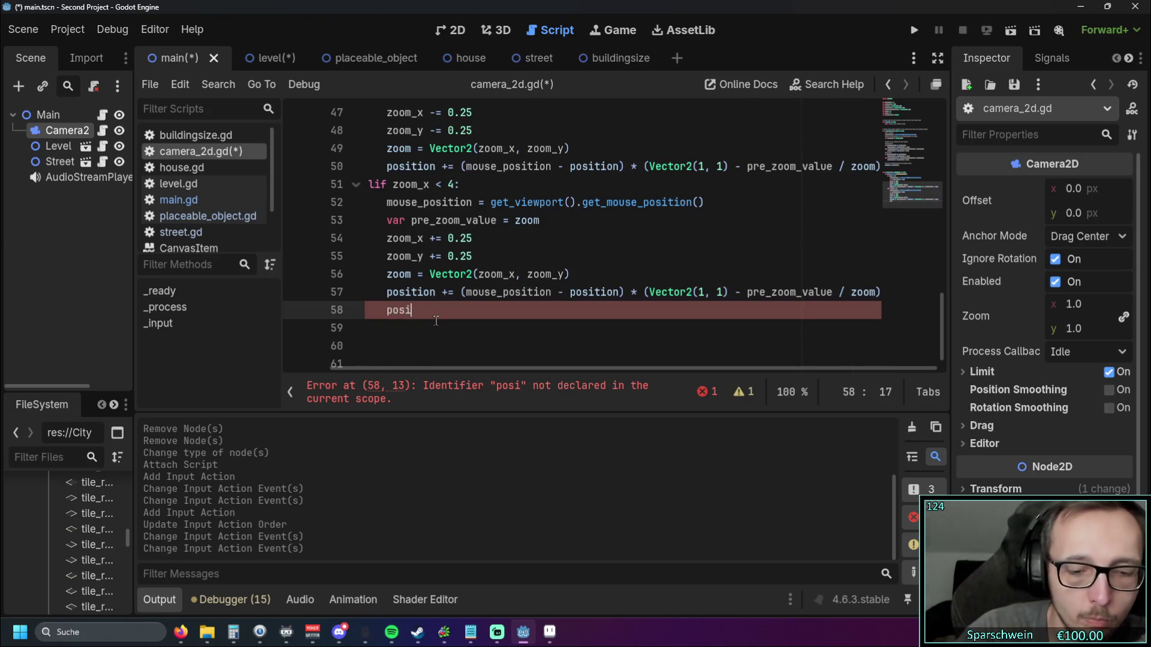
text(tion)
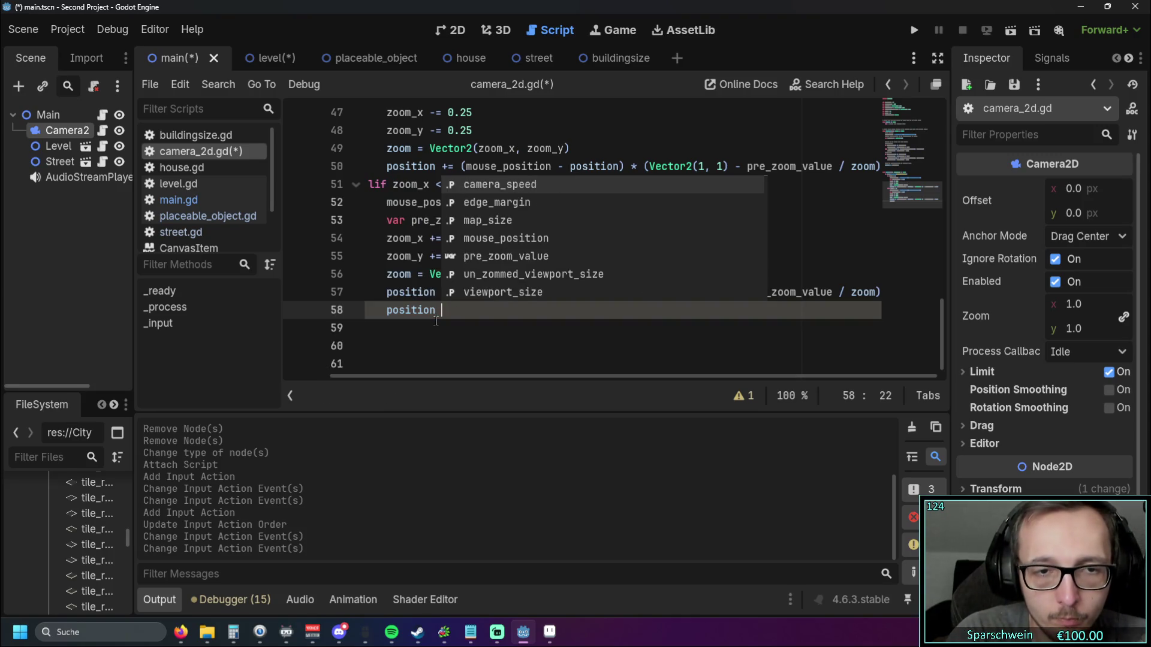
Step: Complete it as position.x = clamp(position.x, viewport_size.x / zoom_x, map_size.x - viewport_size.x / zoom_x)
key(BackSpace)
text(.x )
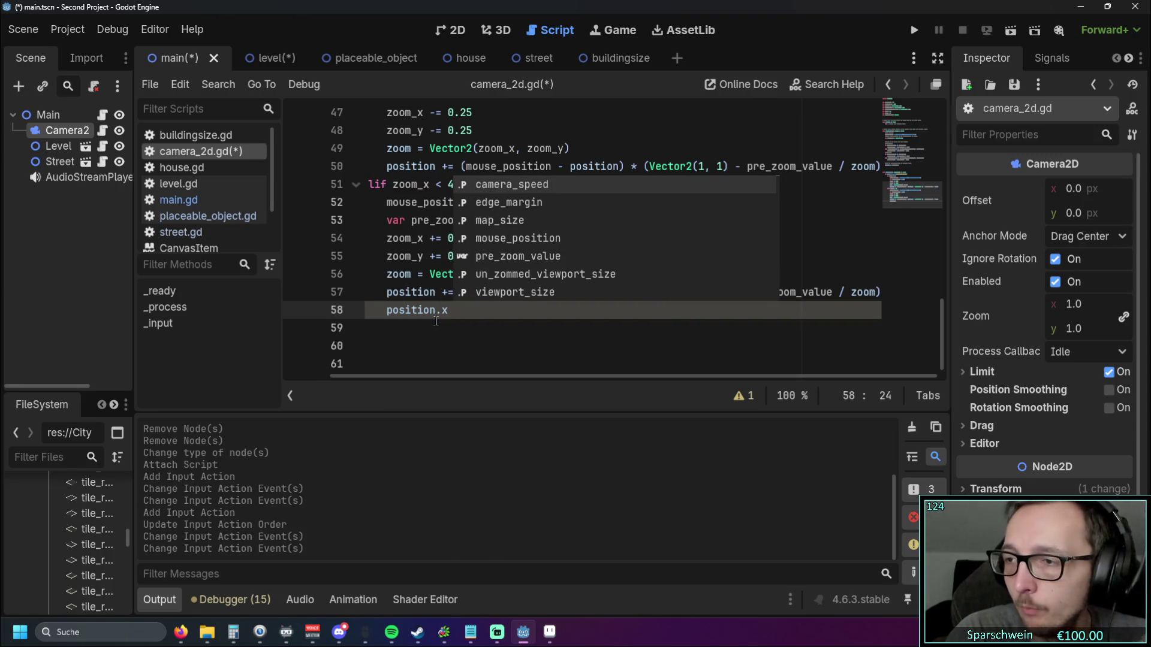
text(=)
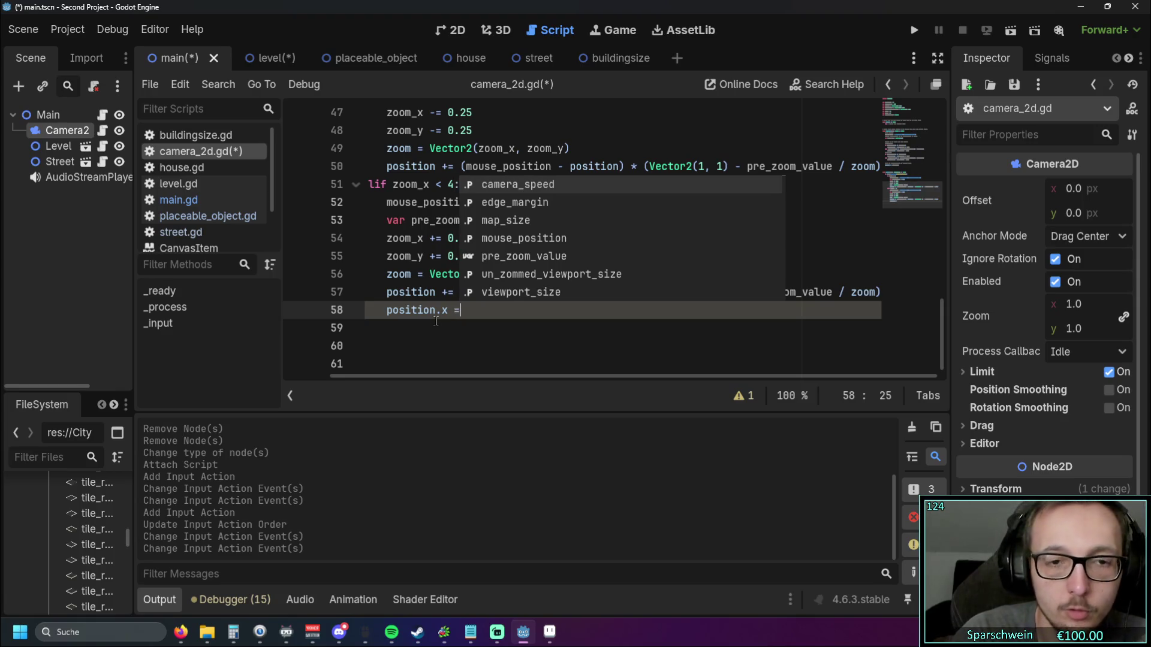
text( clamp(po)
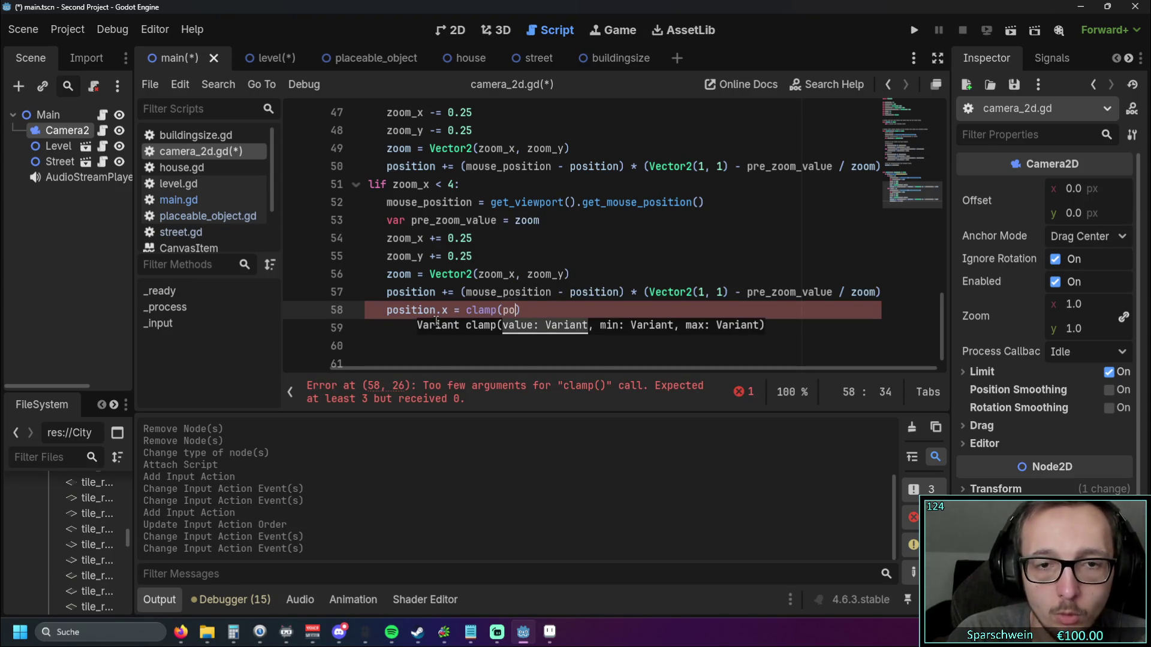
text(si)
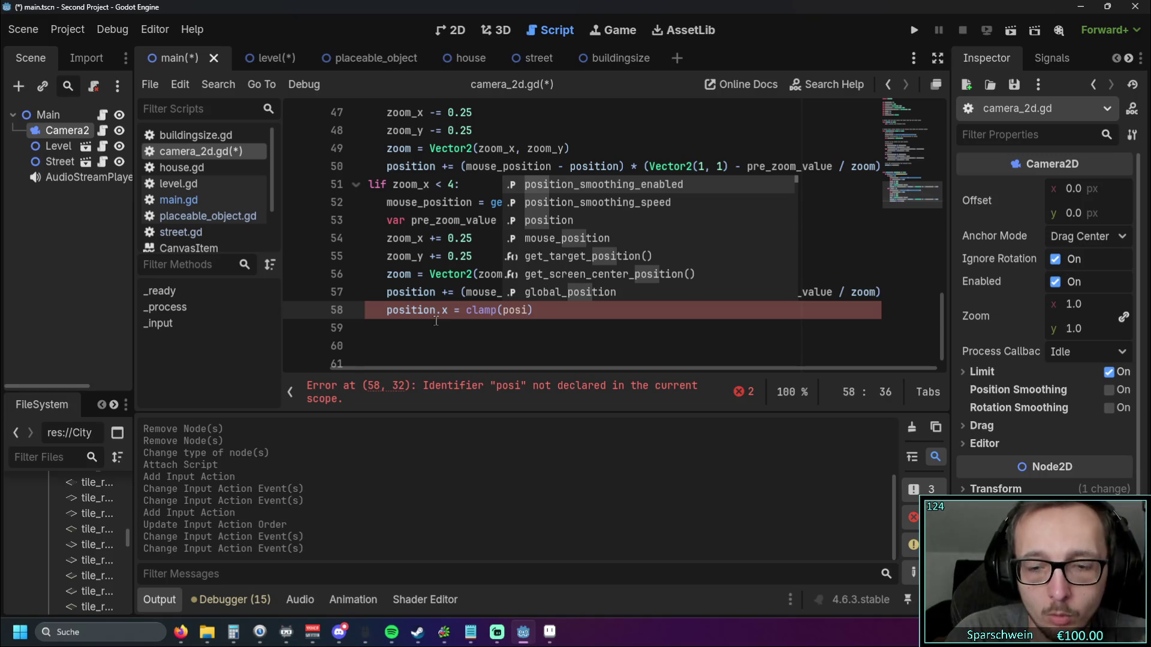
key(Down)
key(Down)
key(Return)
text(.x)
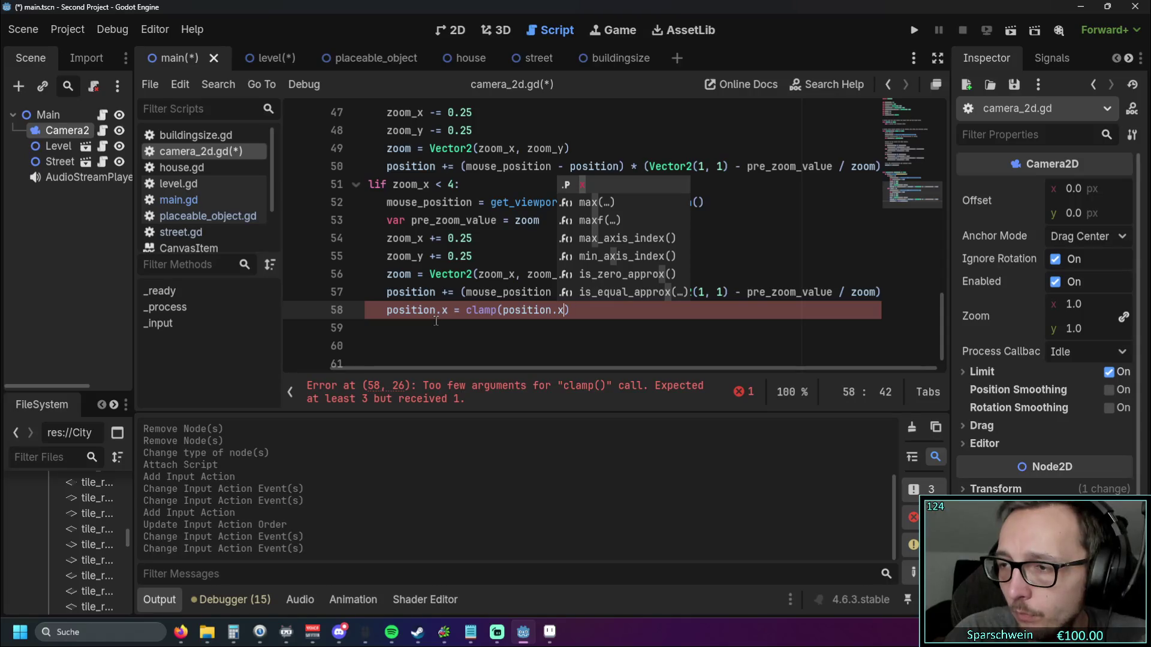
text(, view)
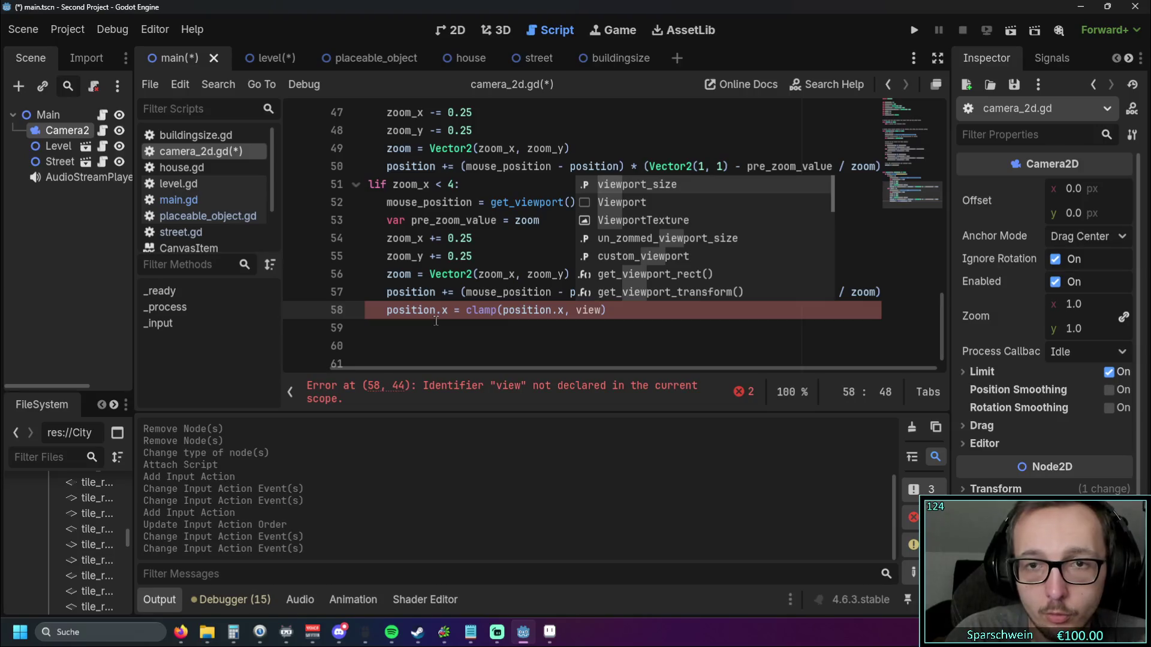
key(Return)
text(.x)
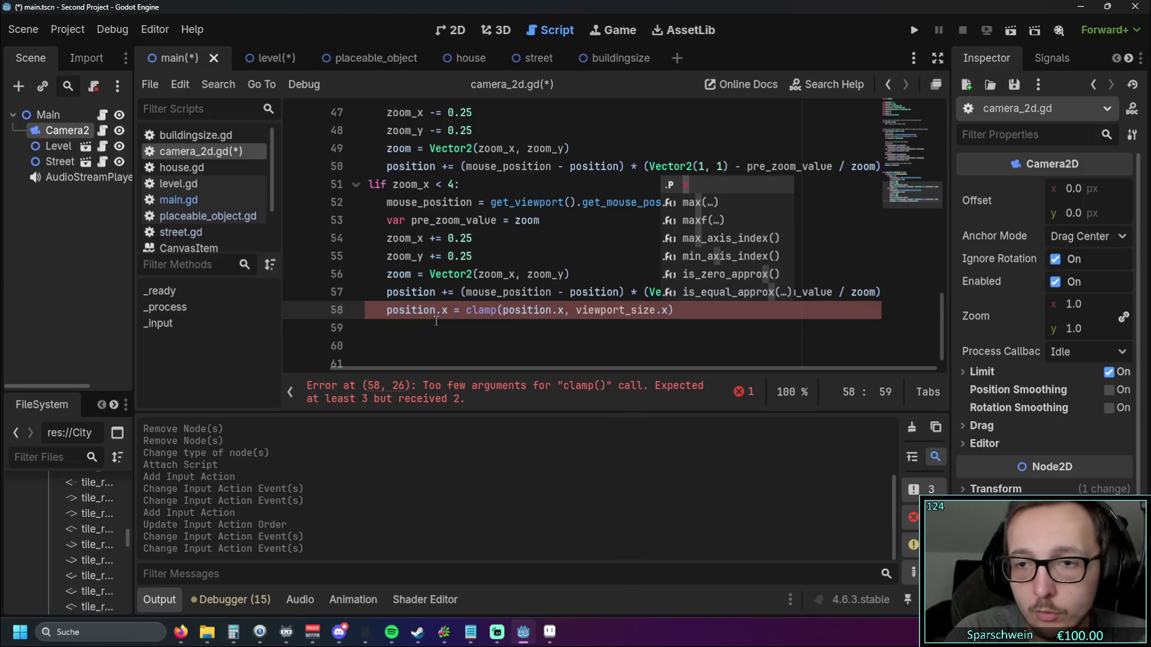
text())
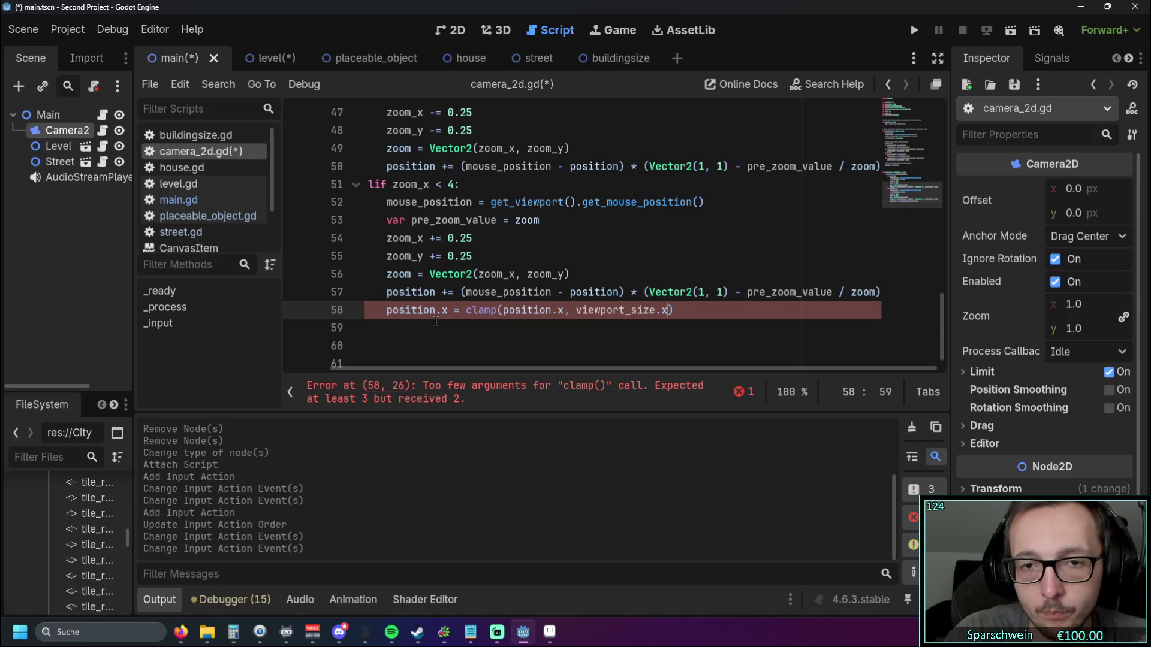
text( / zoom)
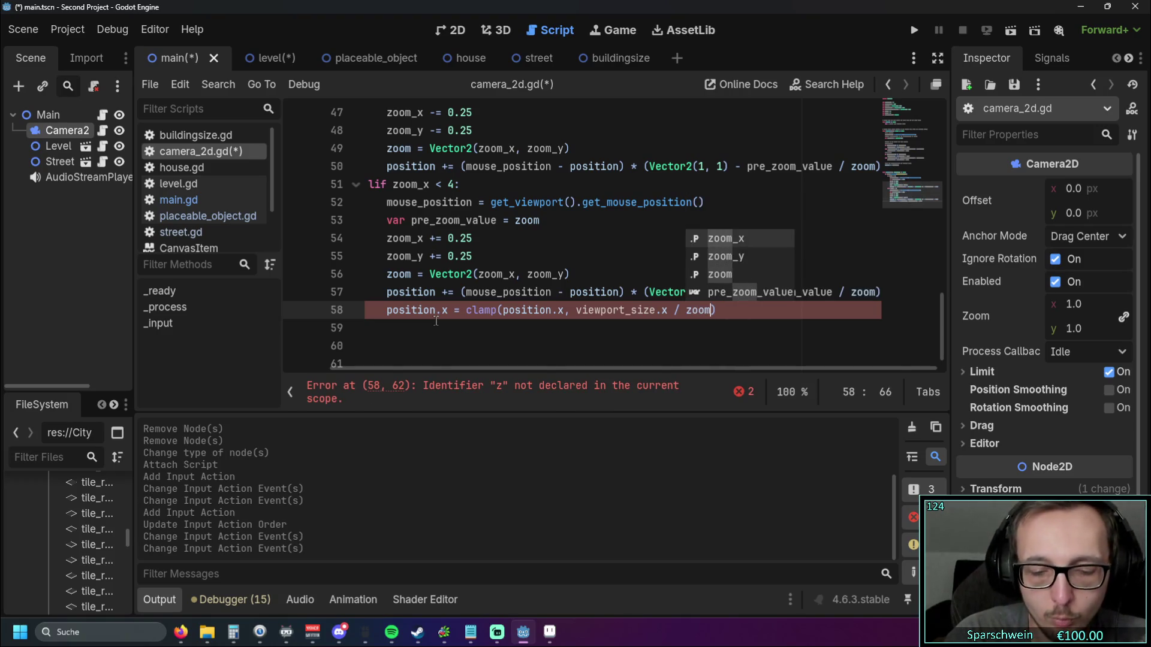
key(Return)
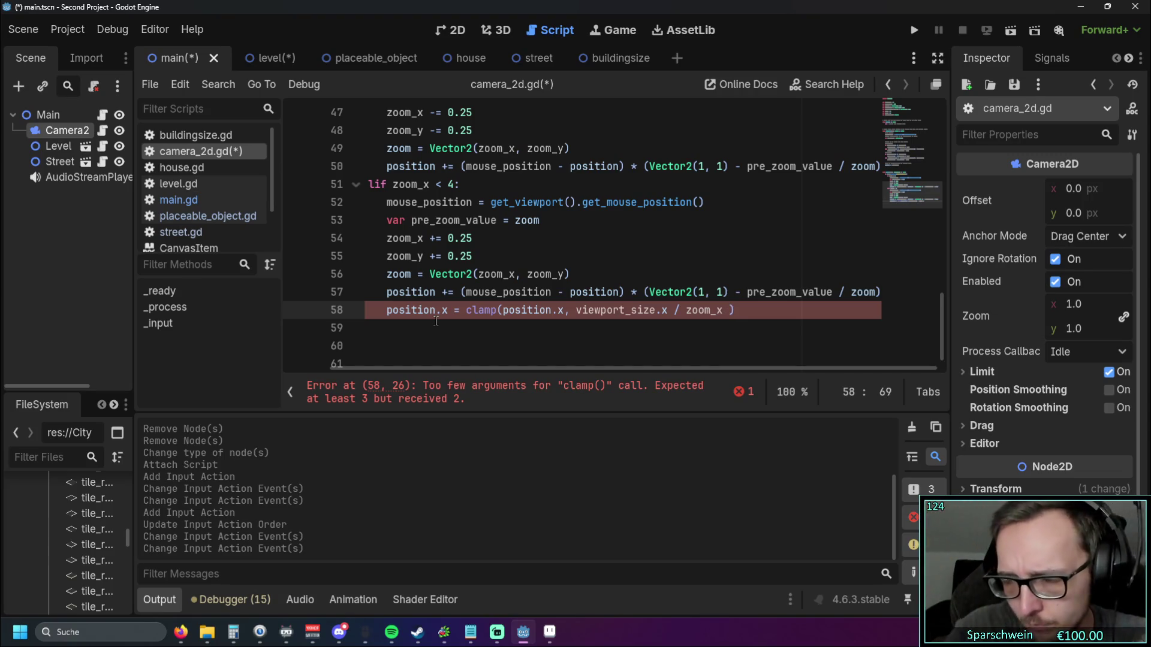
text(, m)
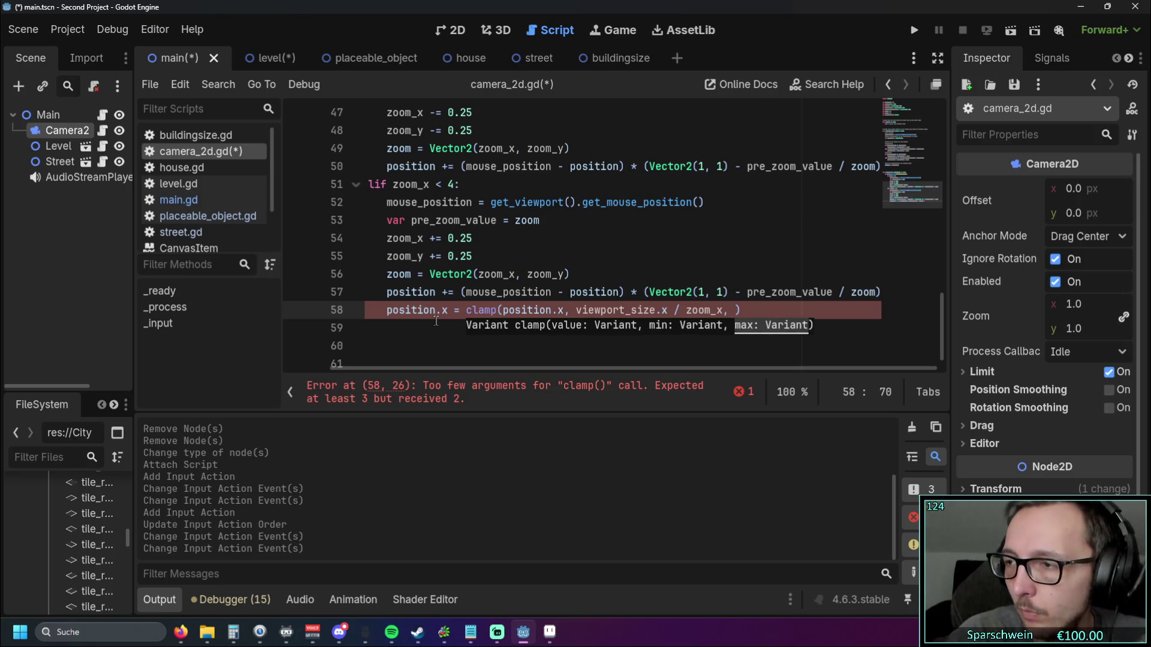
text(ap)
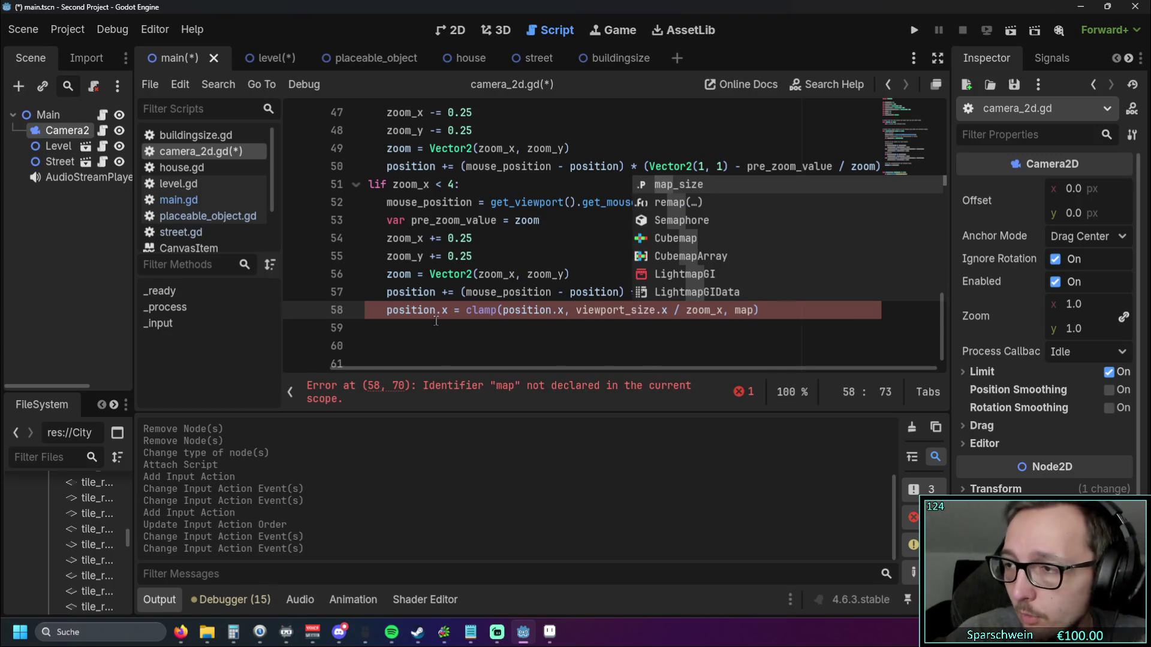
key(Return)
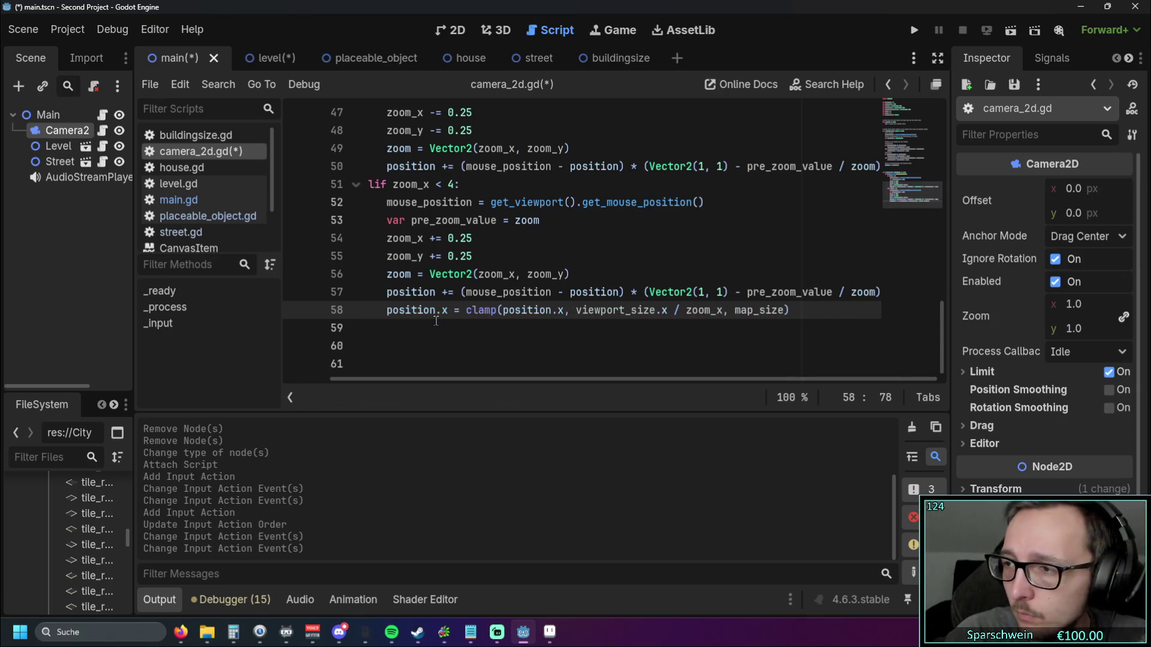
text(.x)
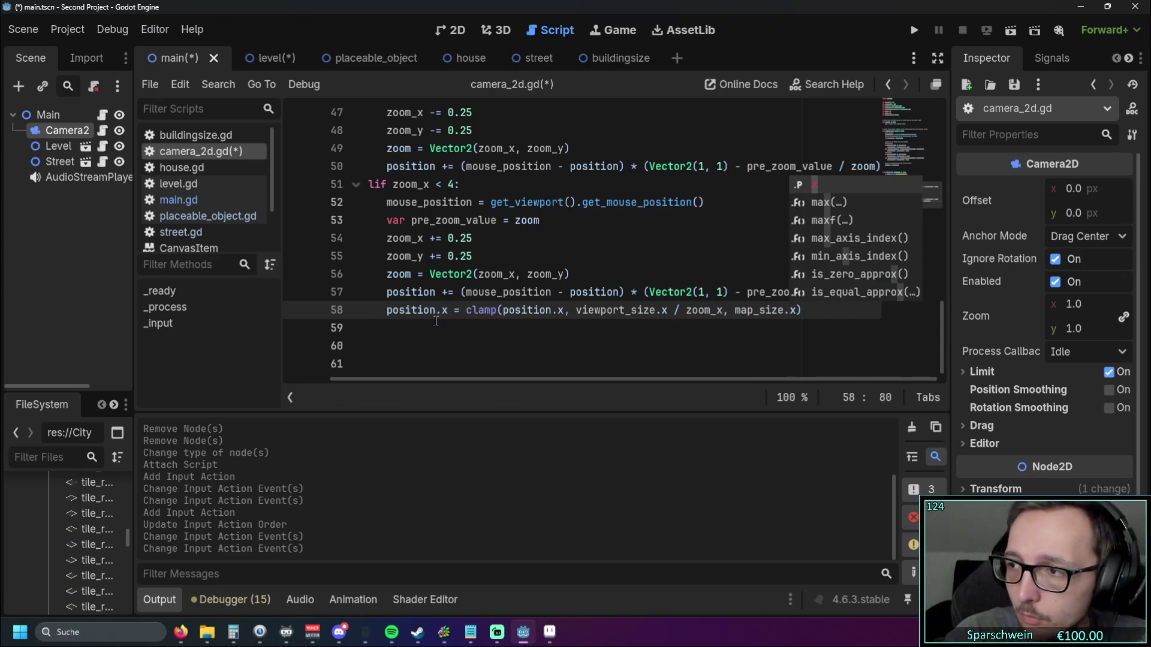
text( - )
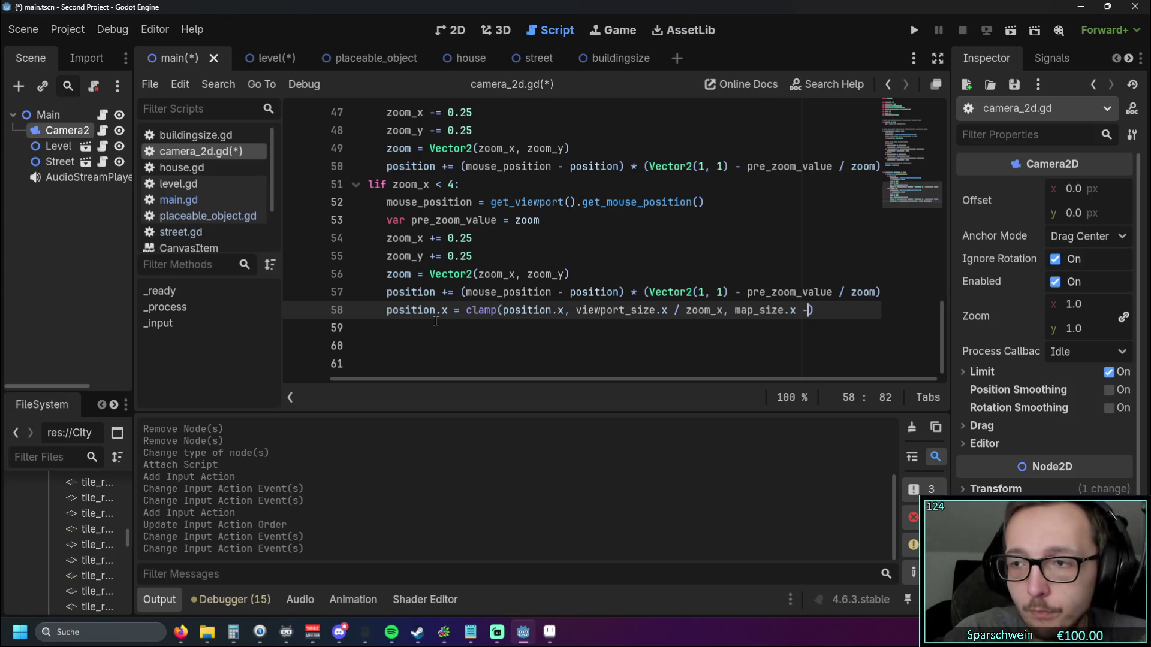
text(view)
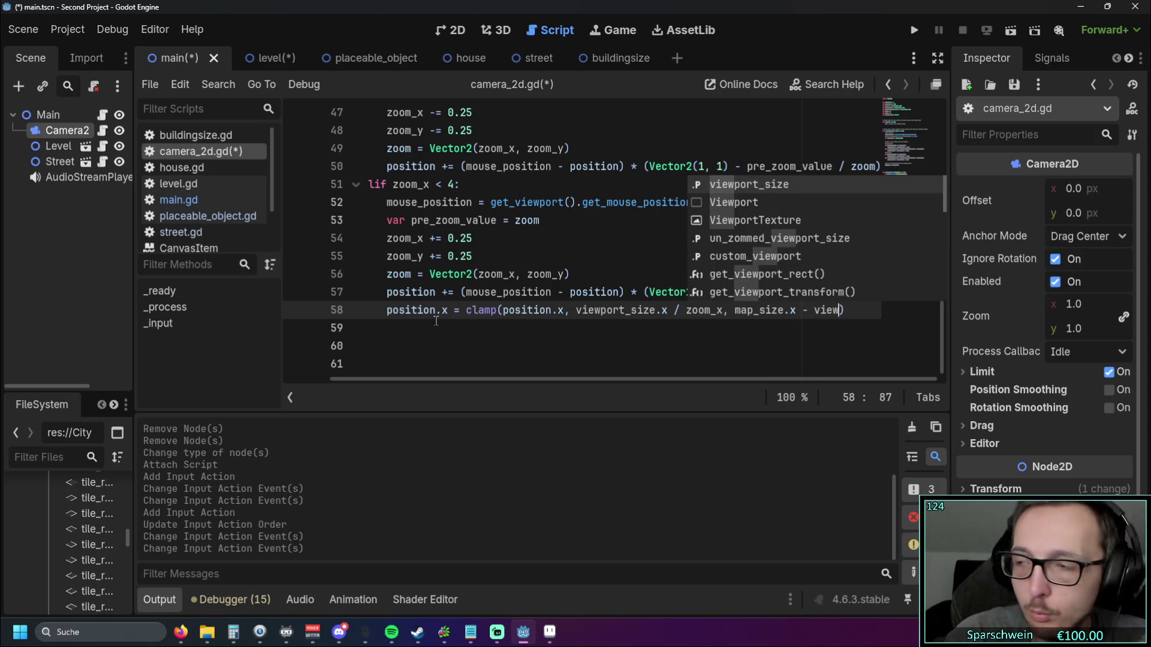
key(Return)
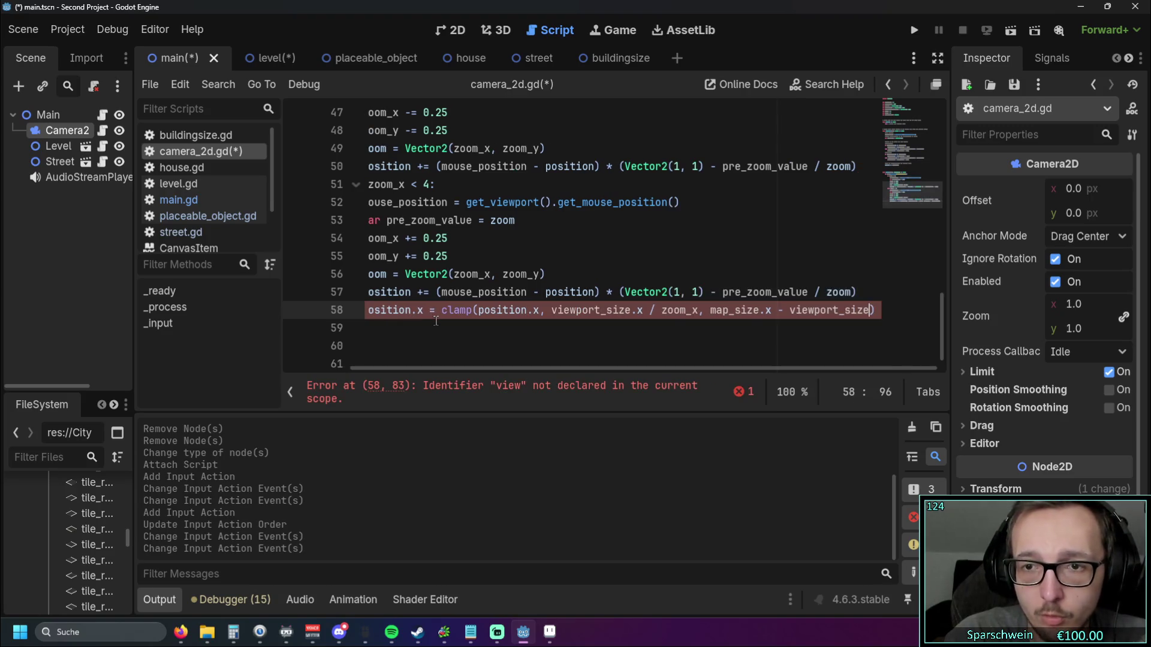
text(/)
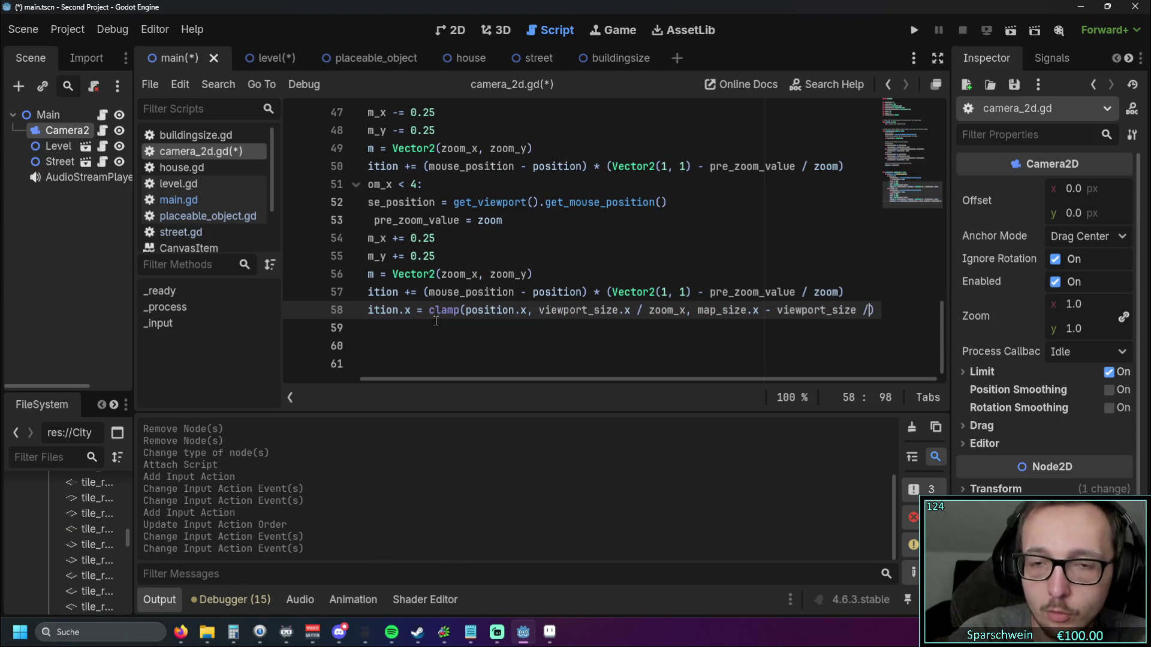
text( zoom)
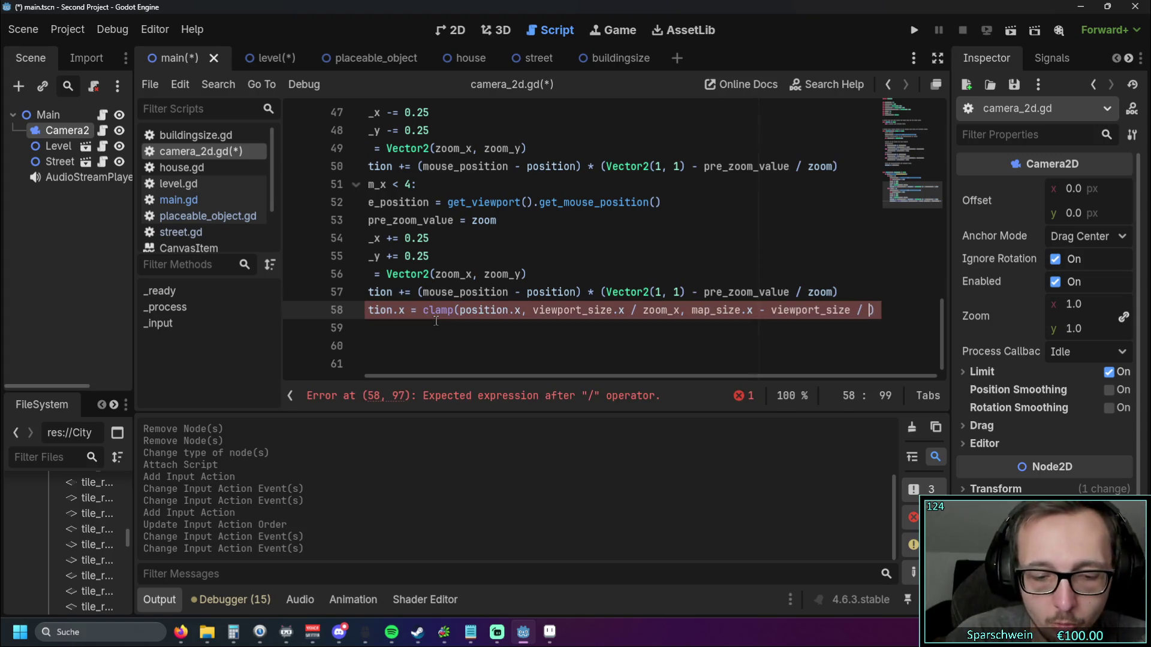
text(_x)
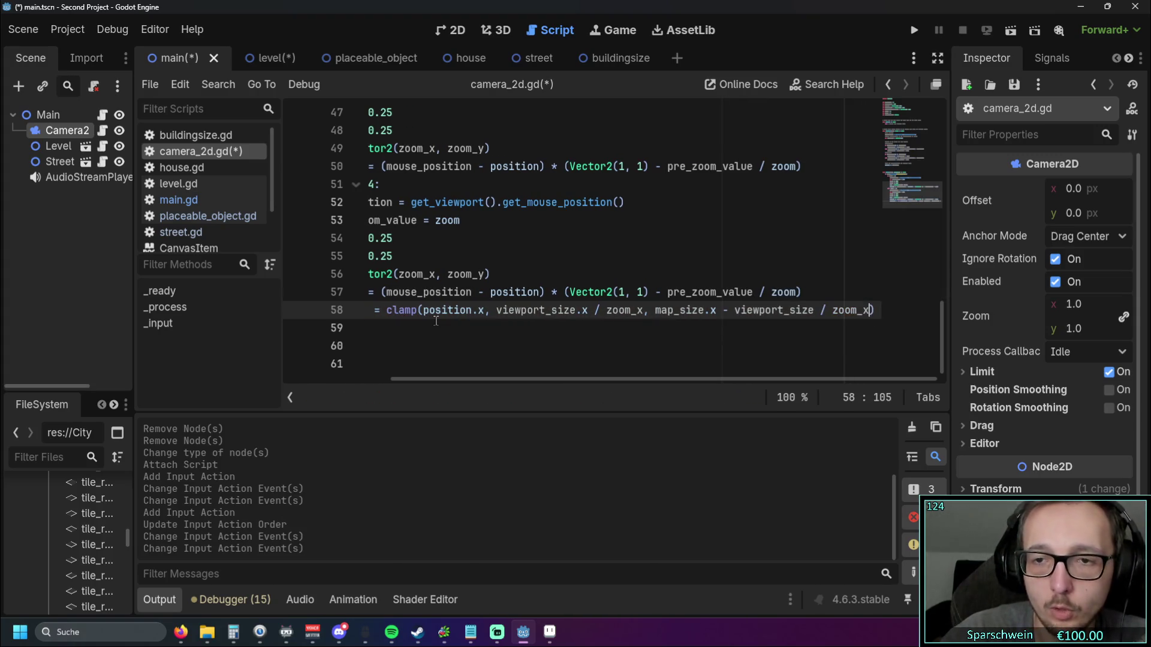
click(813, 310)
text(.x)
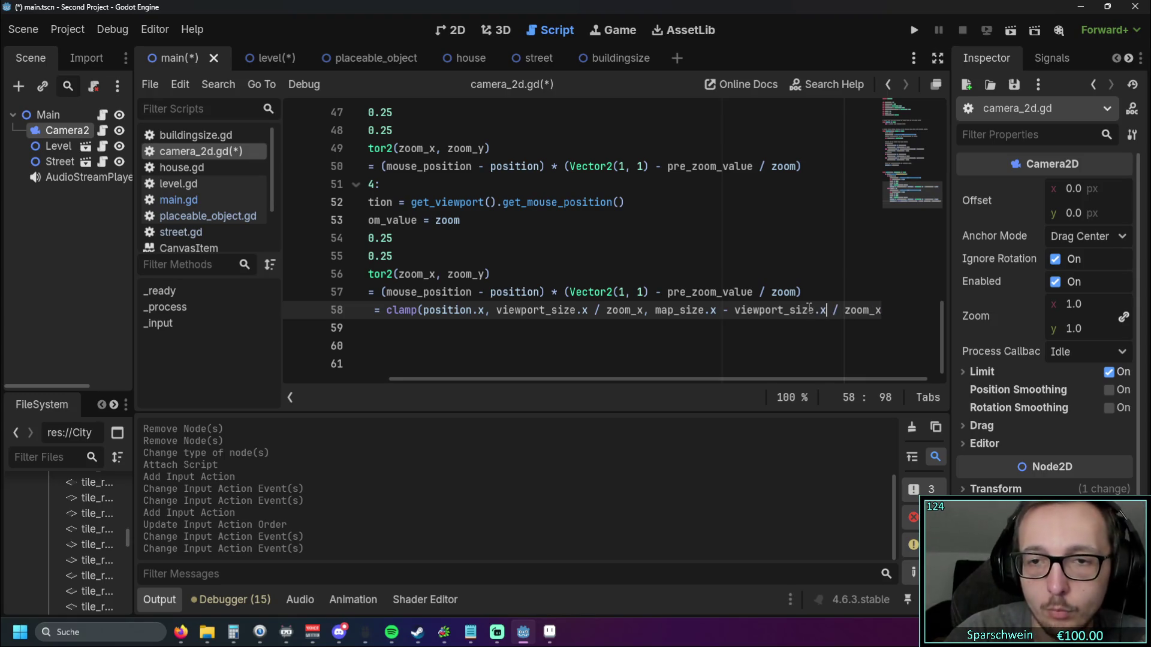
click(487, 333)
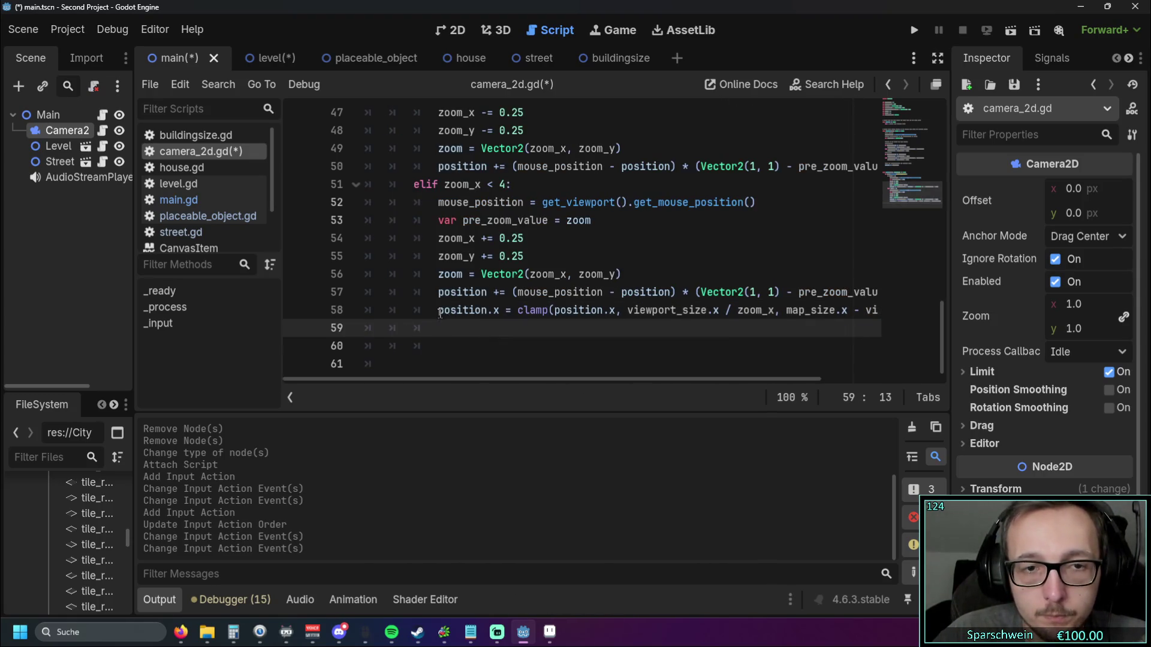
Step: Copy the x clamp expression and paste it onto line 59
drag(508, 310, 881, 310)
key(ctrl+c)
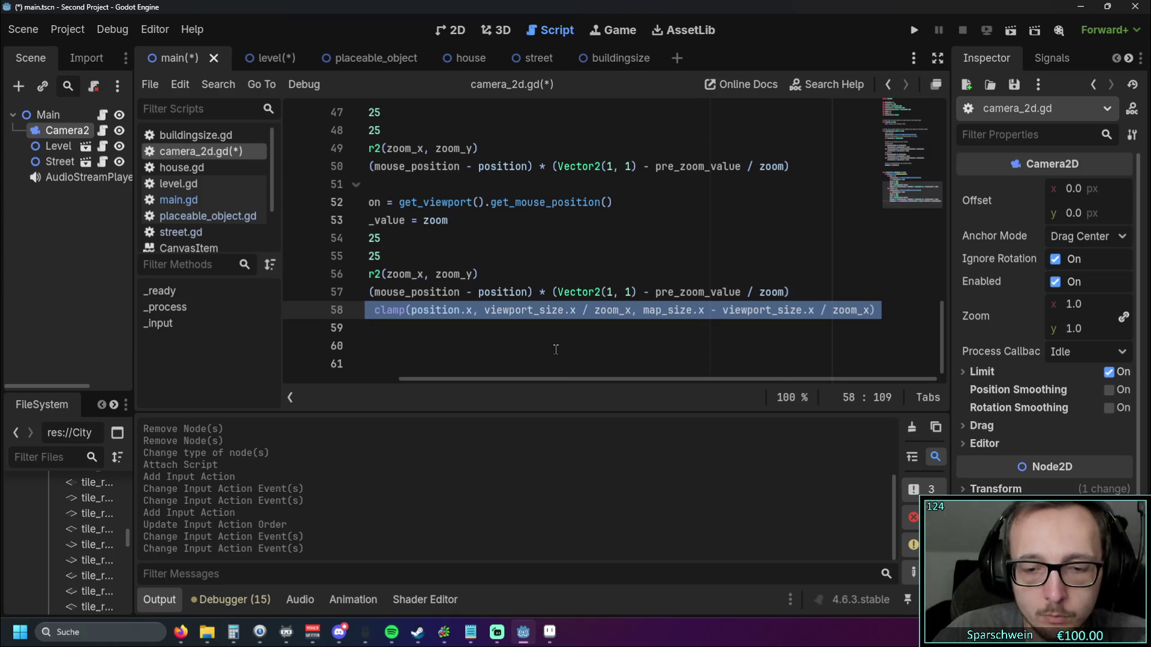
click(872, 310)
click(874, 331)
key(ctrl+v)
Step: Change every x in the copy to y so it clamps position.y with viewport_size.y, map_size.y and zoom_y, then run the game
double_click(471, 329)
text(y)
double_click(574, 329)
text(y)
double_click(701, 329)
text(y)
double_click(811, 329)
text(y)
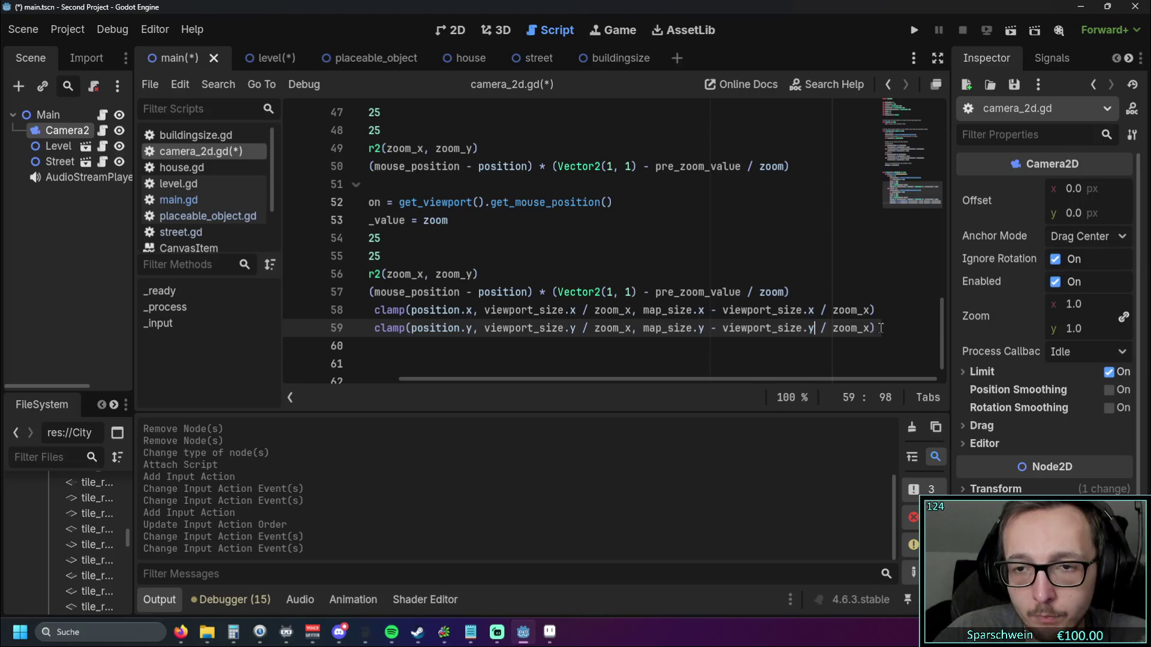
double_click(869, 329)
text(y)
double_click(634, 329)
text(y)
drag(637, 380, 451, 378)
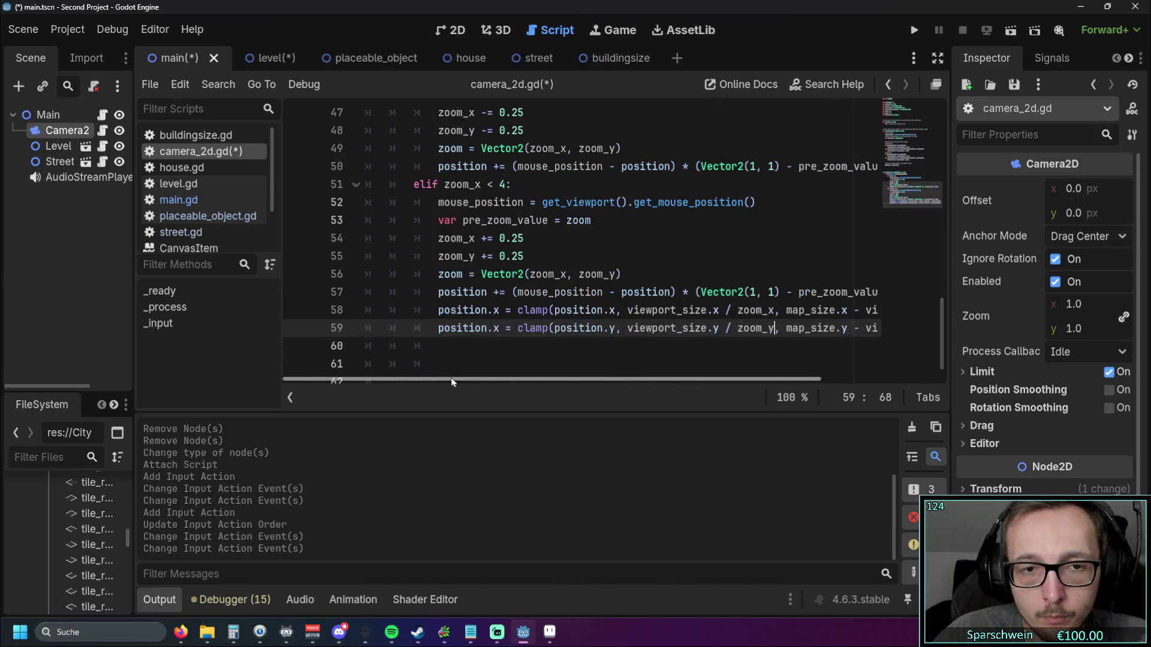
double_click(498, 329)
text(y)
click(512, 353)
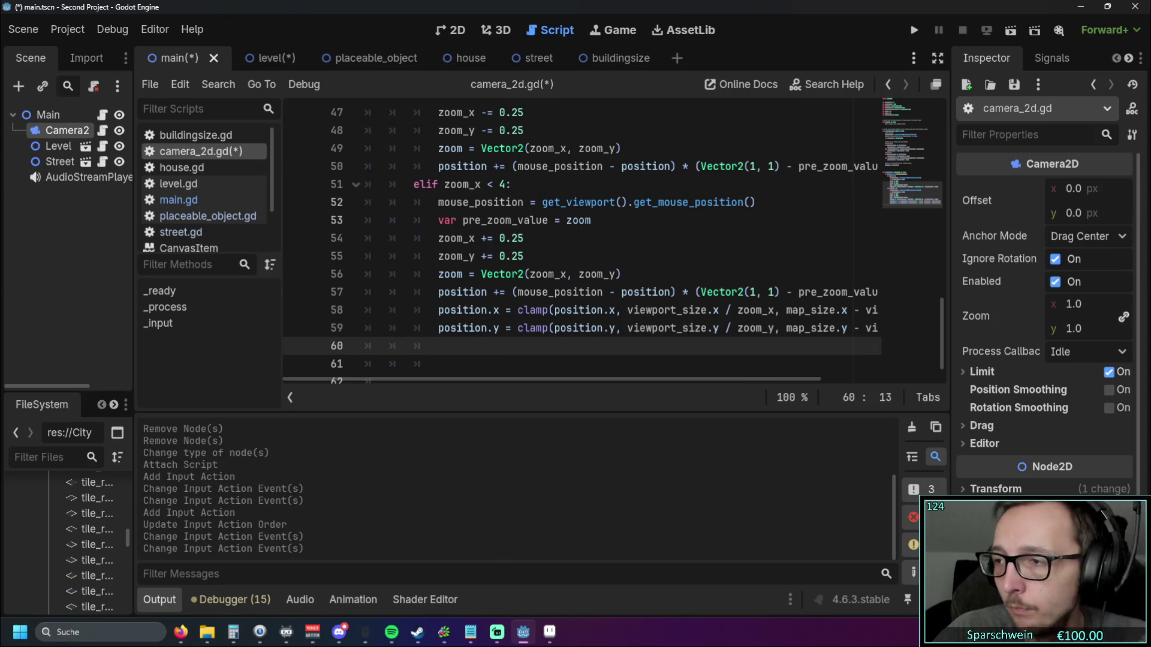
key(alt+Tab)
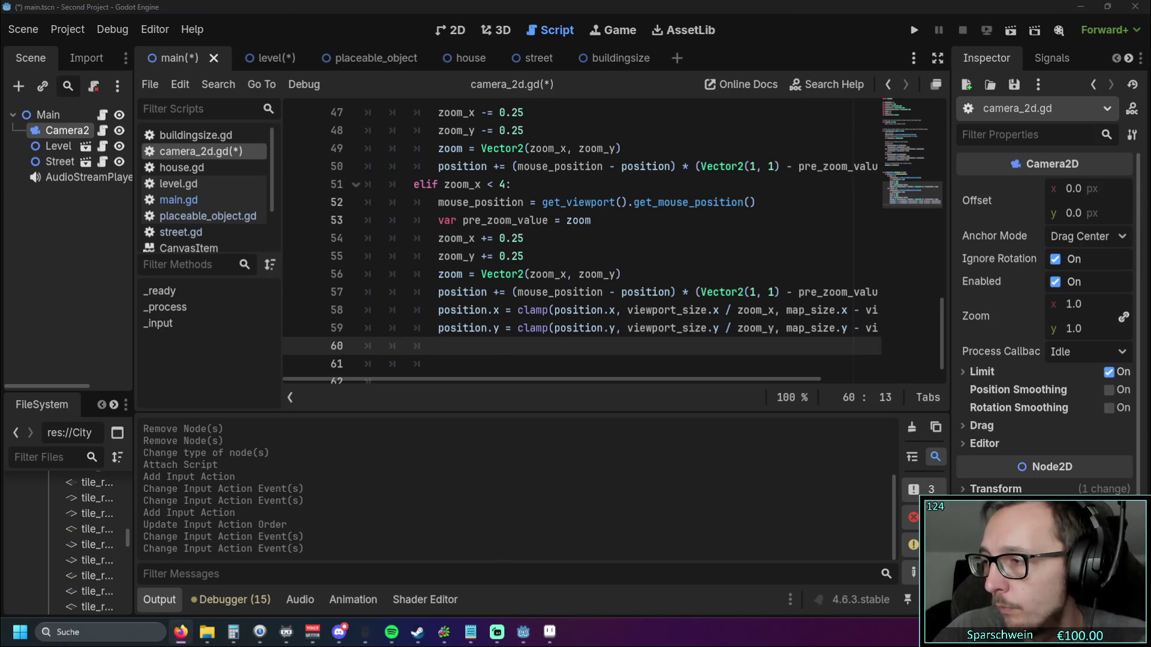
click(913, 30)
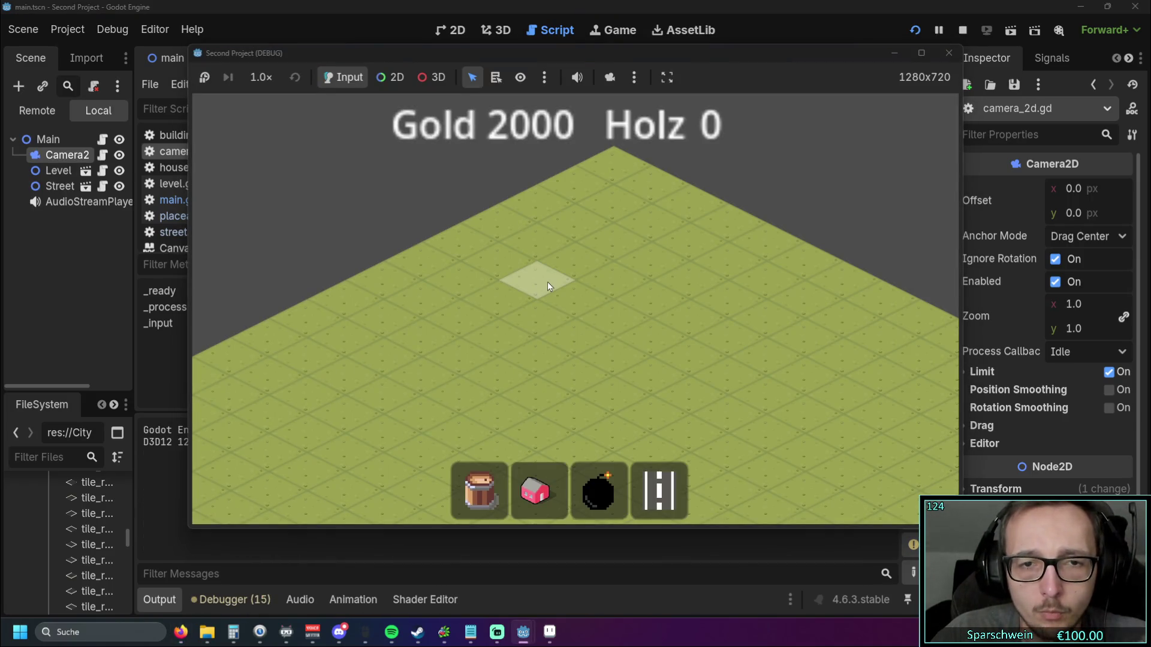
Step: Pan the camera in every direction with the arrow keys to test the map-edge clamping, then stop the game
key(Down)
key(Right)
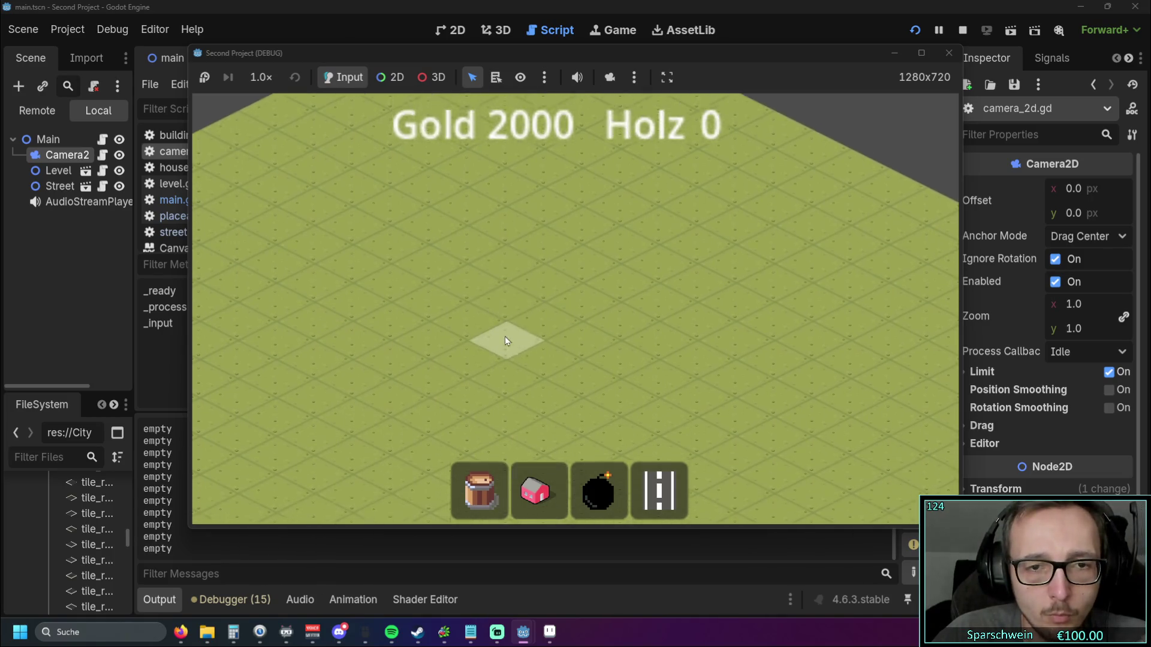
key(Up)
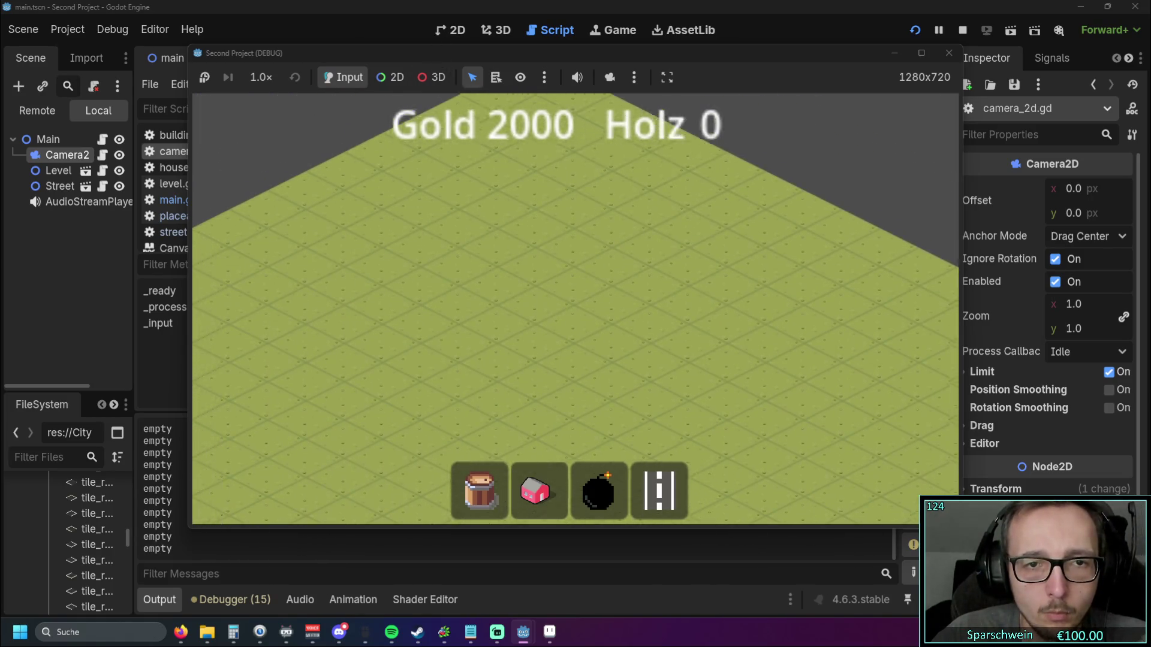
key(Left)
key(Down)
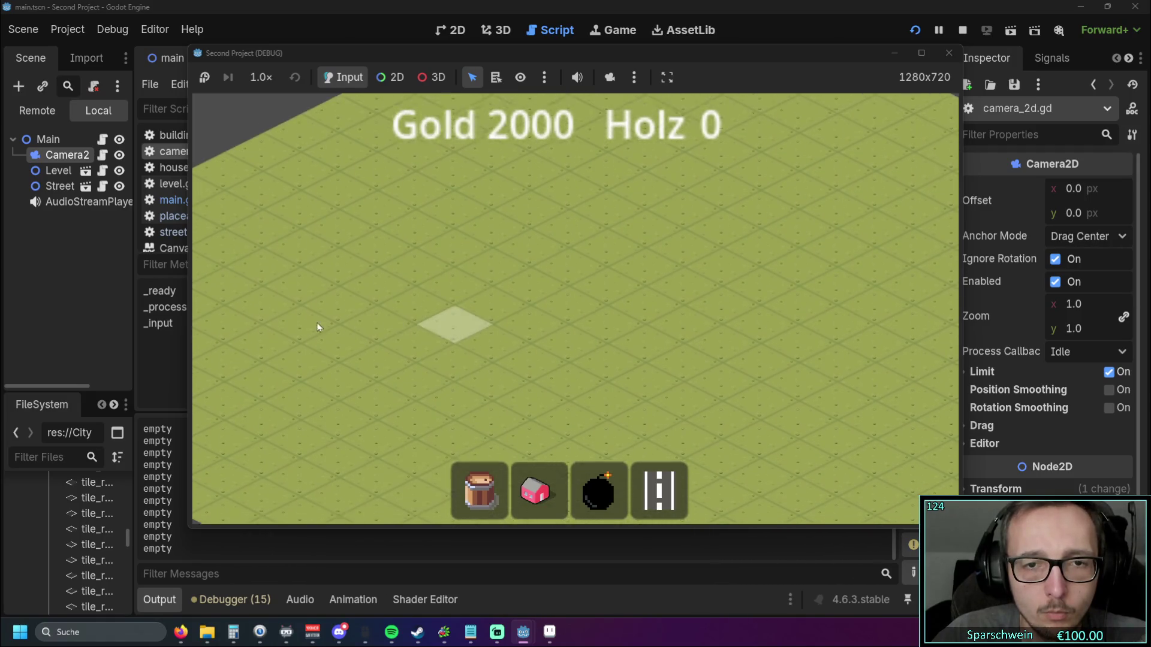
key(Up)
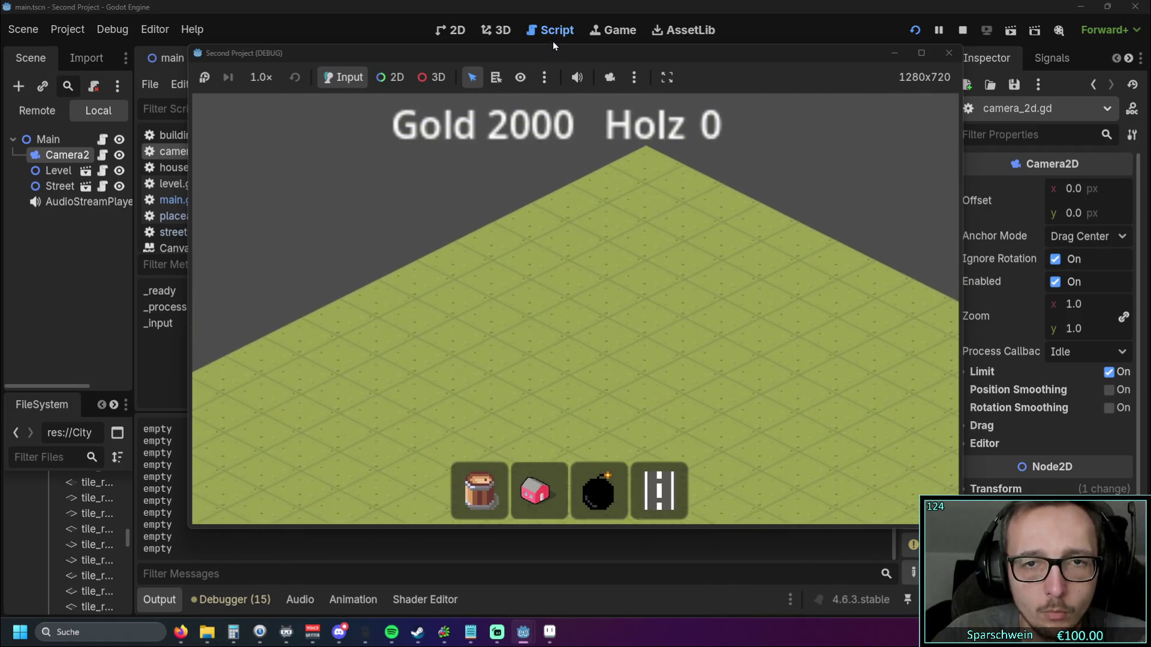
key(Up)
key(Down)
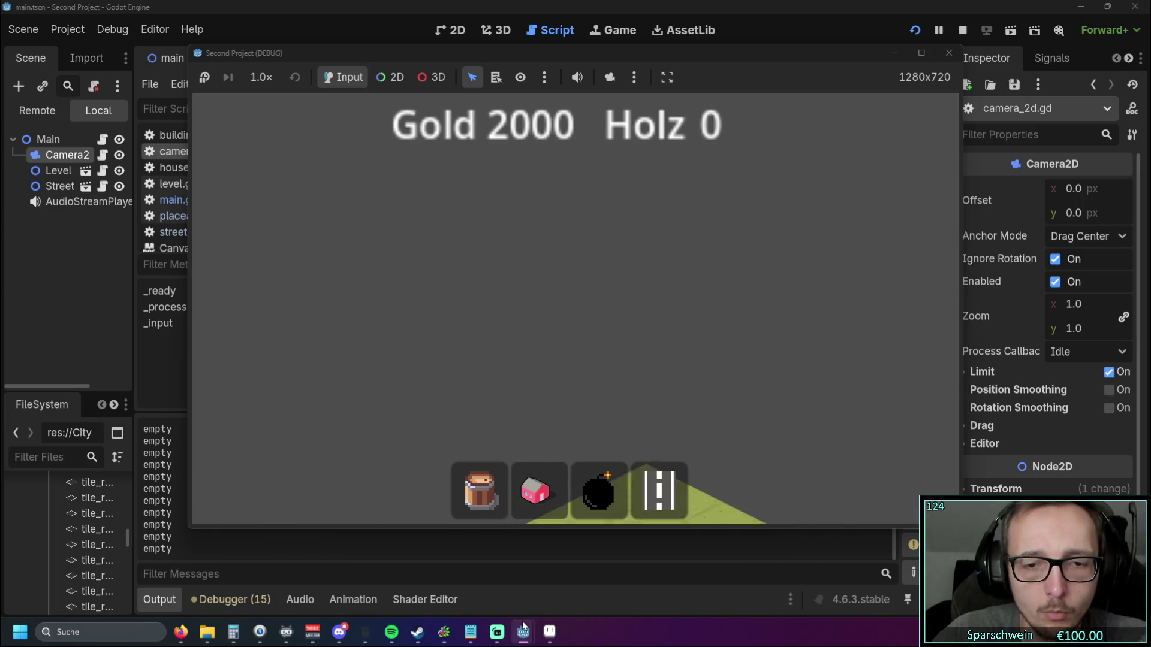
key(Down)
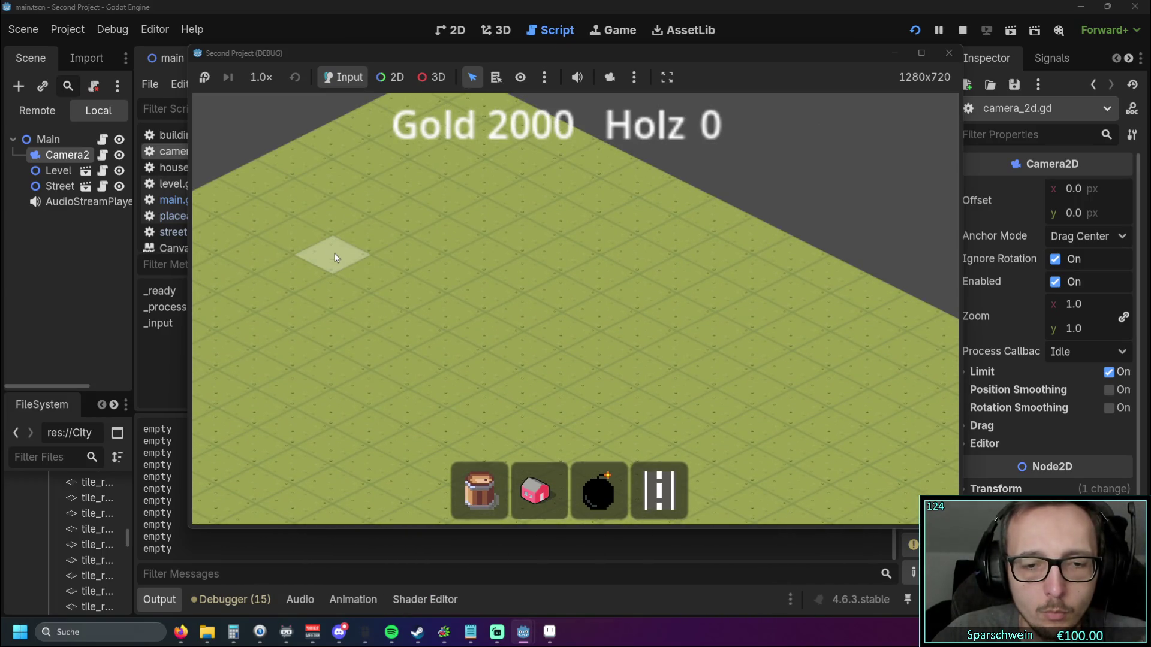
key(Down)
key(Up)
key(Down)
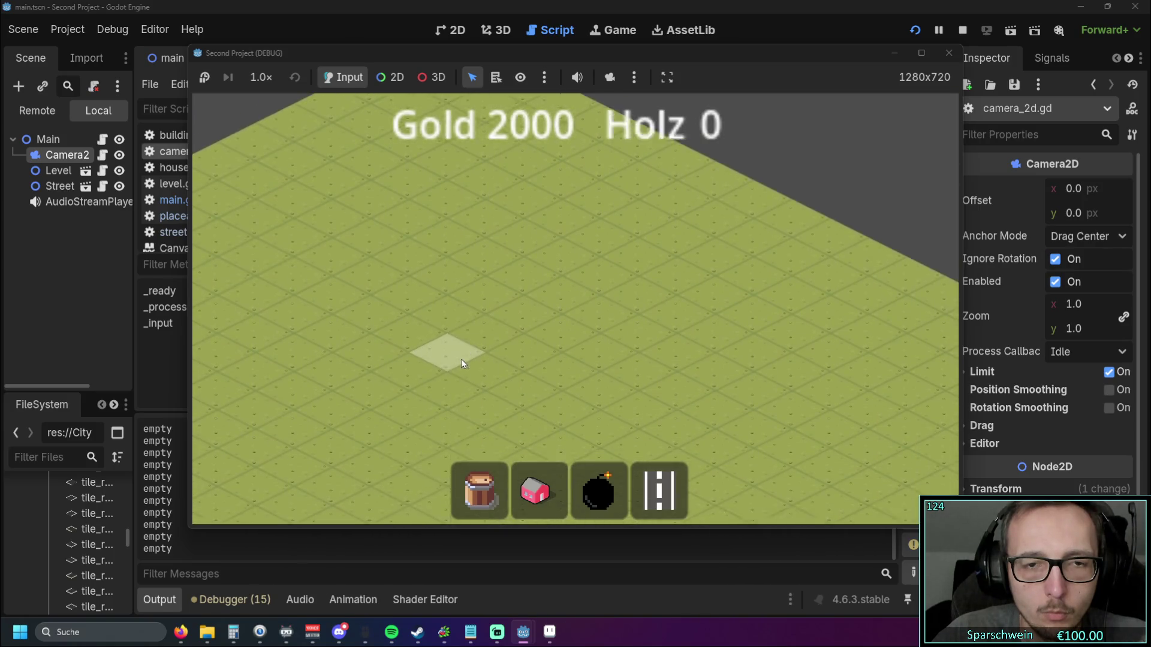
key(Down)
key(Up)
key(Down)
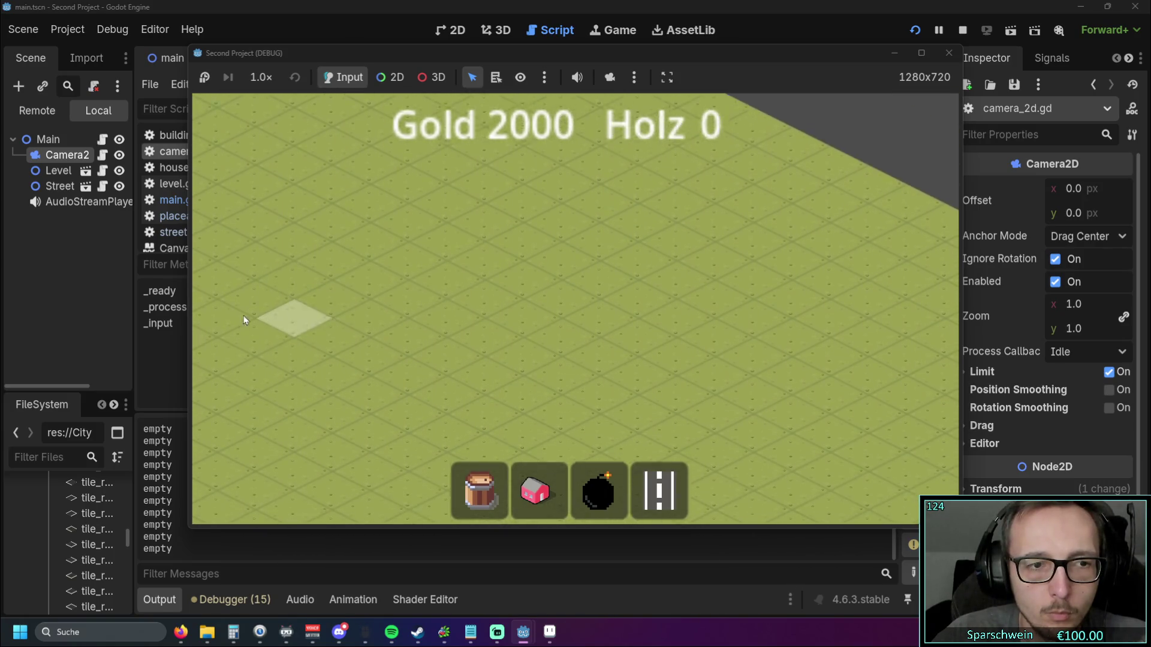
key(Down)
key(Left)
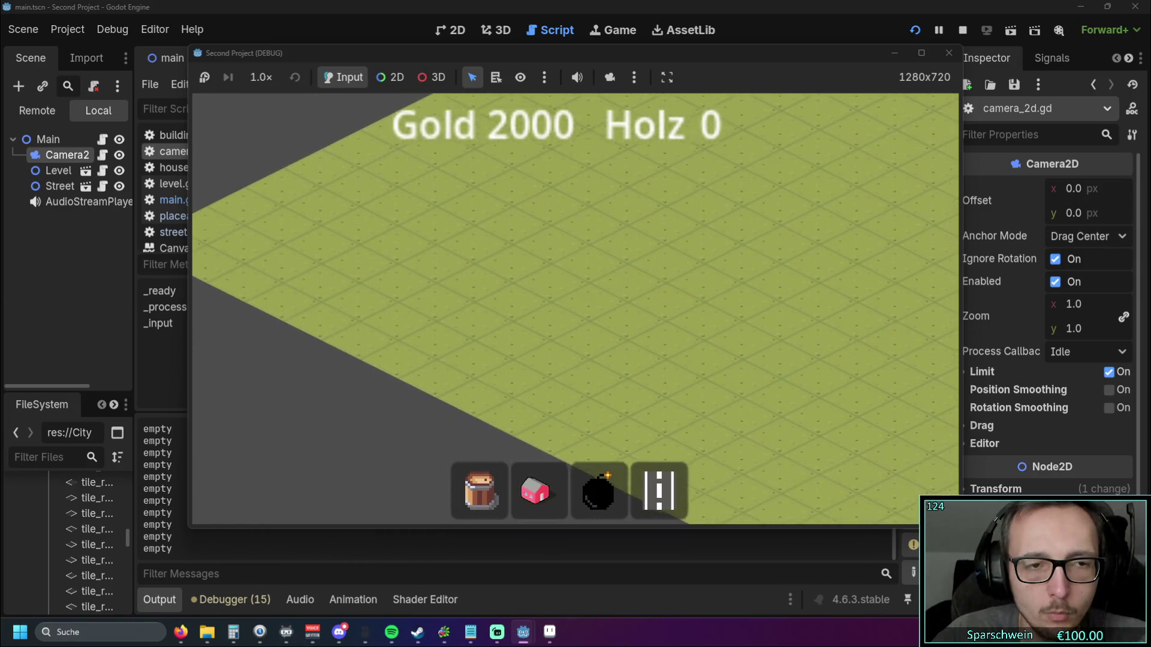
key(Left)
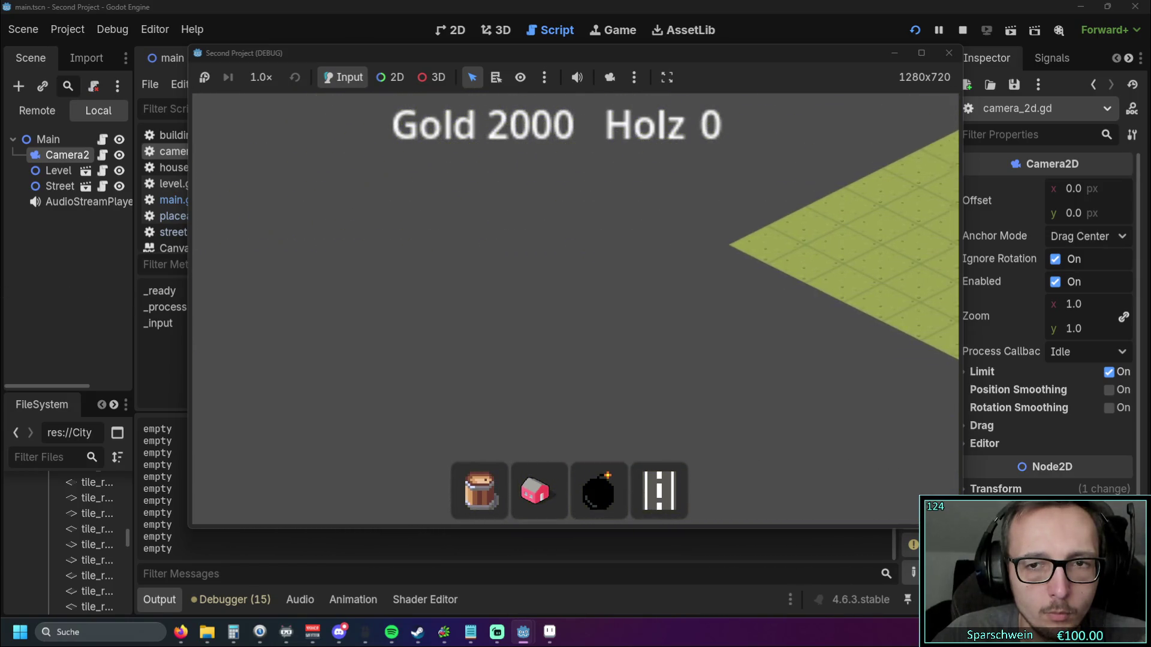
key(Left)
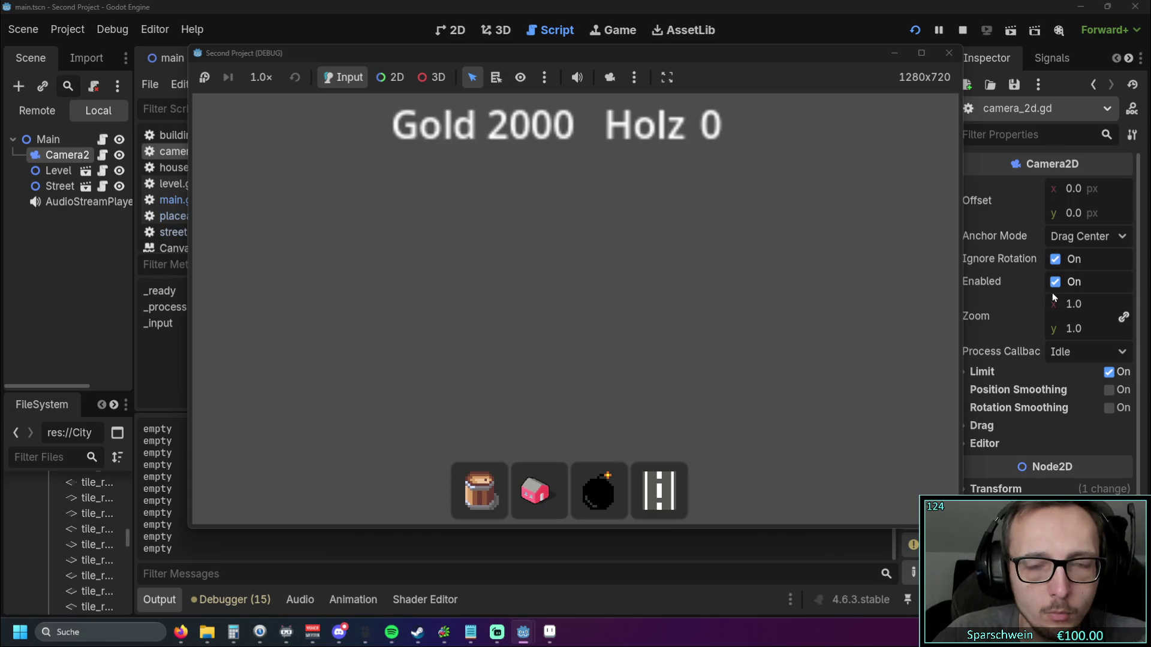
key(Right)
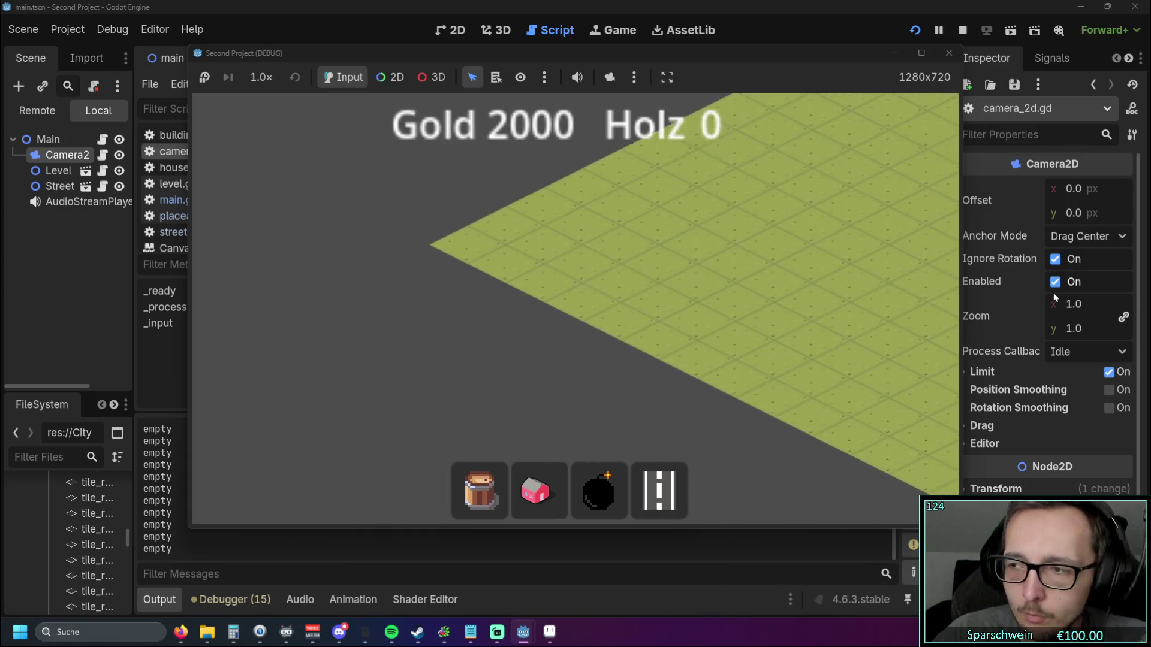
key(Right)
key(Up)
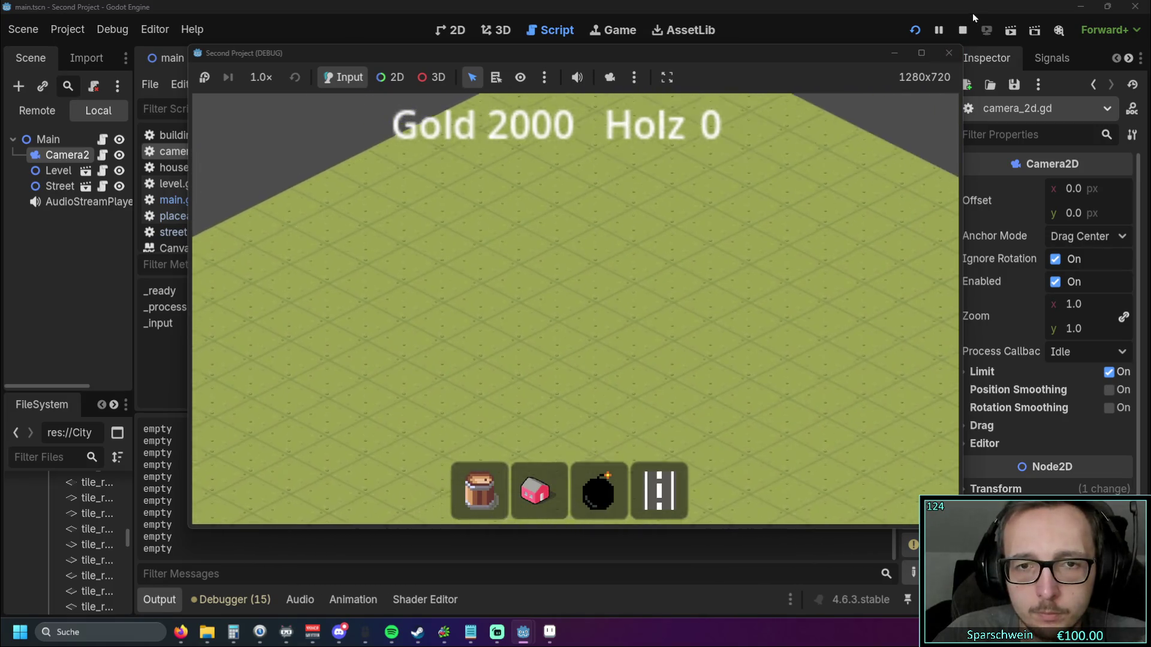
key(Down)
key(Right)
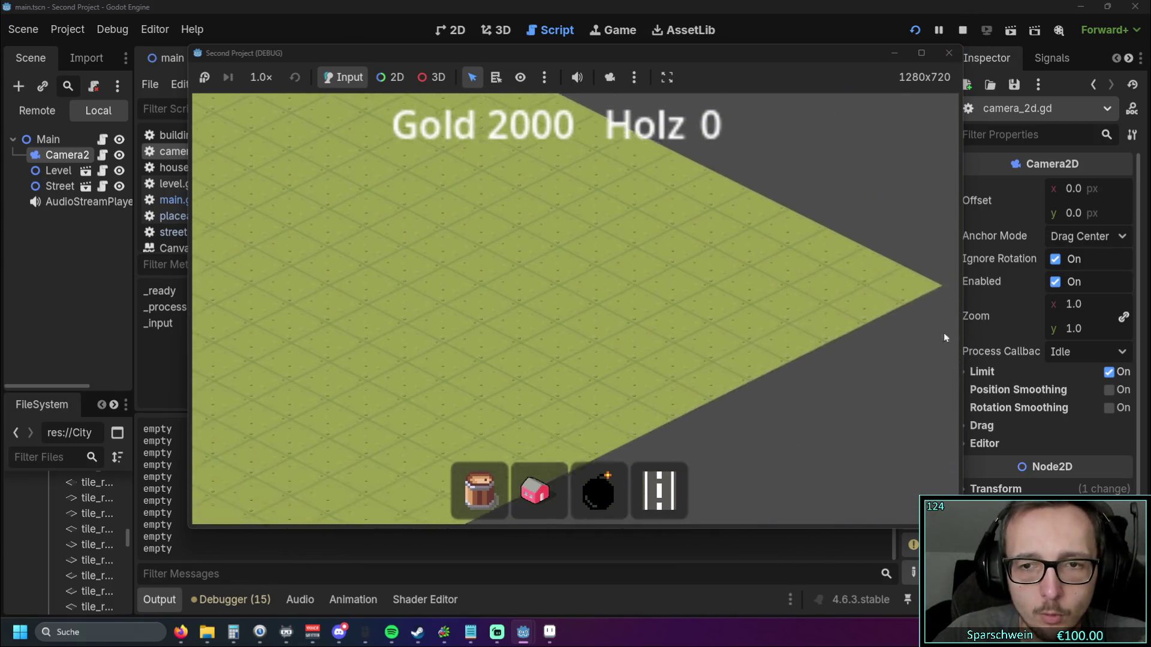
key(Left)
key(Up)
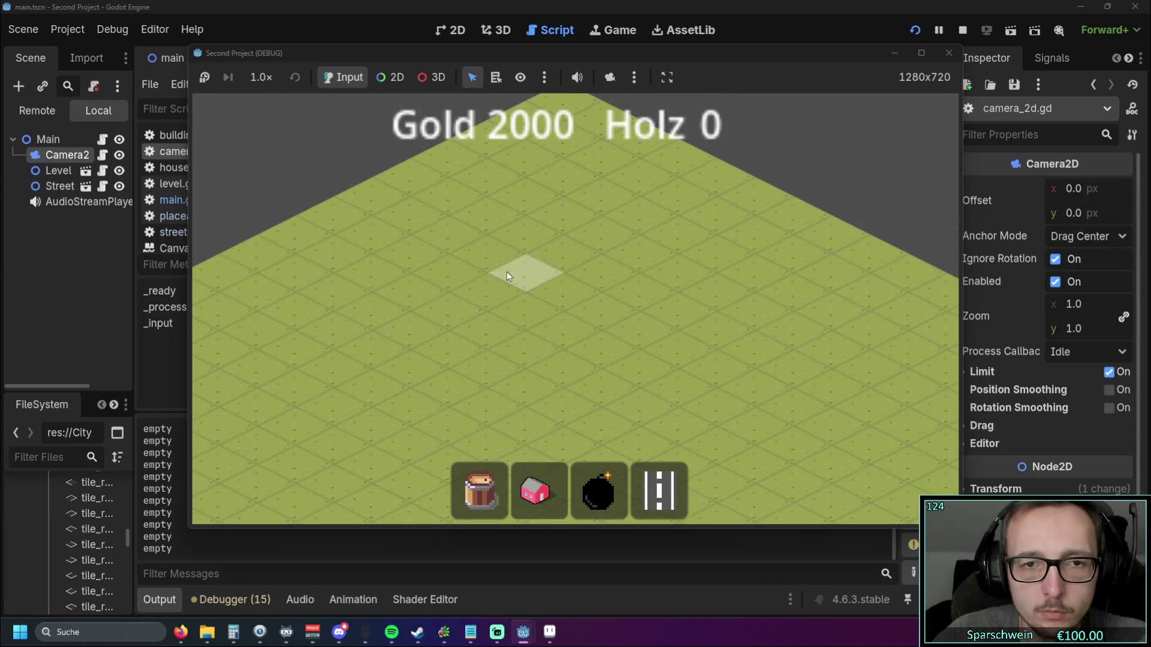
key(Right)
key(Up)
key(Down)
key(Left)
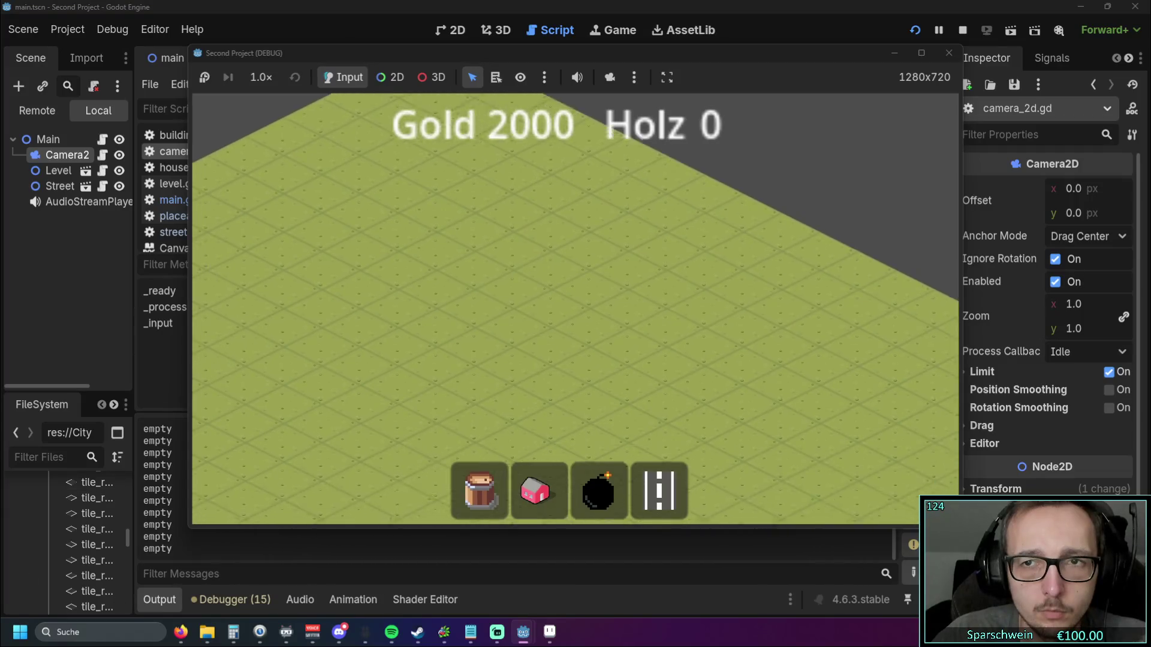
click(949, 53)
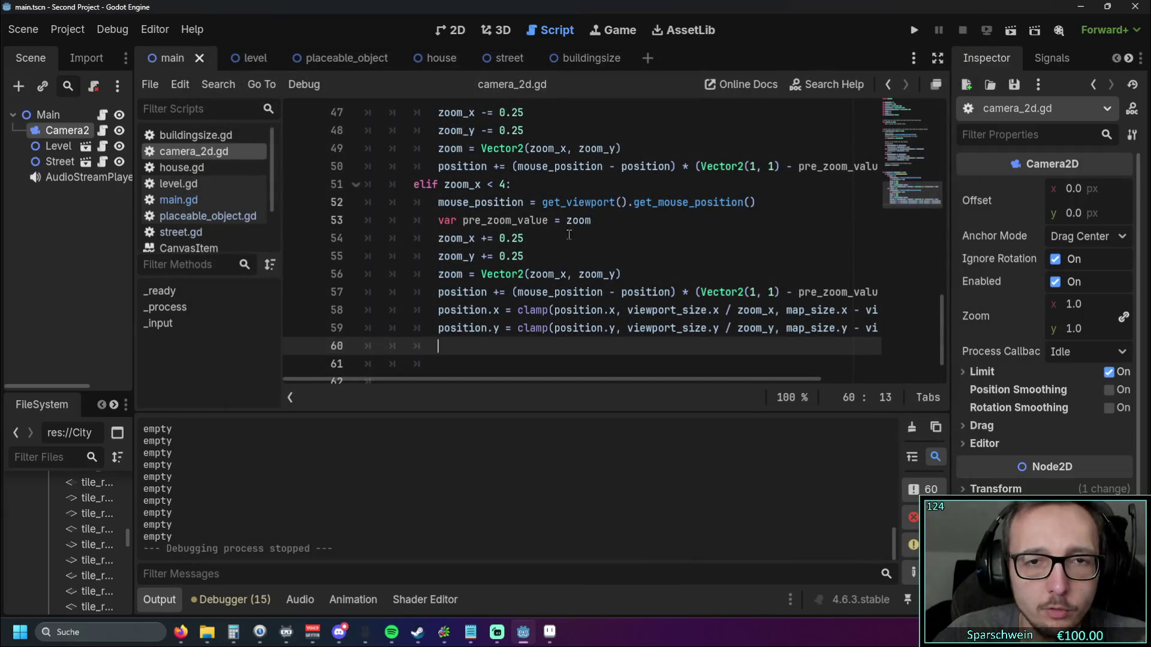
Step: Change map_size and un_zommed_viewport_size to Vector2(2000, 2000) each, then run the game with F5
scroll(565, 234, up, 15)
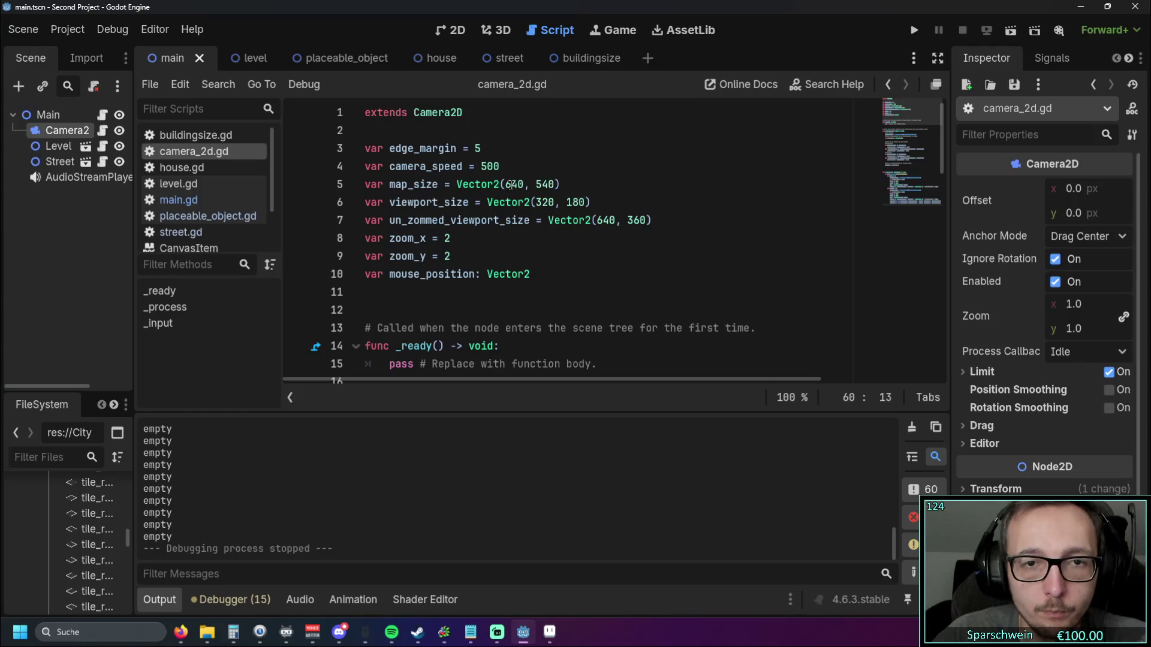
click(523, 184)
double_click(516, 184)
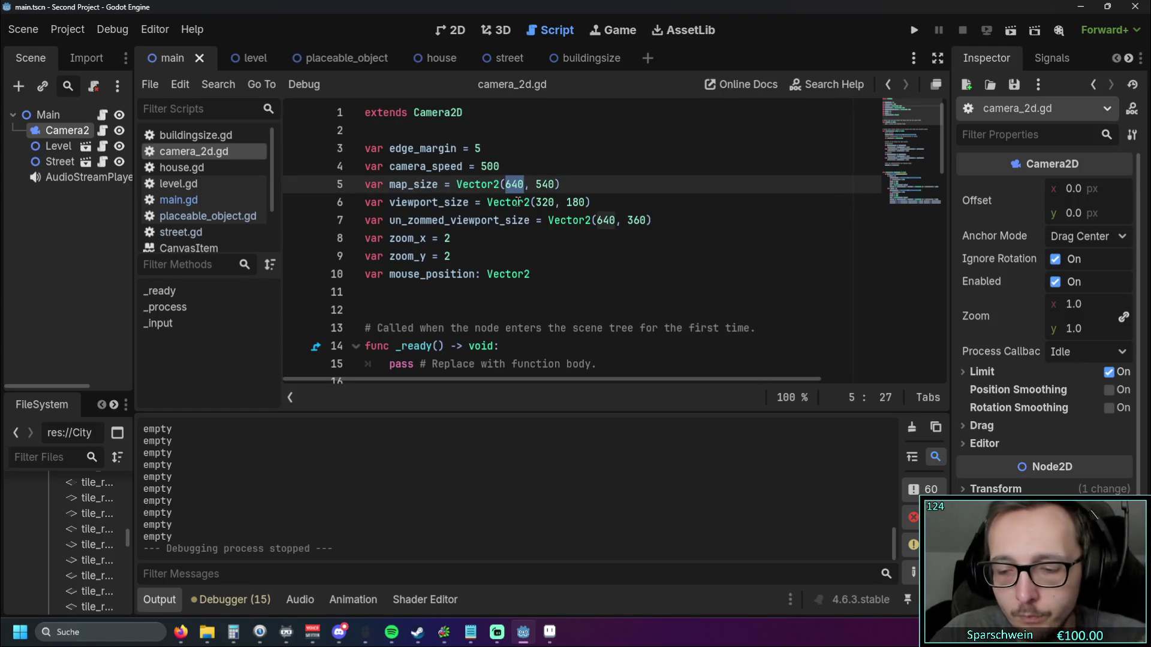
text(2000)
double_click(553, 184)
text(2000)
double_click(604, 220)
text(2000)
double_click(653, 220)
drag(655, 221, 648, 221)
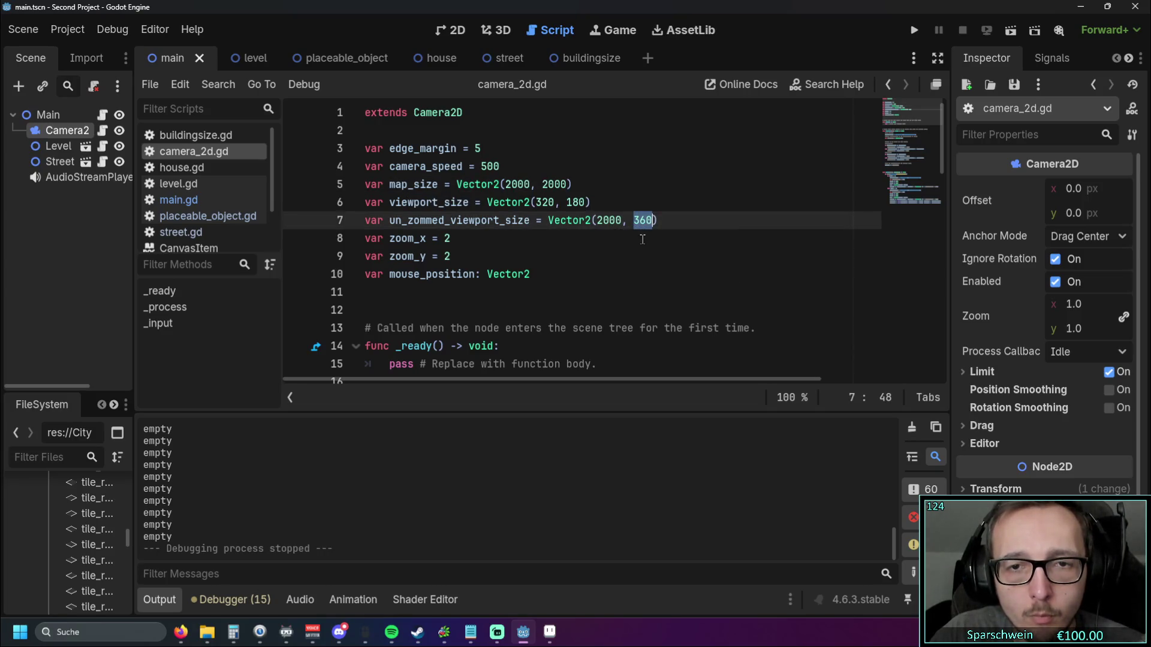
text(2000)
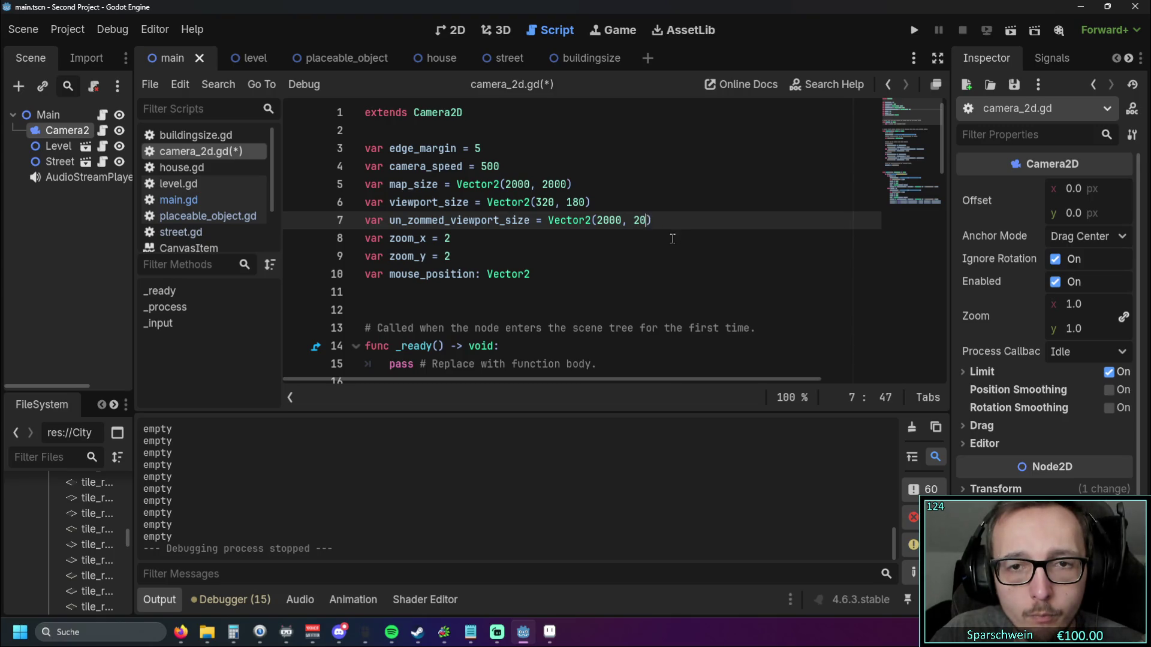
key(F5)
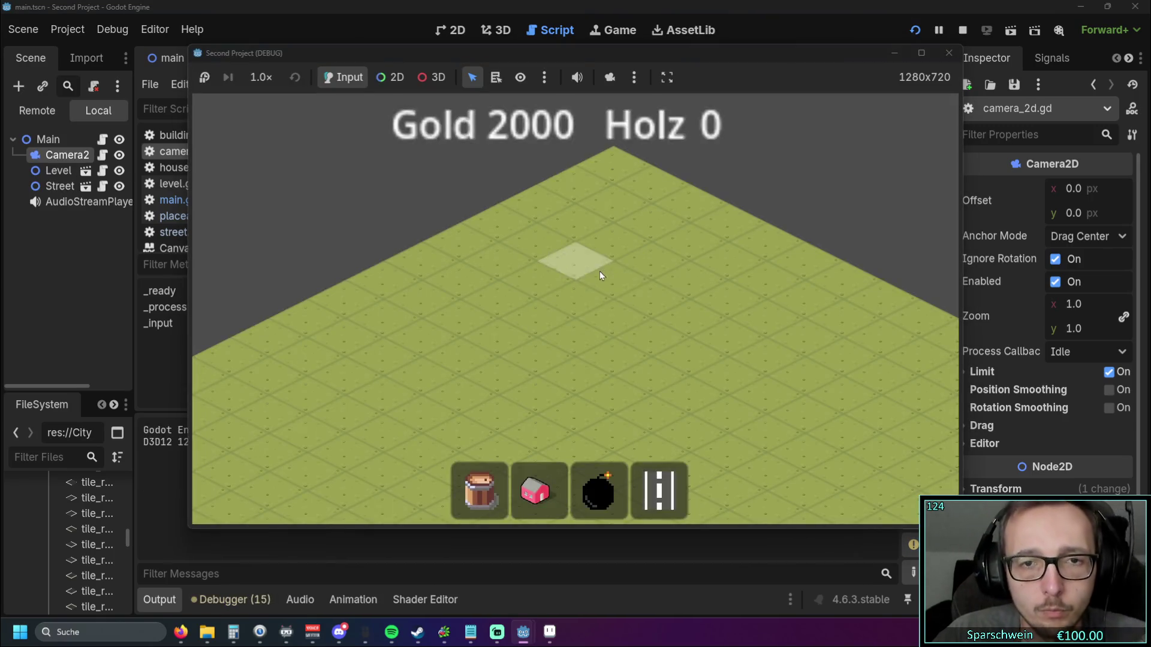
Step: Pan across the enlarged 2000×2000 map with W, A, S, D, then stop the game
key(d)
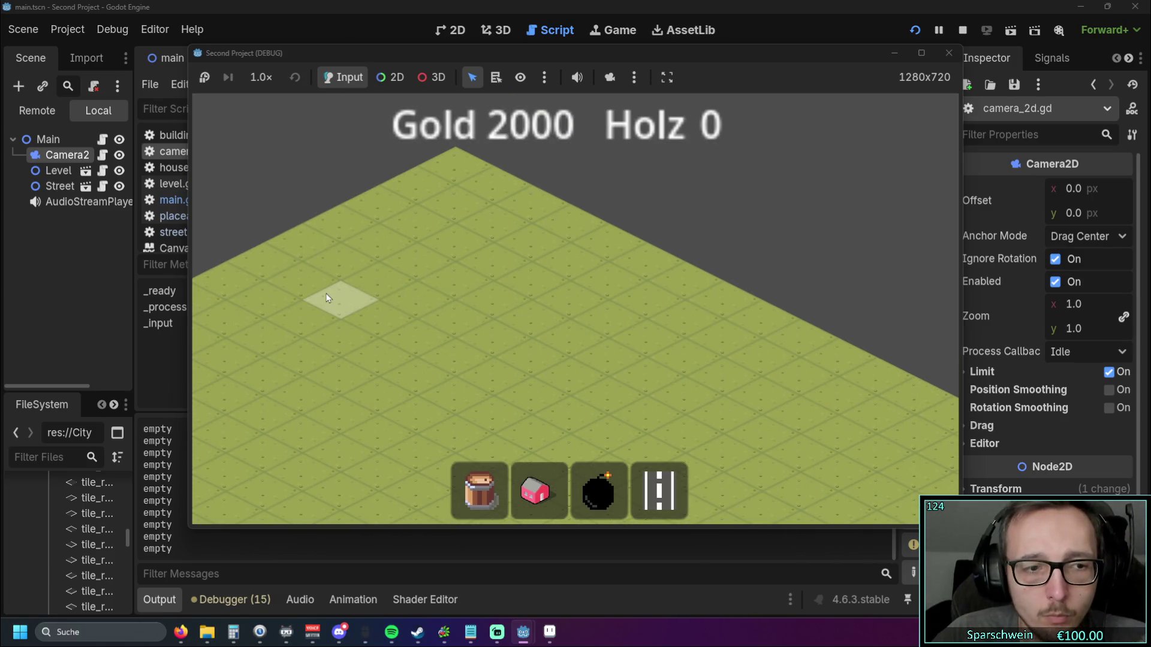
mouse_move(51, 301)
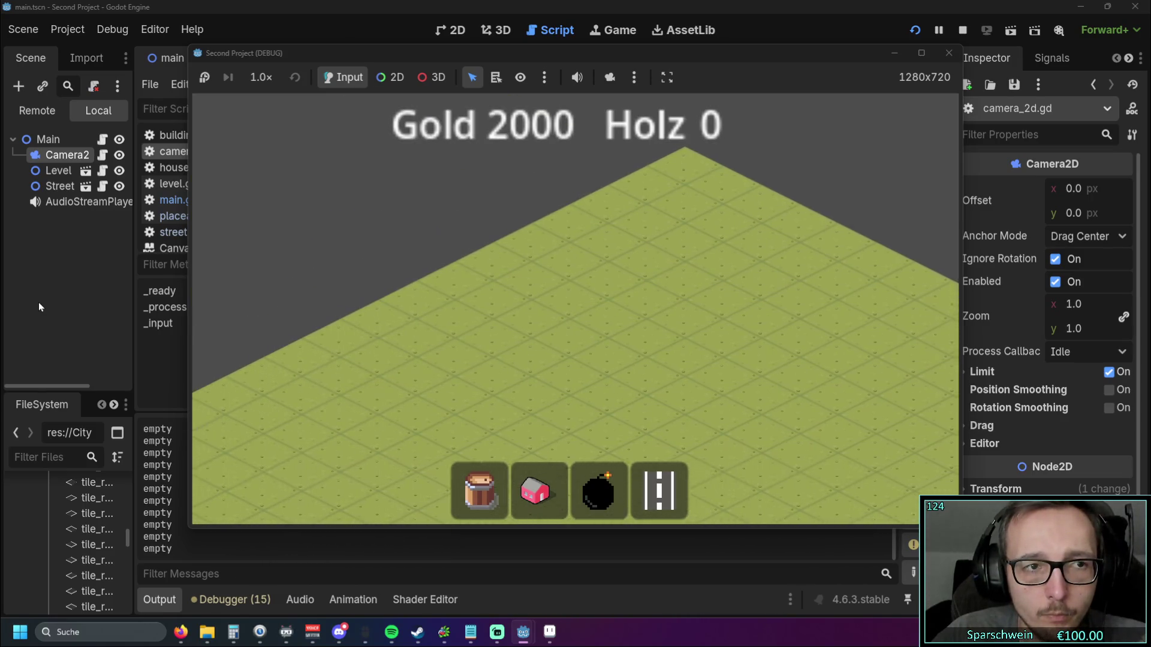
mouse_move(198, 491)
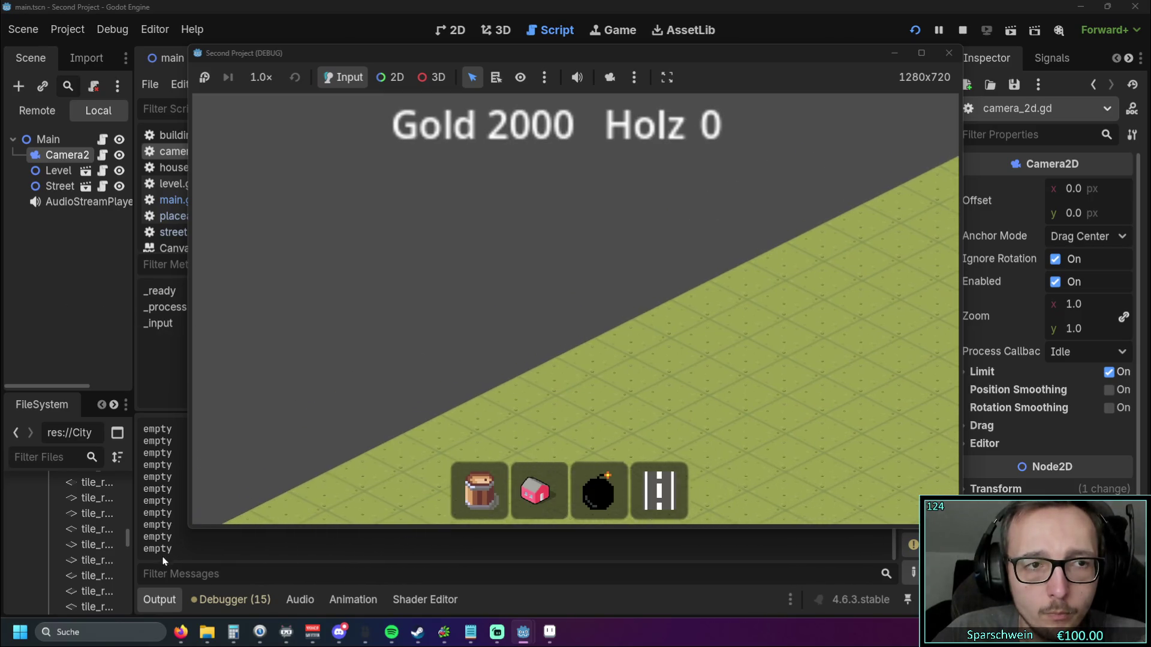
key(s)
key(d)
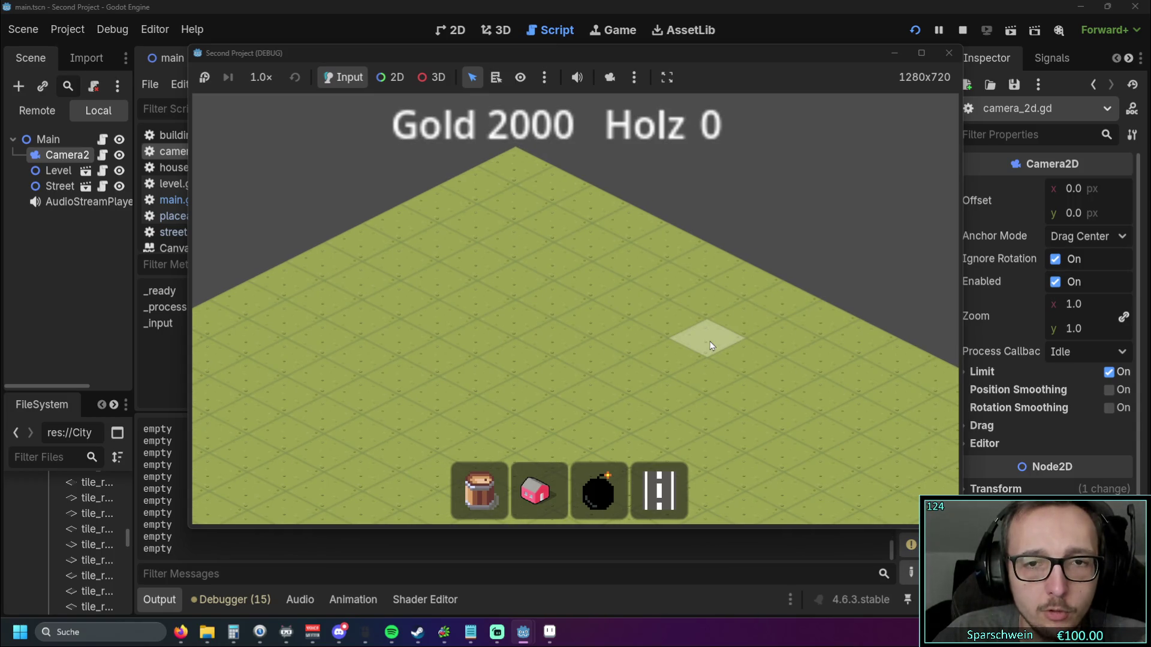
key(d)
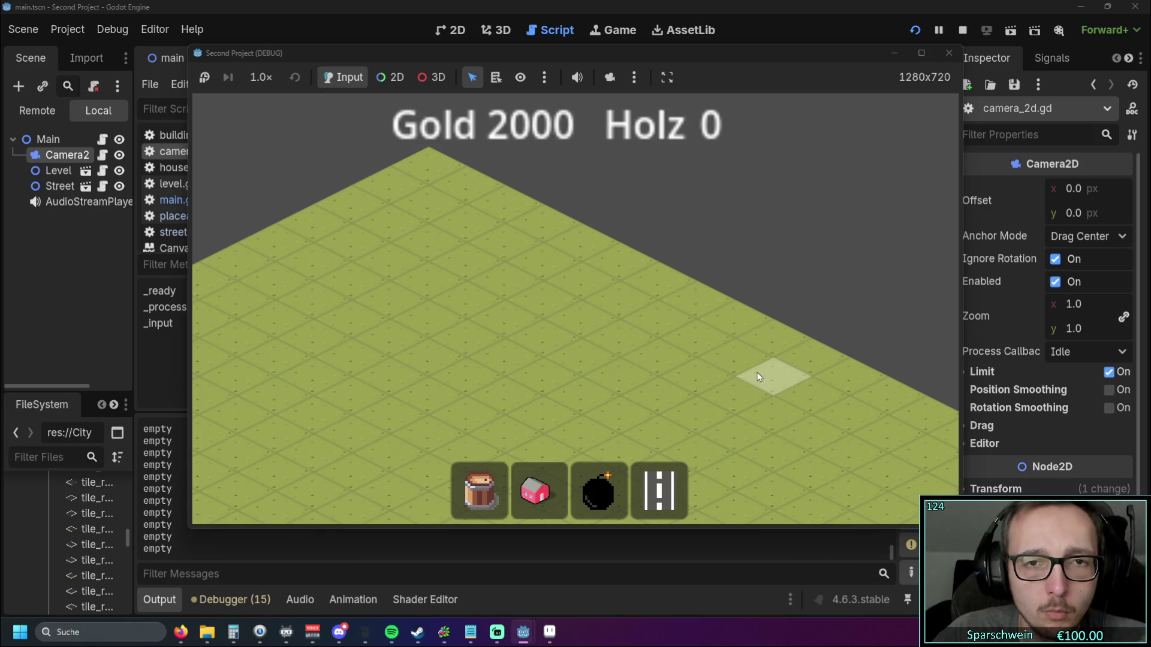
key(w)
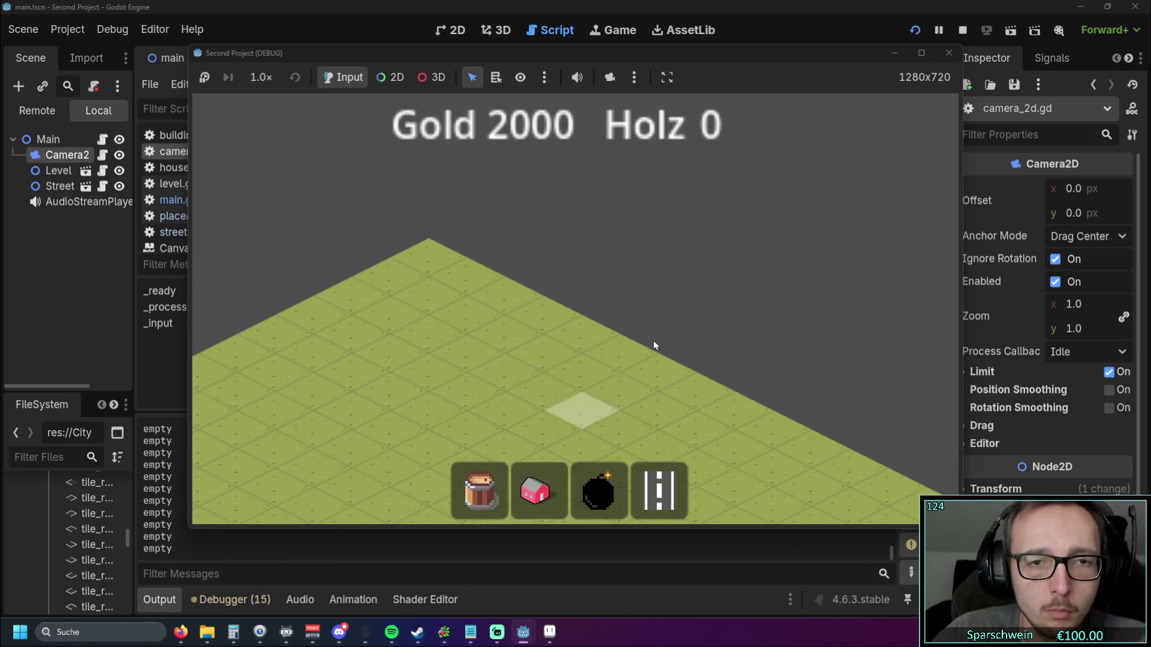
key(a)
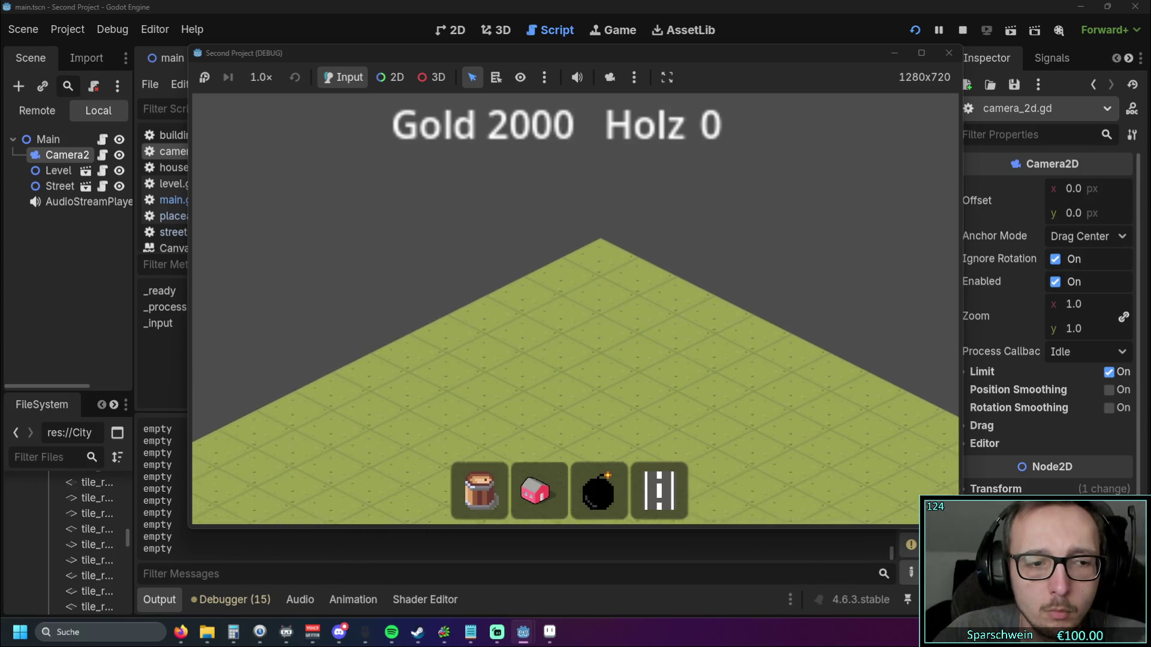
key(d)
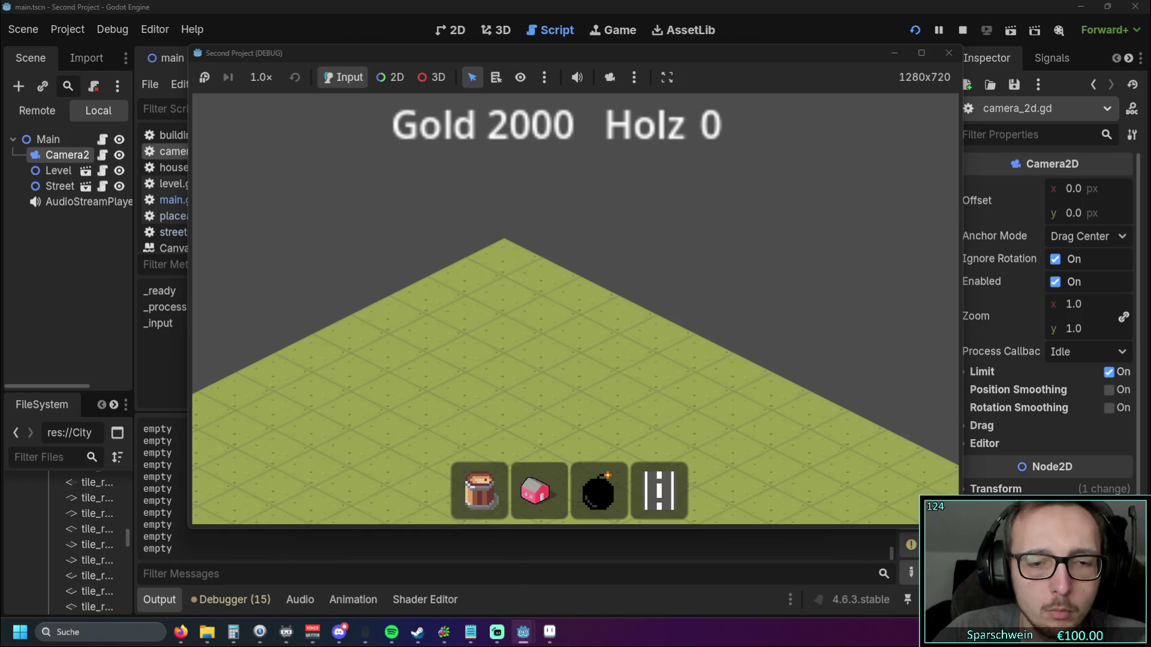
mouse_move(523, 632)
key(w)
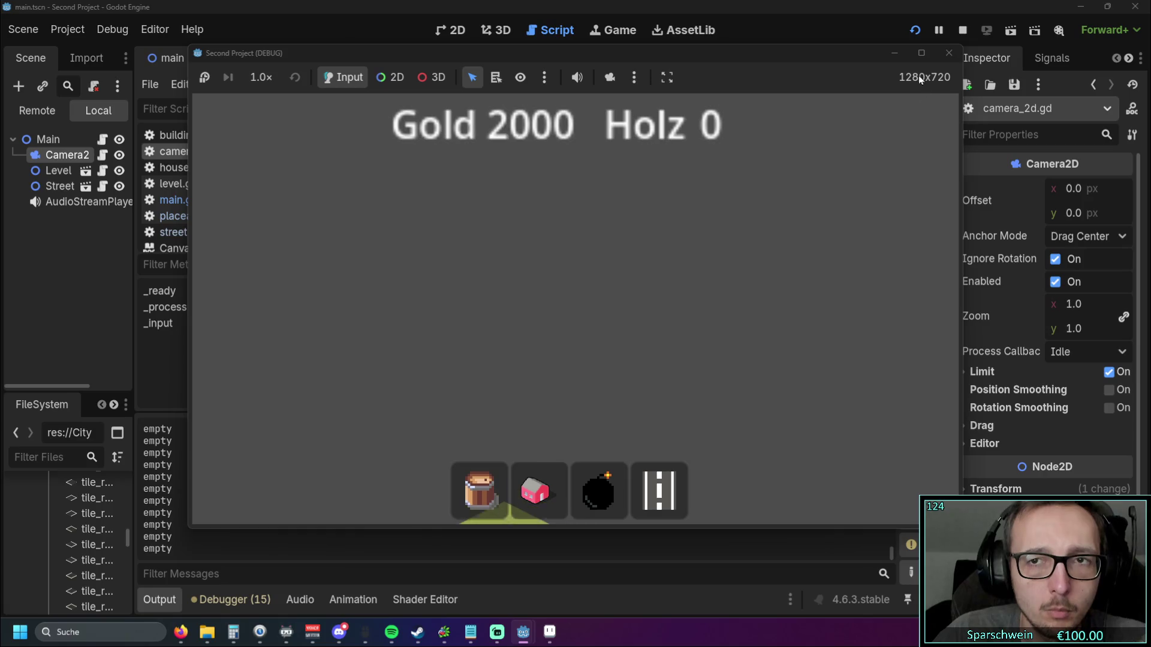
click(949, 53)
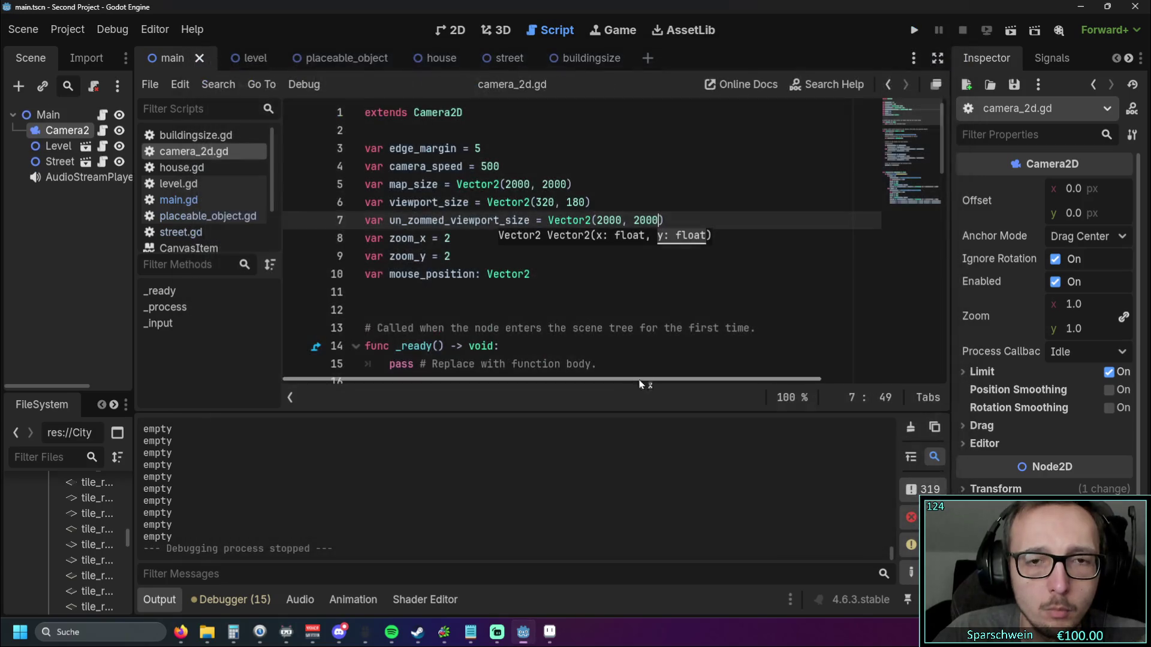
Step: Undo the viewport size change, restoring the original variable declarations
key(ctrl+z)
key(ctrl+z)
key(ctrl+z)
key(ctrl+z)
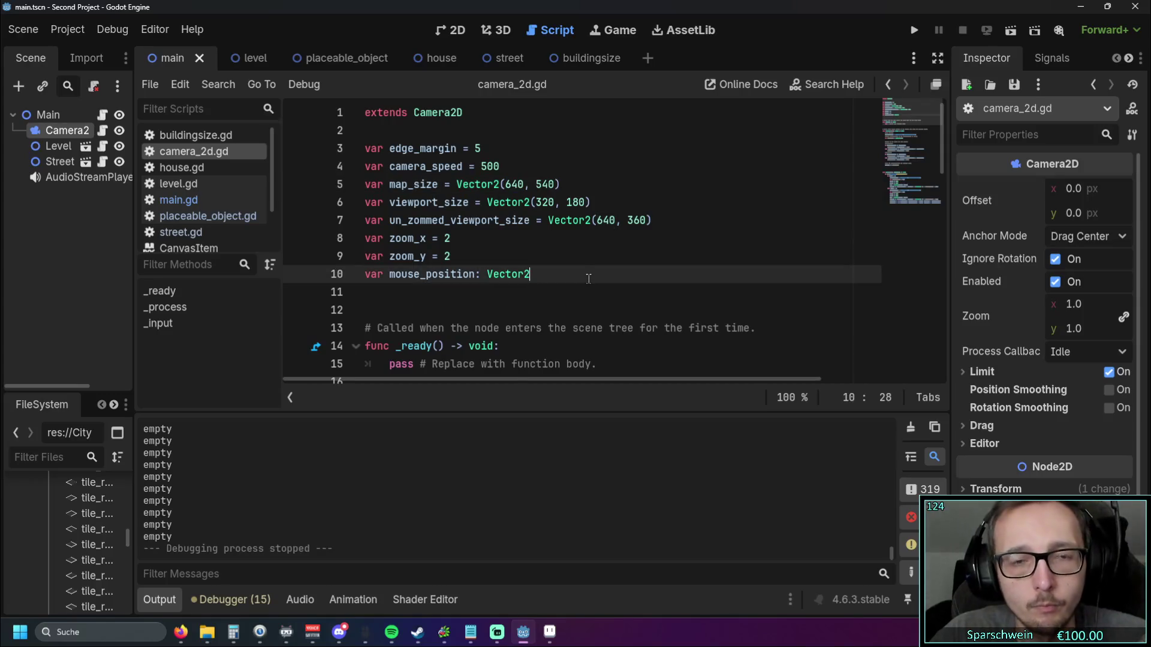
click(565, 274)
click(602, 240)
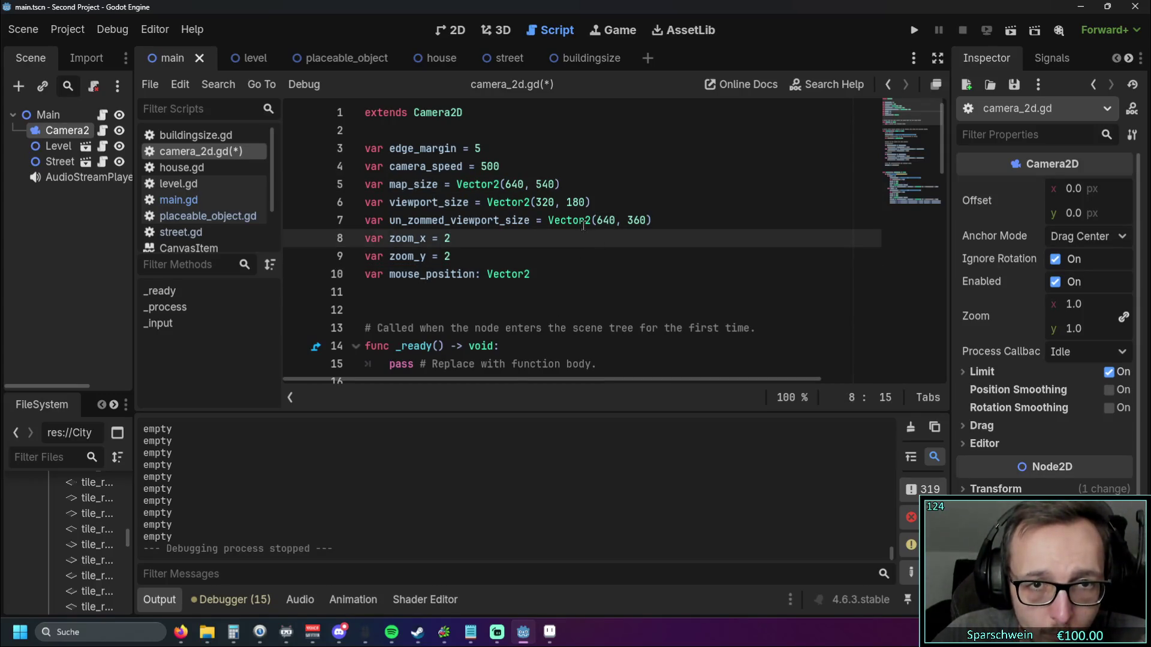
Step: Review the _process and _input code in camera_2d.gd, then run the project
scroll(584, 258, down, 3)
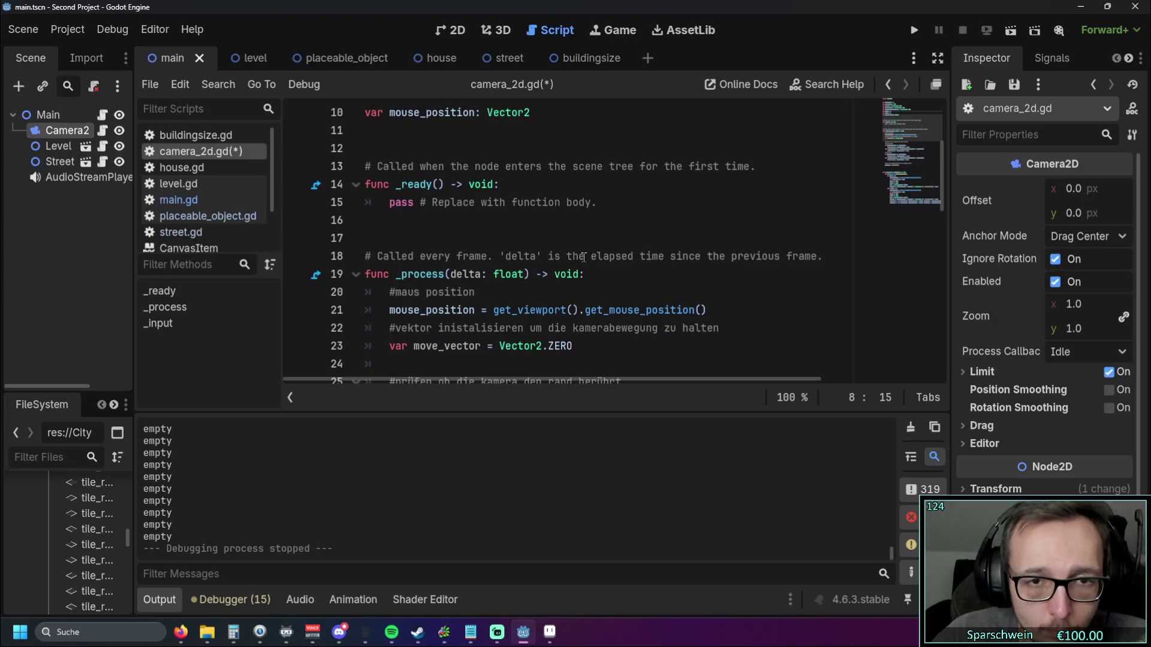
scroll(584, 257, down, 2)
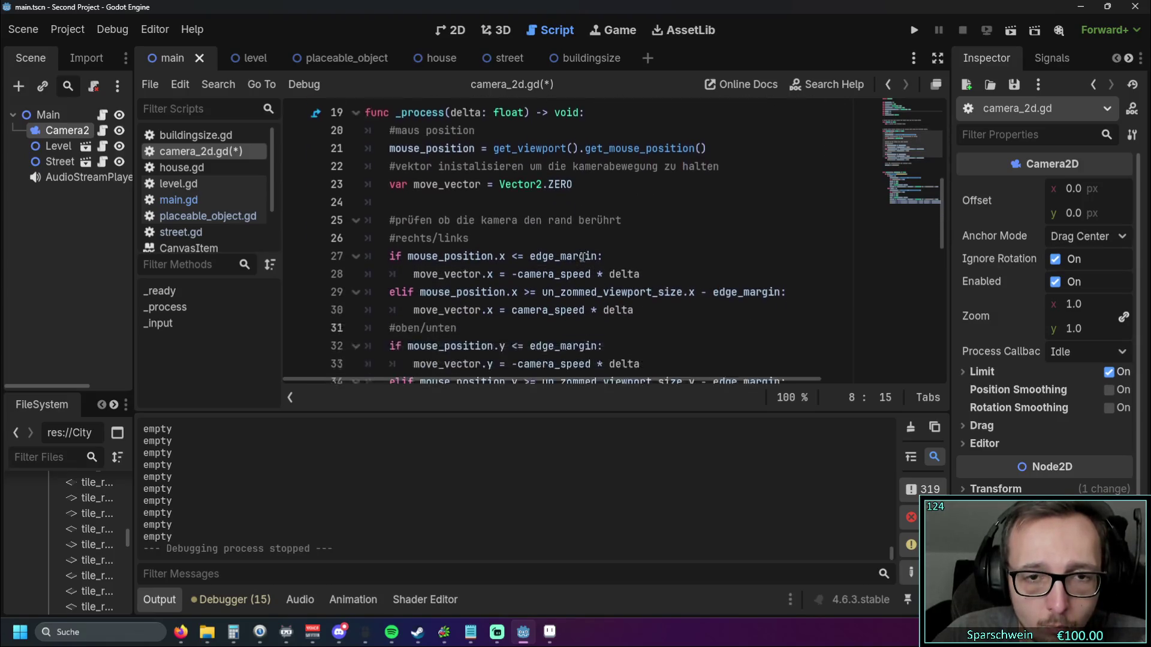
scroll(583, 258, up, 3)
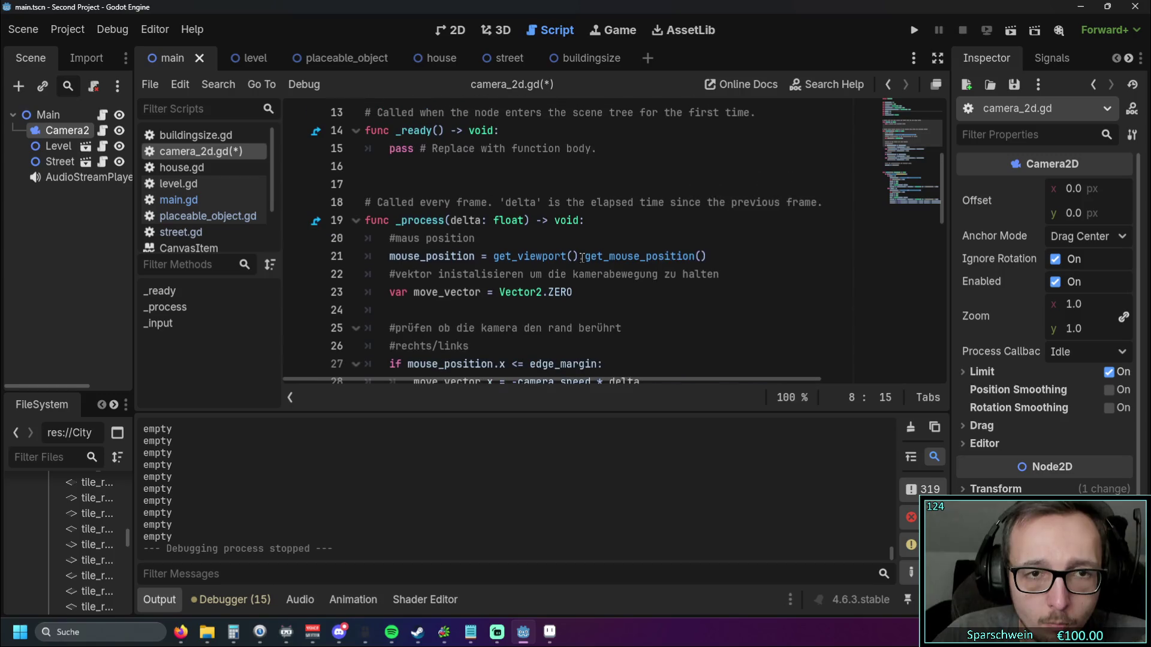
scroll(582, 258, down, 6)
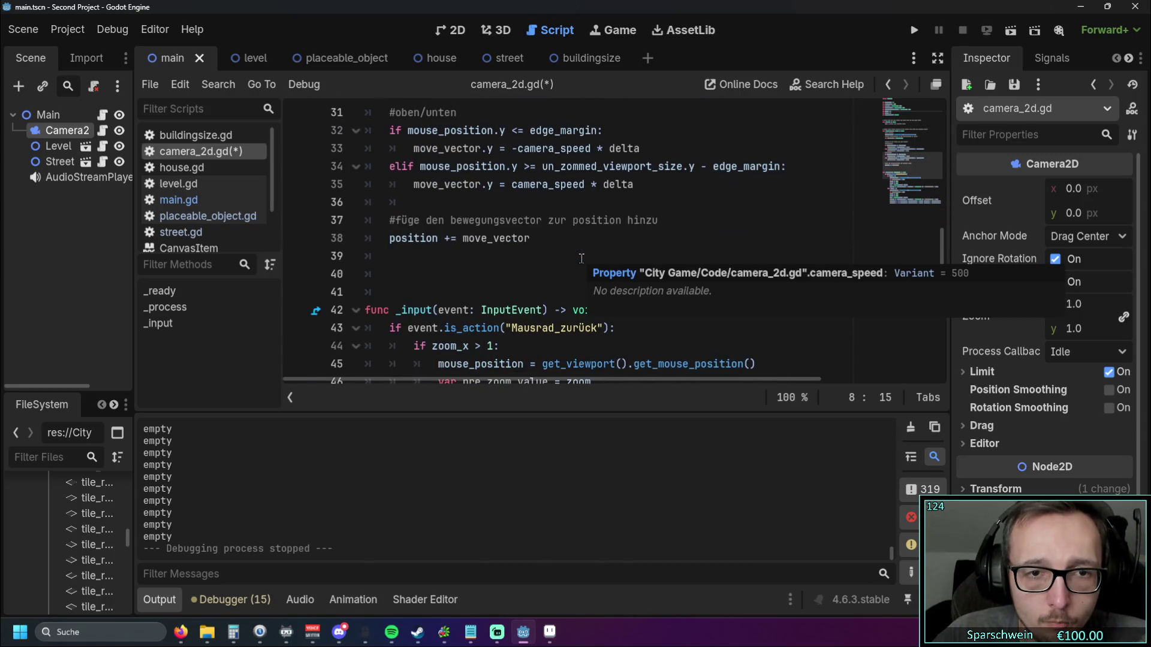
scroll(600, 259, down, 2)
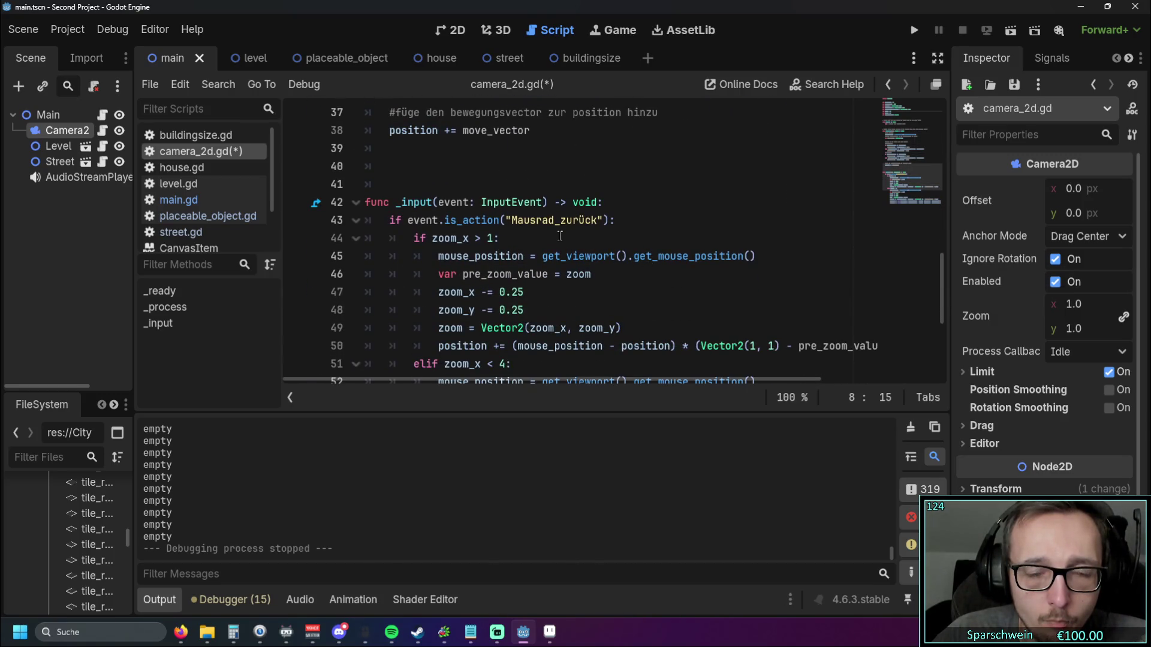
click(914, 30)
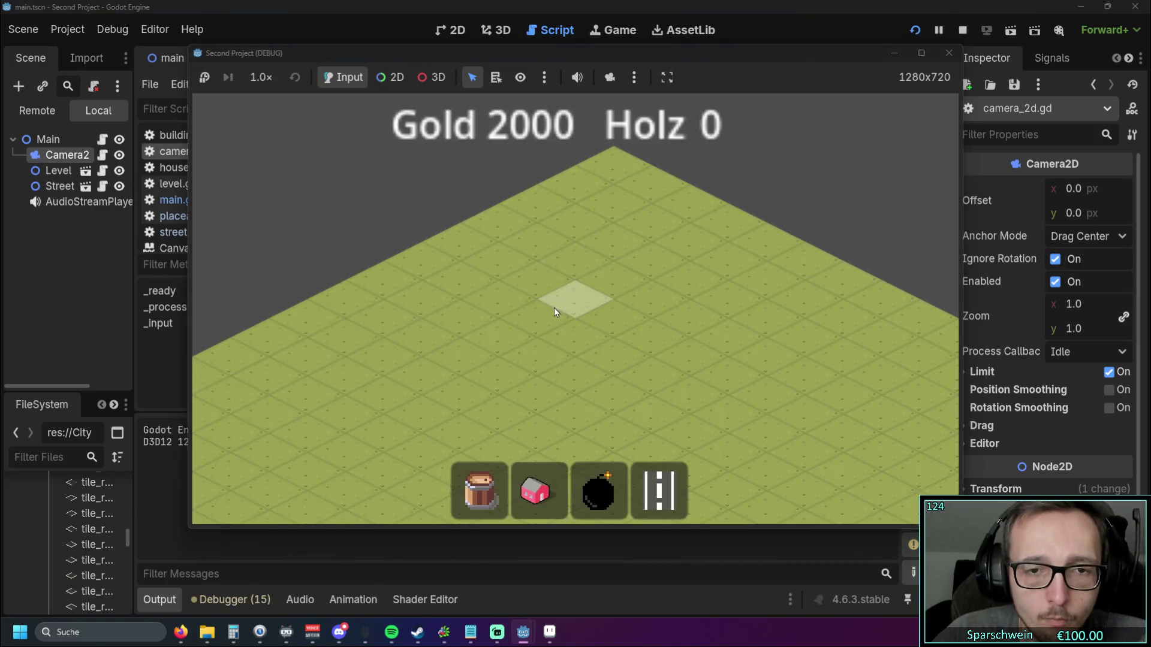
Step: Pan the camera across the isometric map toward its lower-right corner, then stop the game
mouse_move(554, 308)
mouse_down()
mouse_move(591, 253)
mouse_move(433, 219)
mouse_up()
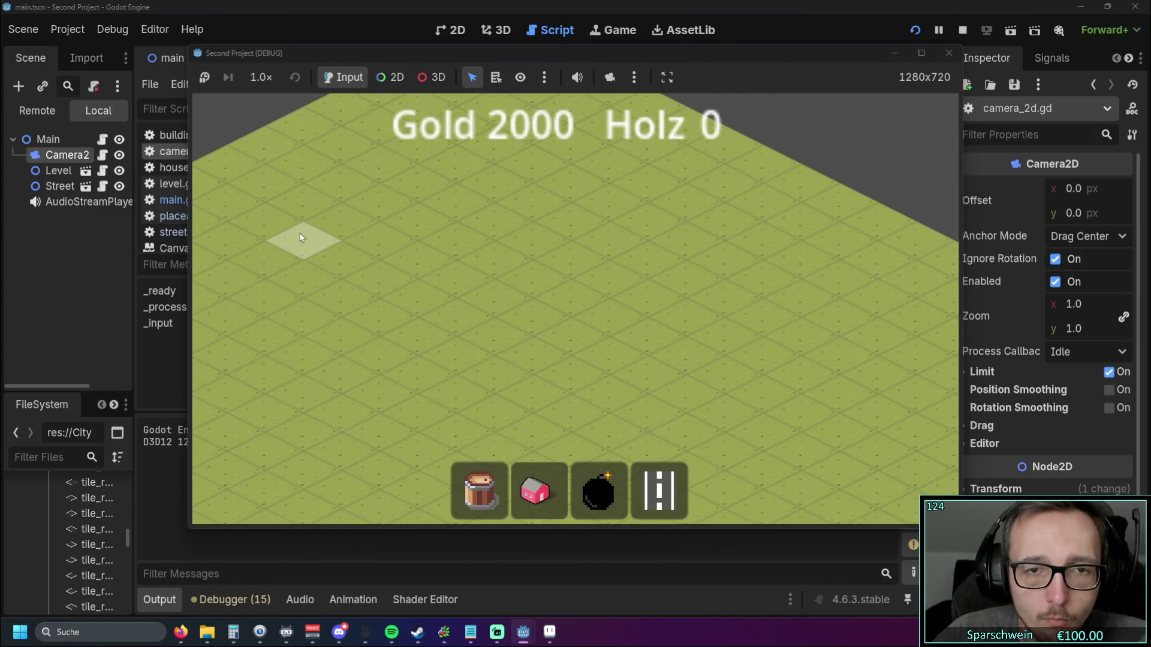
mouse_move(509, 285)
mouse_down()
mouse_move(537, 340)
mouse_move(682, 264)
mouse_move(532, 260)
mouse_up()
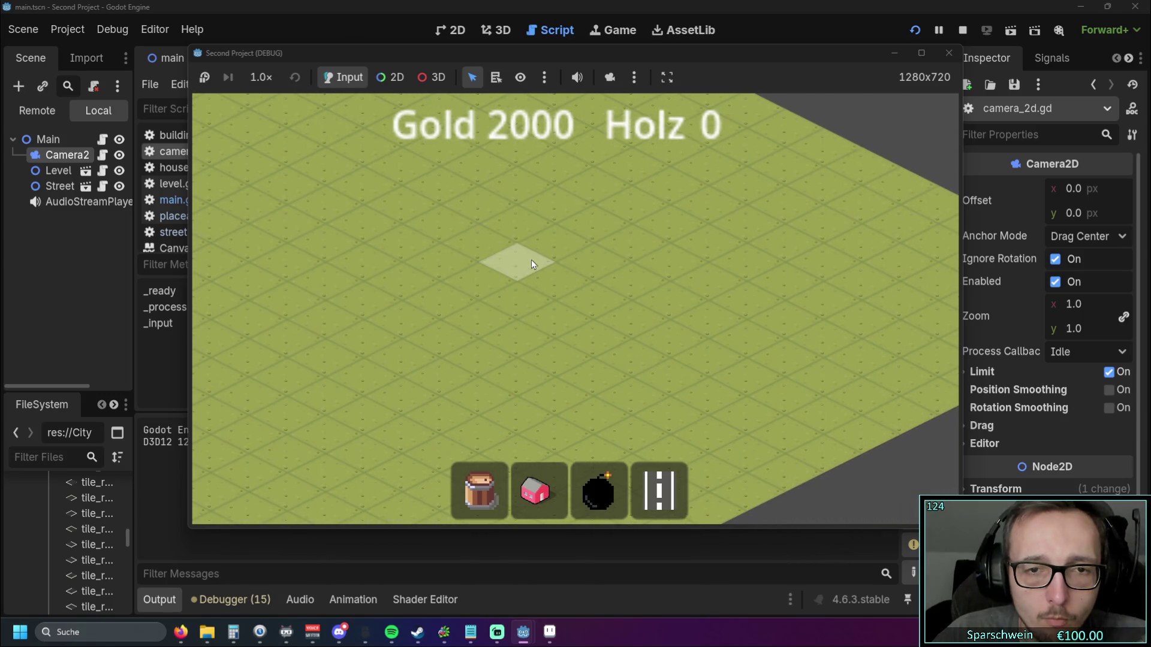
mouse_move(206, 248)
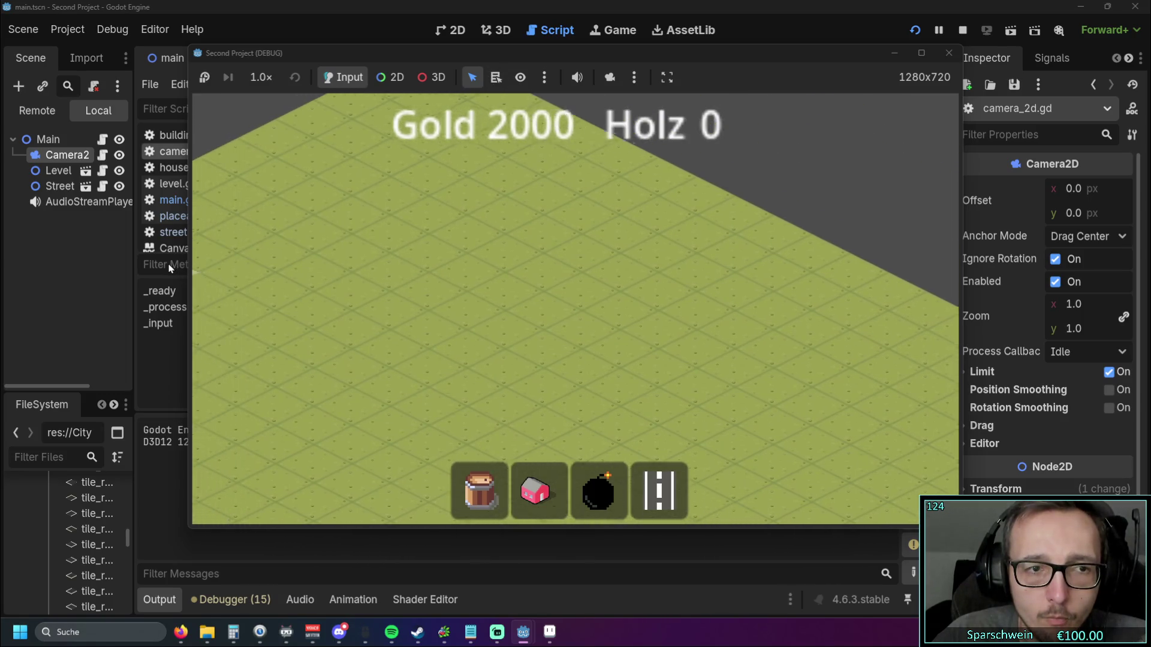
key(Down)
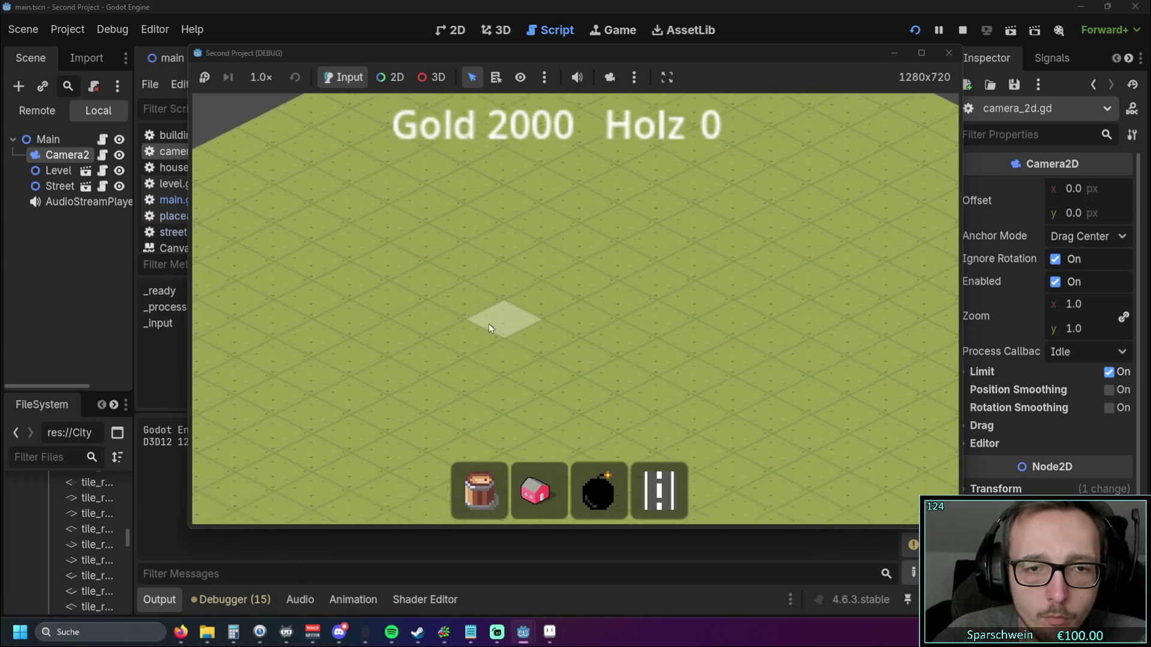
key(Right)
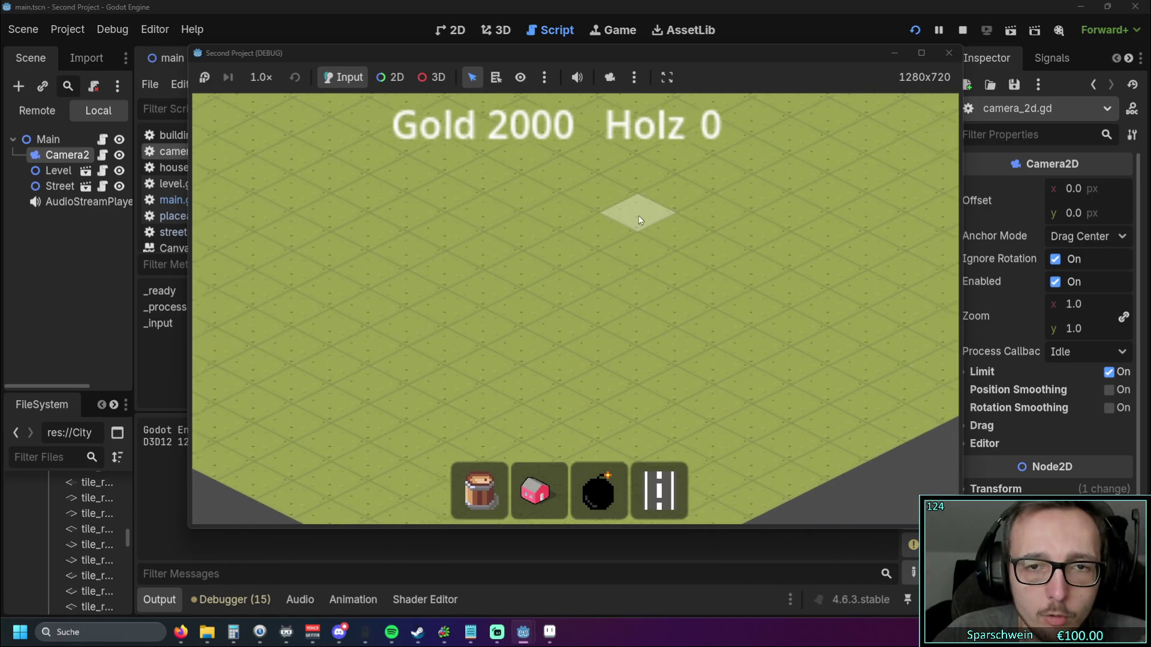
key(Right)
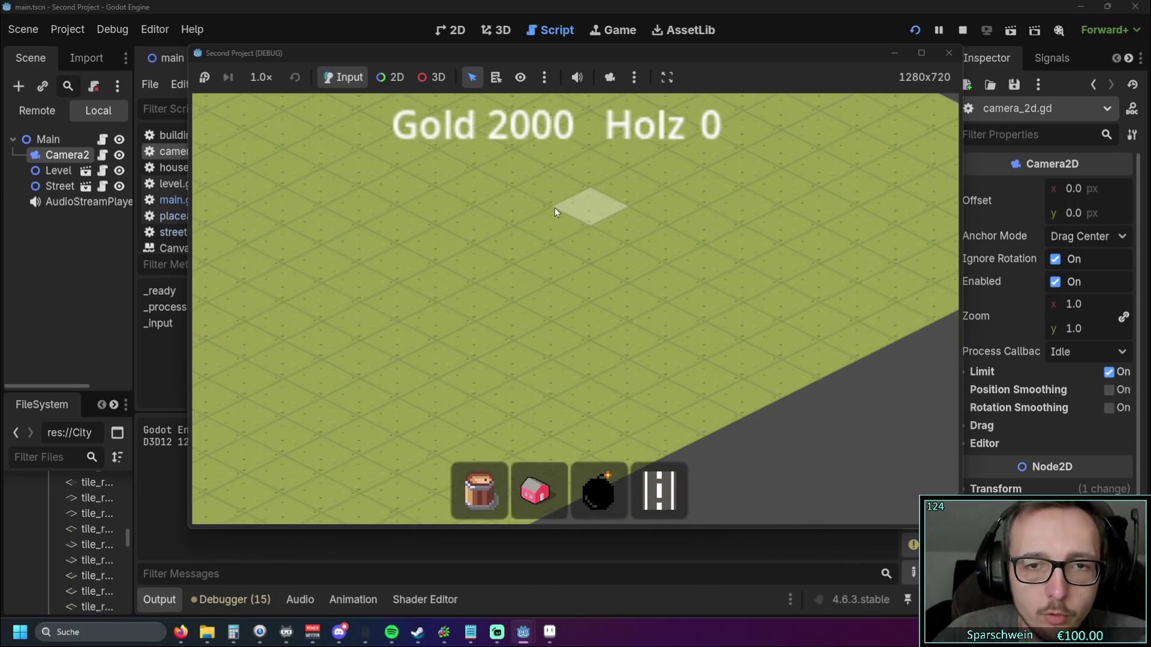
key(Right)
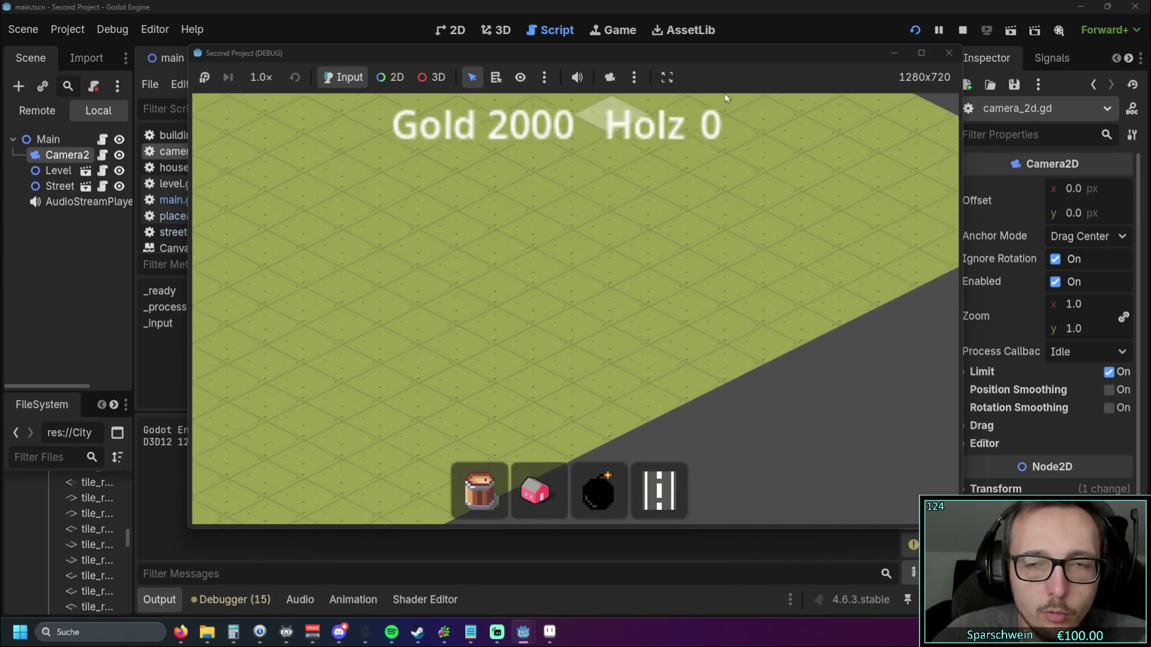
click(949, 53)
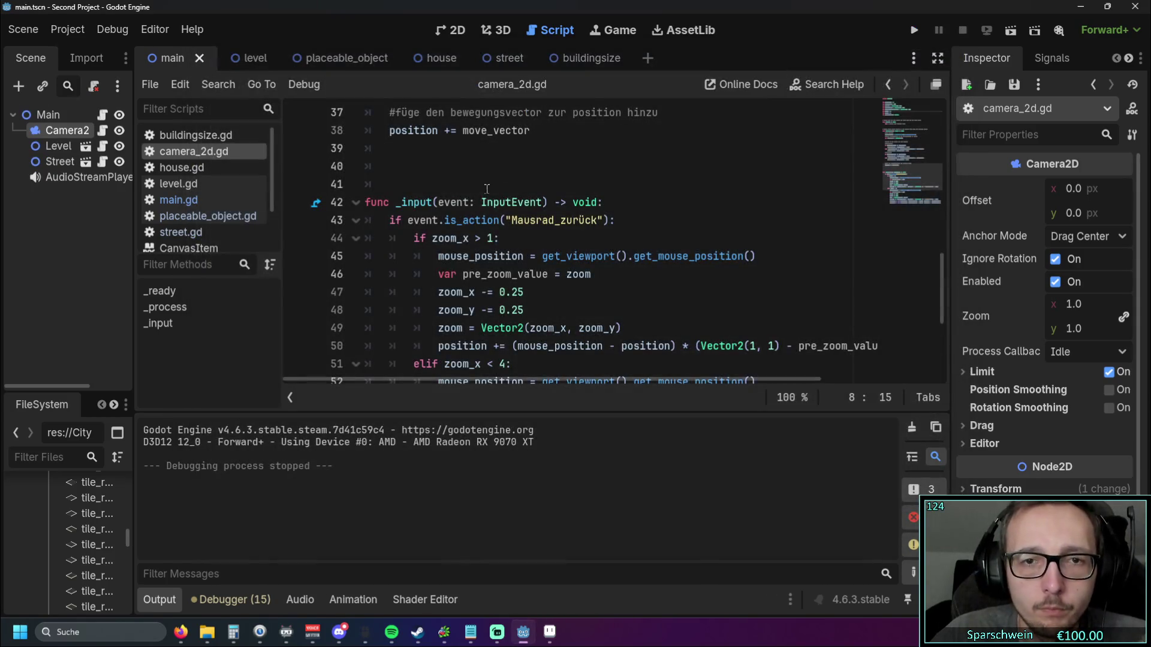
Step: Change map_size on line 5 to Vector2(1280, 720) and briefly run the game to check it
scroll(527, 190, up, 6)
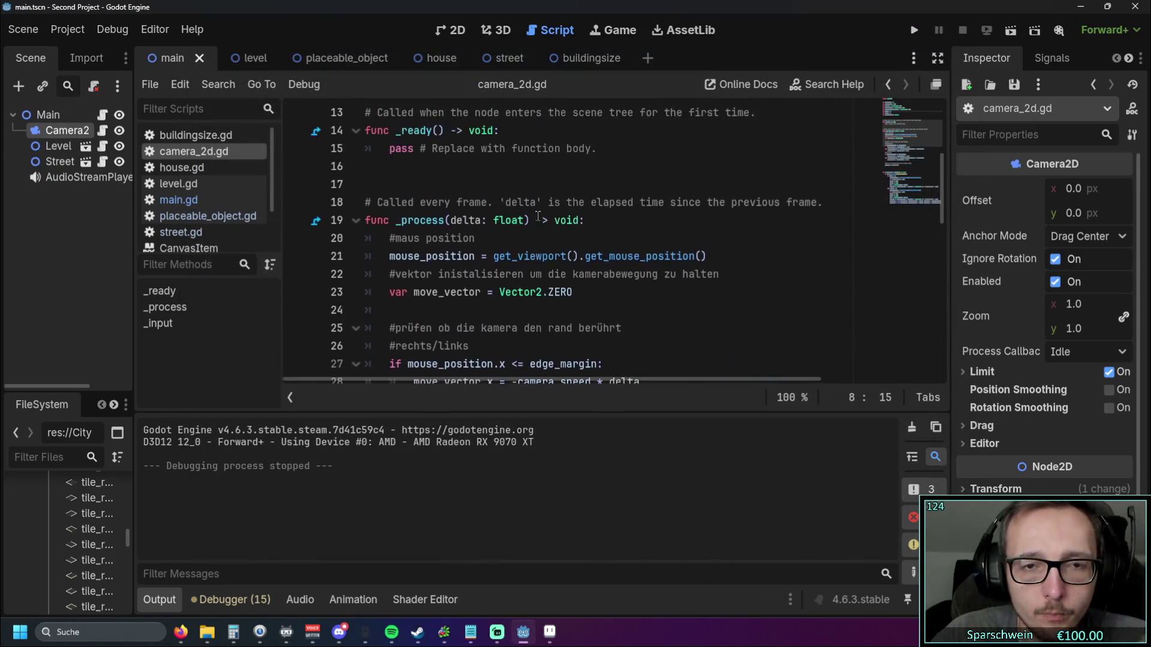
scroll(539, 218, down, 2)
scroll(538, 218, down, 1)
scroll(542, 218, up, 7)
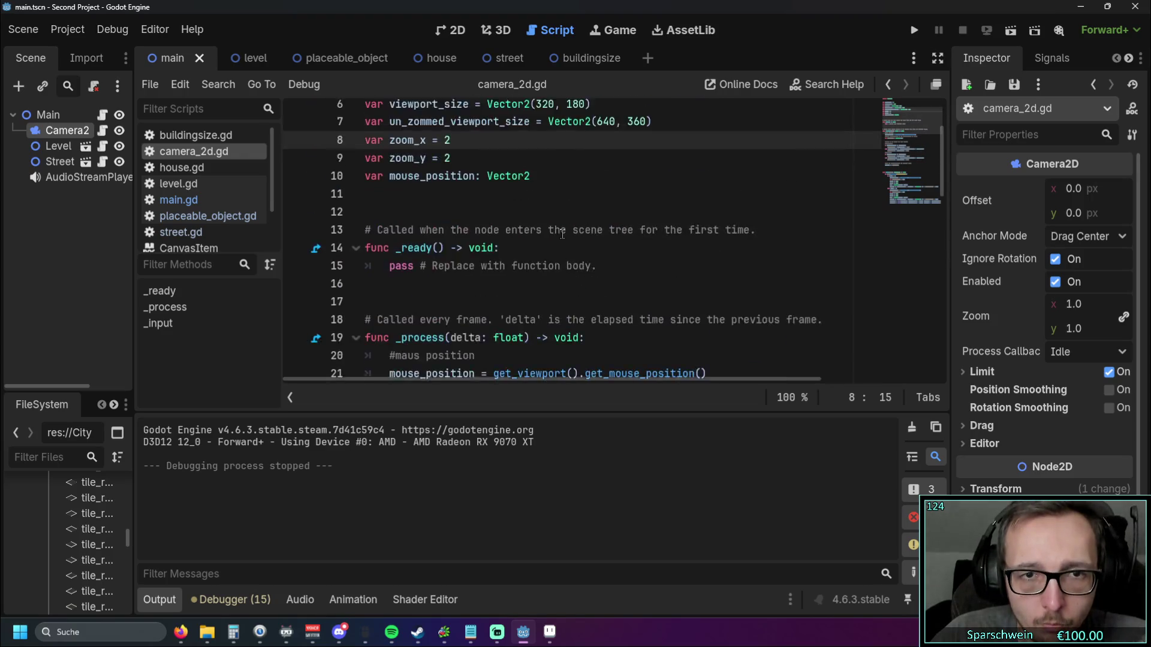
double_click(507, 184)
text(1280)
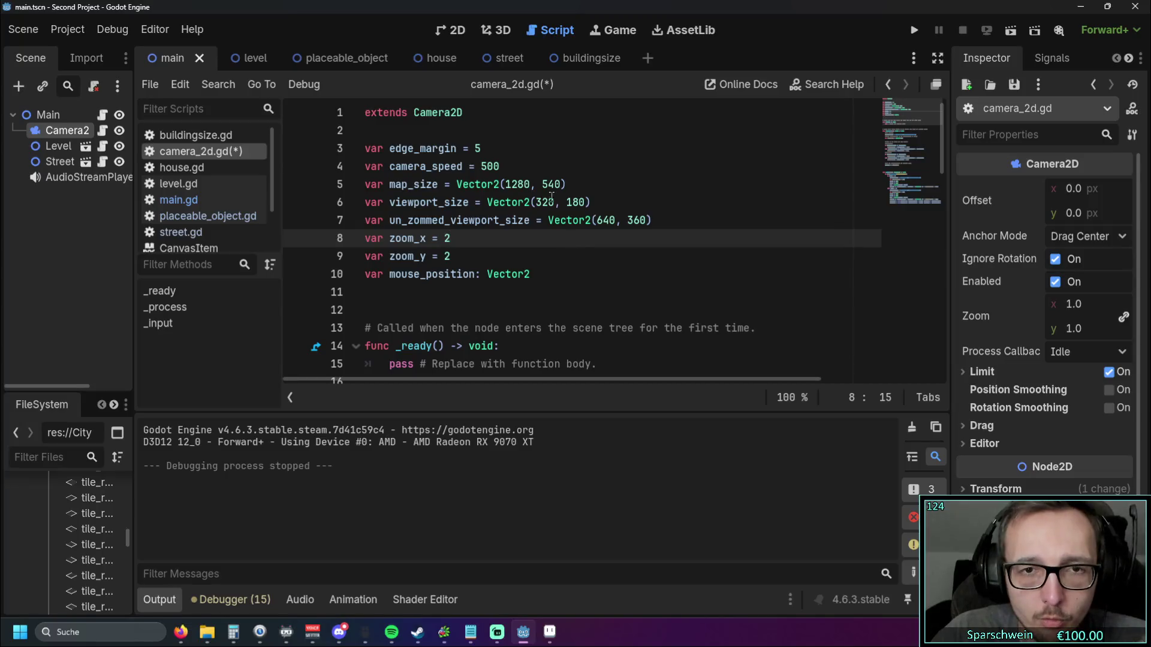
double_click(552, 185)
text(720)
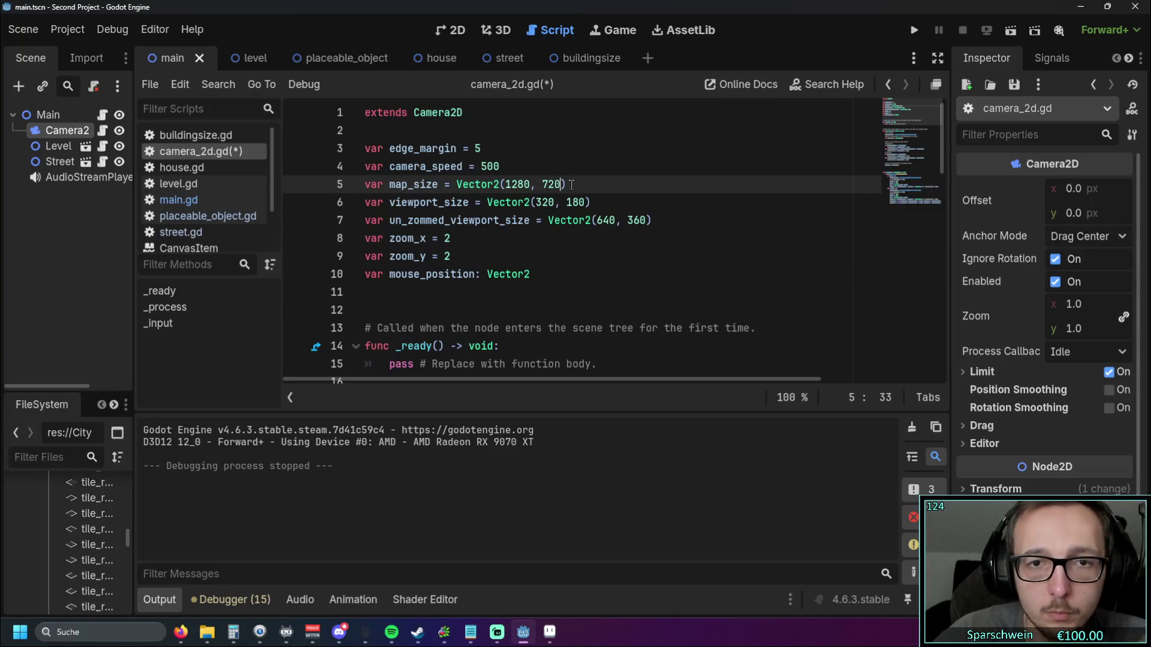
click(549, 256)
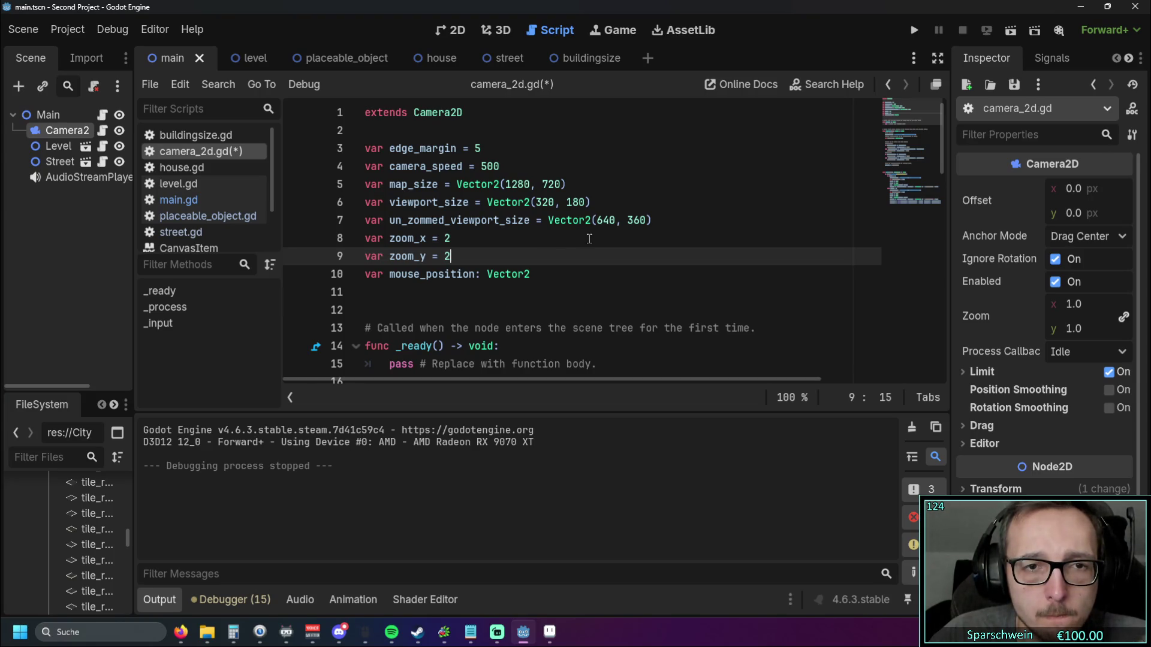
click(913, 29)
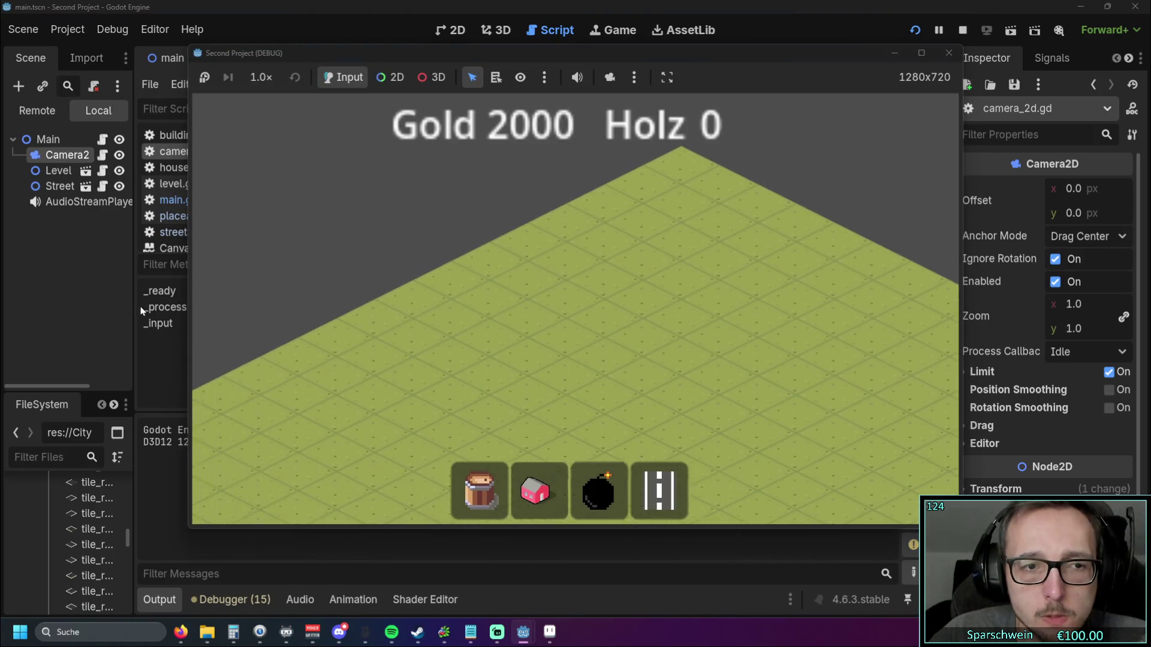
click(949, 53)
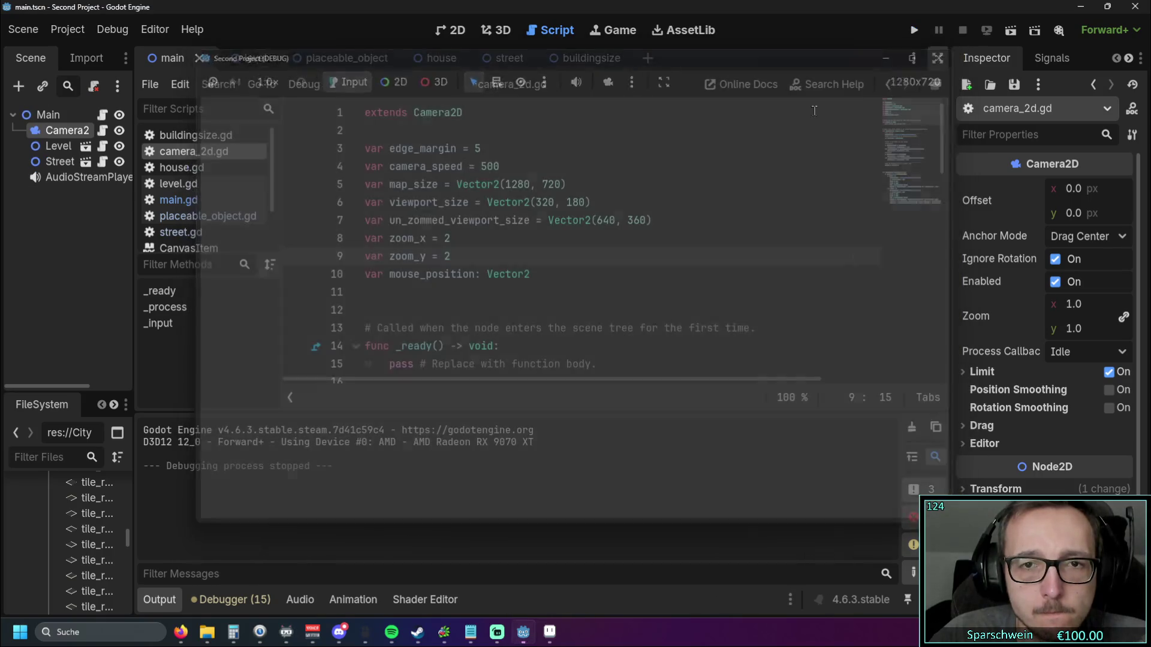
Step: Copy 1280 and 720 into un_zommed_viewport_size on line 7, then run the game
drag(597, 221, 615, 221)
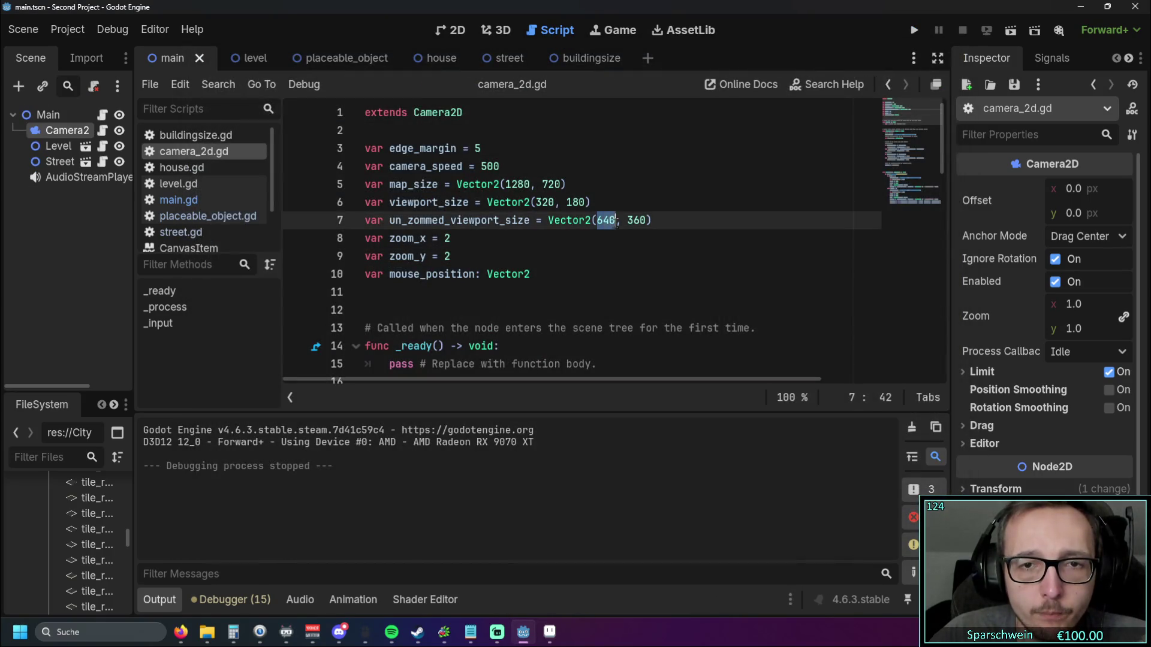
double_click(505, 184)
key(ctrl+c)
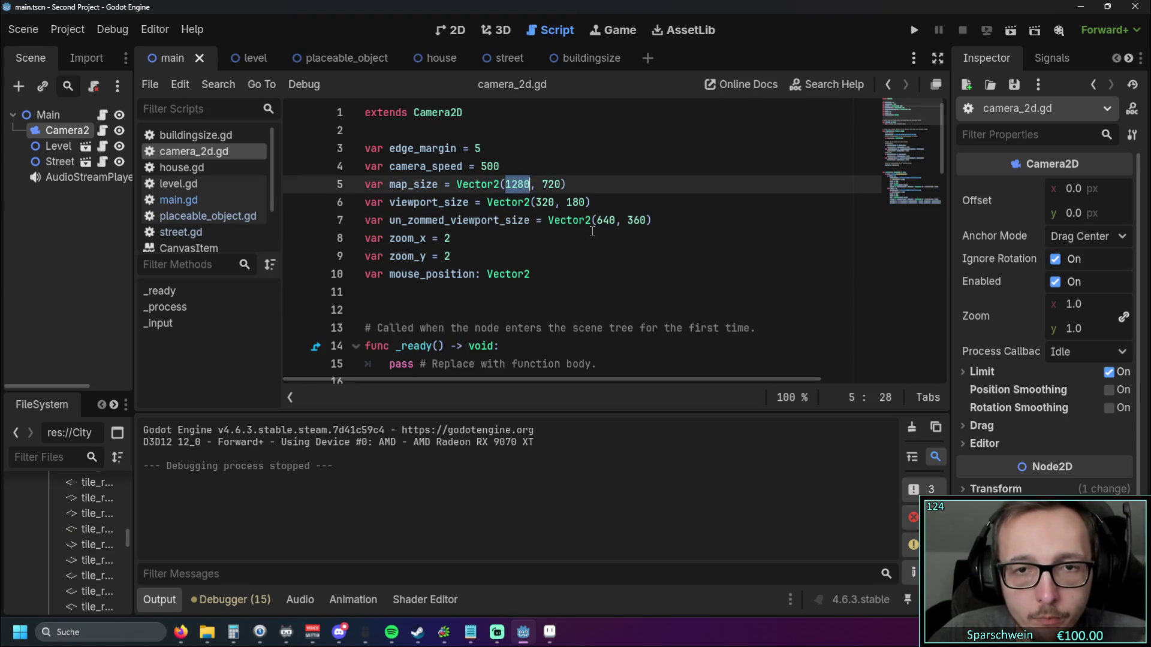
click(598, 220)
double_click(603, 220)
key(ctrl+v)
double_click(551, 184)
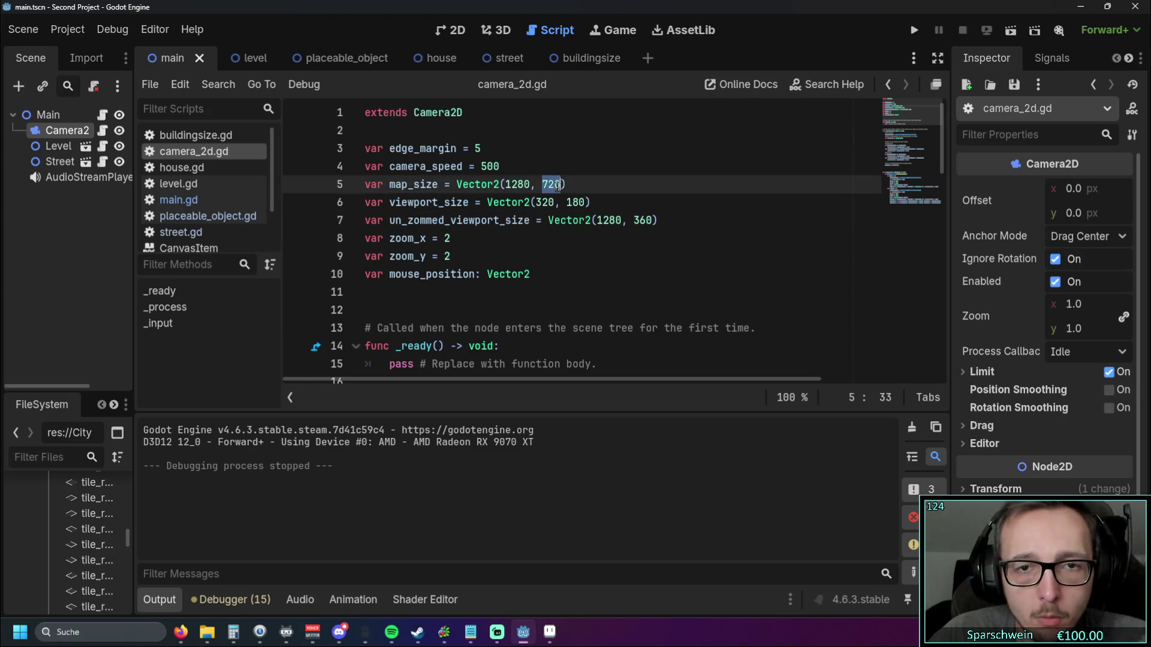
key(ctrl+c)
double_click(646, 220)
key(ctrl+v)
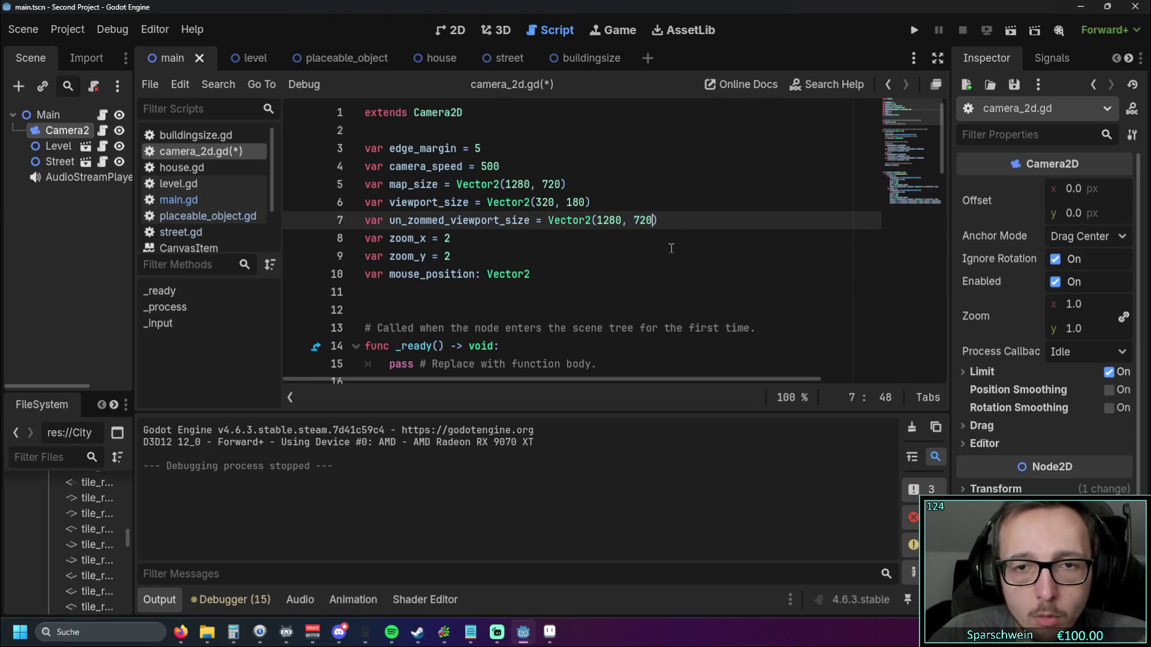
key(Down)
key(Down)
click(913, 30)
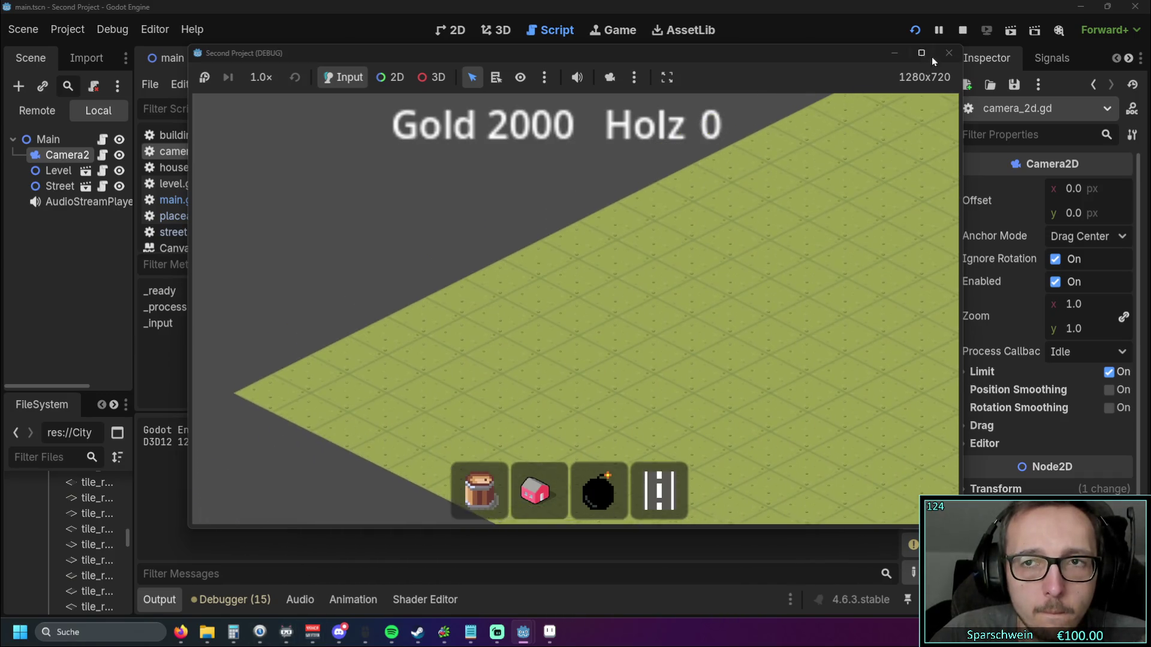
Step: Stop the game and change map_size to Vector2(2560, 1440)
click(949, 53)
key(Up)
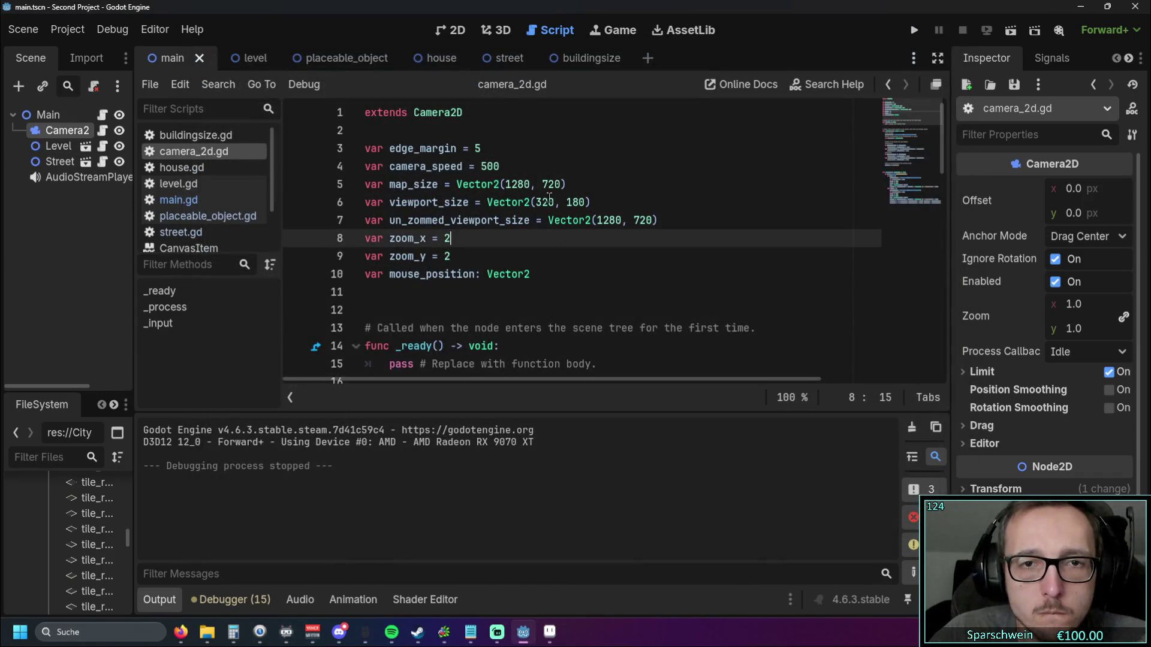
click(502, 186)
click(509, 202)
double_click(516, 184)
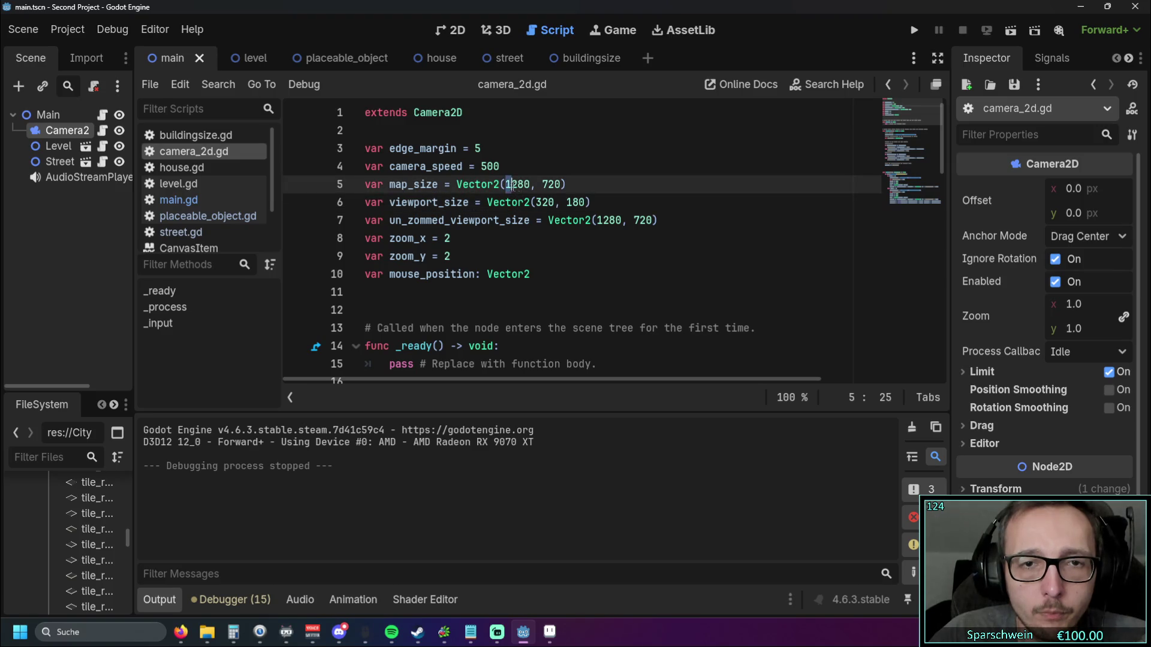
text(2560)
double_click(552, 184)
text(1440)
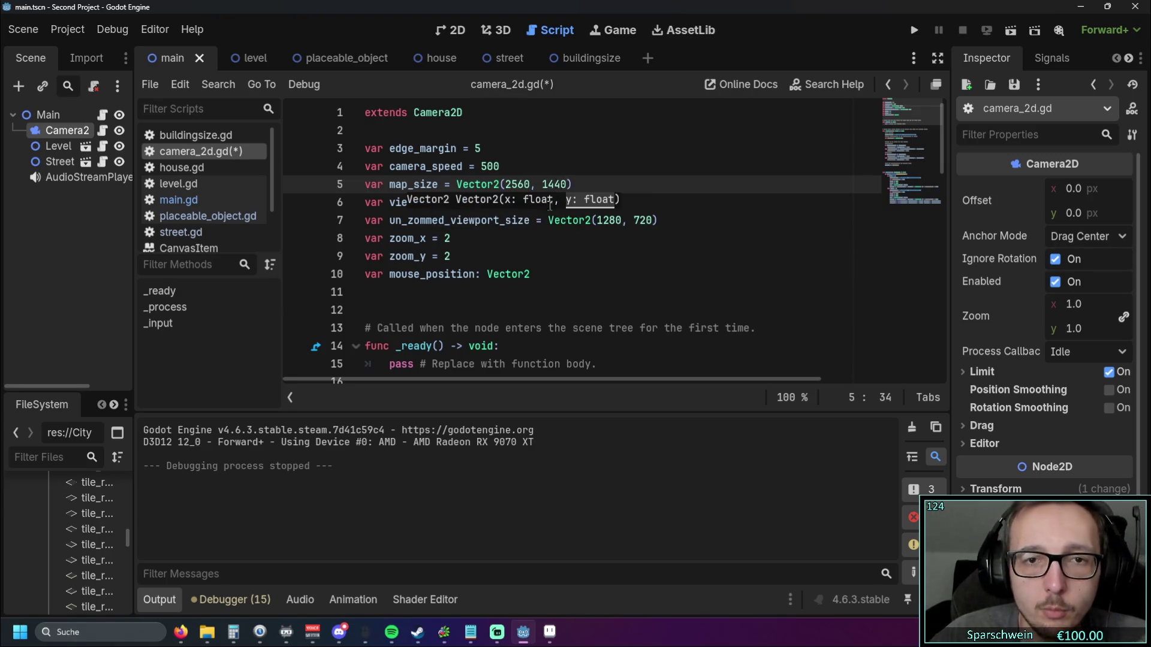
key(Down)
key(Down)
key(Down)
Step: Run the game to test panning on the larger map, then stop it
click(907, 31)
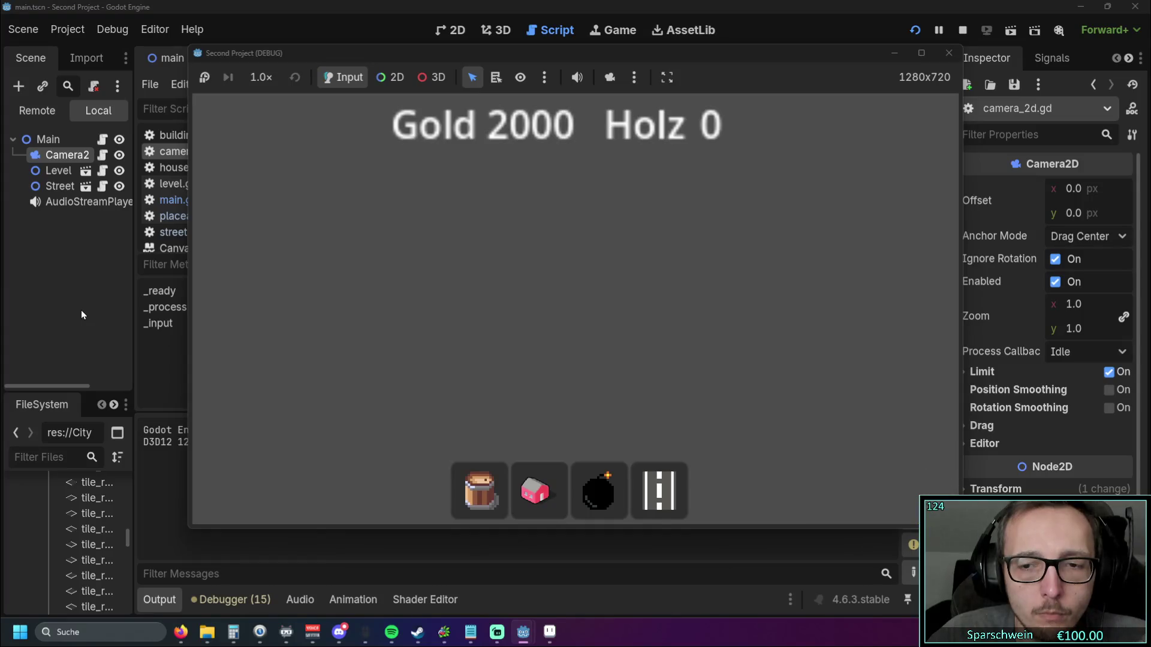
mouse_move(497, 631)
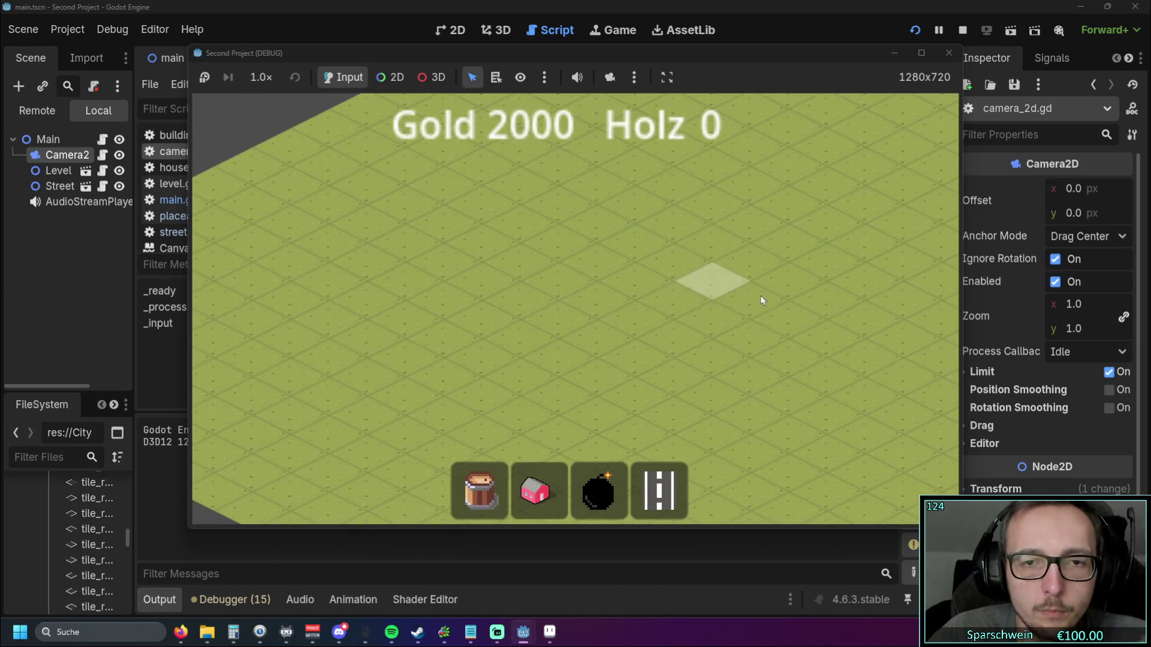
click(948, 53)
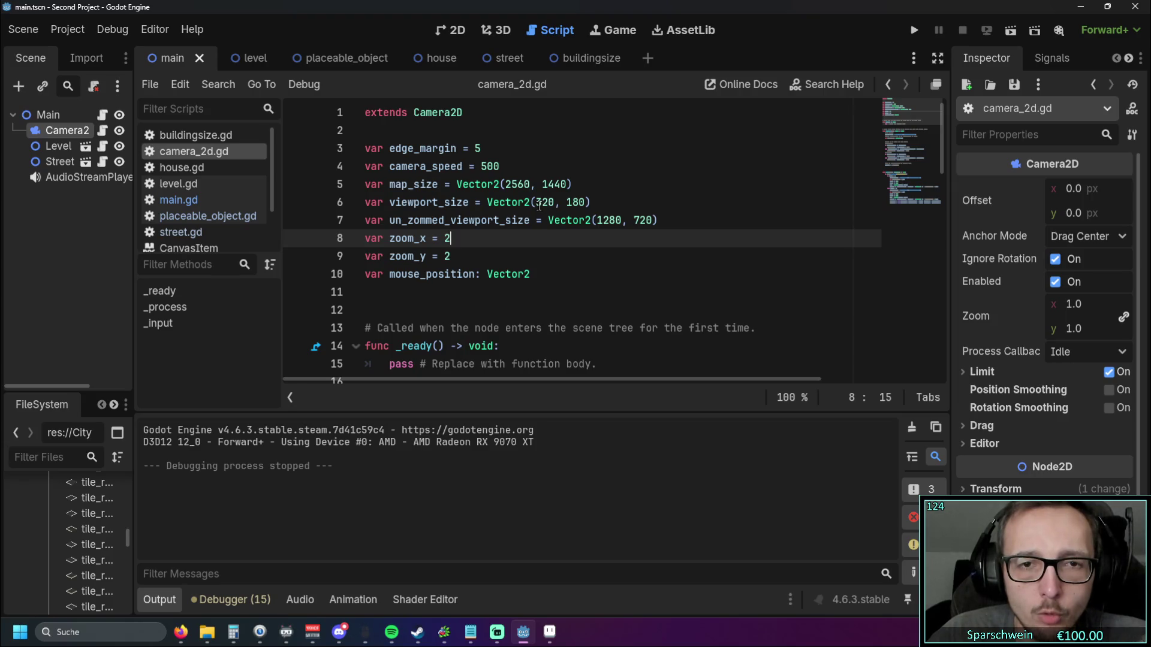
Step: Review camera_2d.gd's variables and _process function, then run the game again
drag(537, 203, 549, 203)
click(530, 238)
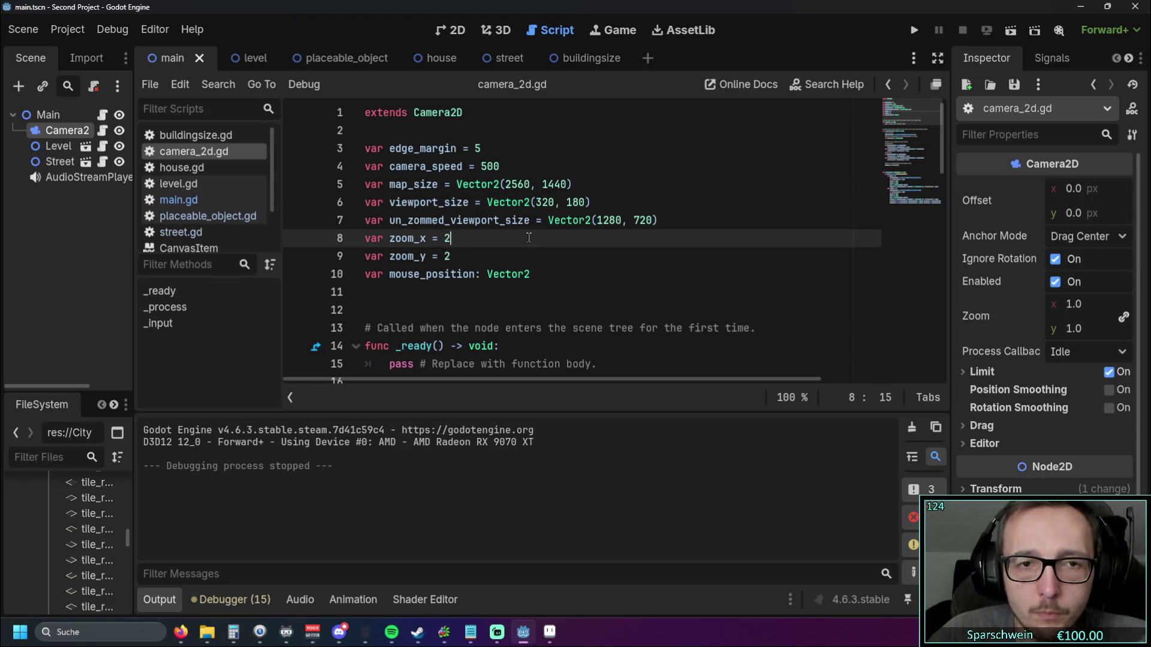
key(alt+Tab)
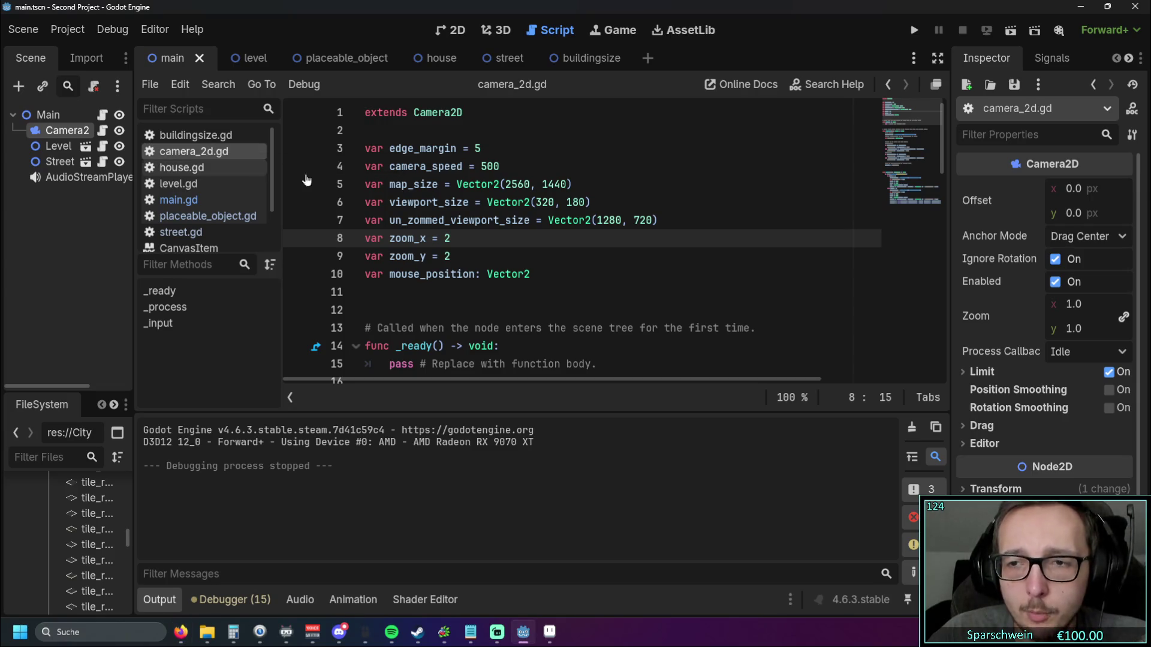
scroll(1006, 340, down, 2)
scroll(1006, 340, down, 1)
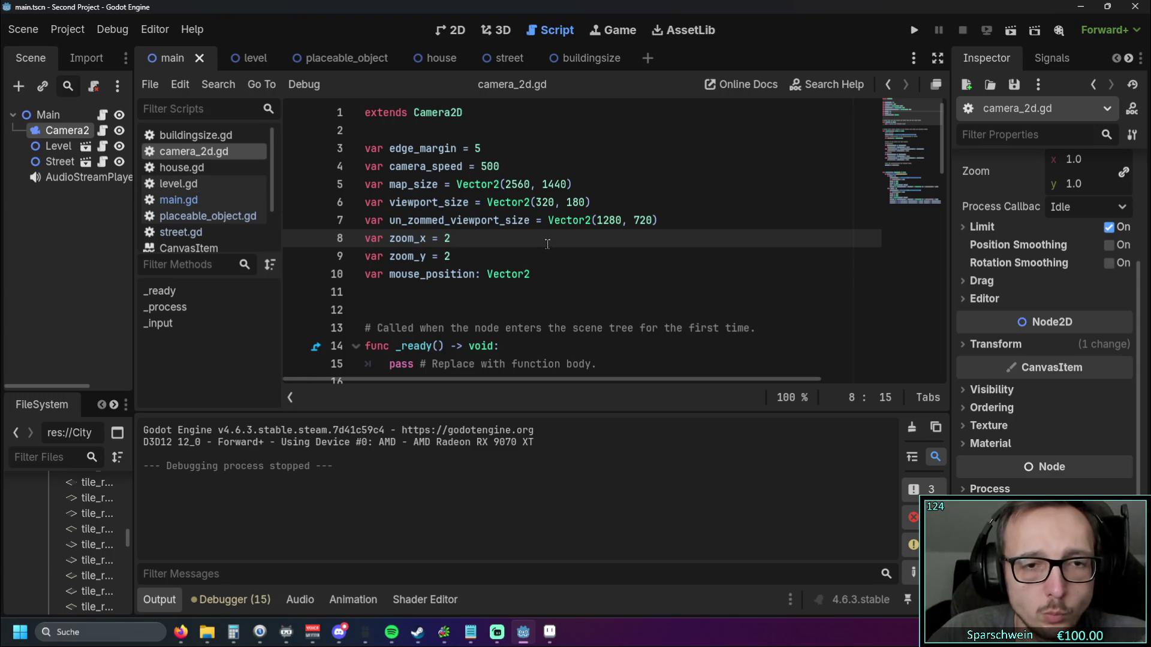
scroll(539, 244, down, 1)
scroll(480, 243, up, 1)
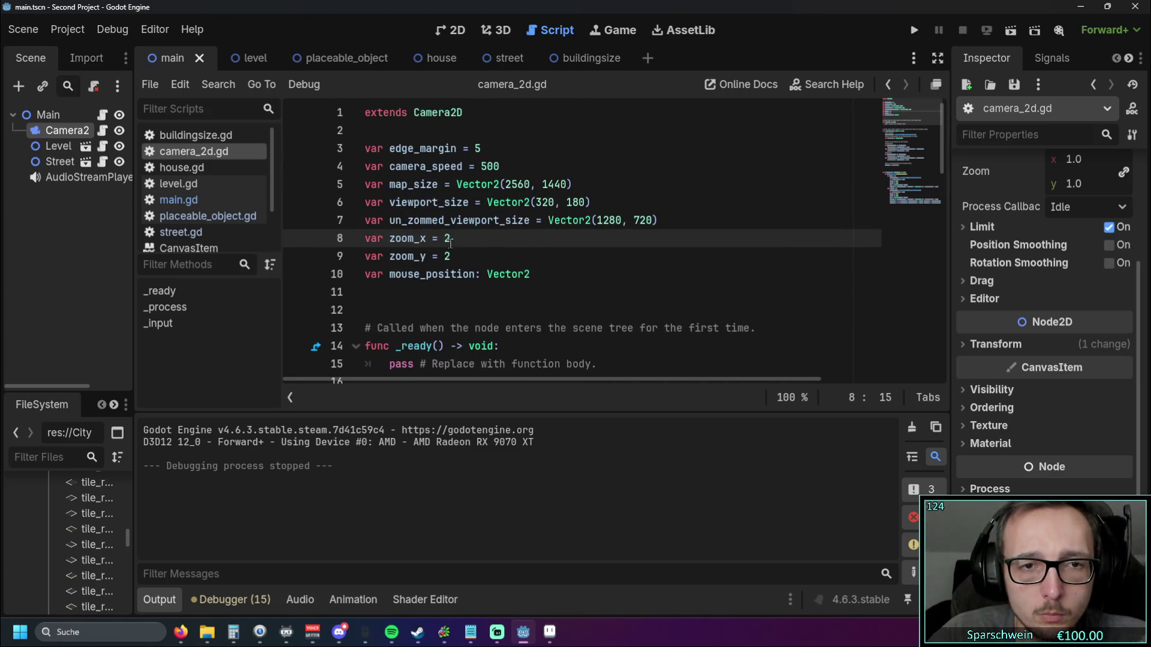
scroll(483, 238, down, 6)
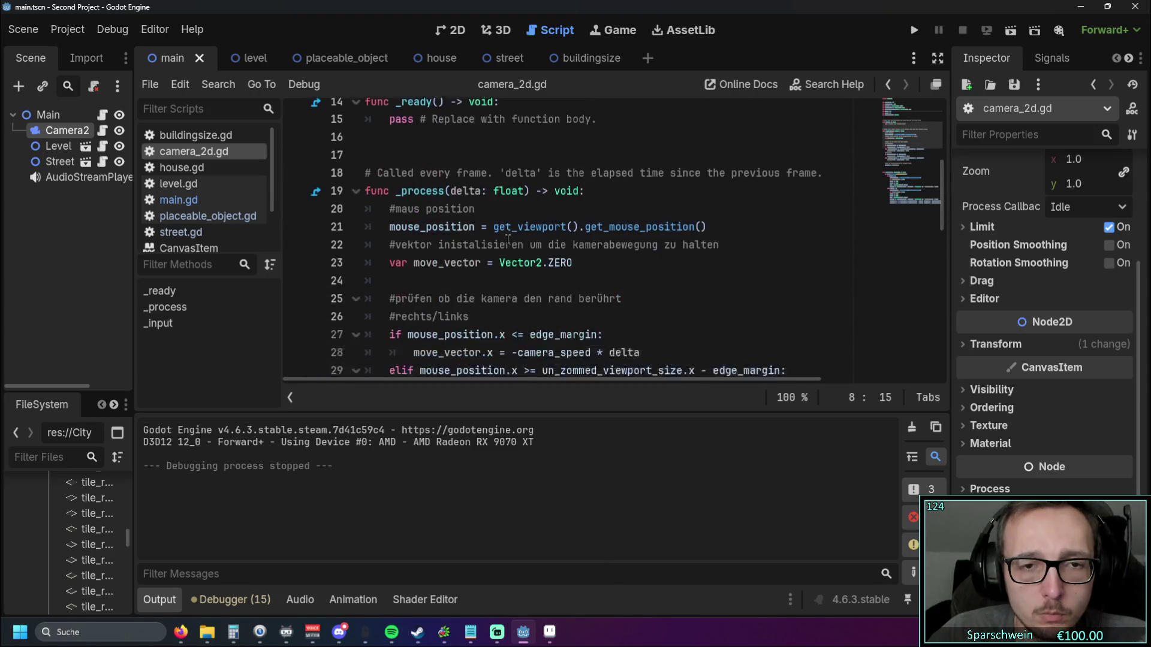
click(83, 243)
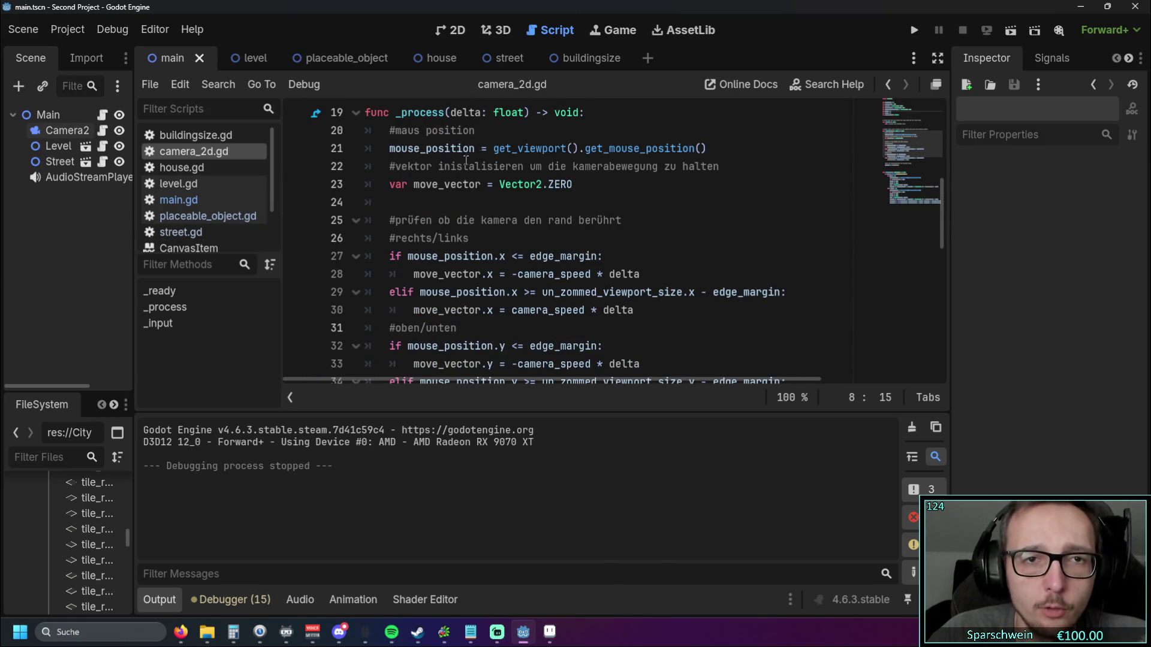
click(913, 30)
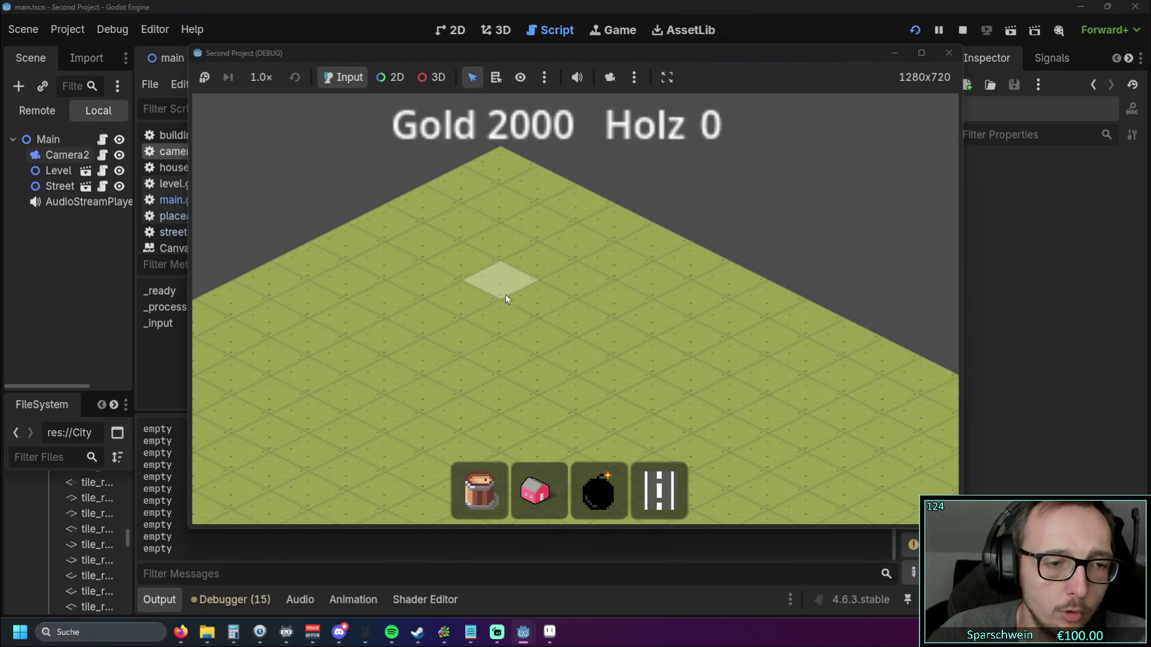
Step: Stop the test game, open the level scene and bring up its level.gd script
key(d)
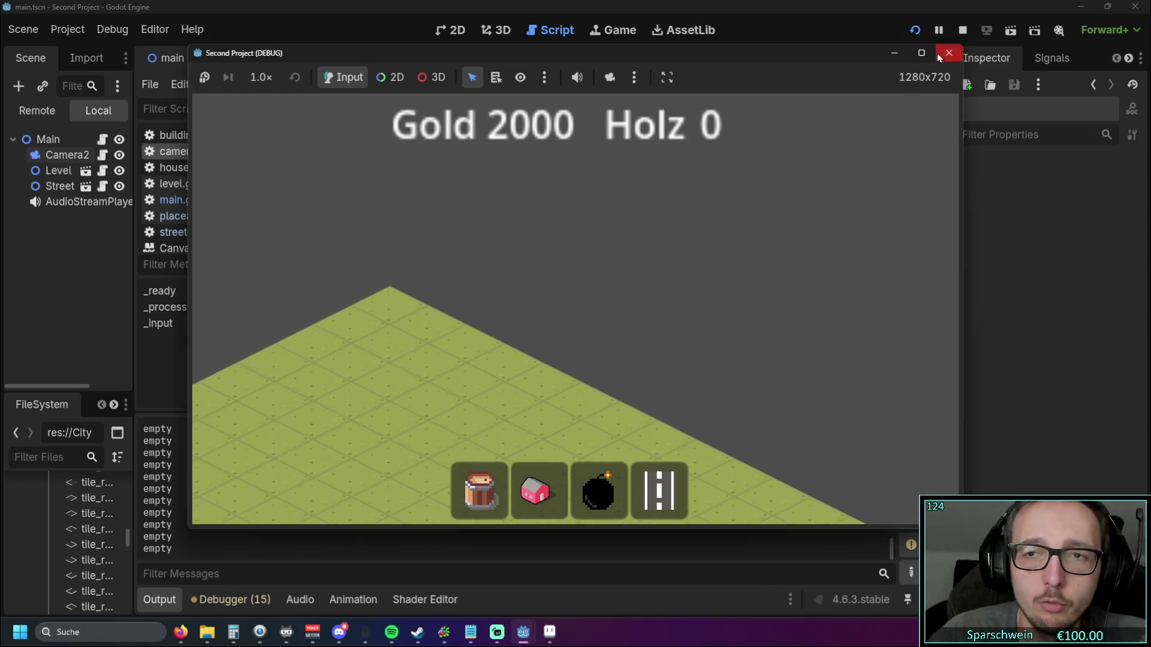
click(949, 52)
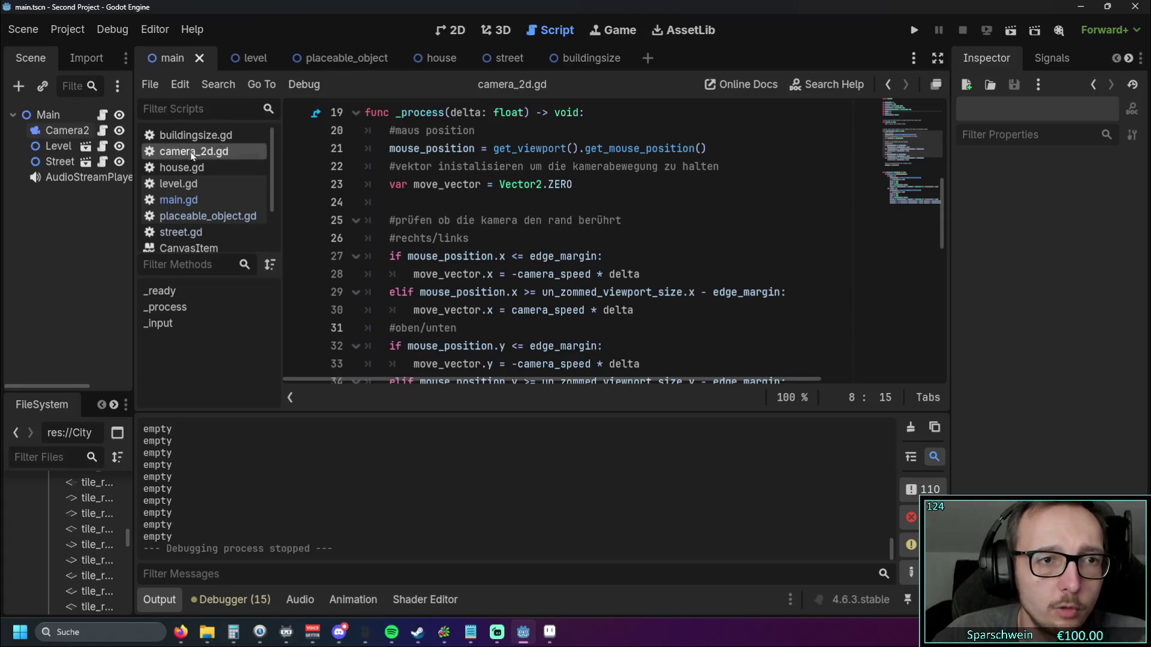
click(249, 57)
mouse_move(283, 236)
mouse_down()
mouse_move(405, 241)
mouse_move(227, 242)
mouse_up()
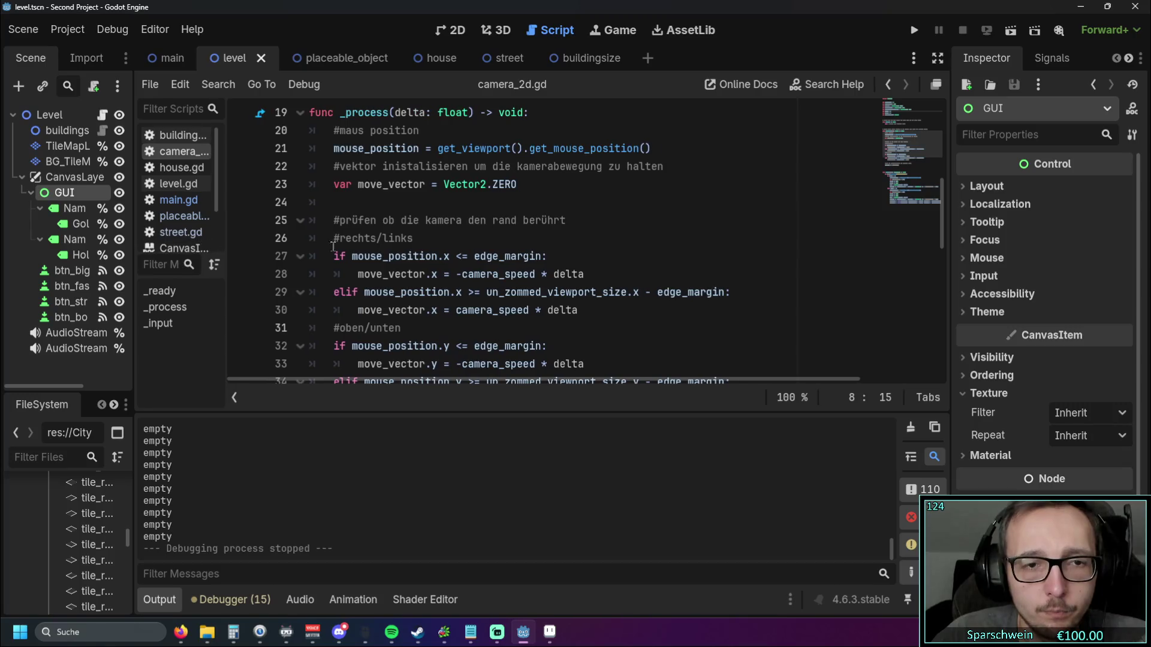
key(alt+Left)
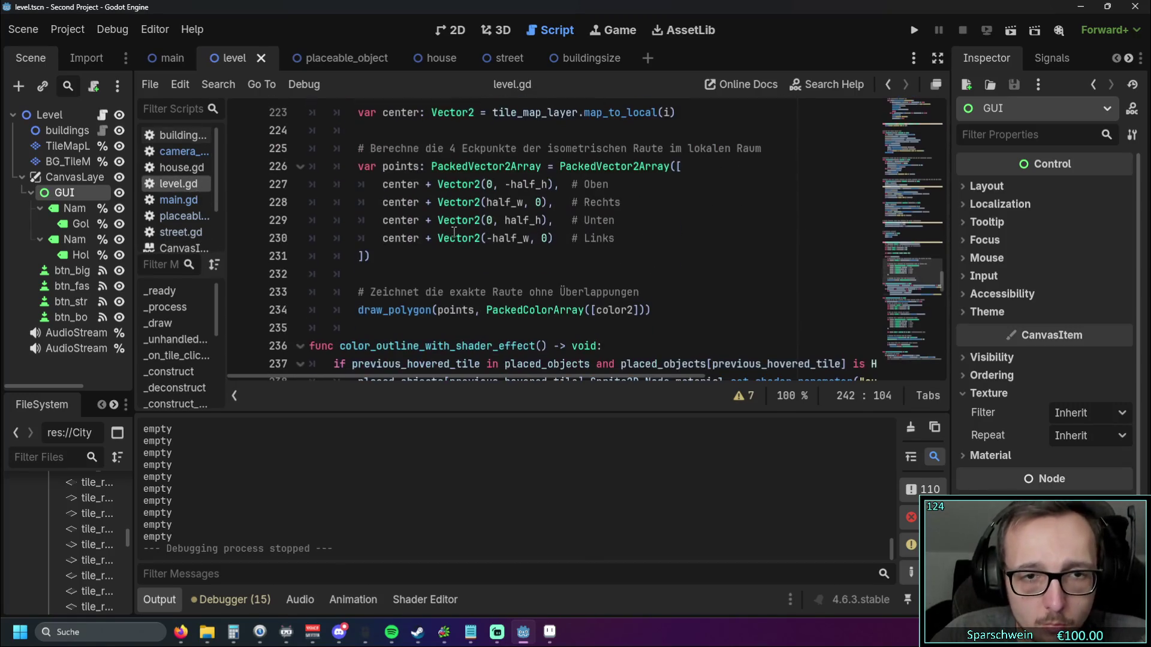
Step: Read through level.gd's _unhandled_input tile-click handling, then relaunch the game
scroll(452, 233, down, 8)
scroll(531, 235, up, 2)
scroll(530, 235, down, 2)
scroll(530, 235, up, 15)
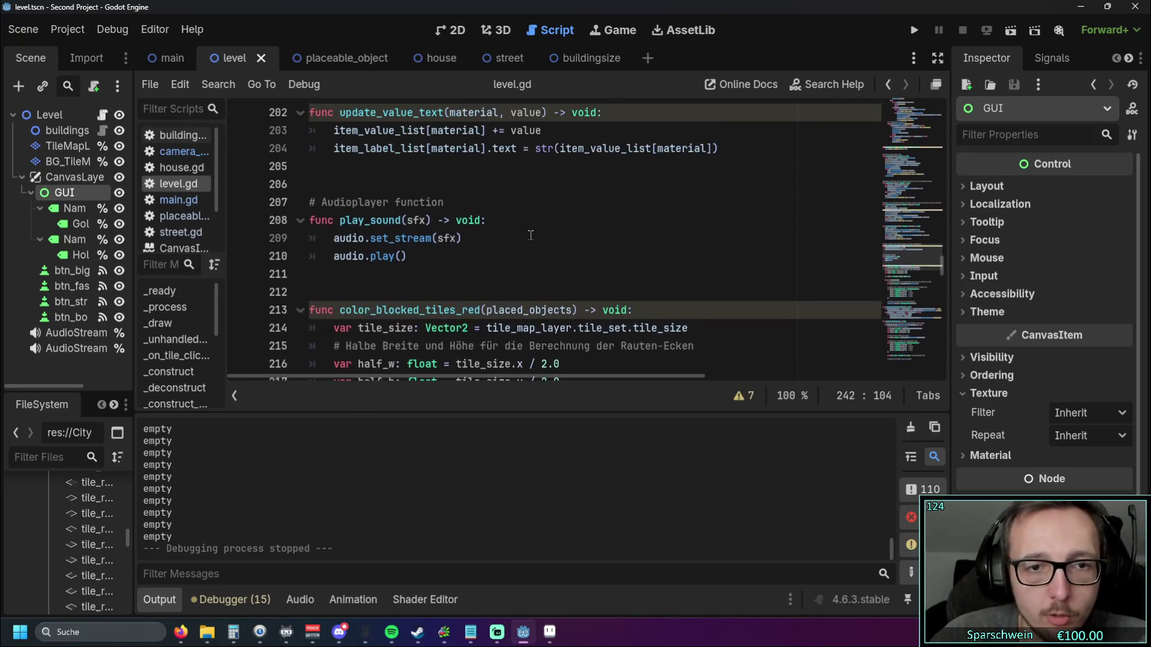
scroll(530, 235, up, 3)
scroll(540, 234, down, 1)
scroll(552, 231, up, 9)
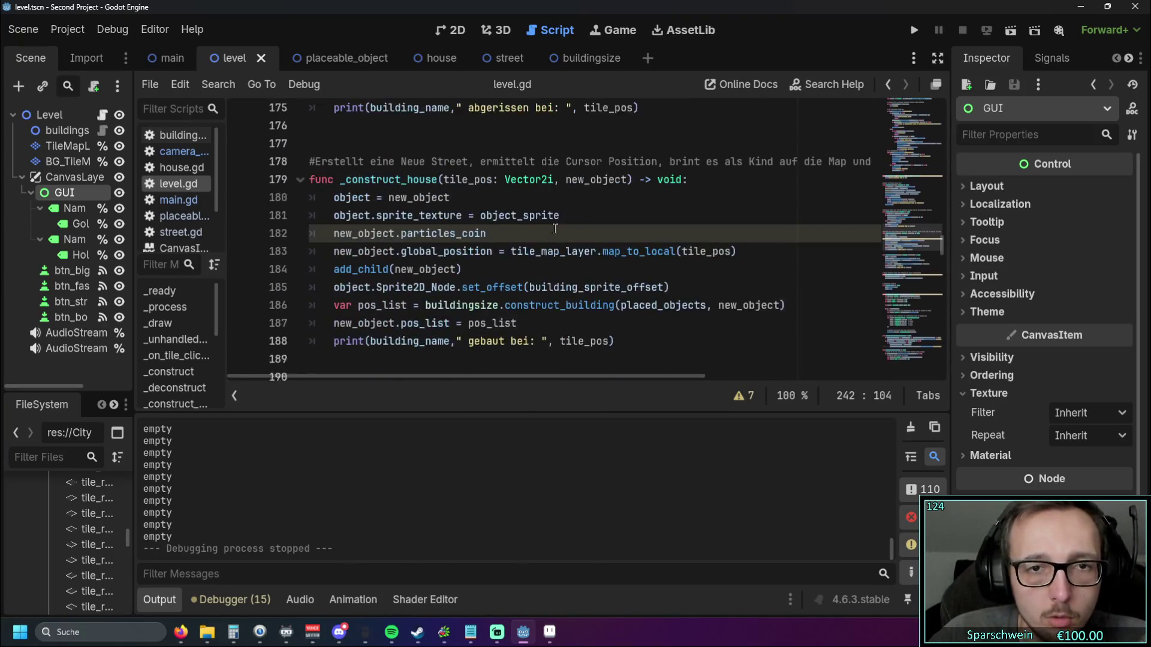
scroll(555, 230, up, 20)
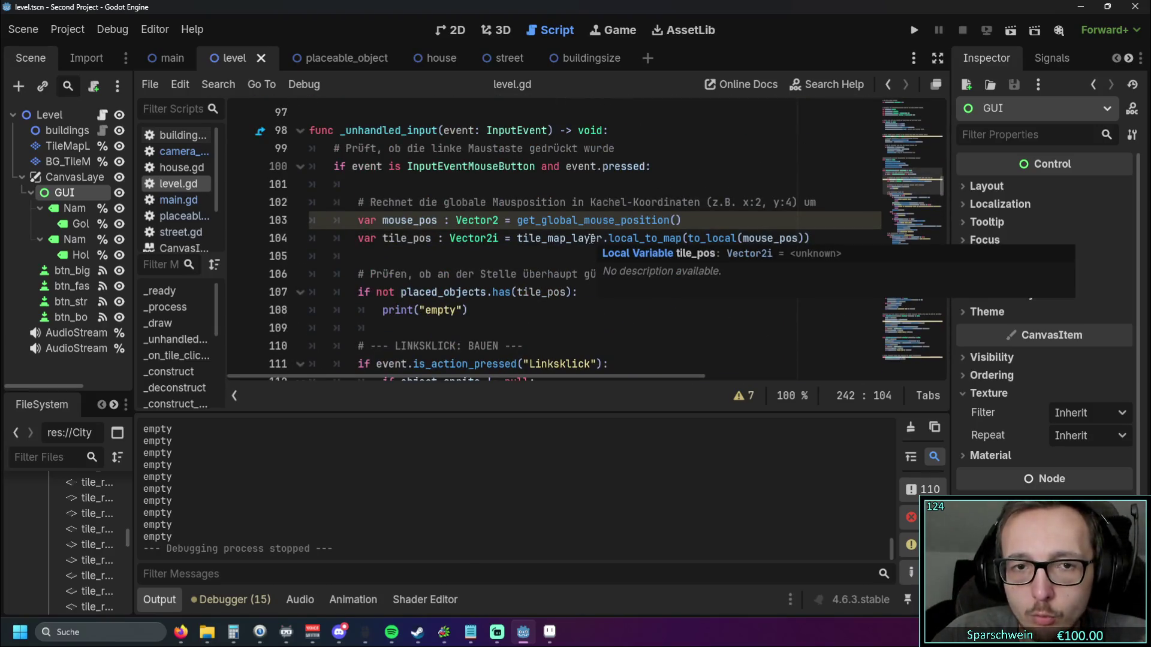
scroll(586, 239, down, 1)
scroll(476, 273, up, 1)
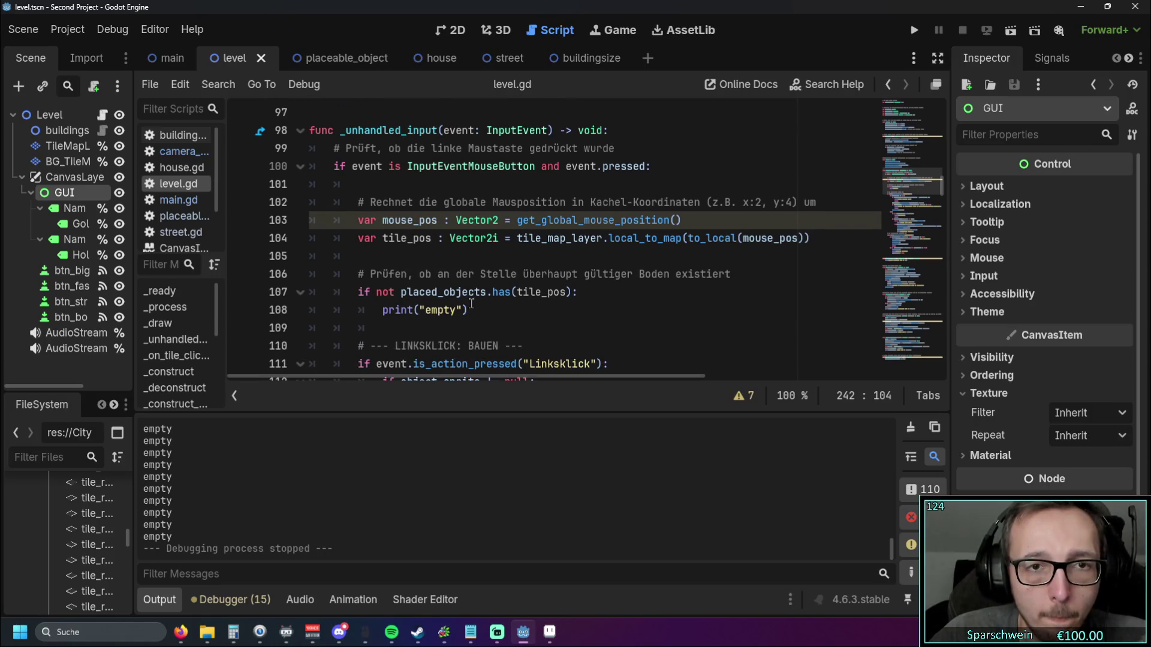
scroll(470, 303, up, 1)
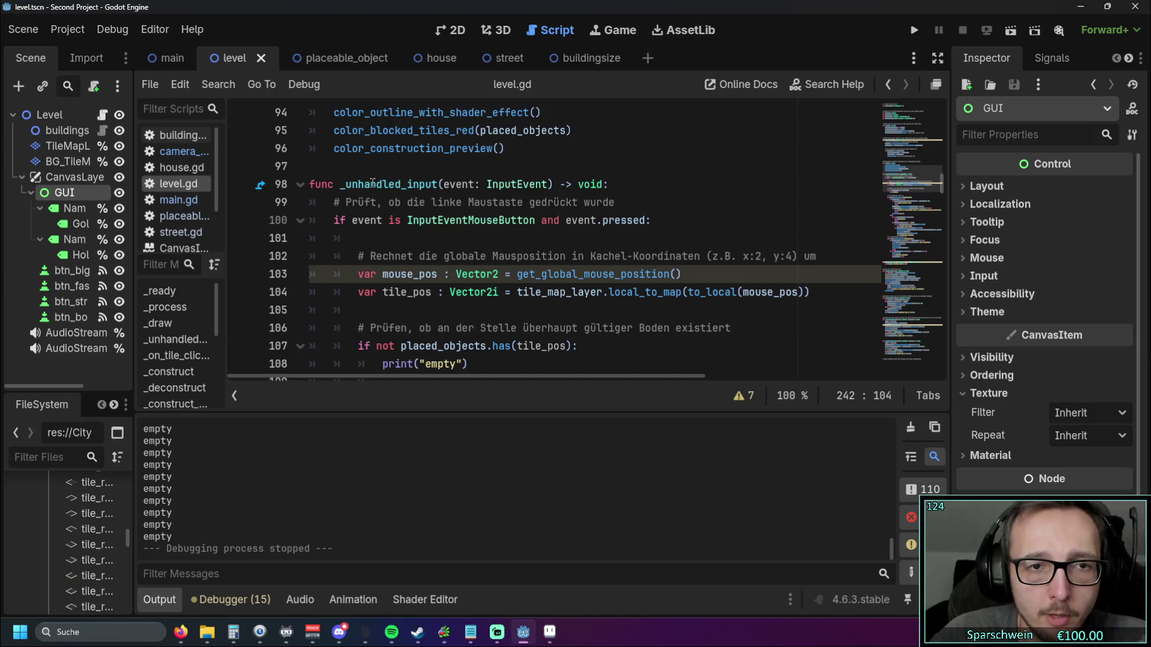
mouse_move(372, 183)
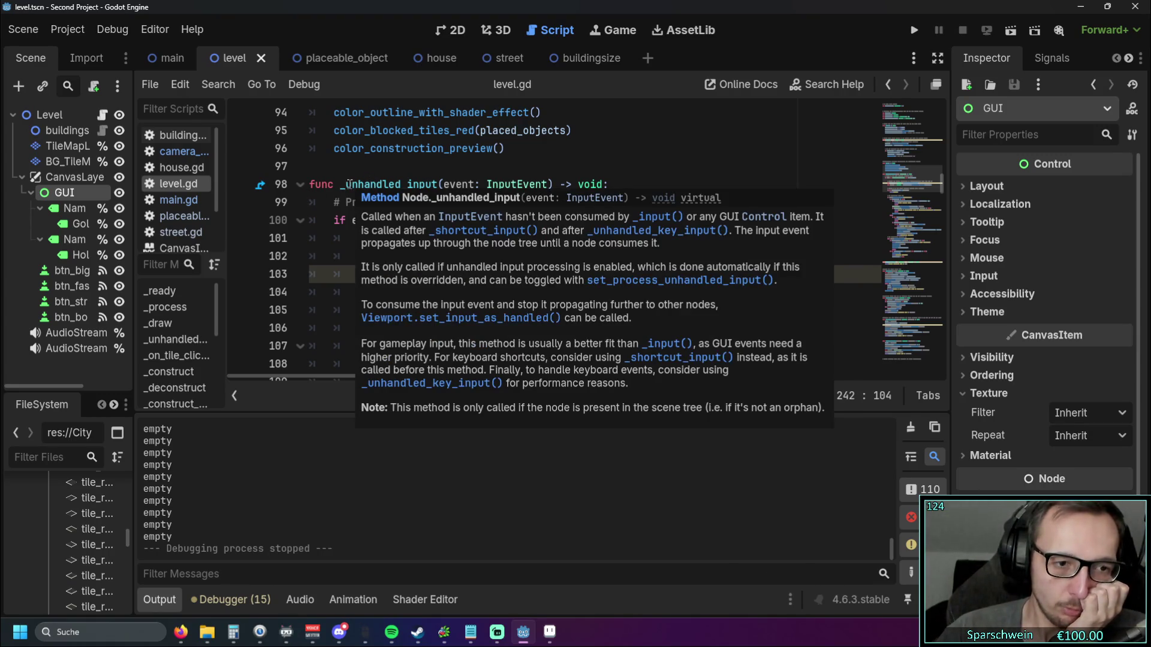
click(911, 32)
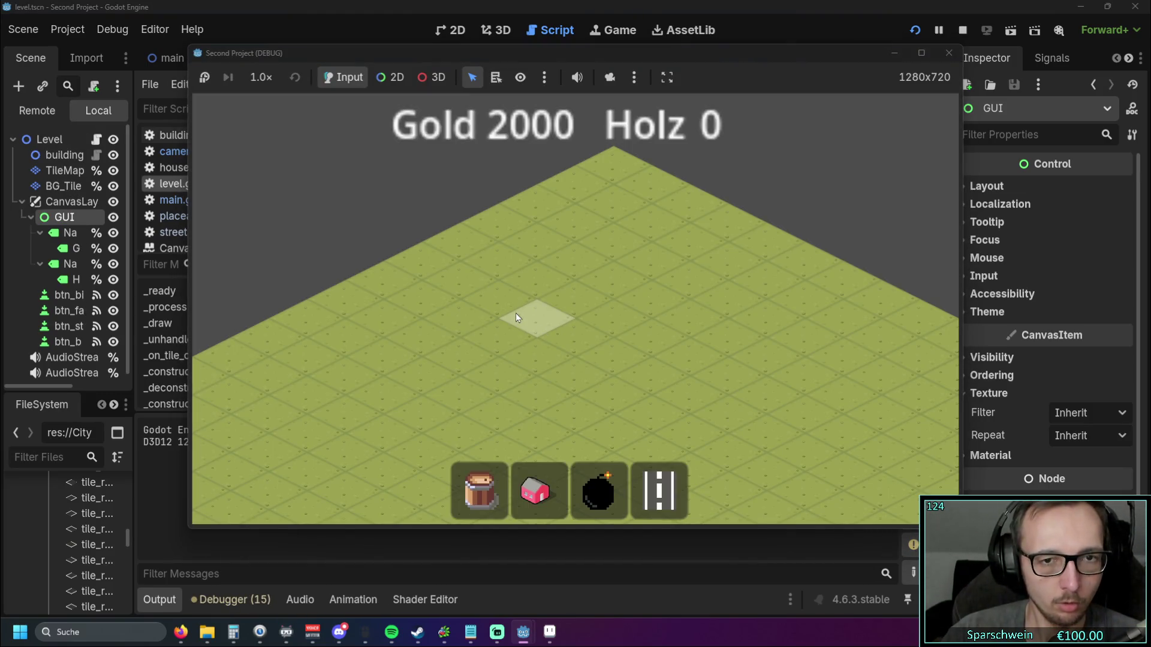
Step: Click a map tile and pan with the arrow keys, then rerun and stop the game
click(515, 313)
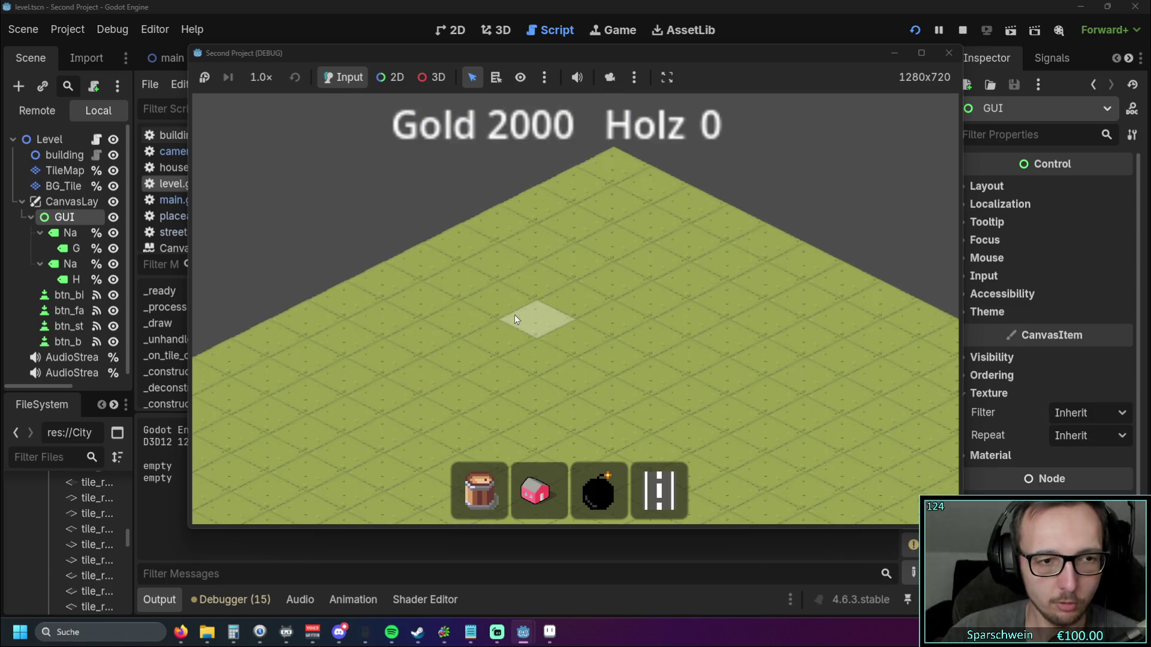
key(Right)
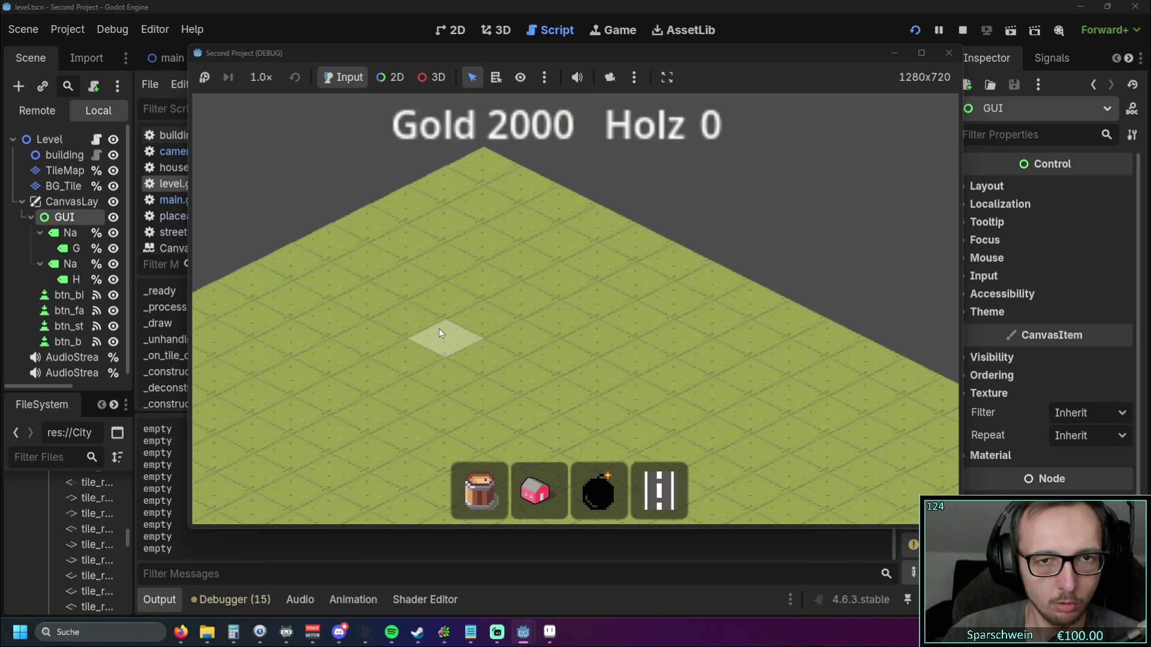
key(Up)
key(Right)
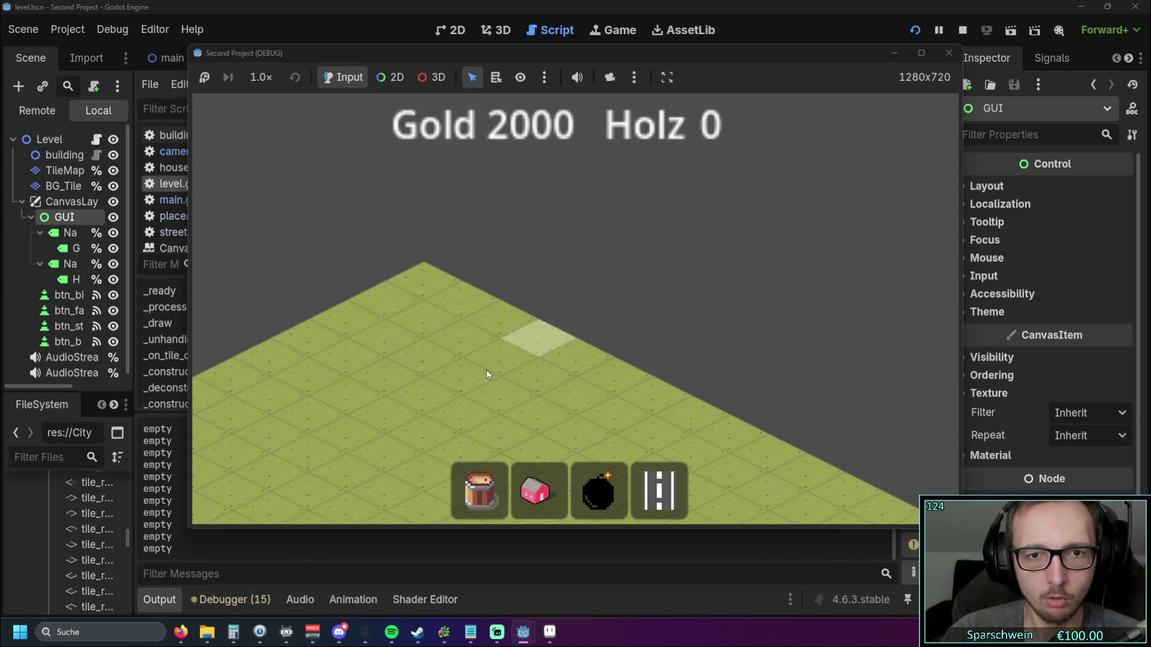
click(947, 52)
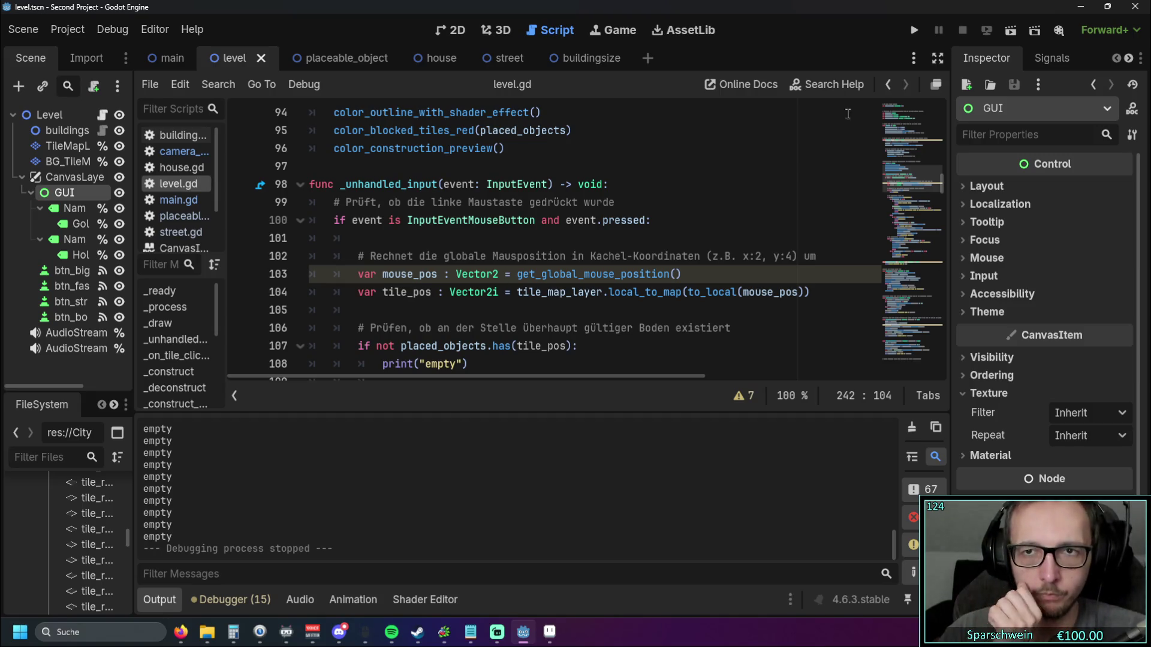
click(916, 31)
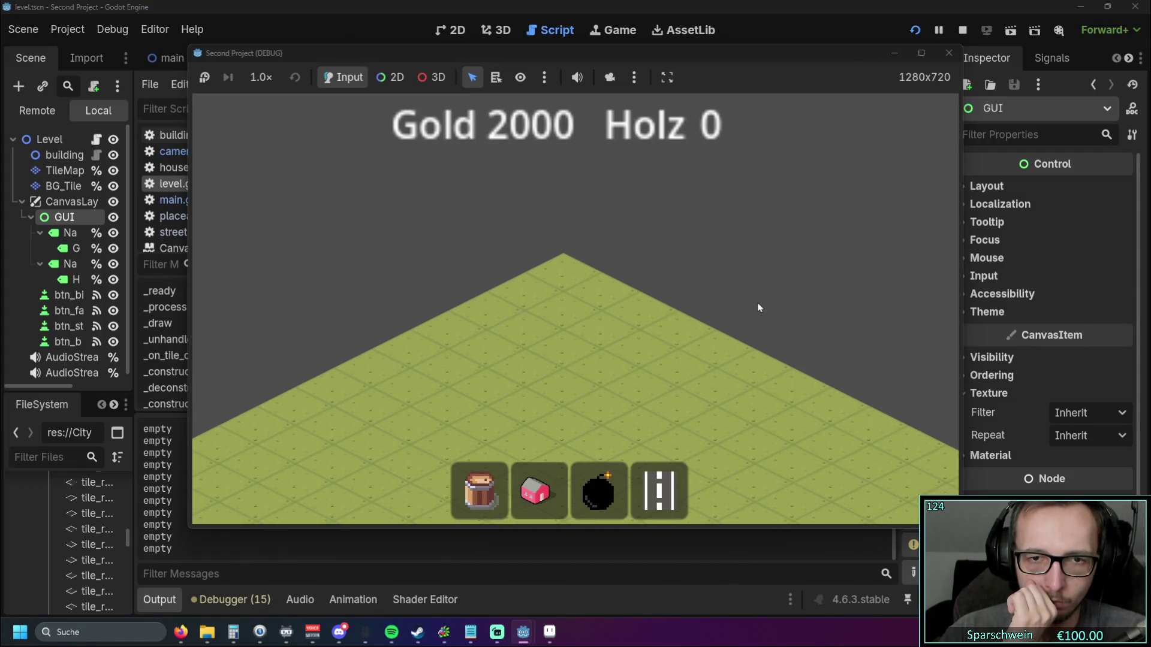
click(948, 53)
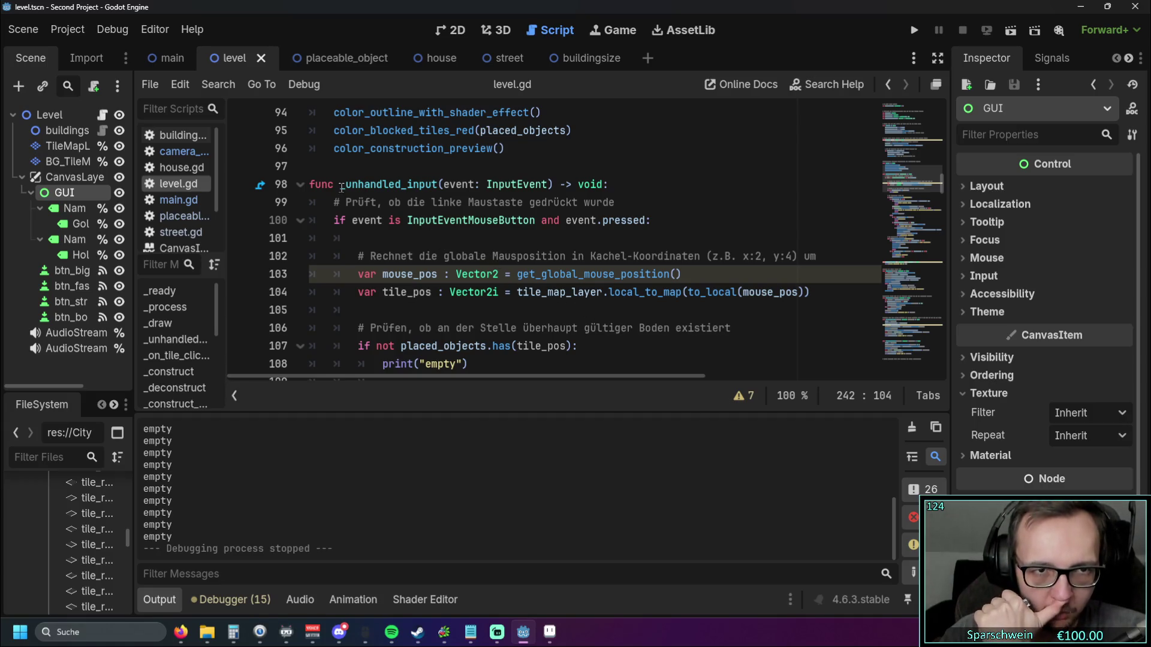
Step: Rename level.gd's _unhandled_input function on line 98 to _input and run the game
click(179, 154)
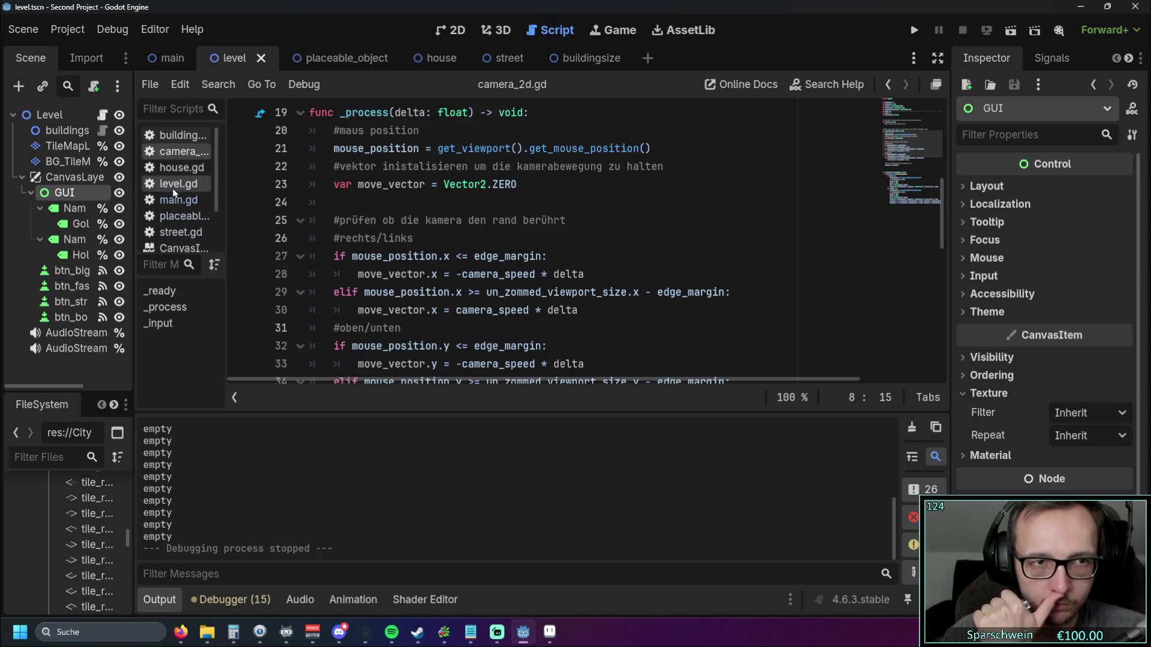
scroll(279, 228, up, 3)
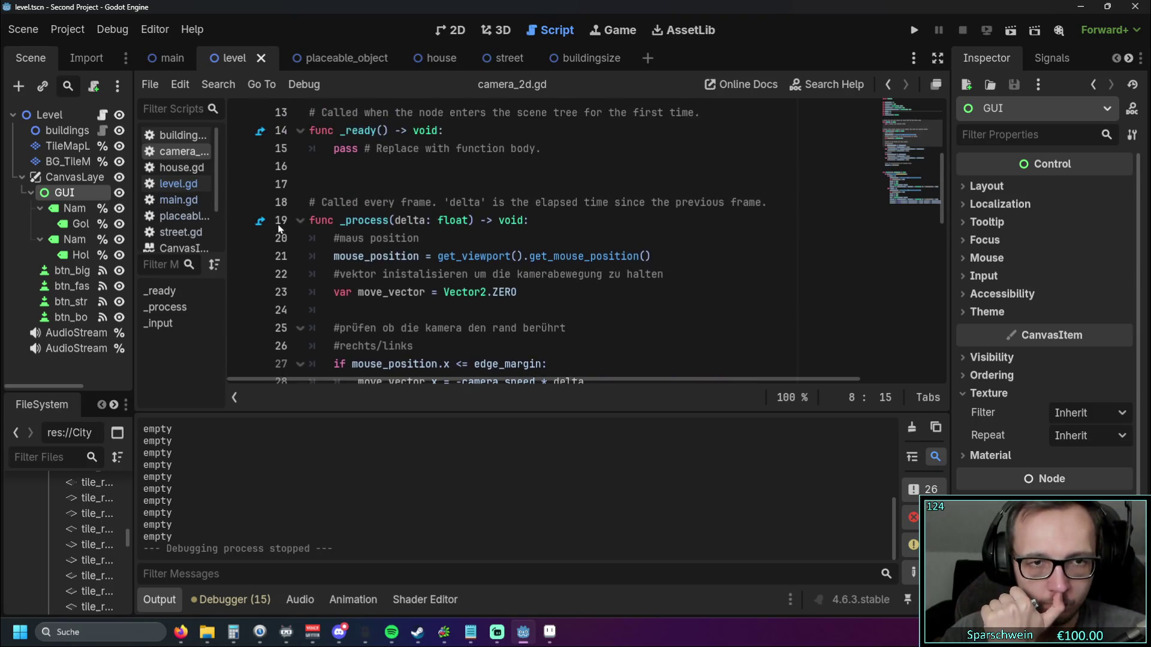
scroll(279, 228, down, 8)
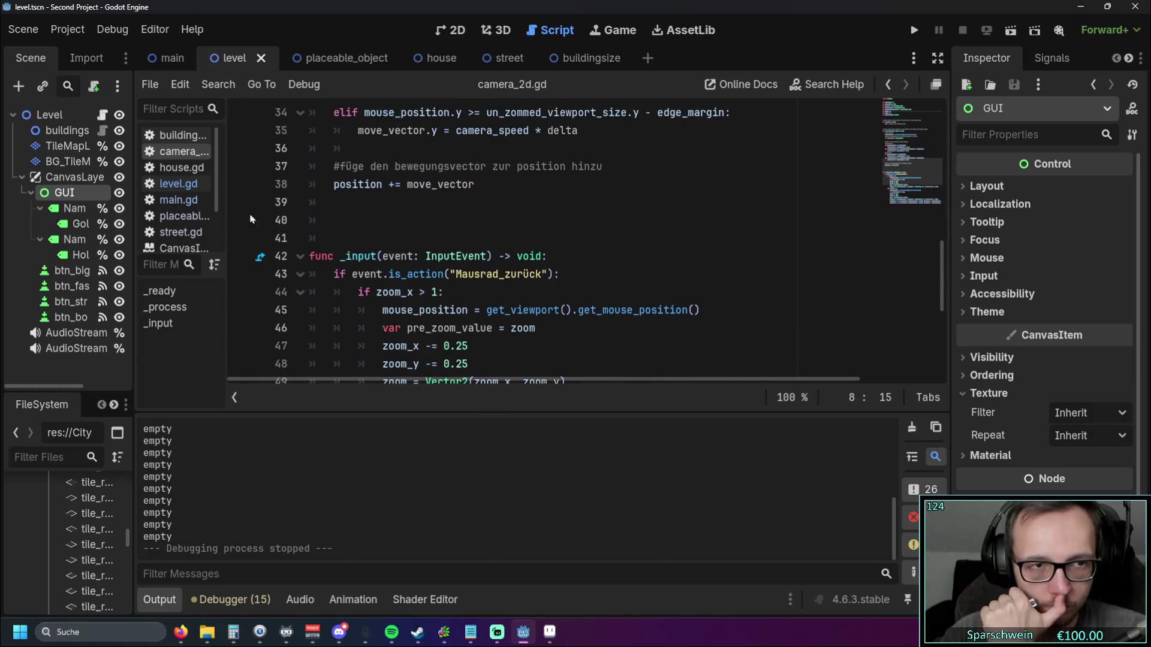
click(170, 186)
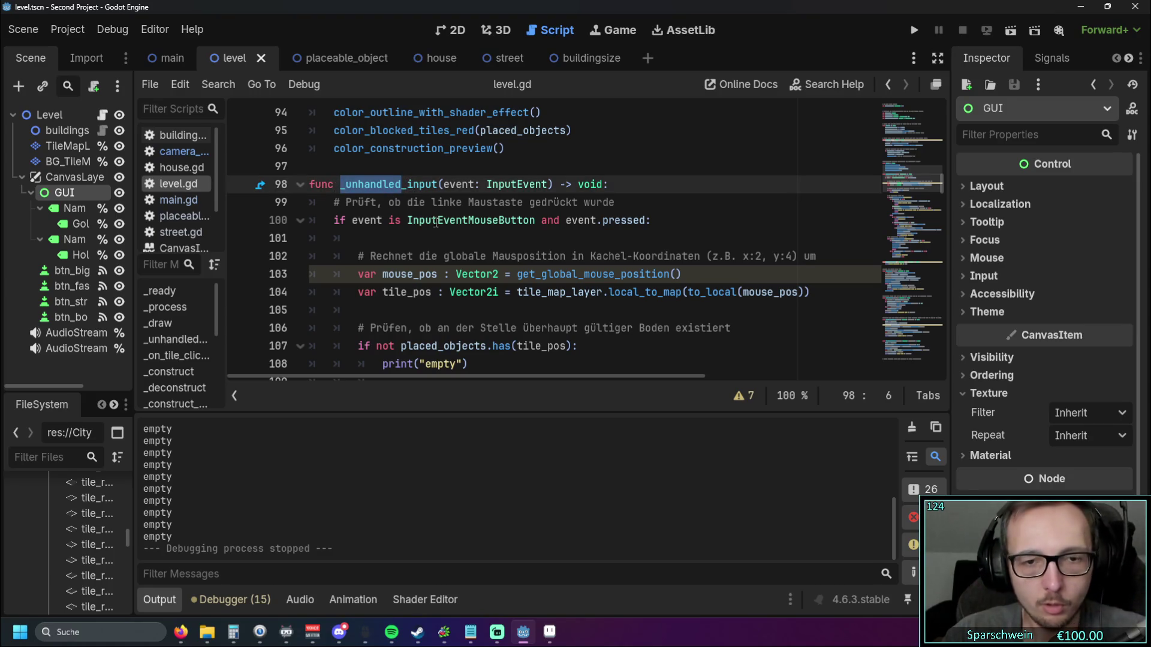
key(BackSpace)
key(BackSpace)
key(BackSpace)
click(890, 86)
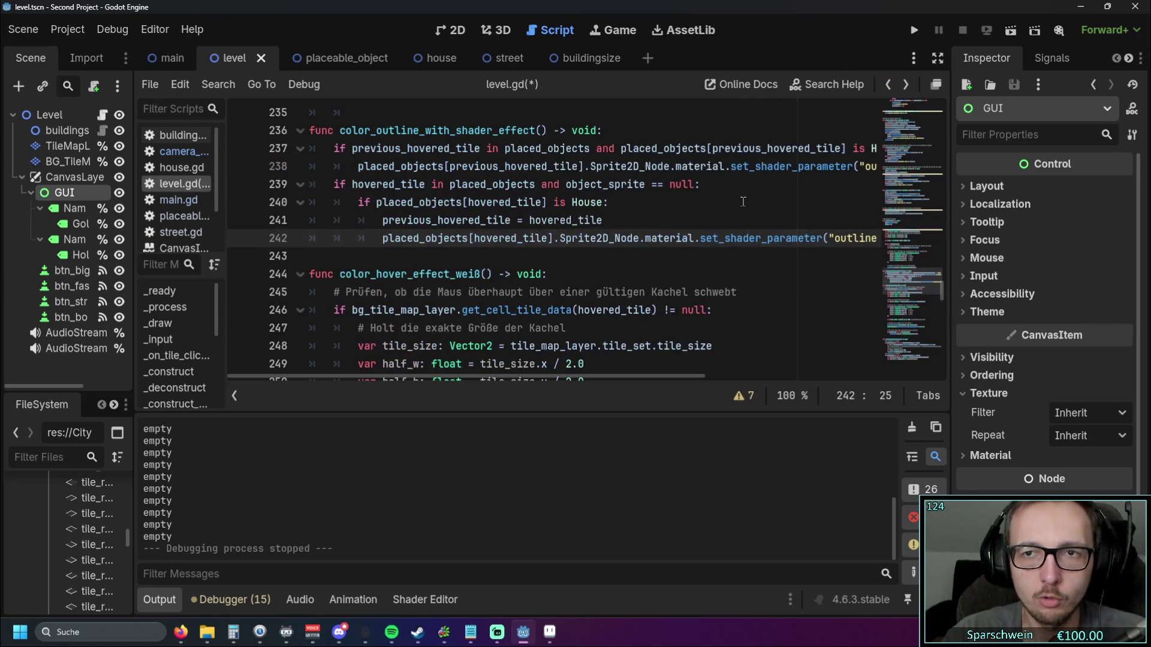
click(907, 86)
click(914, 30)
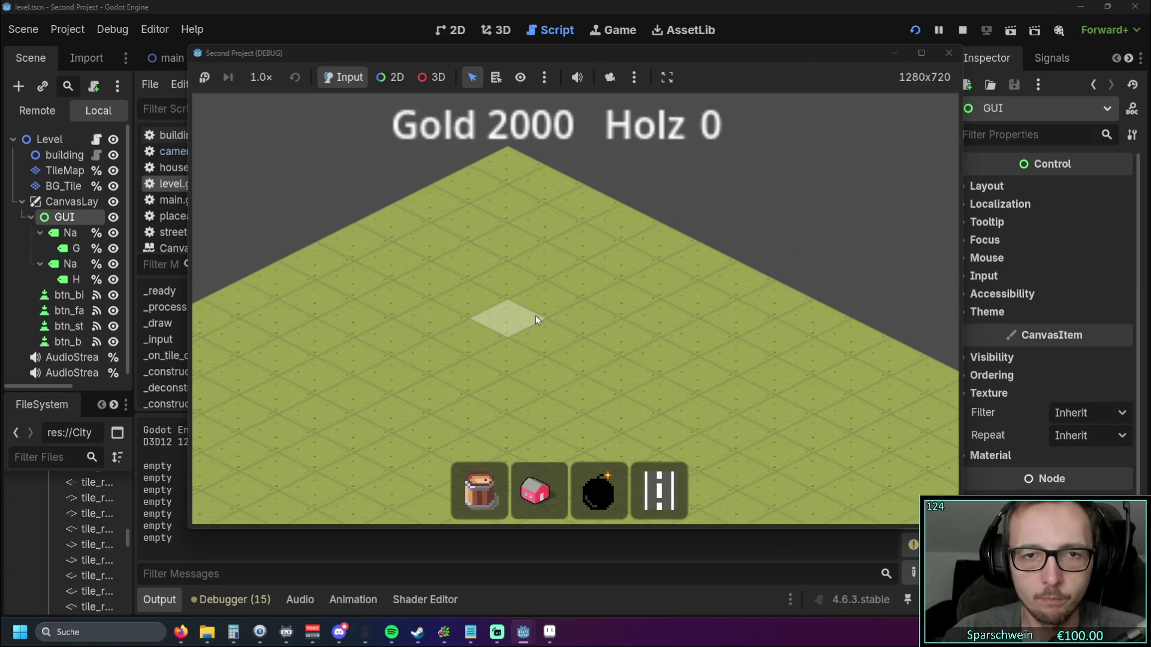
Step: Place a row of red houses with a street along them, then close the game
click(534, 506)
click(391, 318)
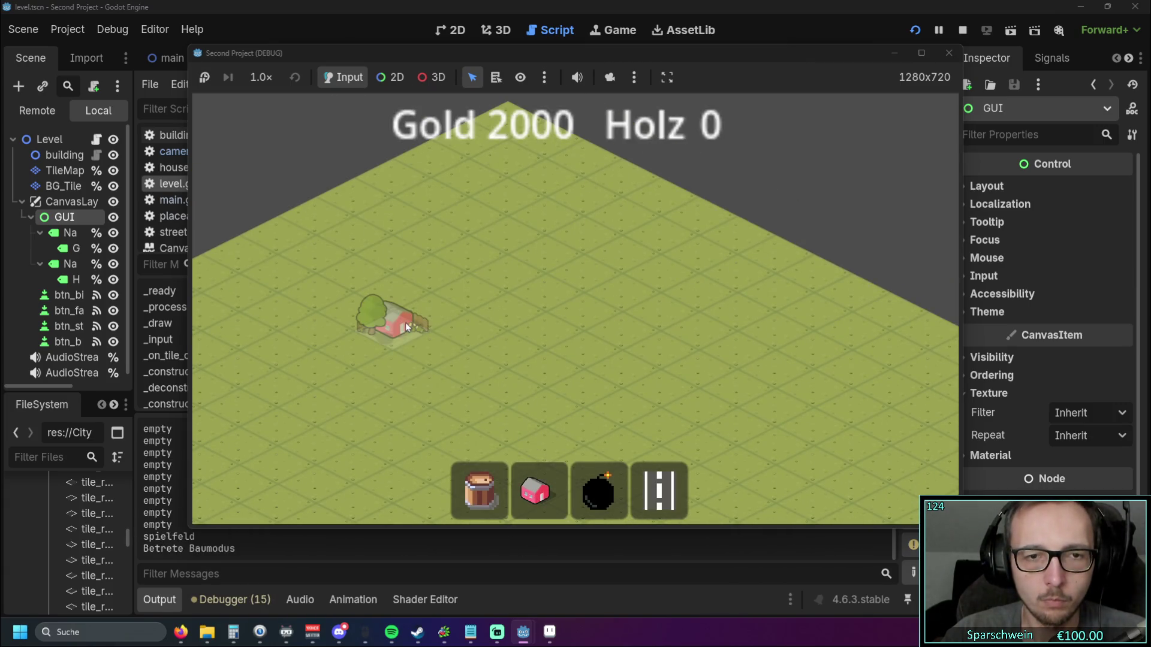
click(431, 300)
click(469, 280)
click(508, 260)
click(660, 492)
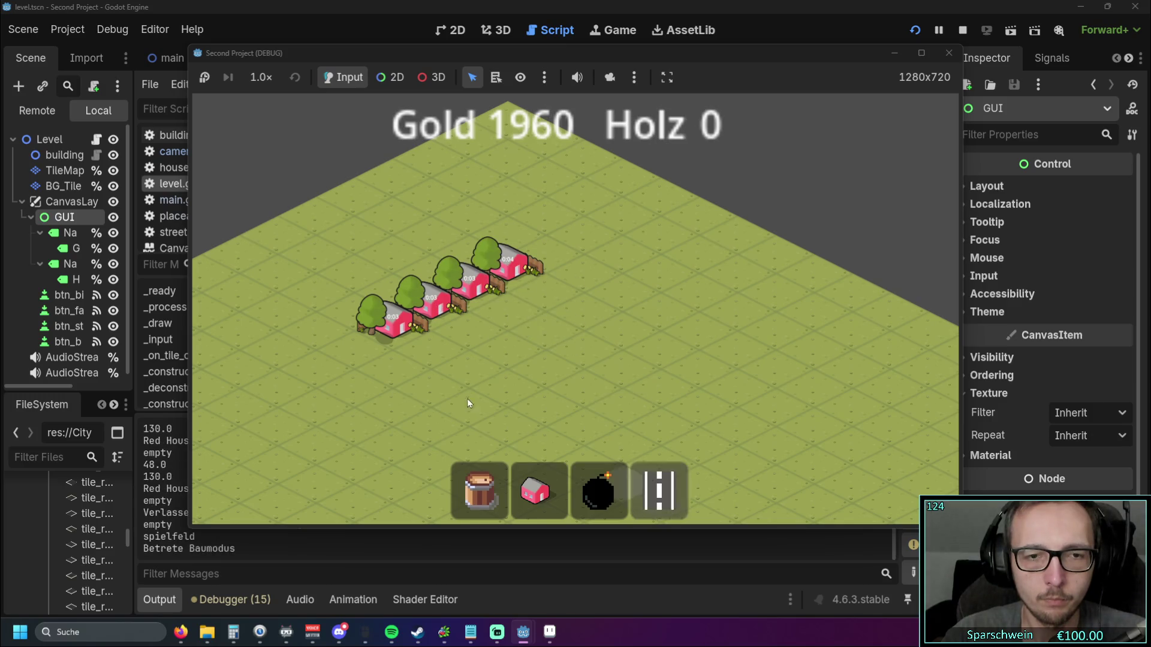
click(392, 369)
drag(428, 354, 531, 294)
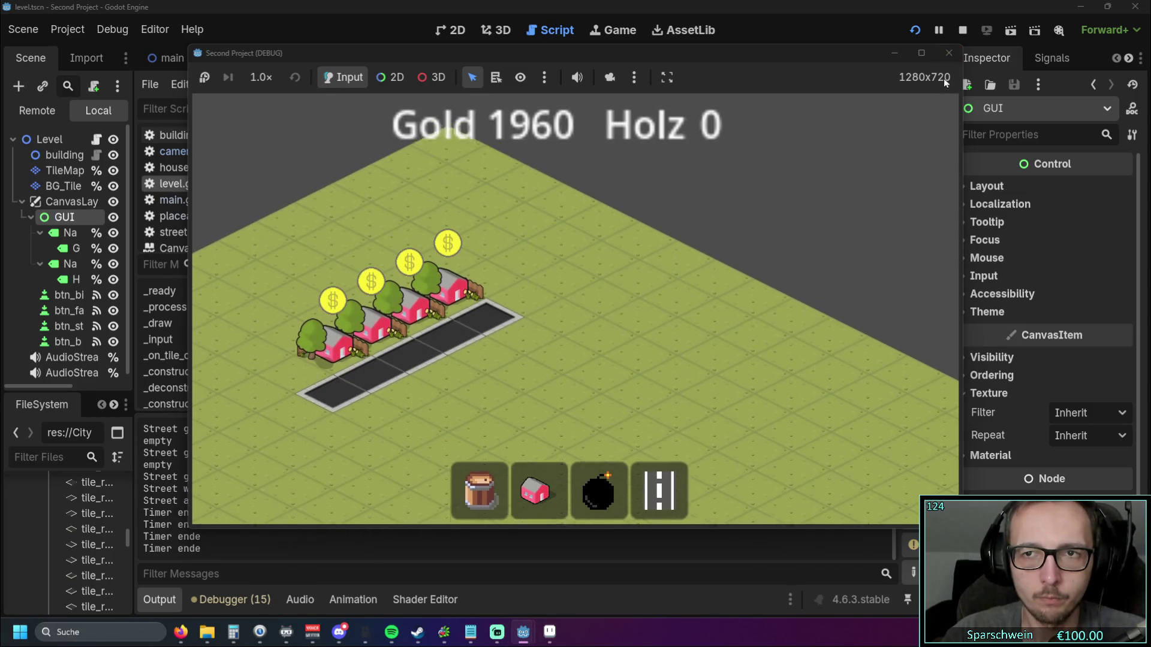
click(948, 53)
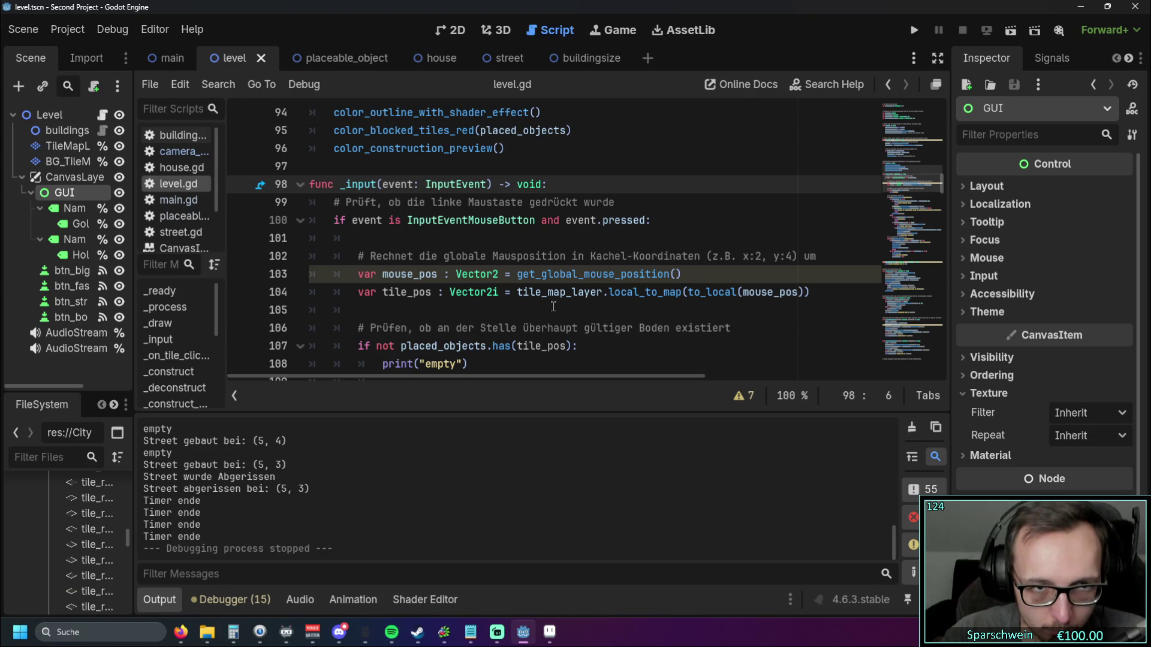
Step: Look over level.gd's _input code around lines 100 to 111
scroll(512, 287, down, 1)
click(510, 293)
click(496, 260)
scroll(495, 271, up, 1)
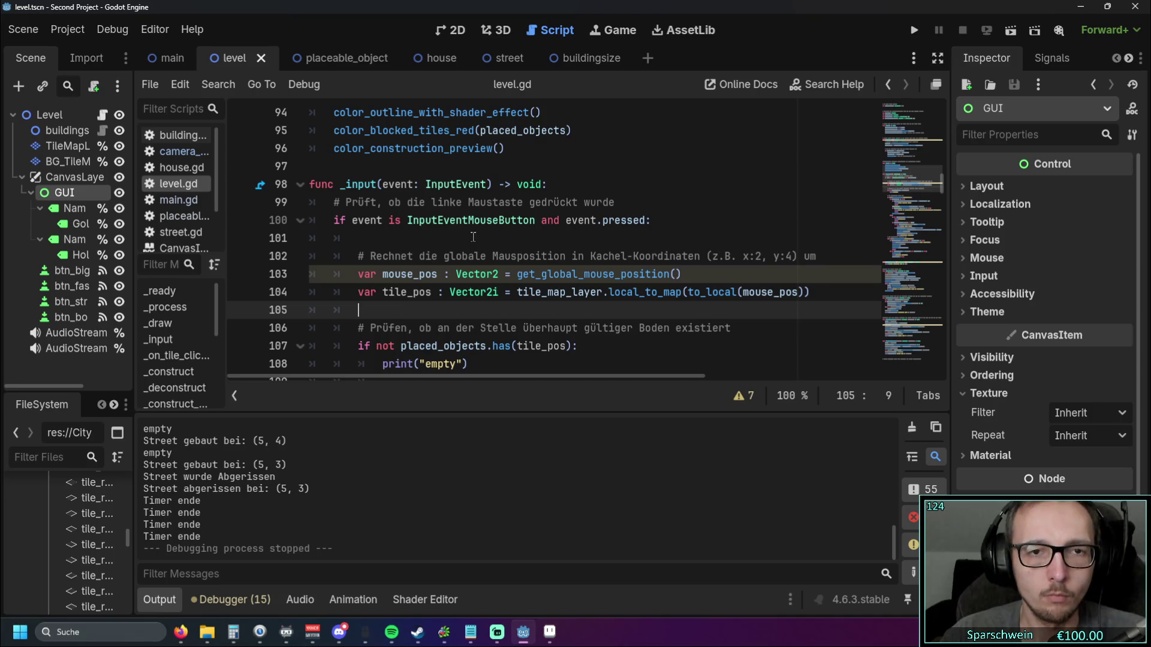
mouse_move(479, 219)
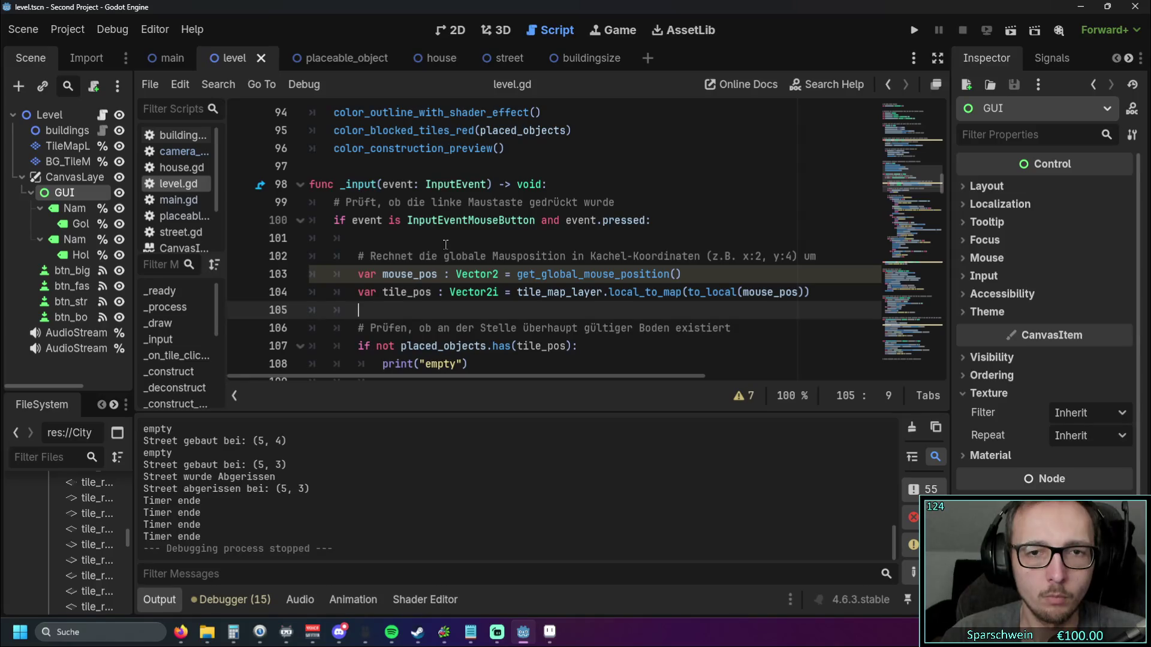
scroll(445, 244, down, 4)
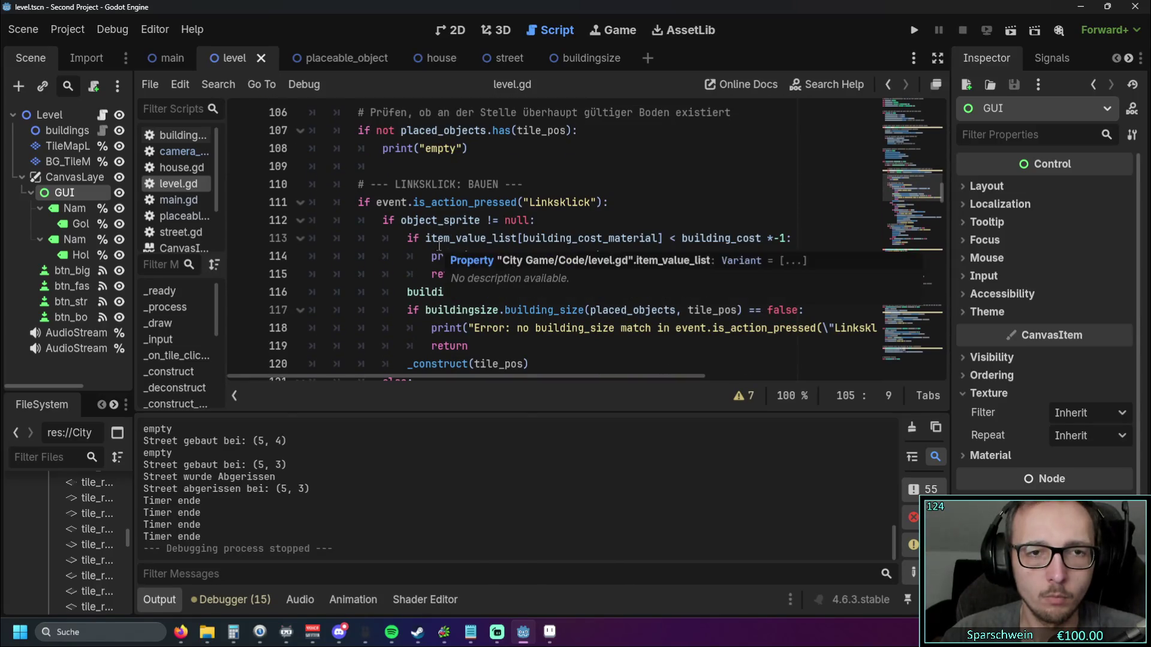
scroll(439, 246, up, 2)
scroll(402, 242, up, 2)
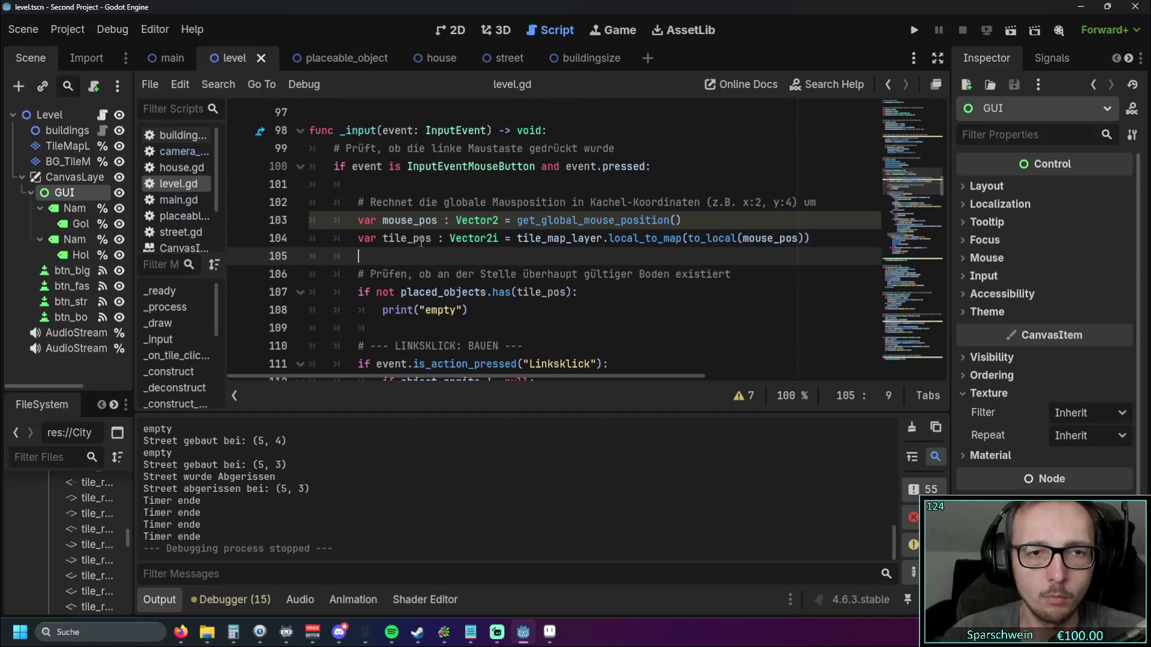
scroll(393, 246, down, 1)
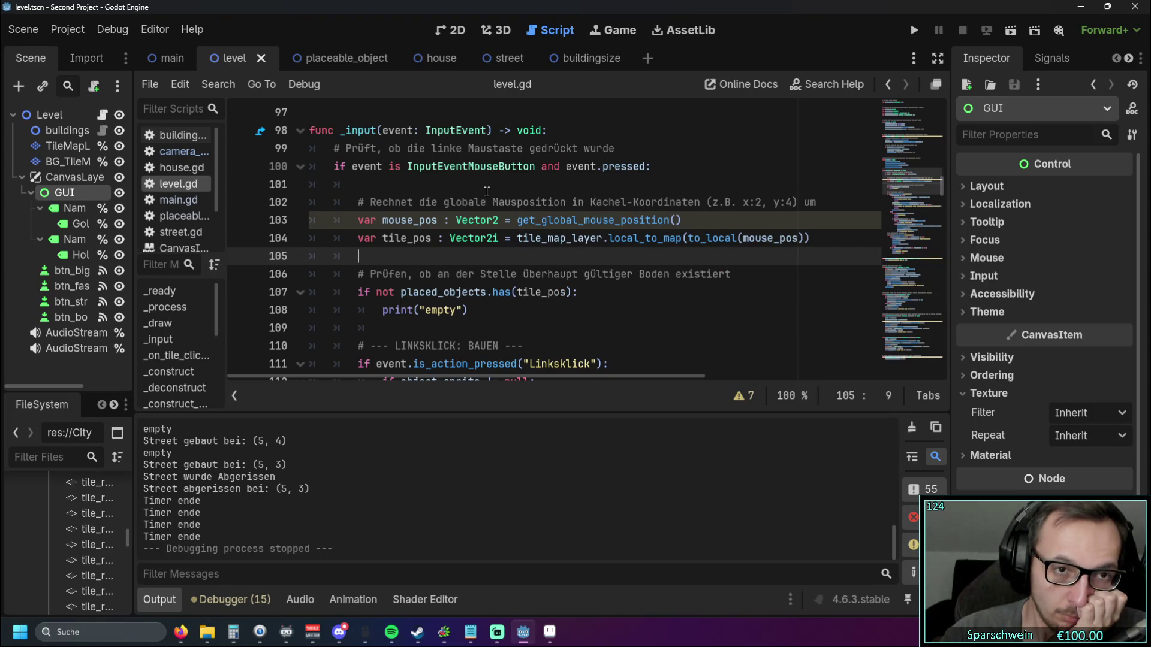
mouse_move(469, 172)
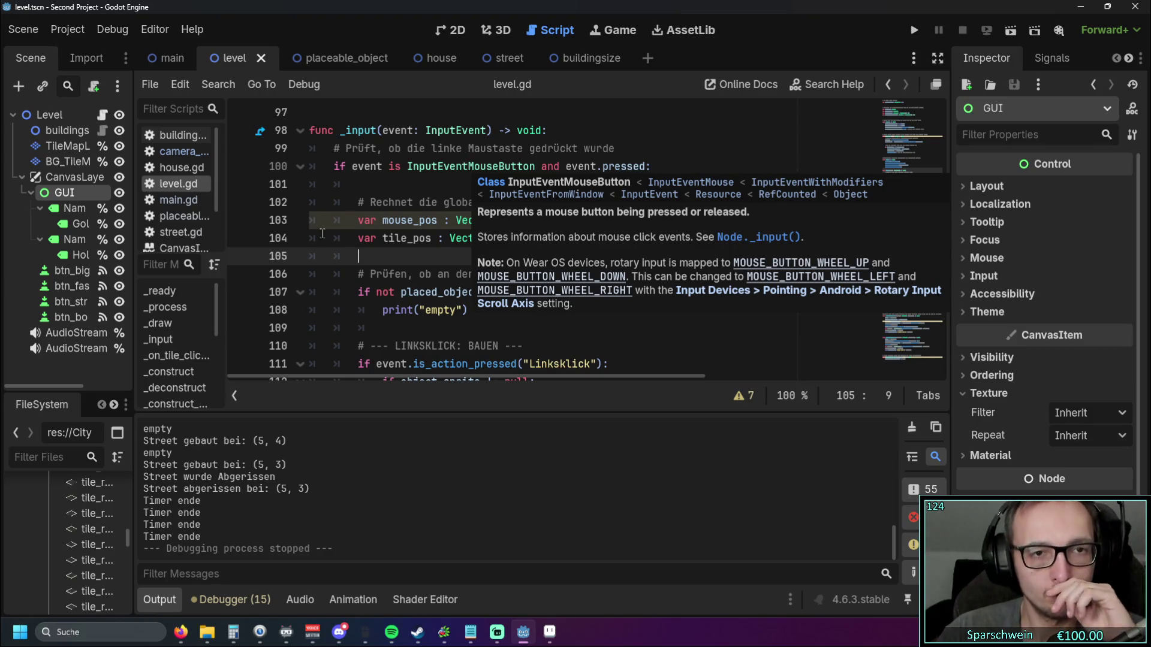
scroll(425, 235, down, 1)
scroll(425, 235, up, 1)
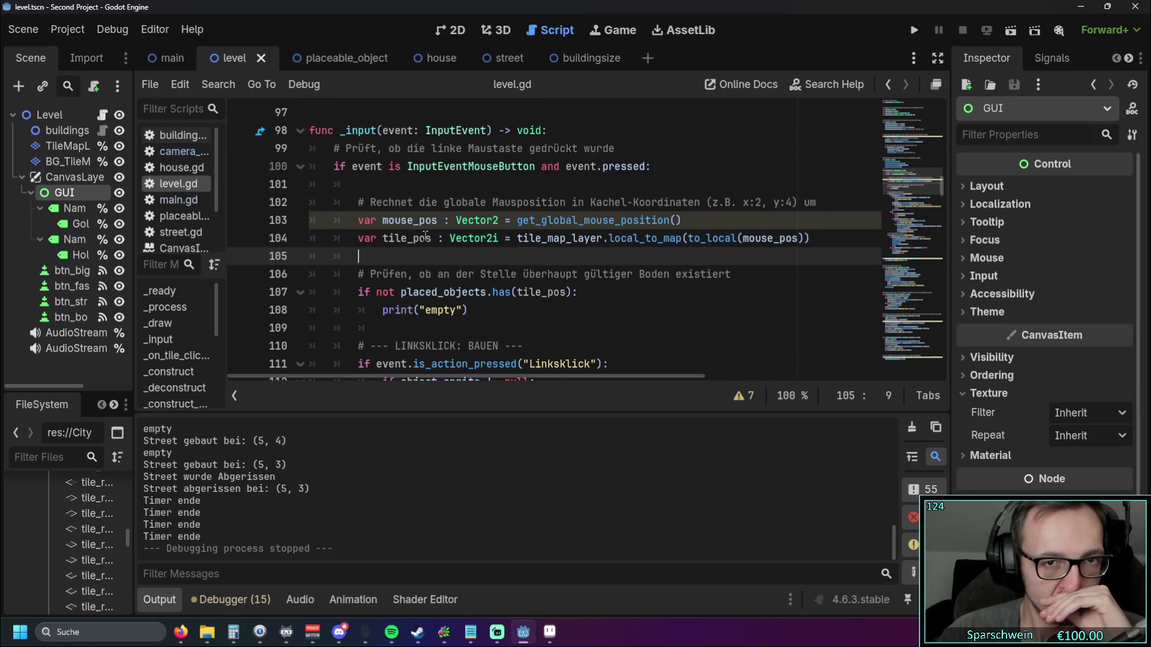
scroll(375, 255, down, 1)
scroll(375, 254, up, 1)
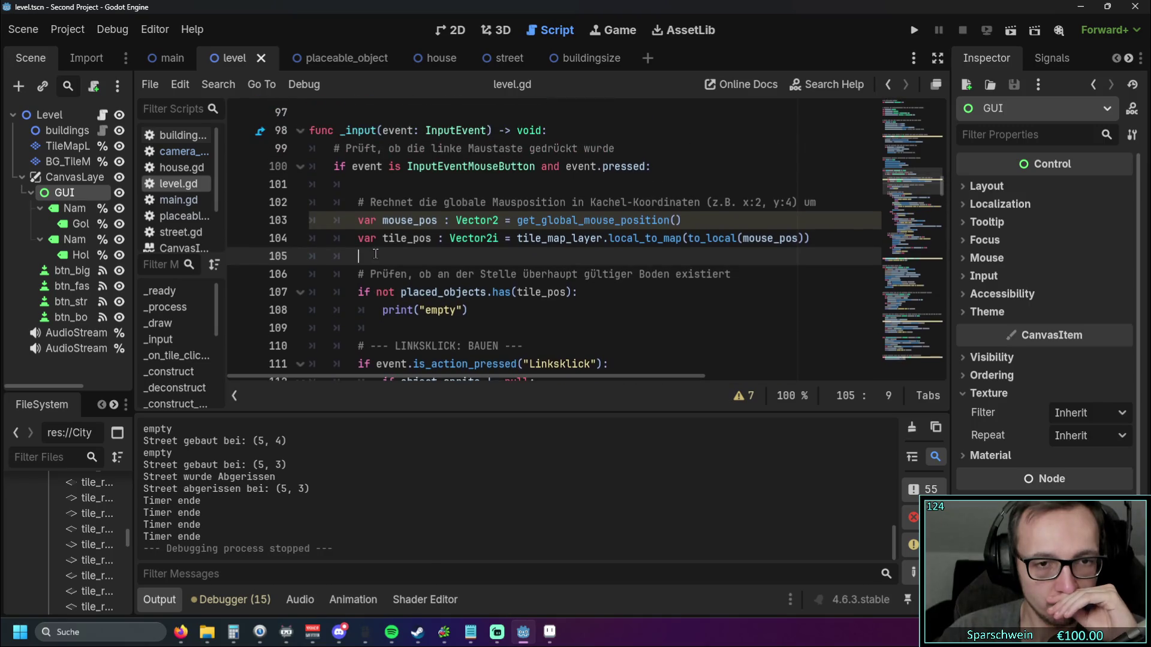
scroll(560, 329, down, 1)
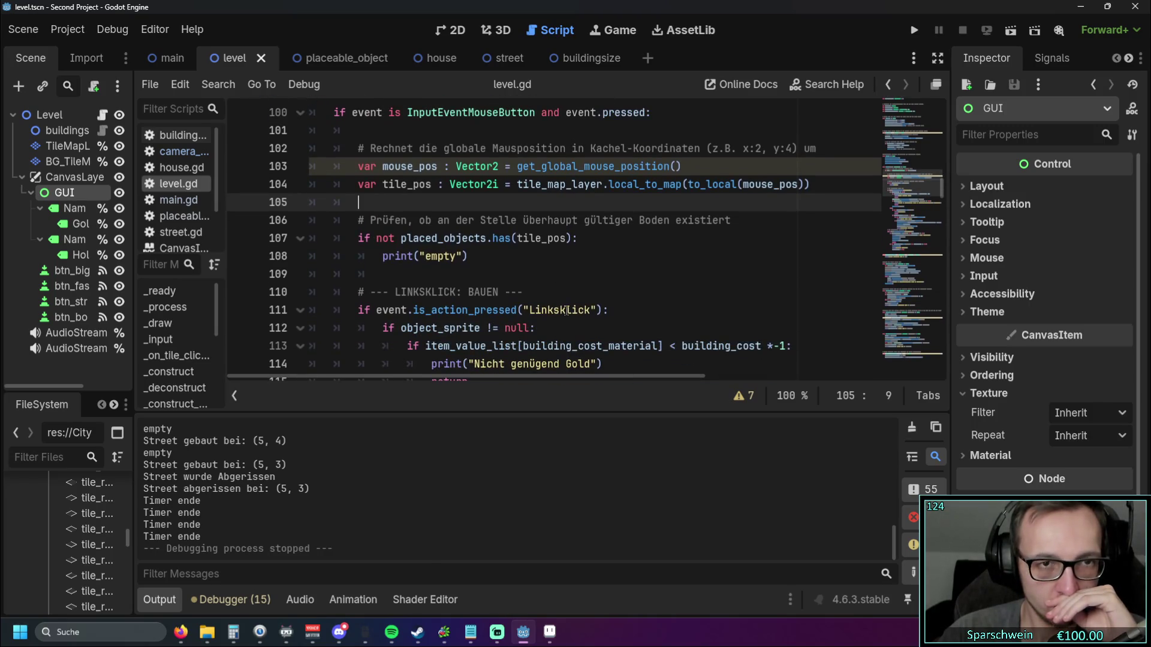
scroll(567, 310, up, 1)
Step: Compare camera_2d.gd's input handling against level.gd, switching between the two scripts
click(186, 152)
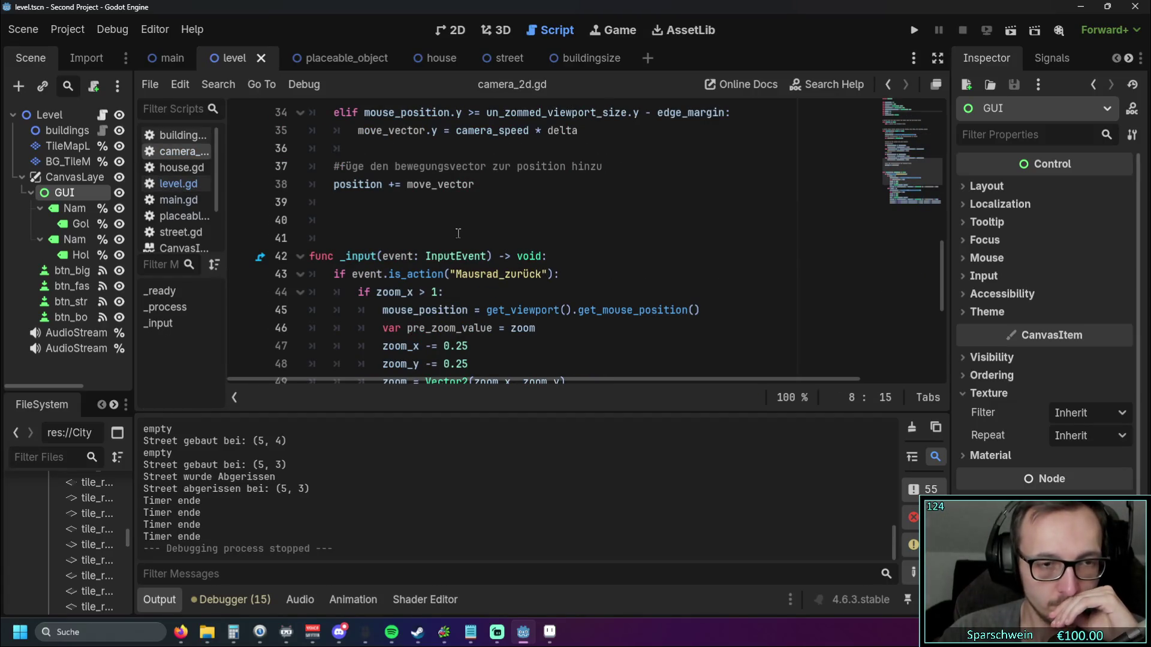
scroll(464, 232, down, 1)
scroll(456, 234, down, 2)
scroll(449, 236, up, 2)
scroll(449, 236, up, 1)
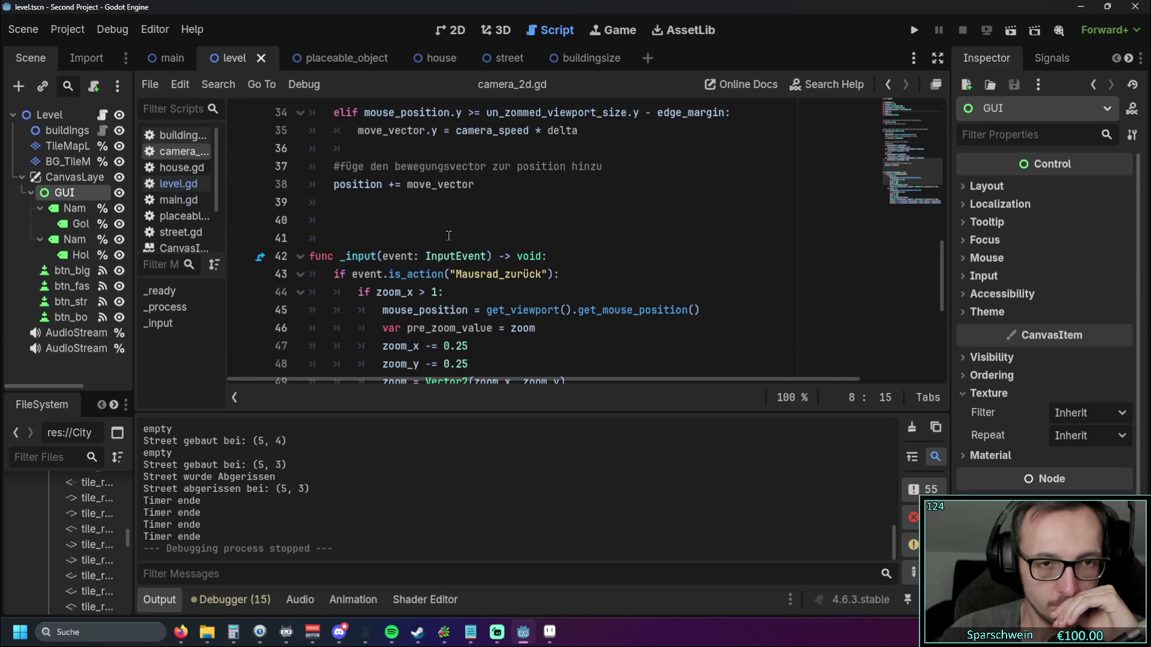
click(173, 191)
click(183, 151)
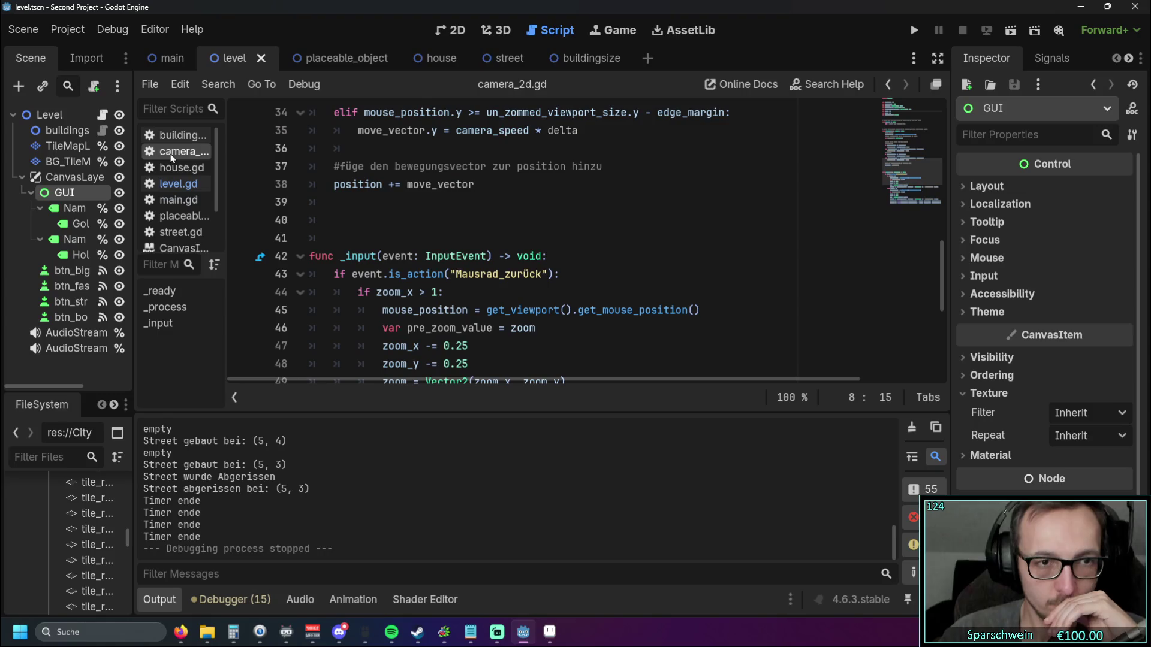
click(178, 183)
scroll(459, 258, down, 1)
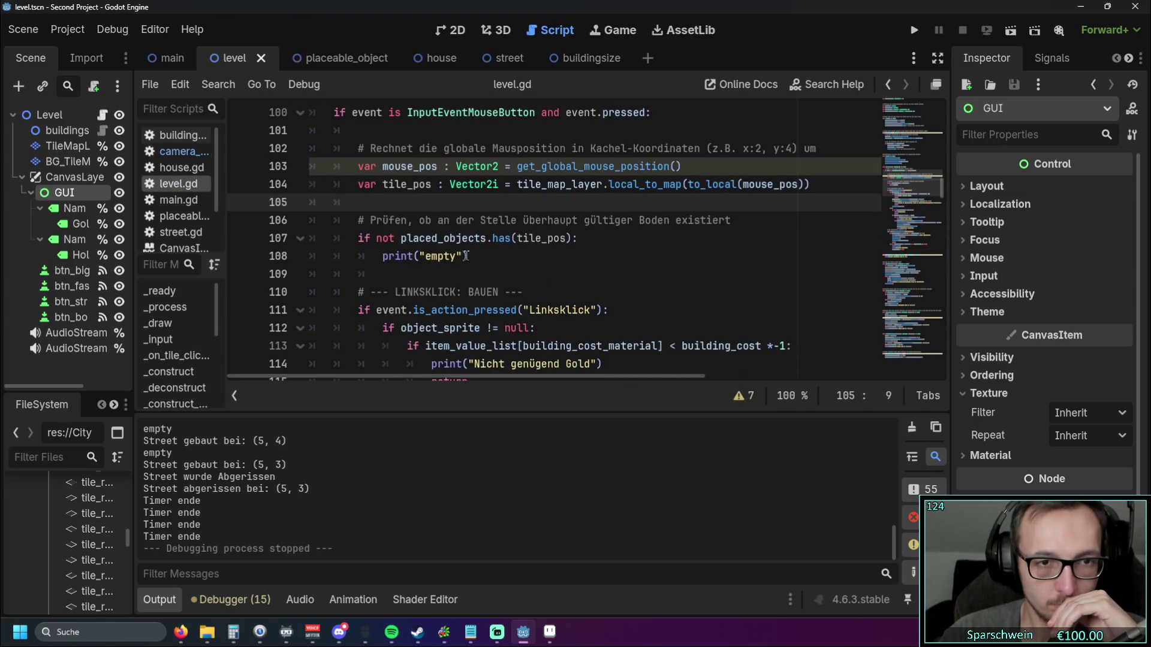
scroll(608, 310, up, 1)
scroll(523, 299, down, 1)
Step: Replace line 100's condition with line 111's event.is_action_pressed("Linksklick") check and run the game
drag(357, 309, 603, 310)
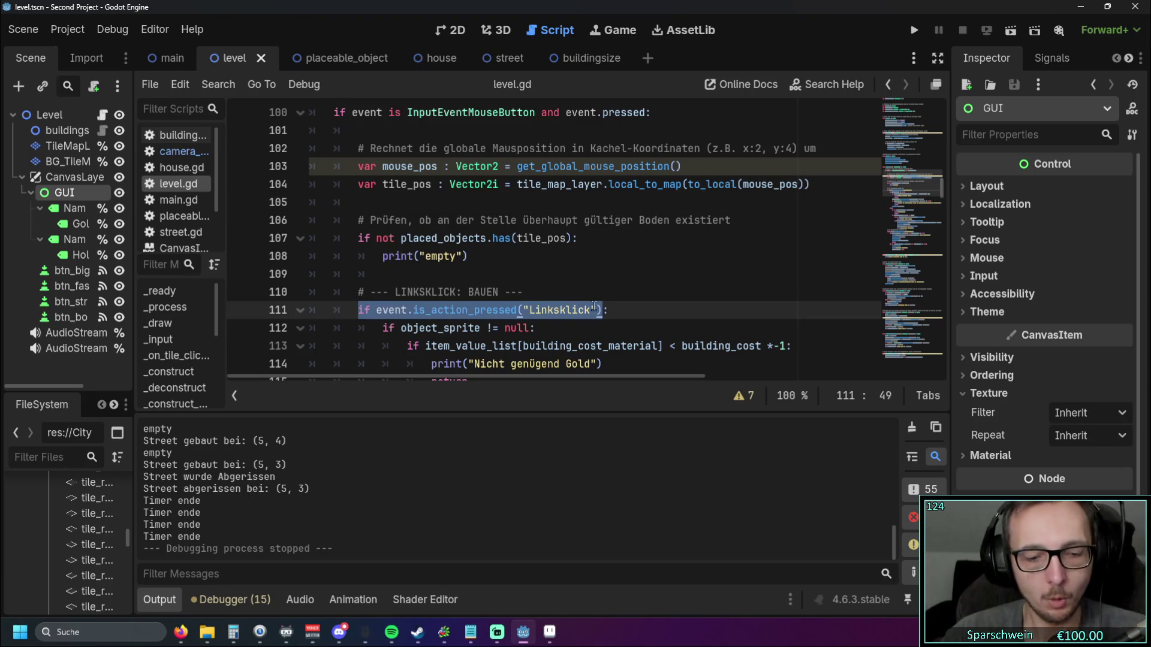
scroll(564, 269, up, 1)
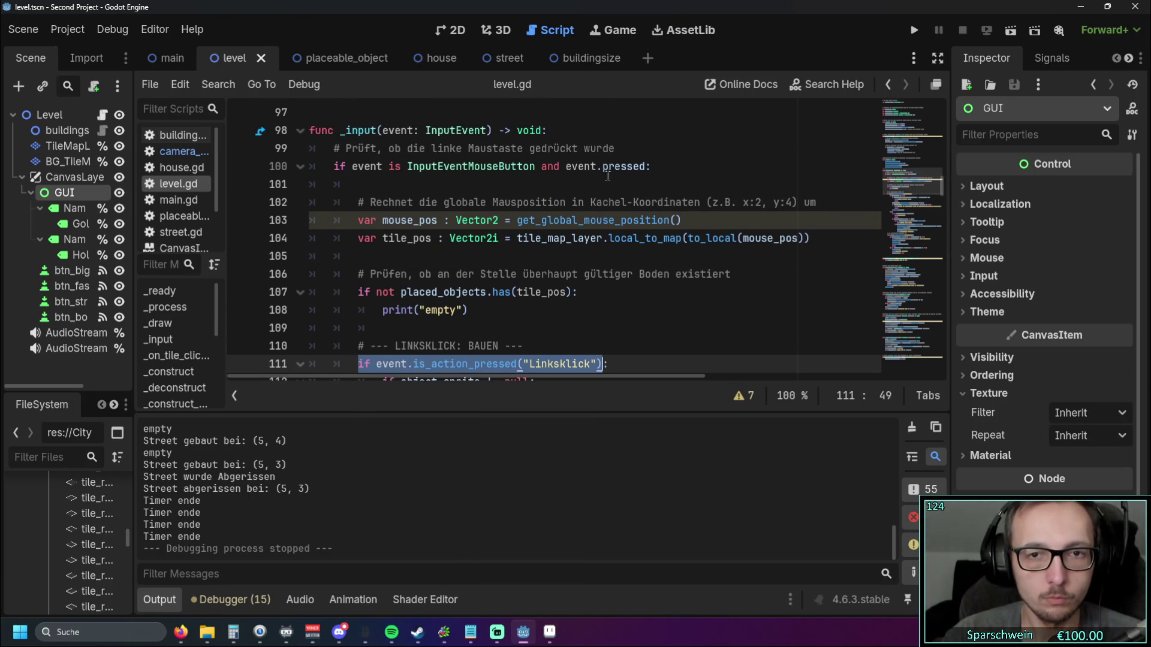
scroll(606, 336, down, 1)
drag(607, 310, 358, 310)
key(ctrl+c)
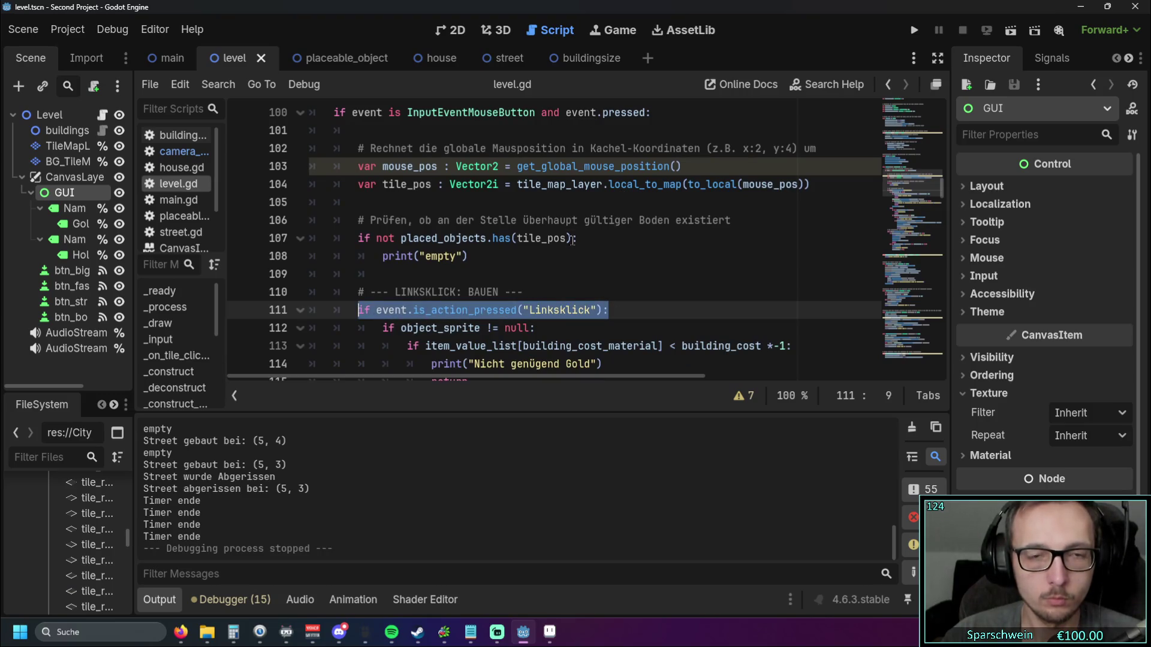
scroll(576, 238, up, 2)
scroll(579, 236, down, 1)
mouse_move(653, 166)
mouse_down()
mouse_move(308, 166)
mouse_move(334, 166)
mouse_up()
key(ctrl+v)
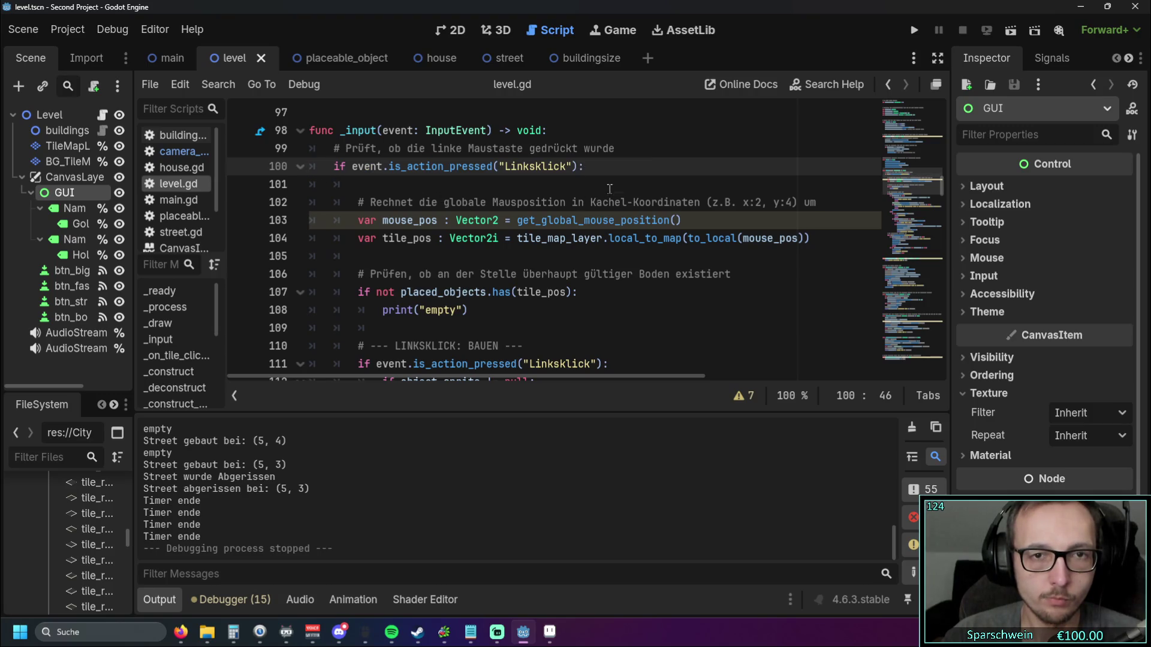
click(609, 188)
key(F5)
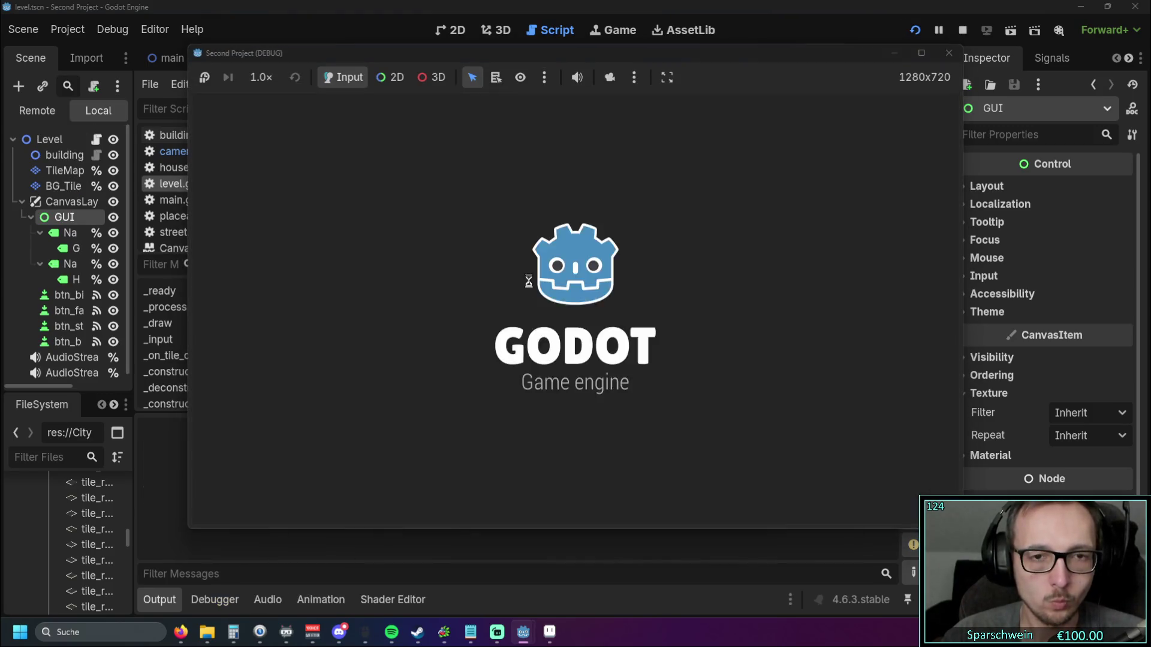
Step: Pan the map right and click a tile in the running game, then stop it
key(Right)
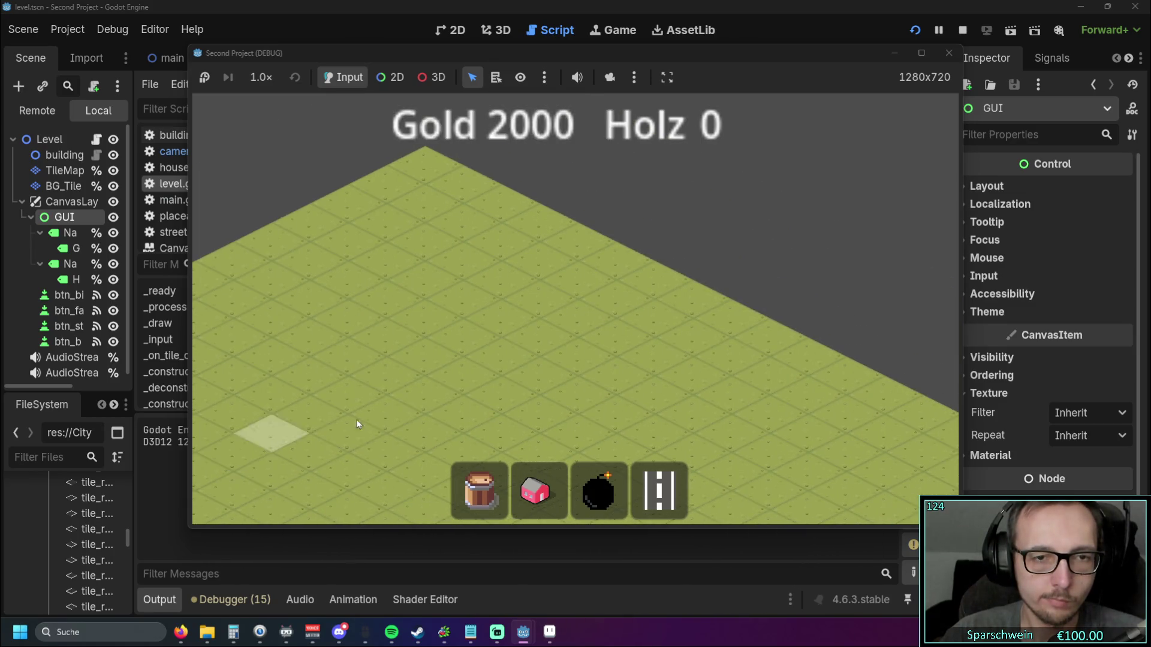
click(469, 393)
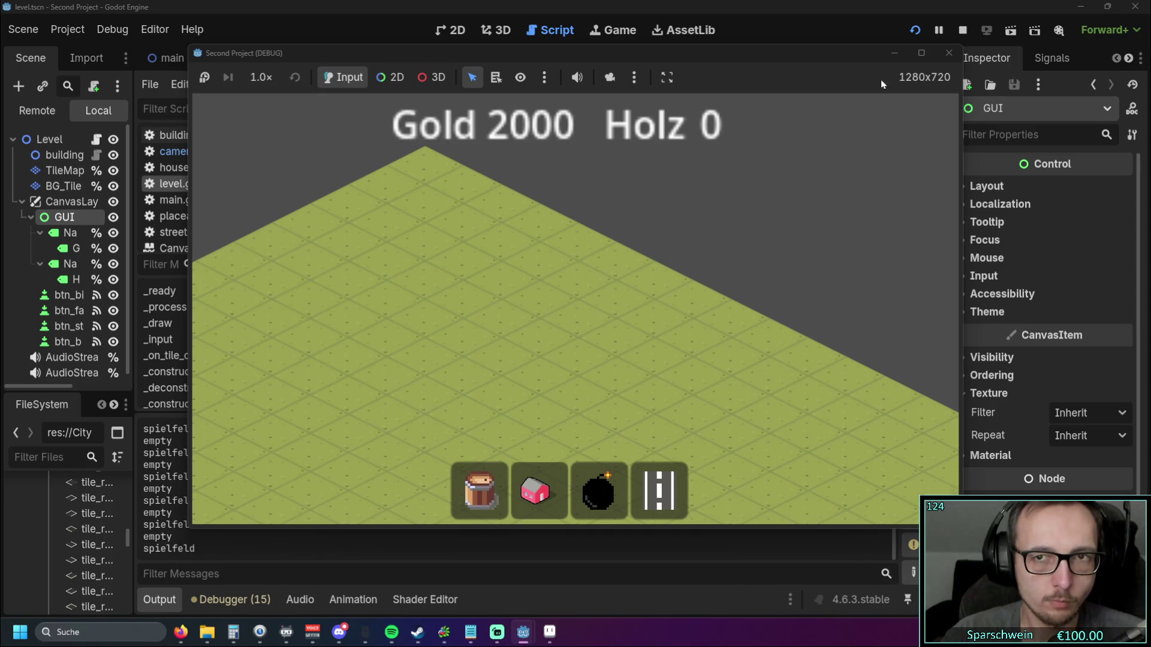
click(949, 53)
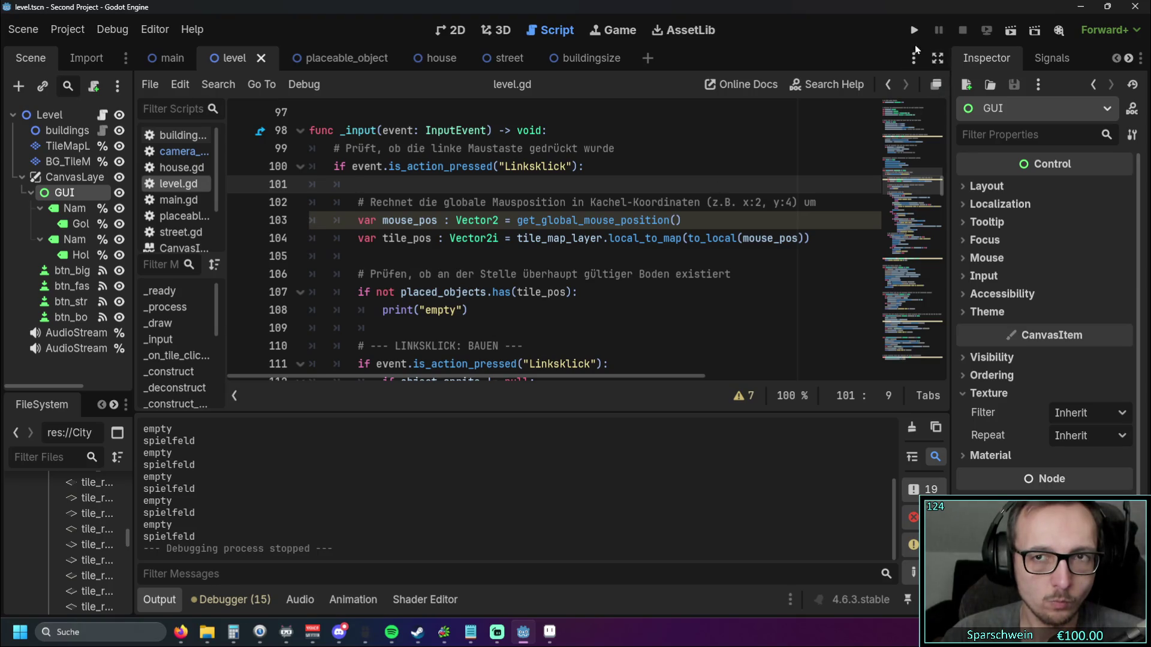
Step: Rerun the game, pan right once more, stop it and return to the main scene
click(914, 29)
key(Right)
key(Right)
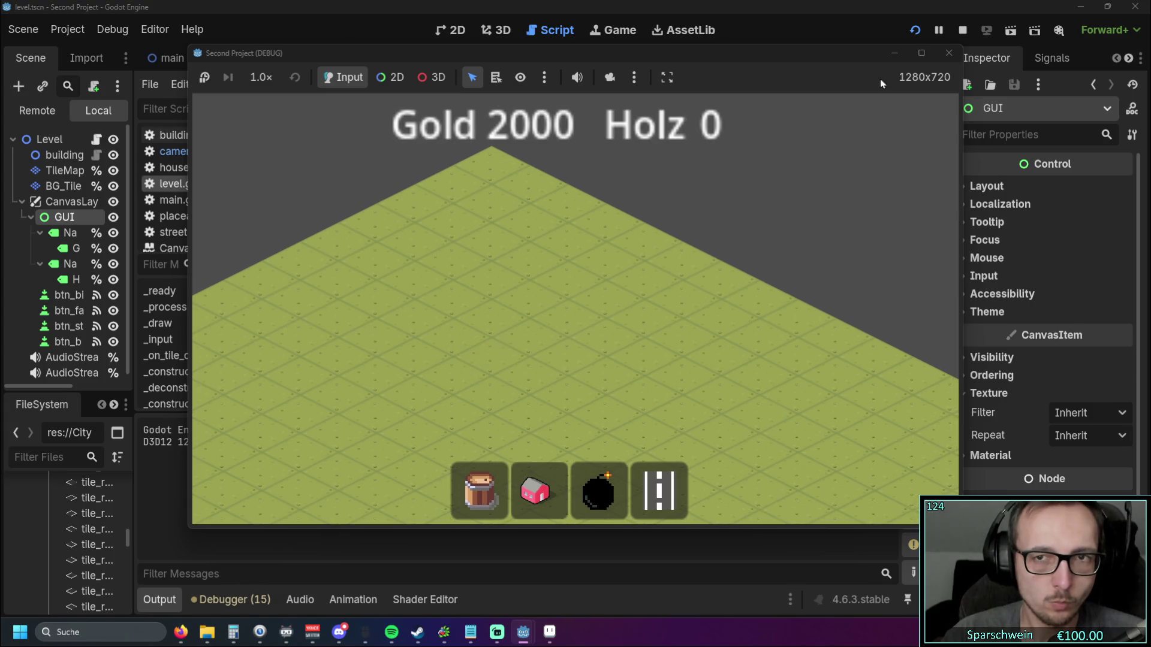
click(949, 52)
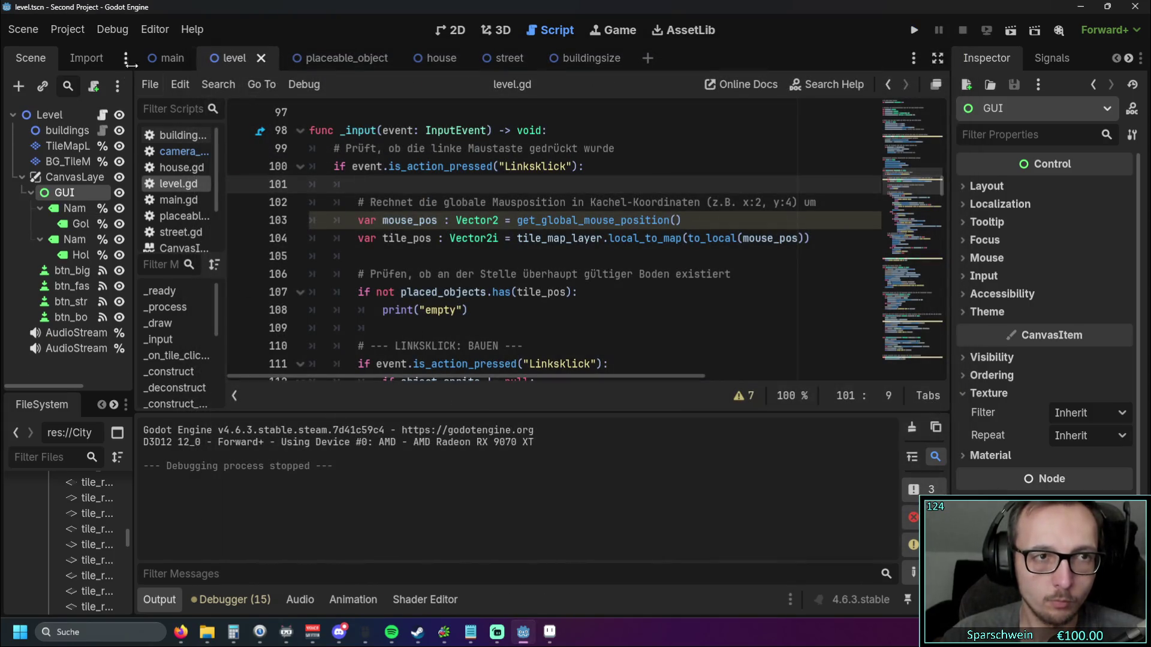
click(169, 58)
Step: Look through the scene tabs and nodes, then open the Camera2 node's camera_2d.gd script
click(312, 58)
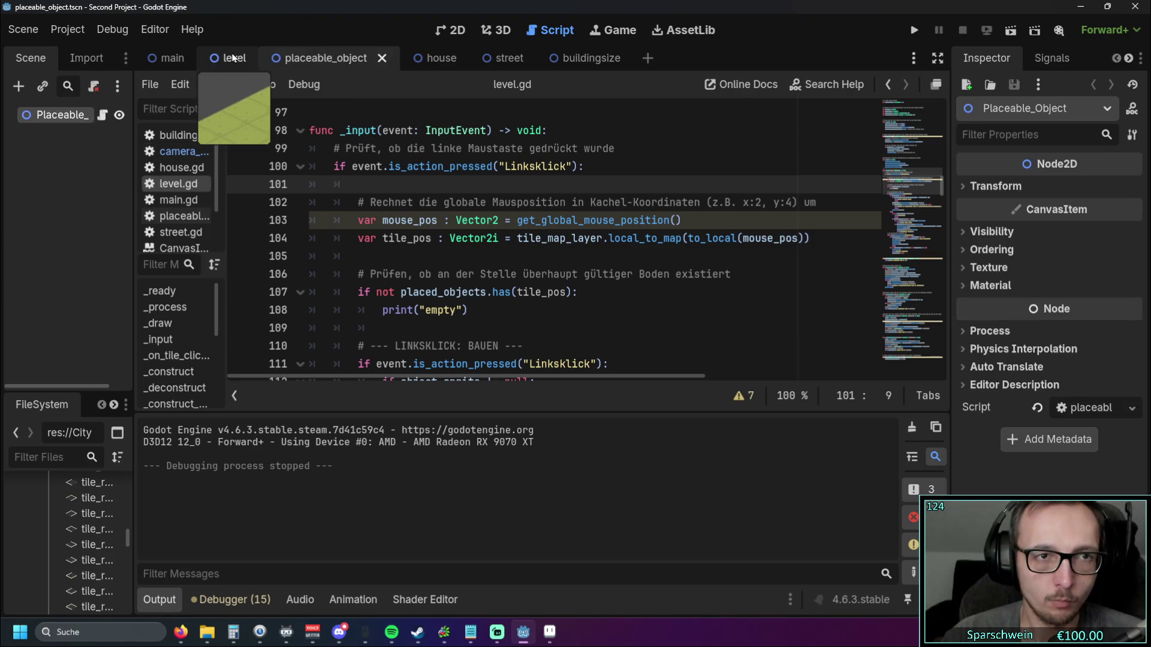
click(237, 58)
click(168, 57)
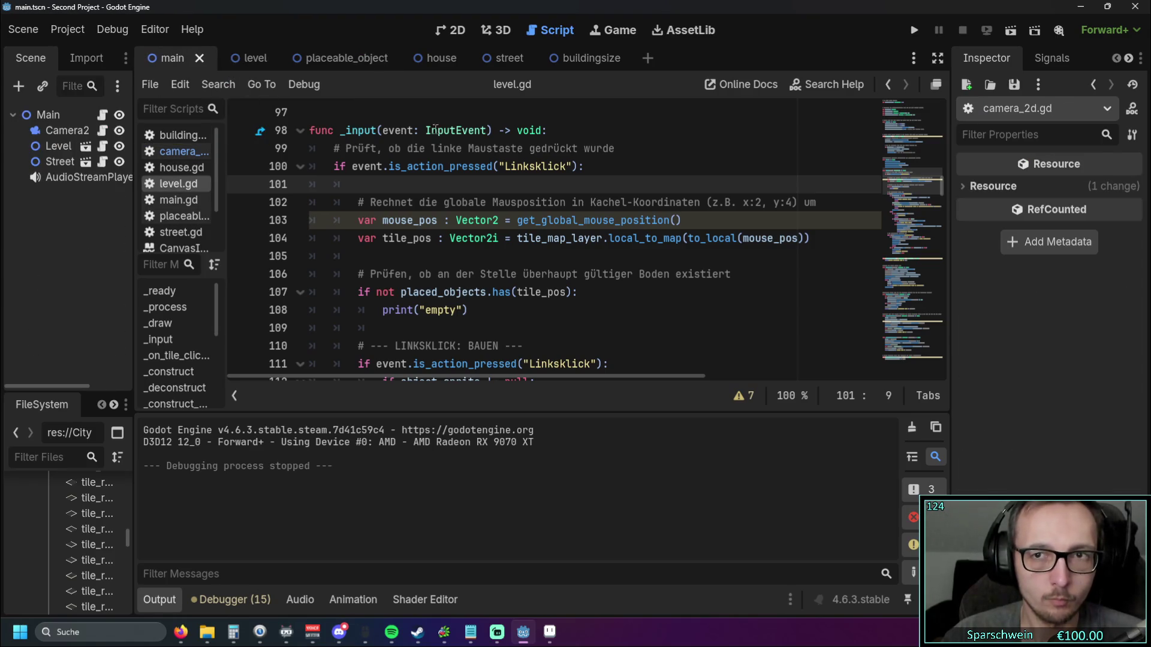
click(61, 129)
click(57, 146)
click(57, 161)
click(53, 131)
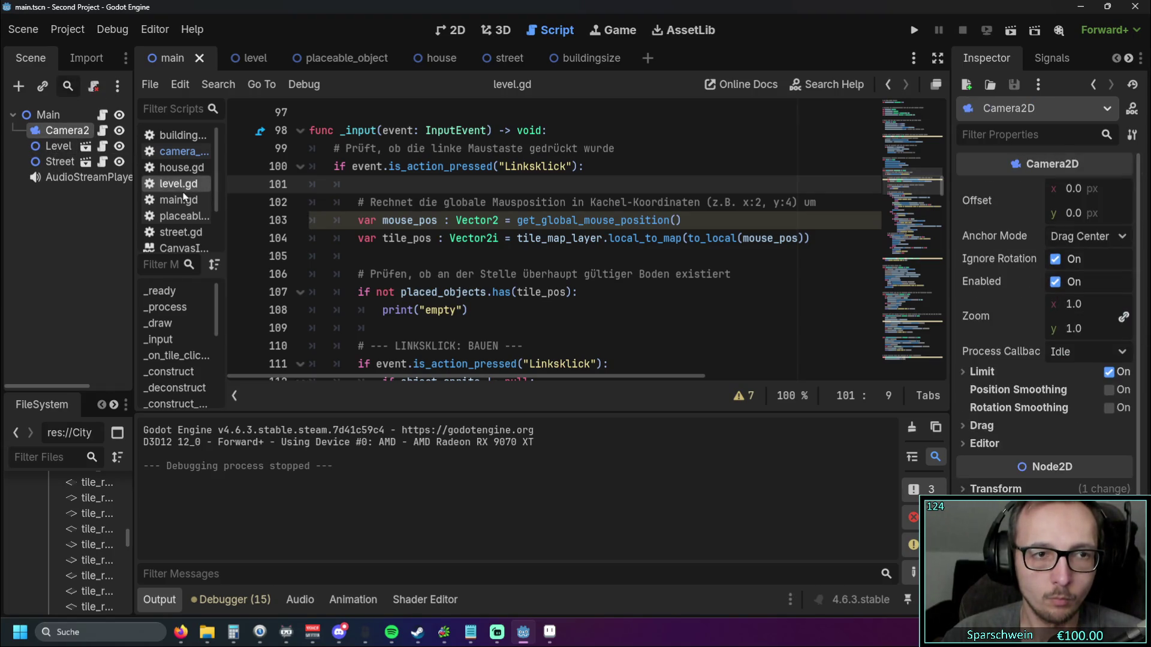
click(102, 131)
Step: Change viewport_size from (320, 180) to Vector2(640, 360) and run the game
scroll(499, 198, up, 8)
scroll(498, 197, up, 3)
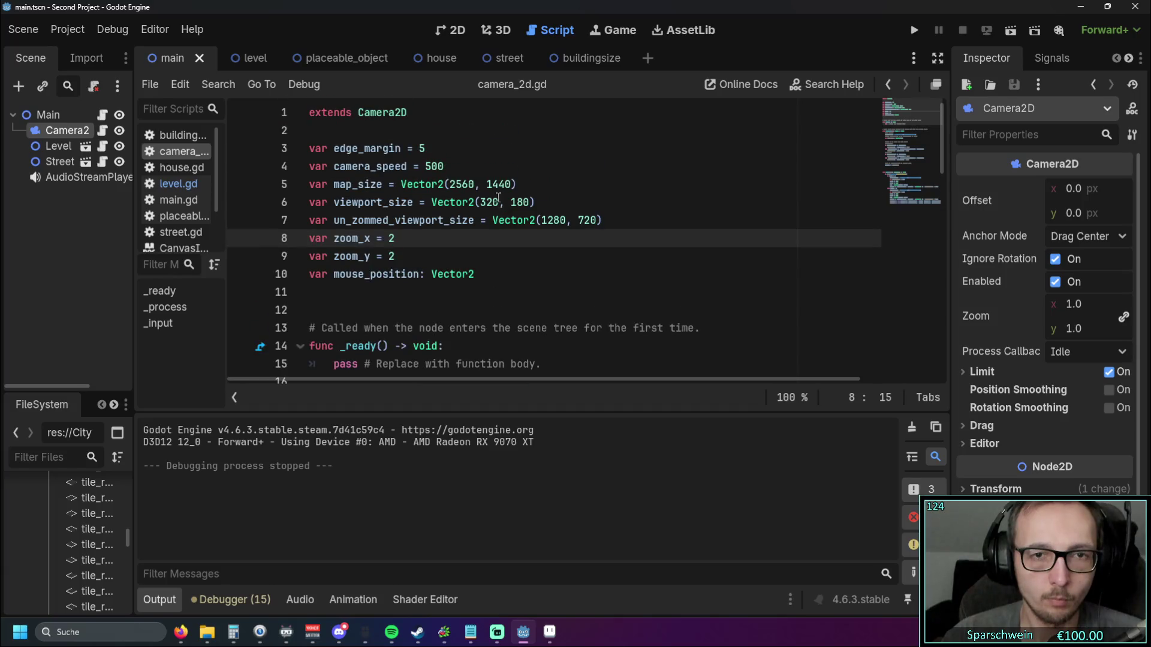
drag(481, 202, 493, 202)
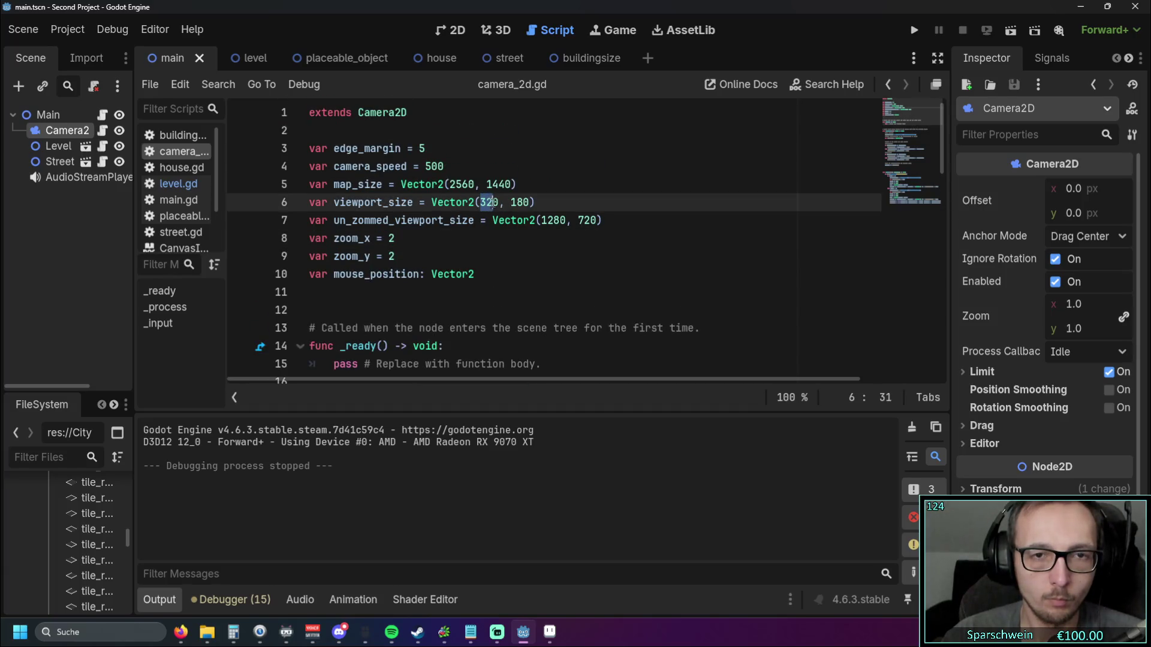
click(502, 246)
drag(482, 202, 499, 202)
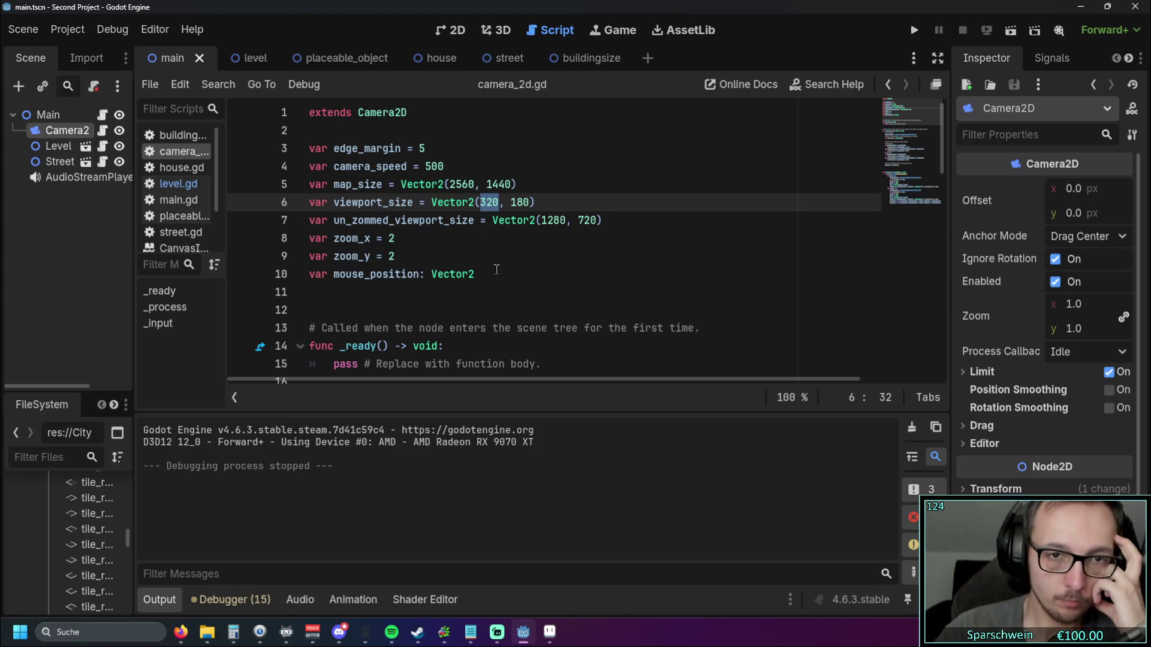
text(640)
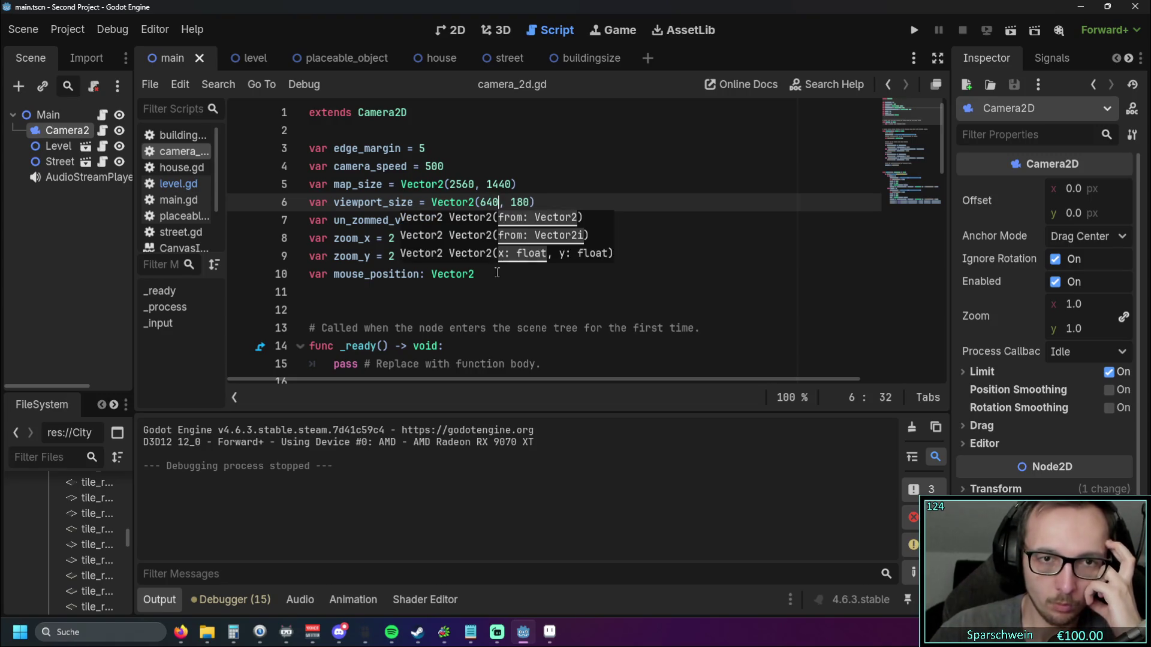
click(432, 166)
drag(511, 202, 531, 202)
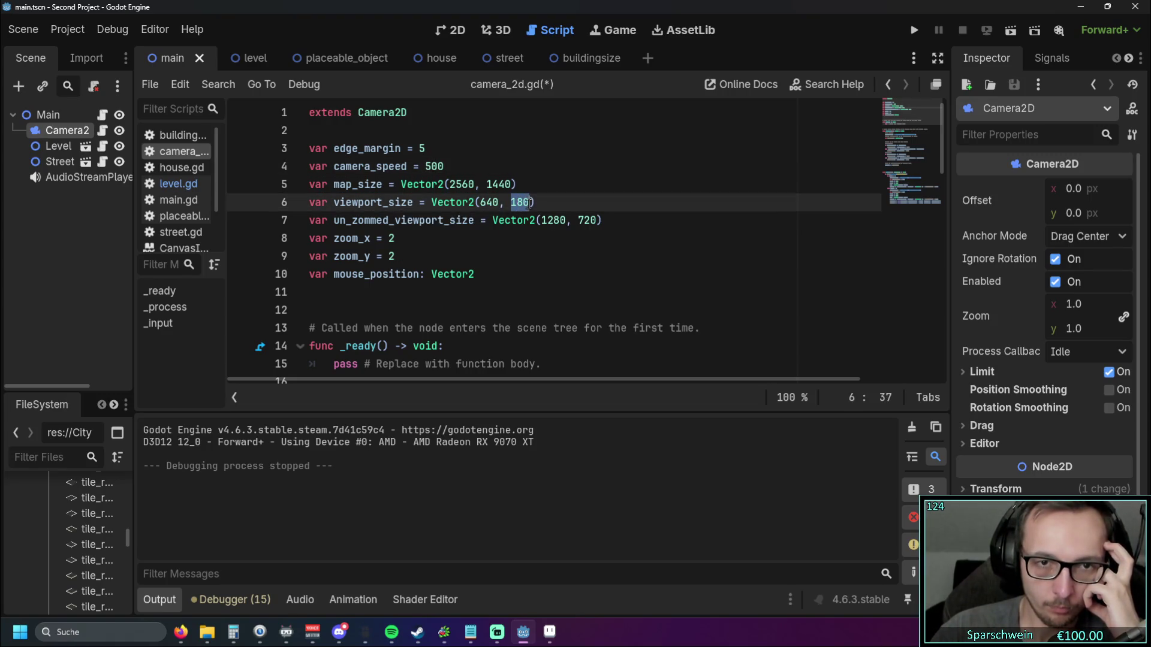
text(360)
click(443, 266)
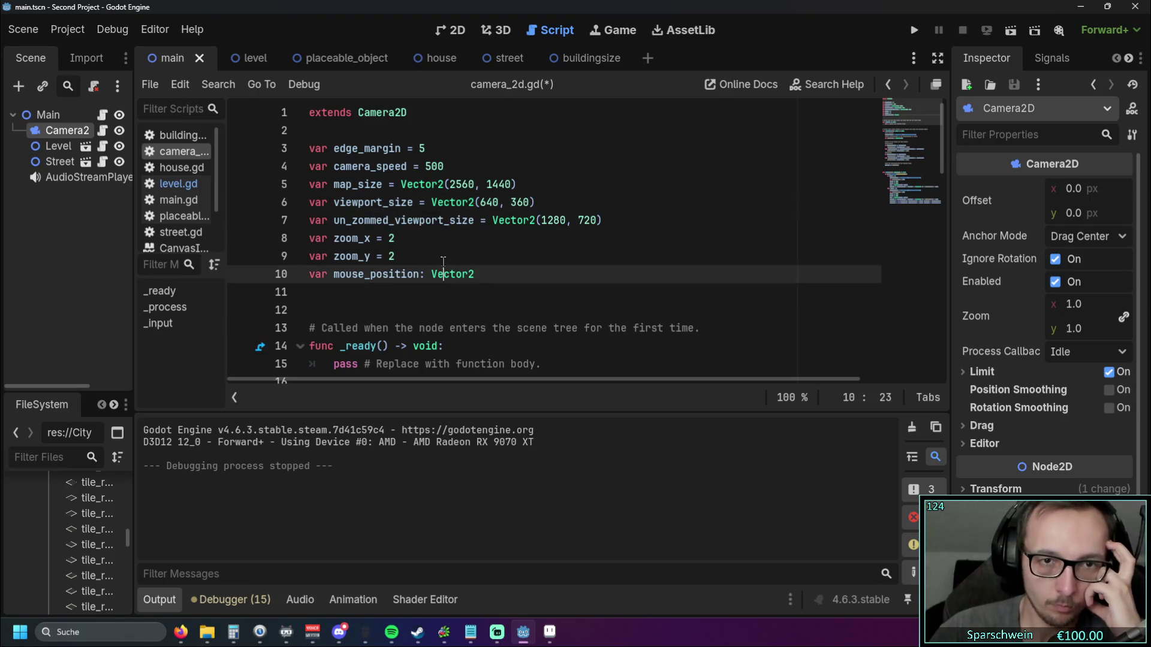
click(911, 31)
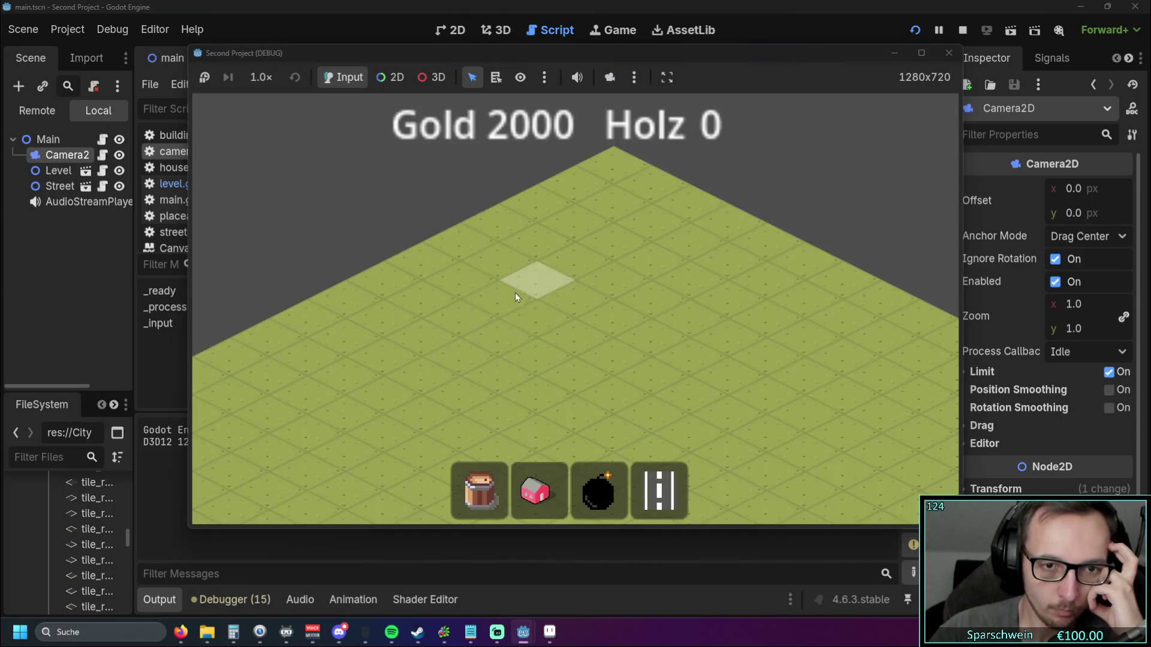
Step: Pan the camera right, up, down and left across the isometric map
key(Right)
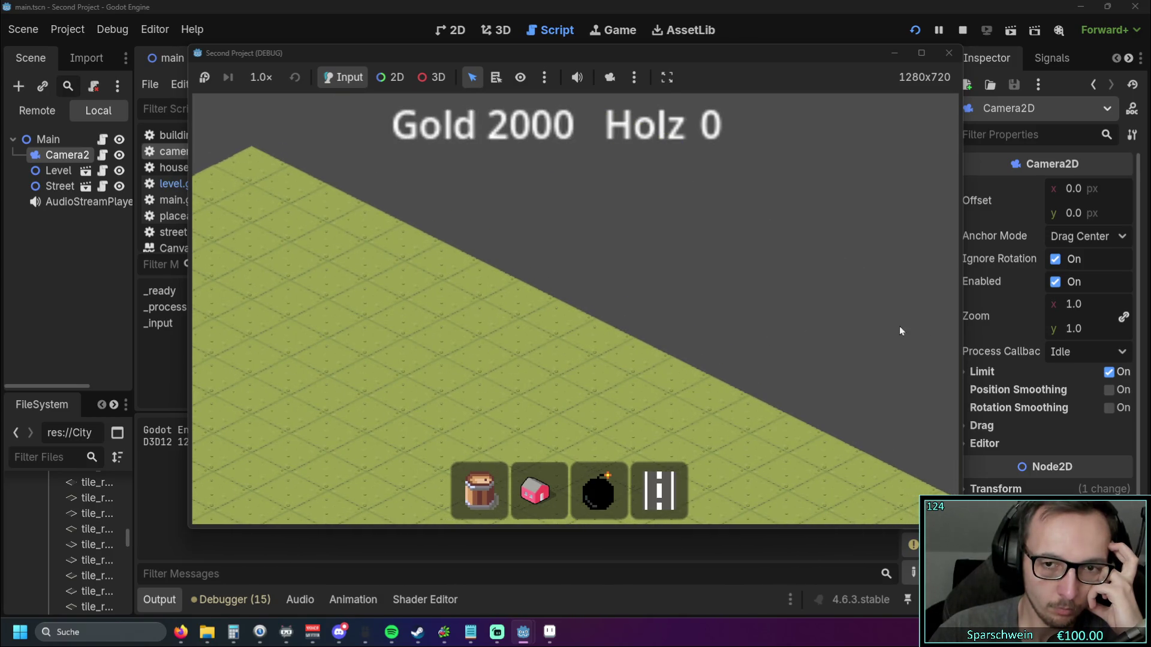
key(Right)
key(Up)
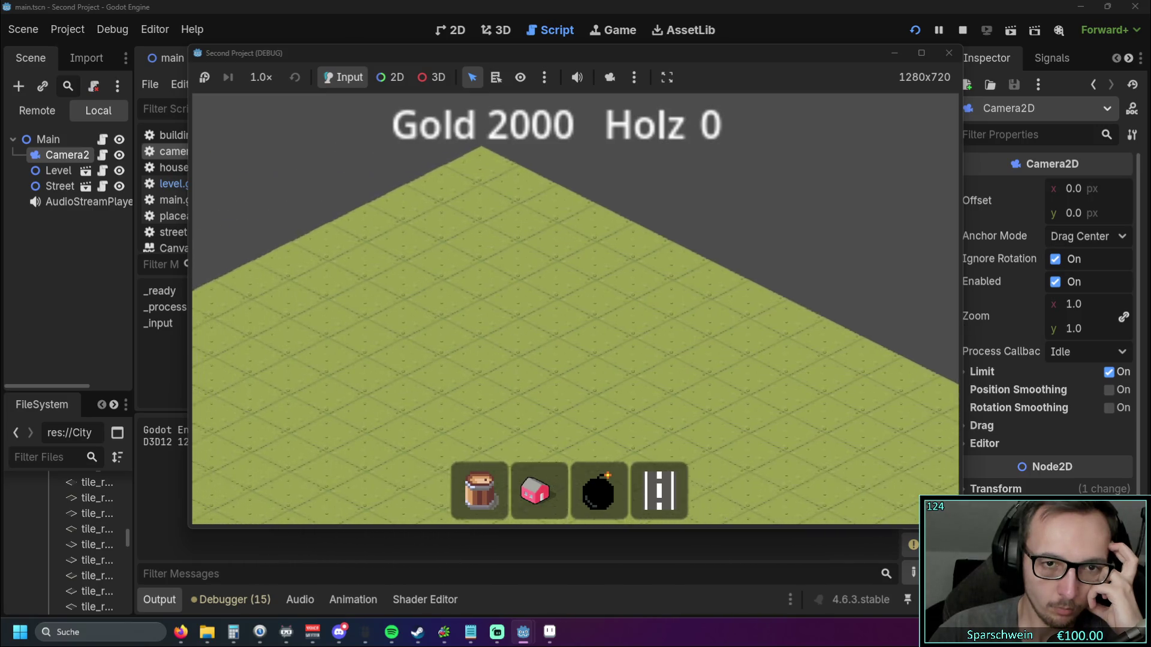
key(Down)
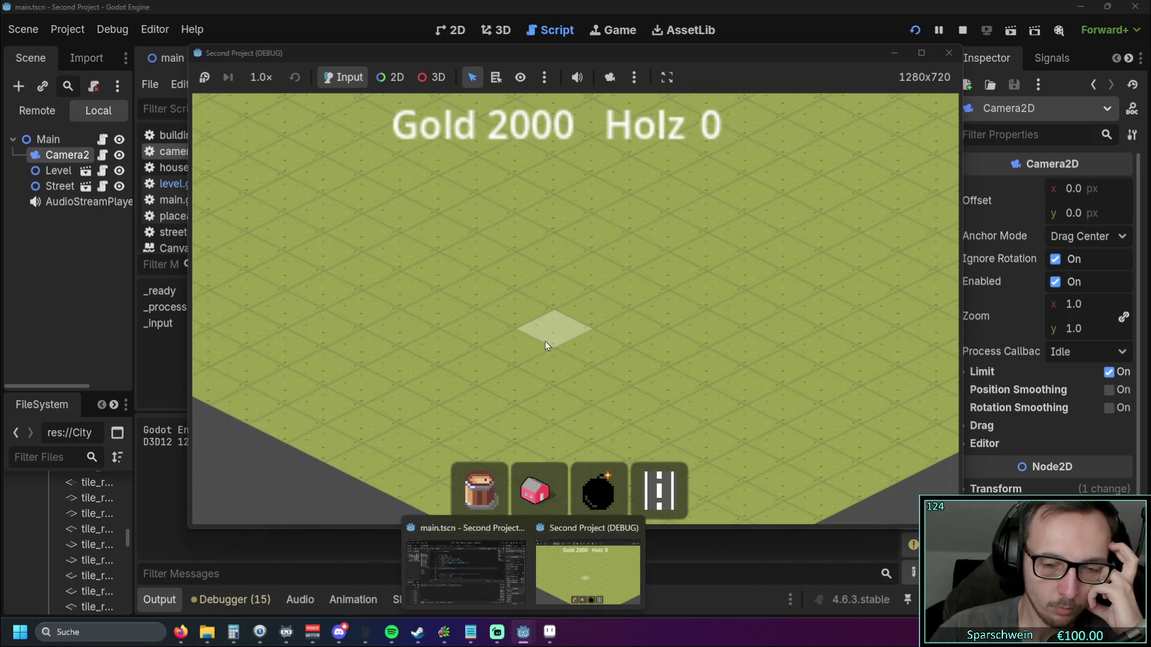
key(Right)
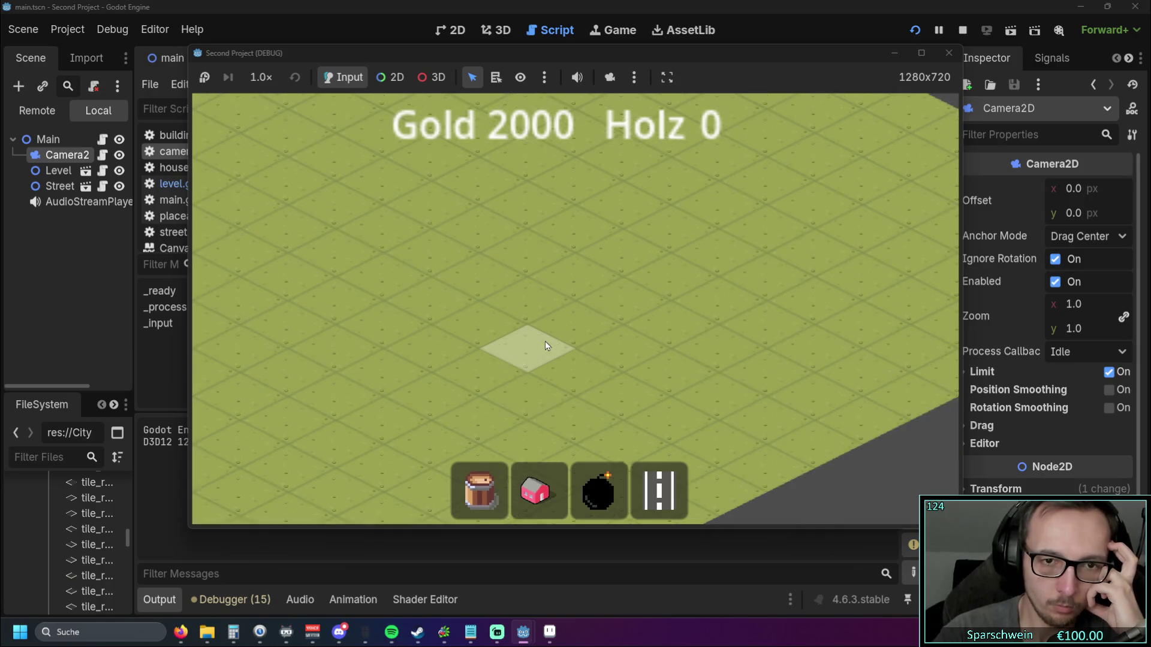
key(Left)
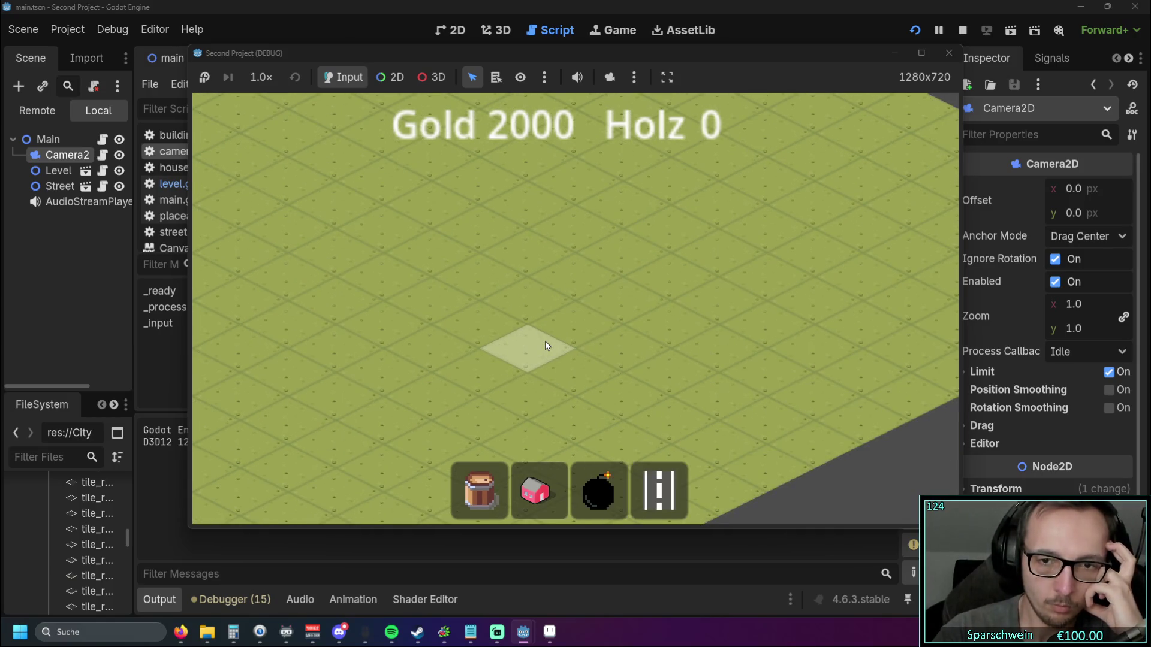
key(Right)
key(Right)
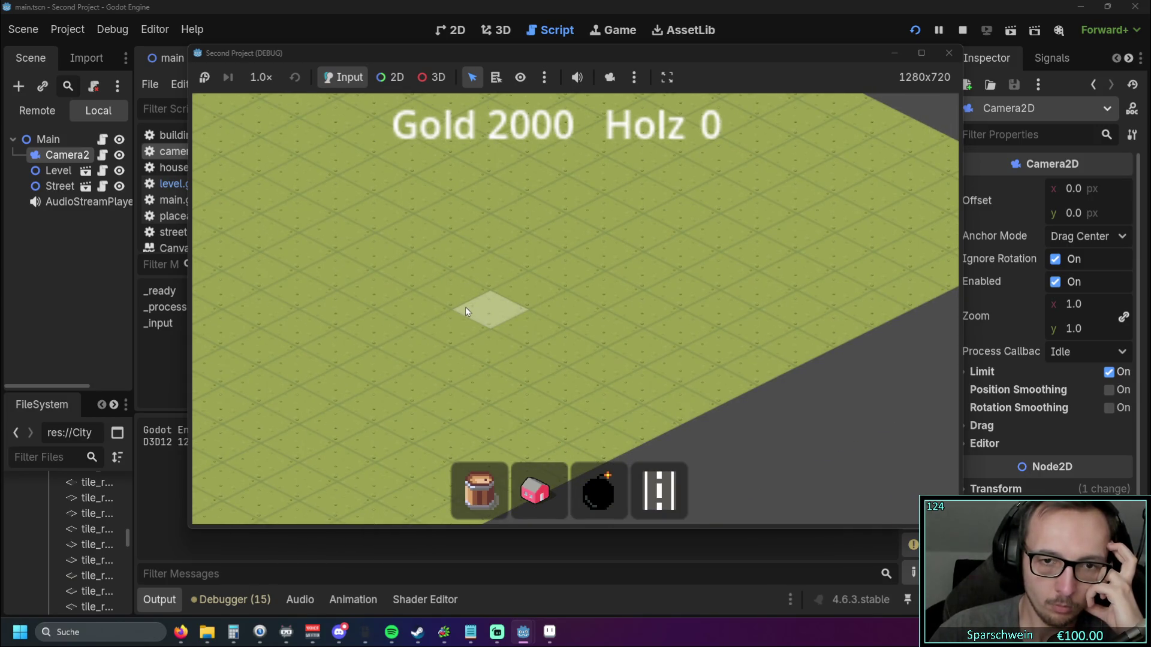
Step: Pan back and forth near the right edge to check the boundary, then stop the game
key(Left)
key(Right)
key(Left)
key(Right)
key(Left)
key(Right)
key(Left)
key(Right)
key(Left)
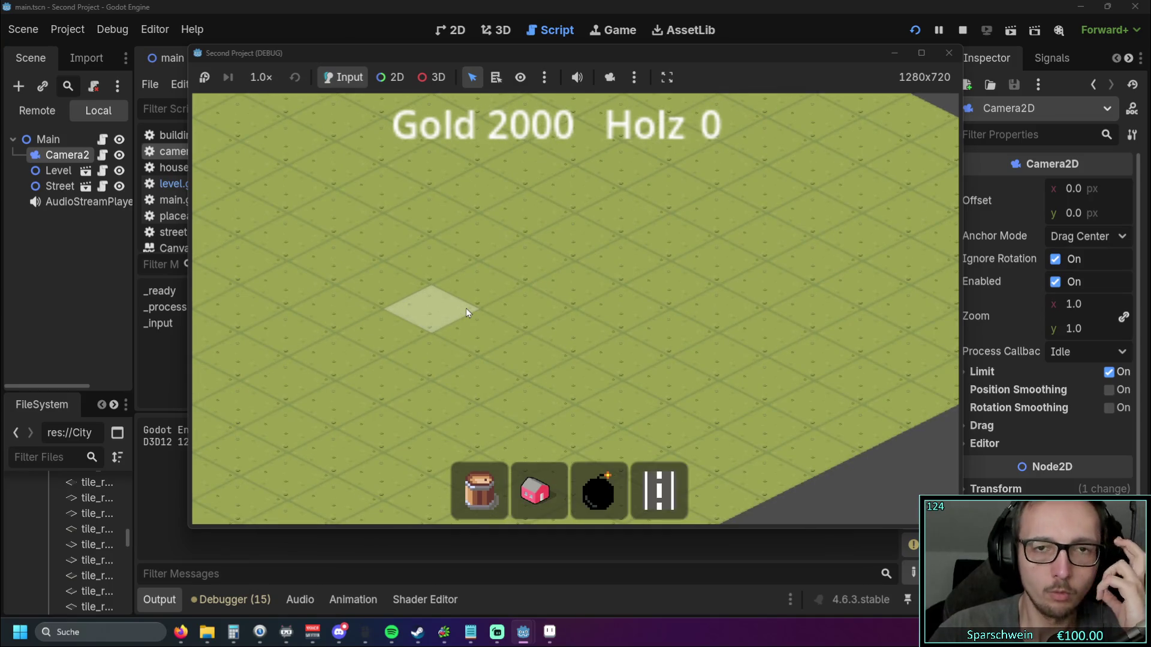
click(949, 53)
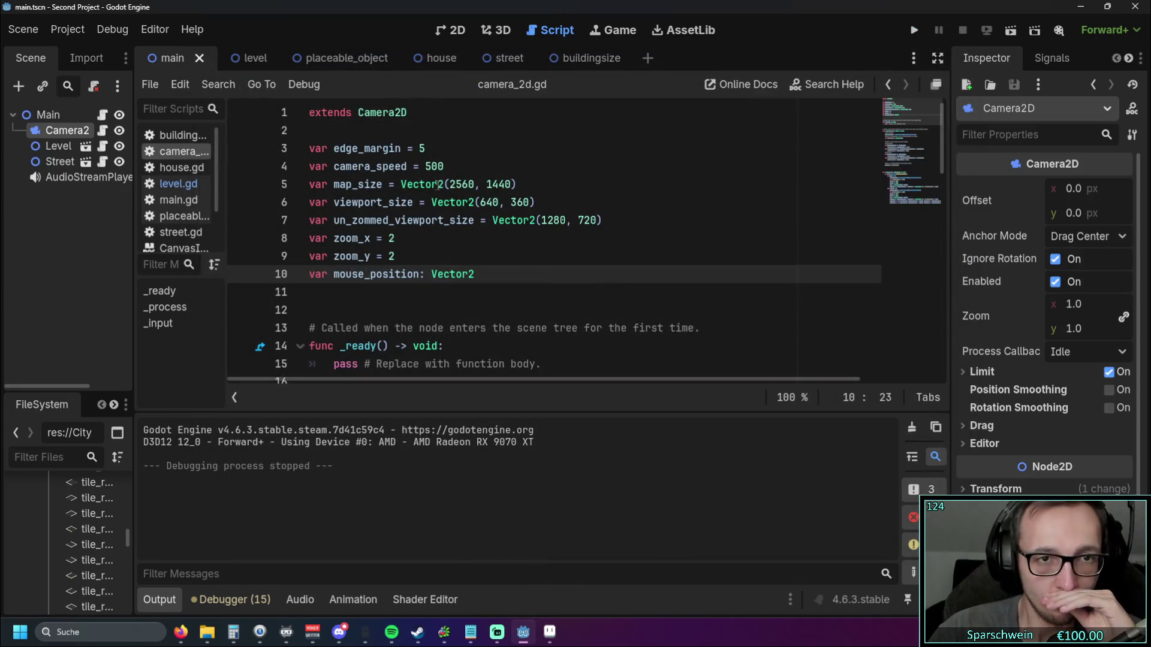
Step: Change camera_speed from 500 to 300, test the slower panning in-game, then stop it
double_click(430, 167)
text(300)
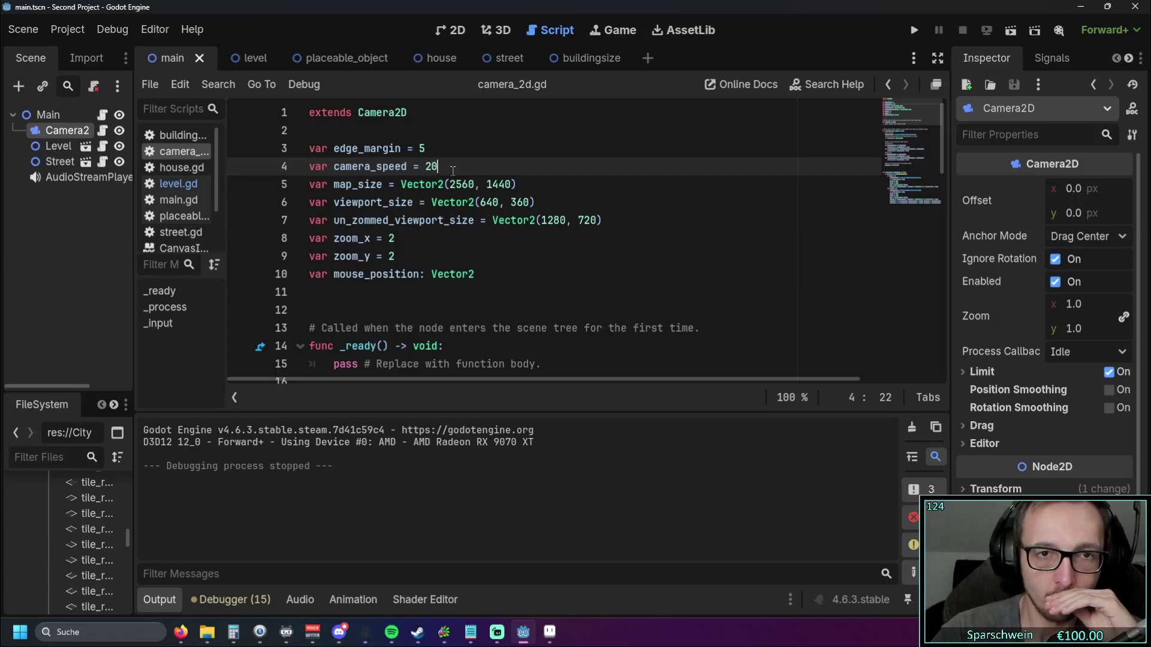
key(F5)
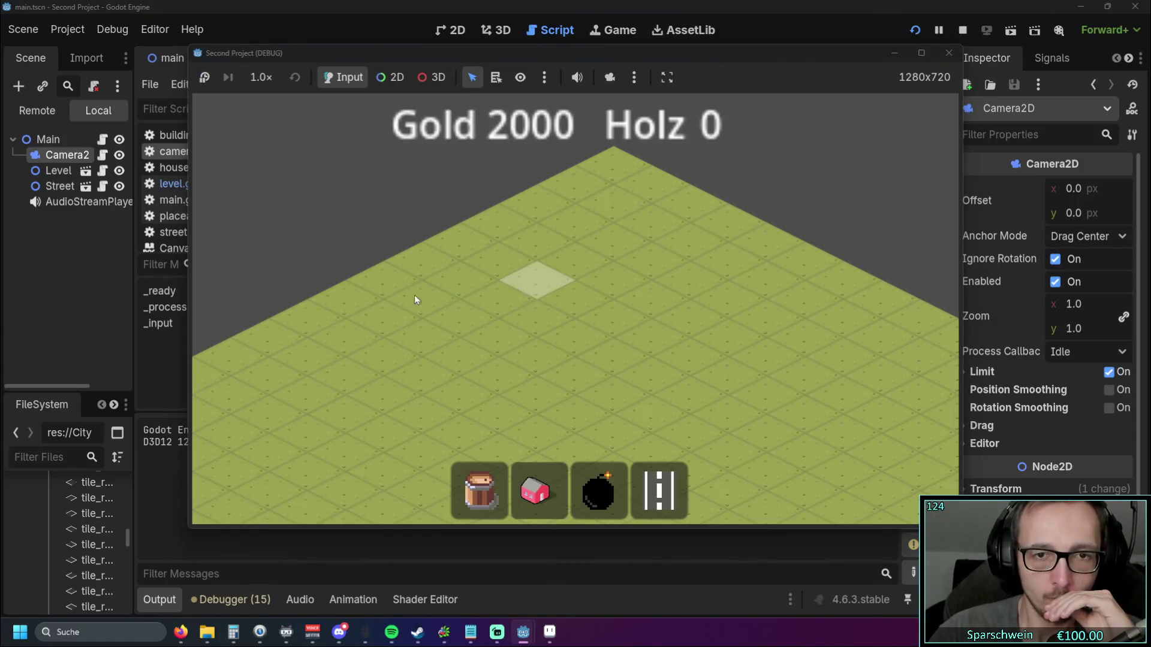
key(Left)
key(Right)
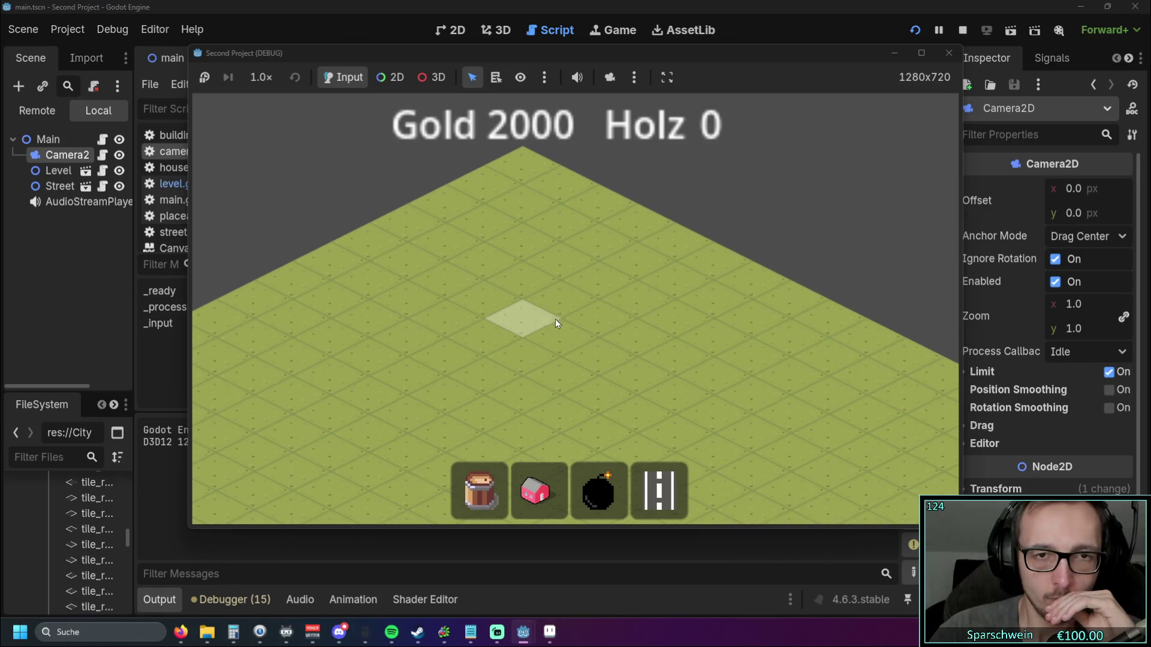
key(Right)
click(949, 53)
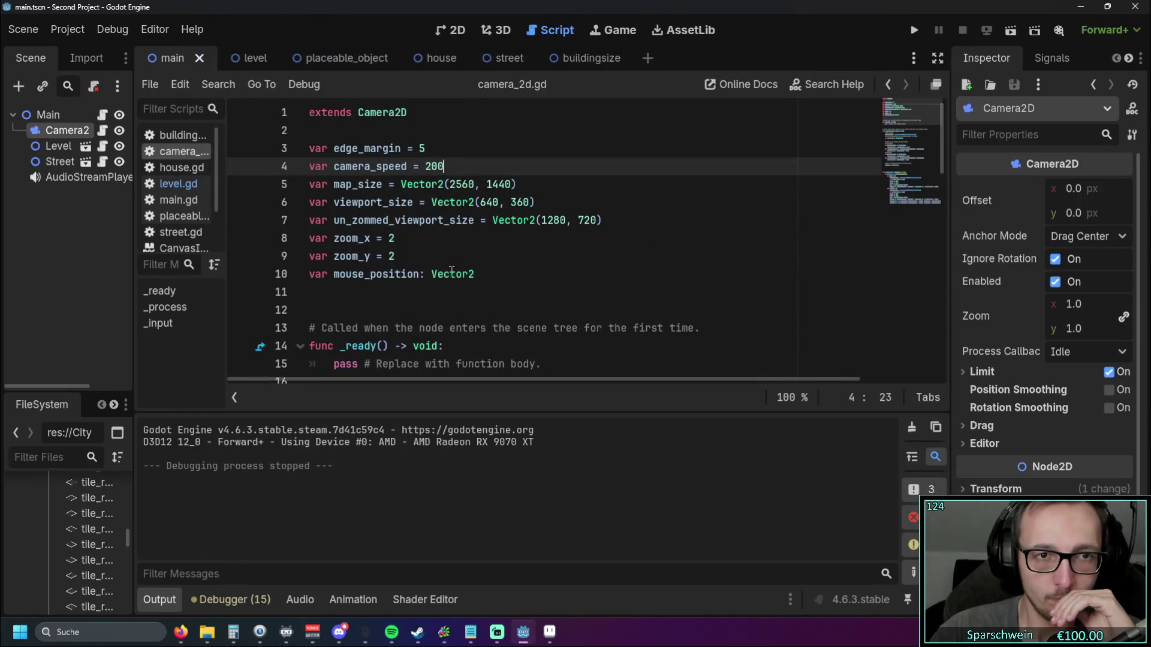
Step: Review the edge margin and the rest of the script, then select the whole script
double_click(422, 148)
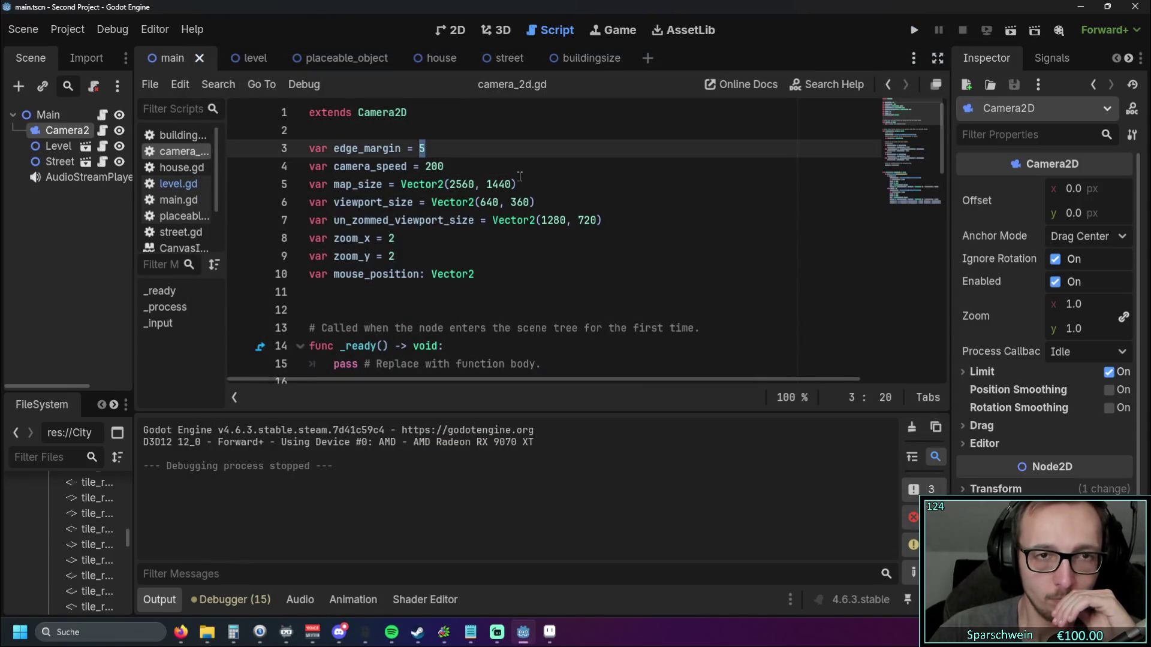
click(527, 232)
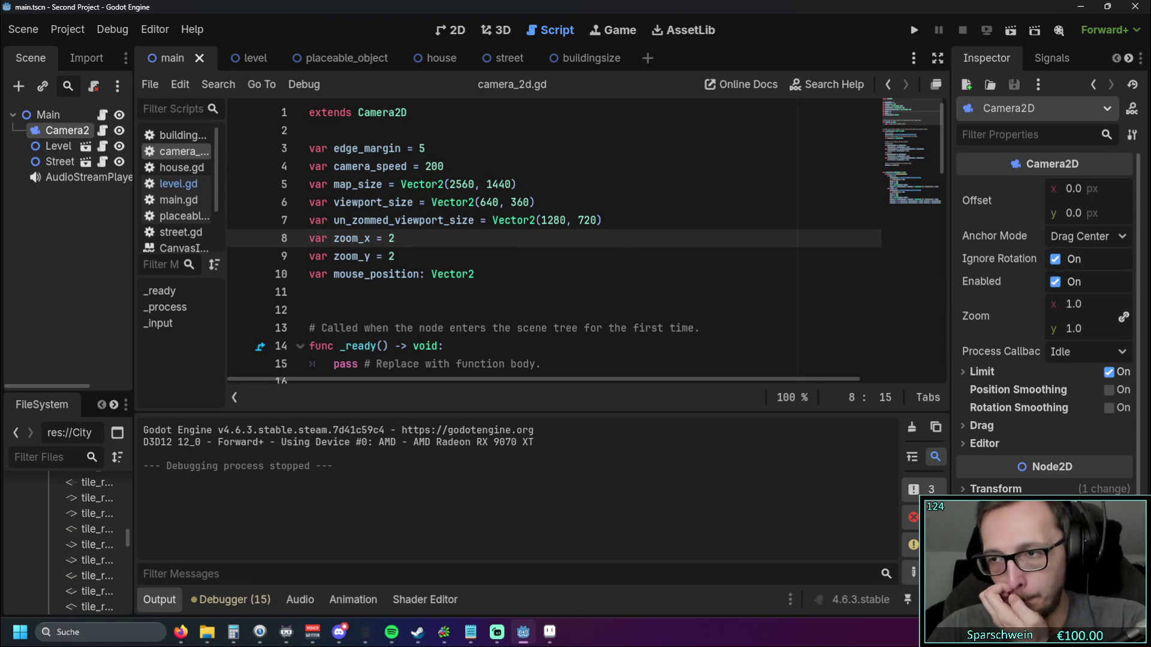
scroll(522, 304, down, 7)
scroll(522, 304, down, 9)
scroll(519, 303, up, 2)
scroll(516, 300, down, 1)
scroll(698, 265, down, 1)
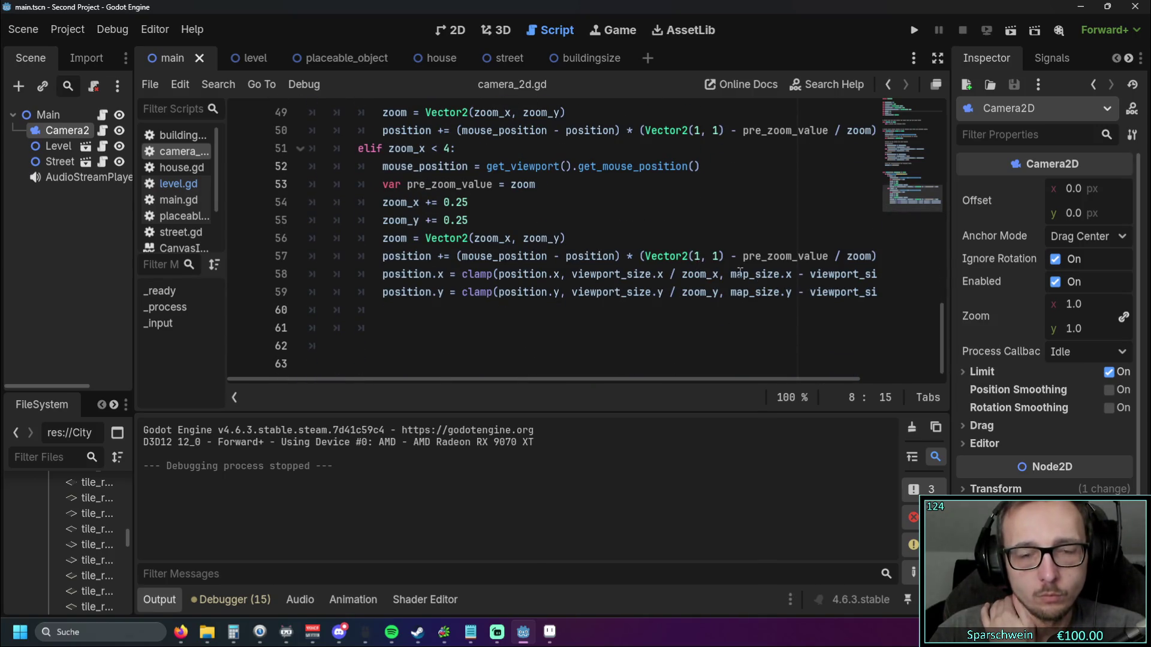
drag(638, 381, 715, 381)
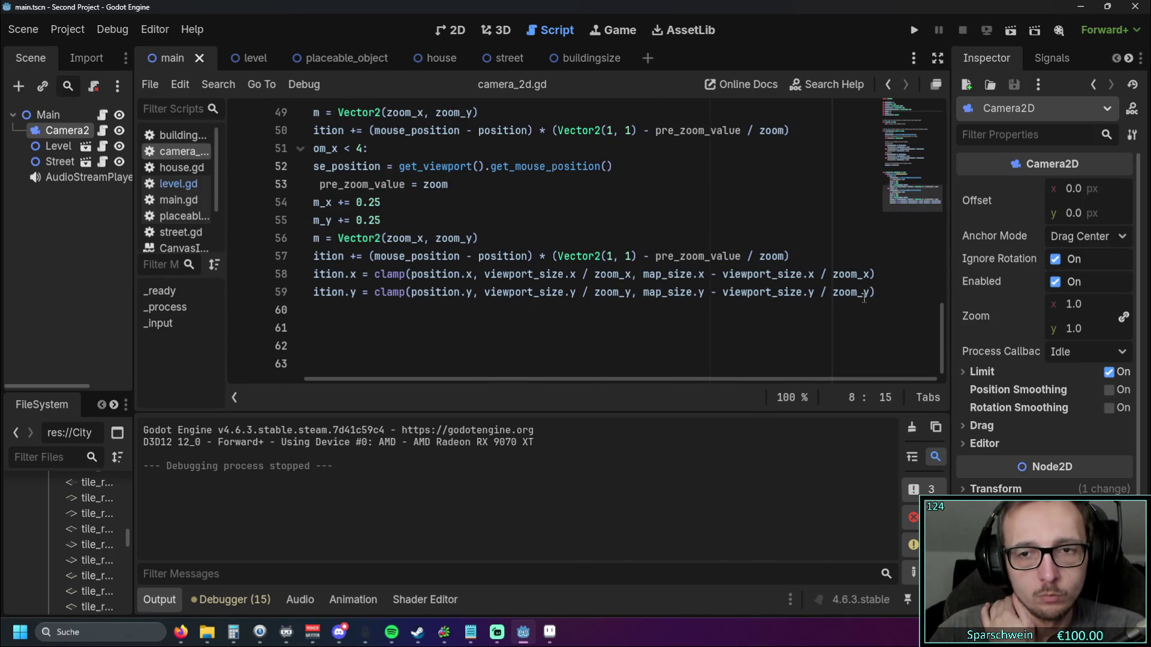
mouse_move(878, 292)
mouse_down()
mouse_move(600, 256)
mouse_move(360, 96)
mouse_move(200, 17)
mouse_up()
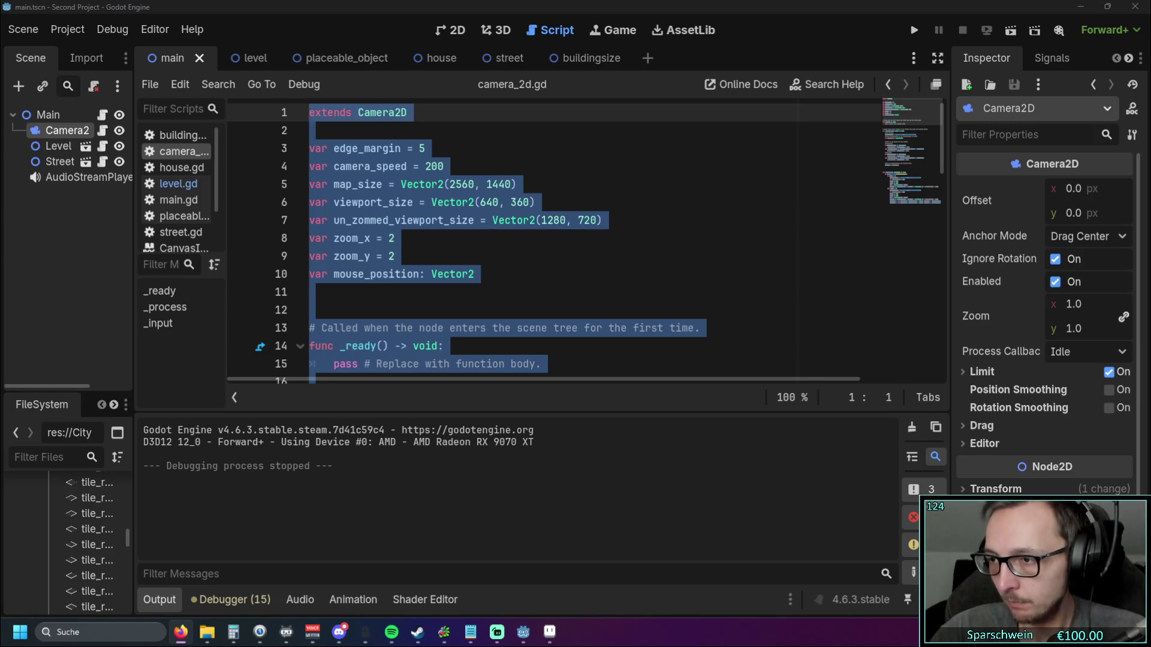
Step: Select the old script code and paste the new zoom_to_mouse version over it
click(639, 276)
scroll(568, 311, down, 12)
scroll(568, 311, down, 3)
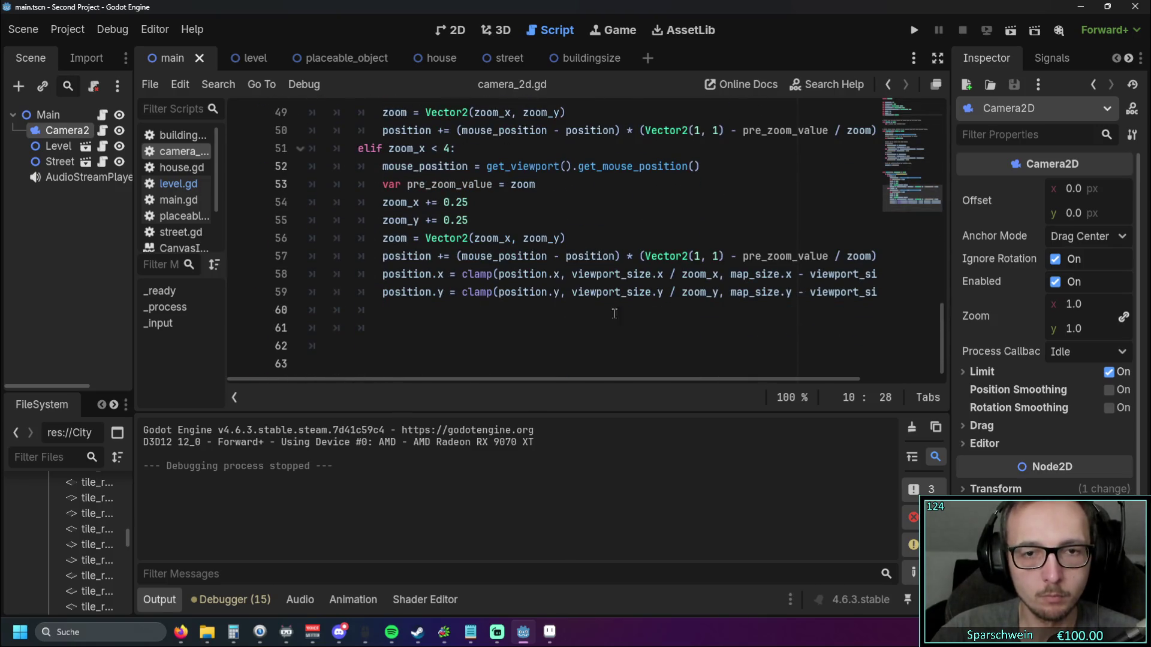
mouse_move(660, 352)
mouse_down()
mouse_move(398, 228)
mouse_move(387, 210)
mouse_move(386, 265)
mouse_move(386, 186)
mouse_move(335, 107)
mouse_up()
scroll(386, 210, up, 10)
key(ctrl+v)
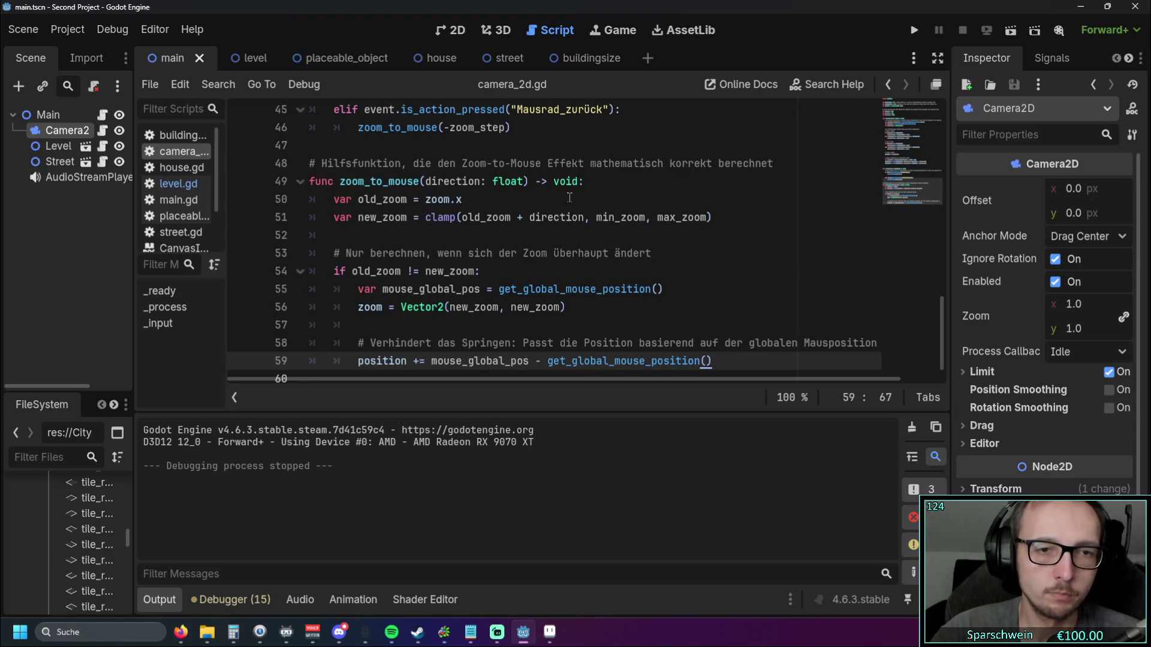
Step: Run the game, test zooming with the mouse wheel, then stop it
click(914, 30)
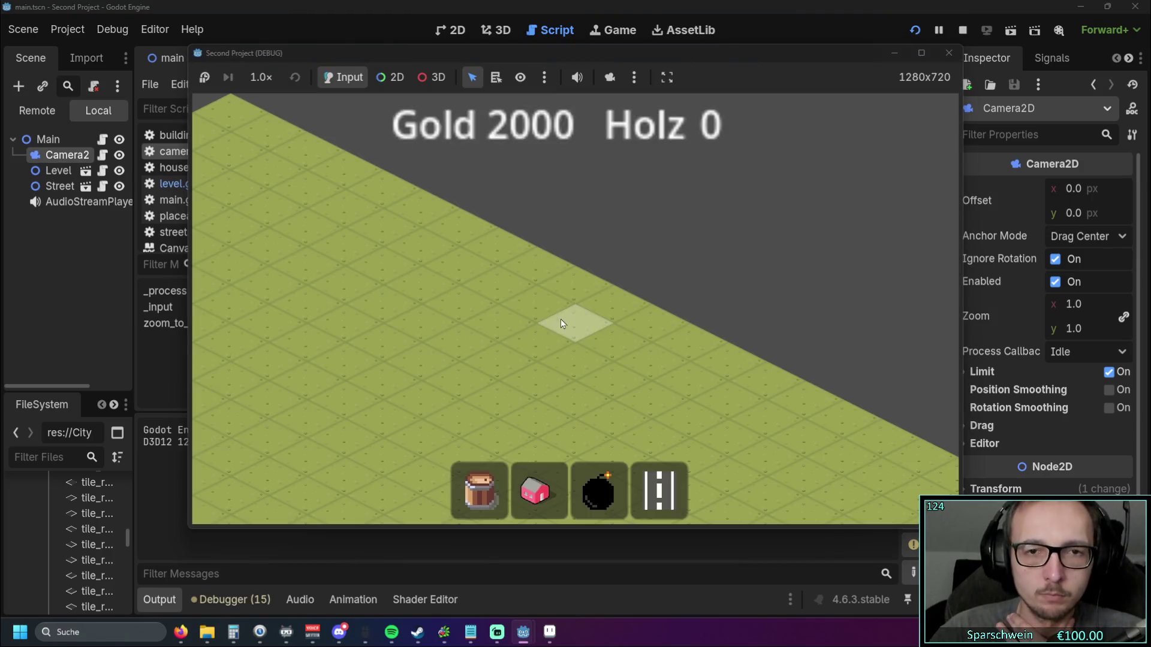
scroll(390, 320, down, 2)
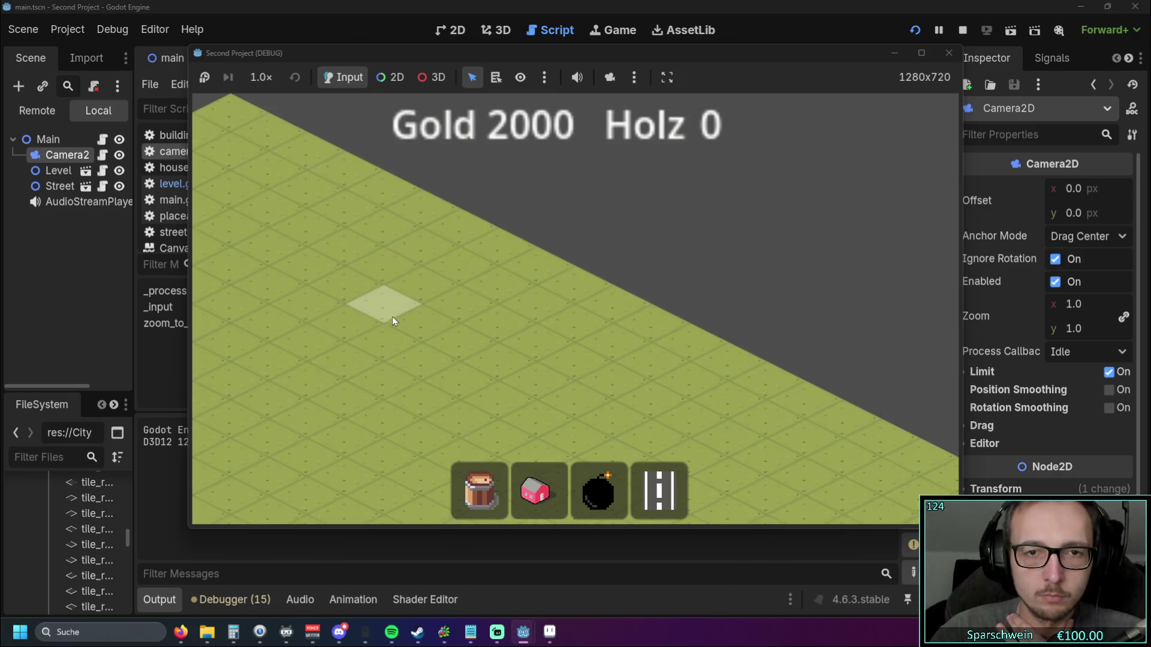
scroll(394, 315, up, 3)
scroll(387, 318, down, 1)
scroll(392, 318, down, 2)
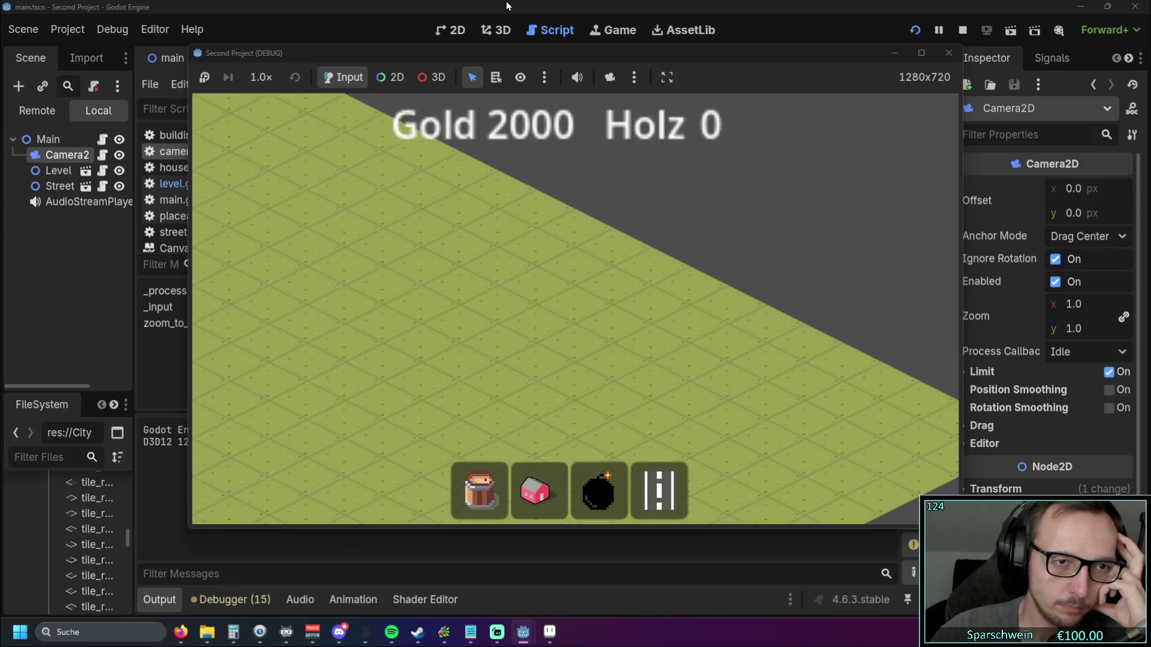
mouse_move(391, 632)
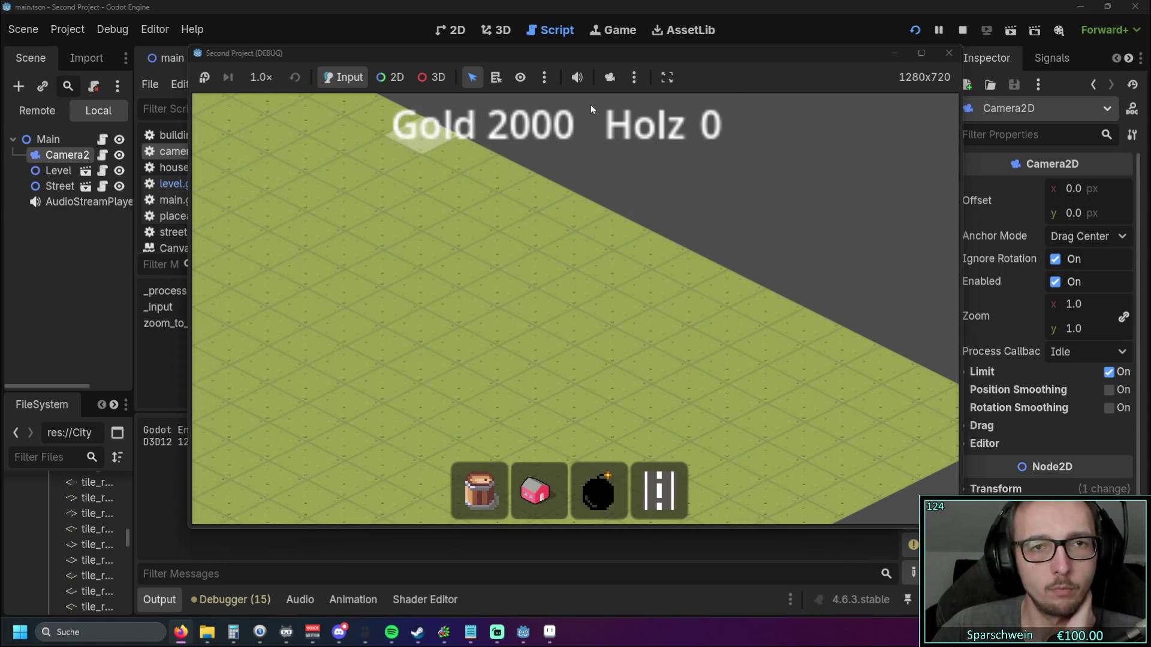
click(949, 53)
scroll(526, 275, up, 7)
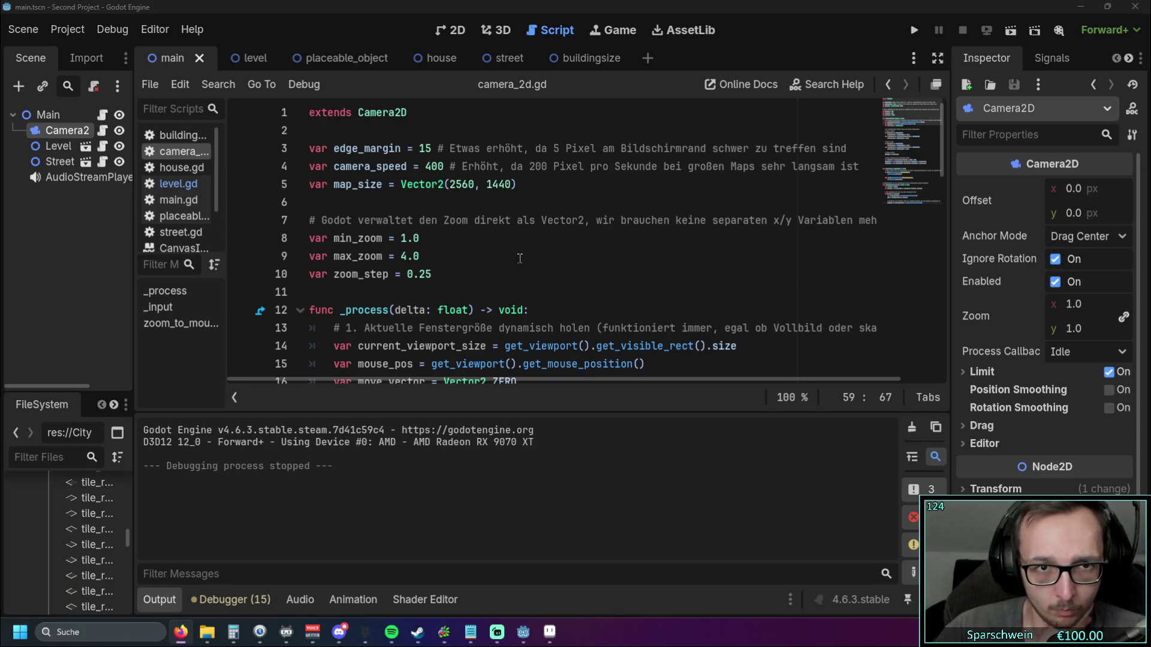
double_click(434, 166)
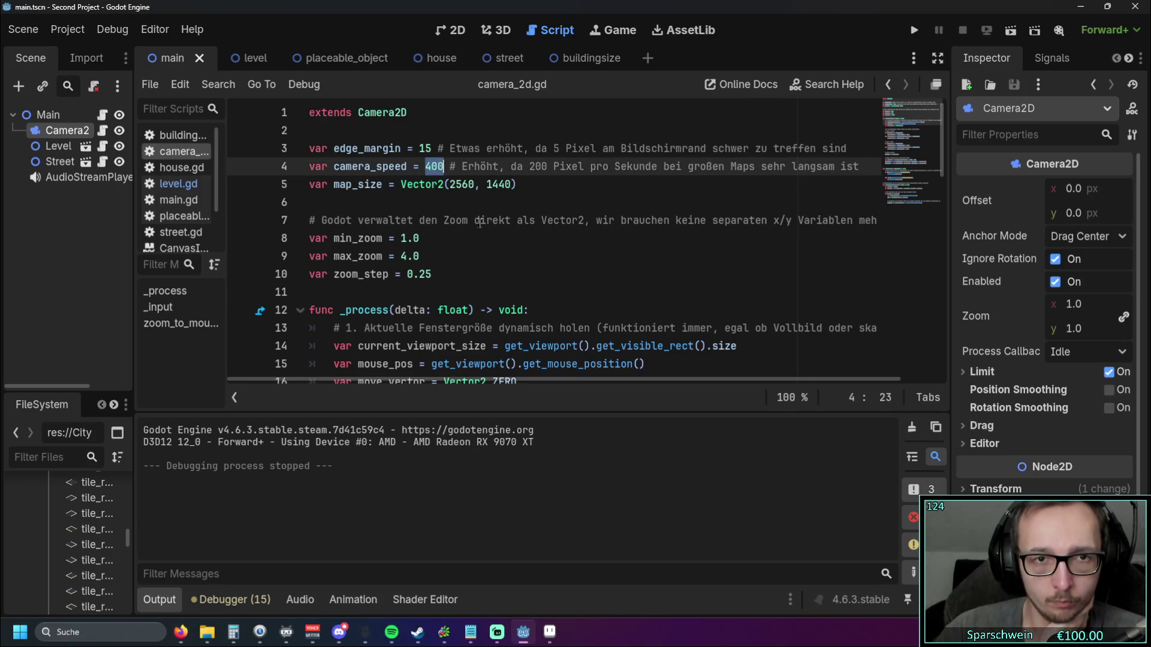
text(600)
click(514, 256)
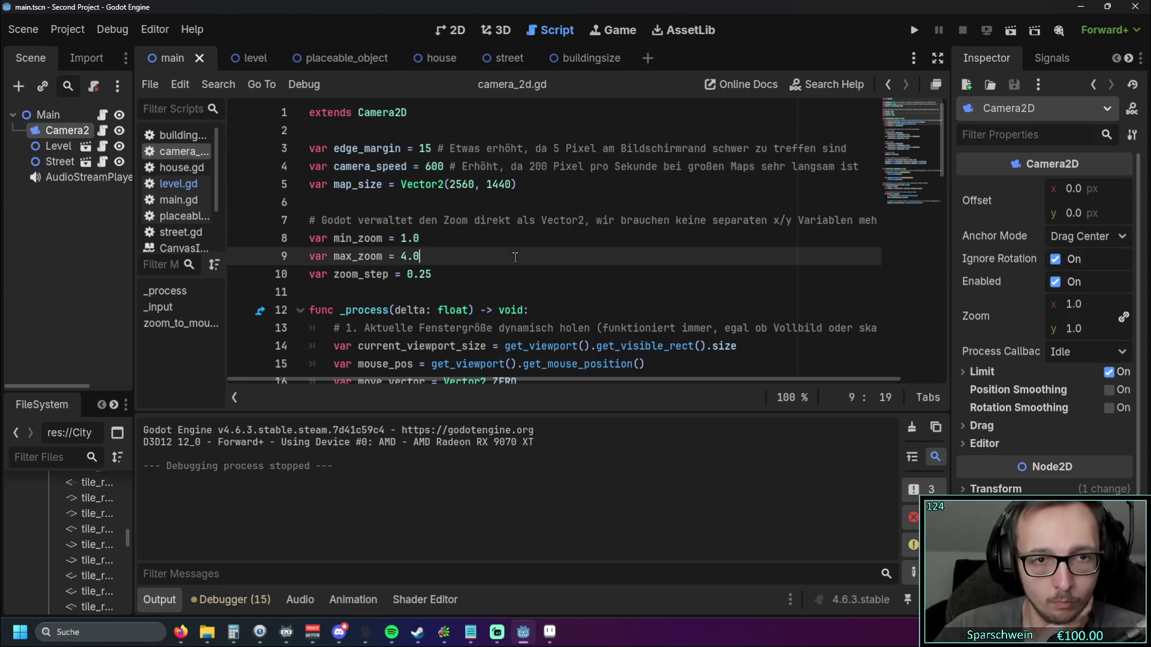
scroll(512, 249, down, 1)
scroll(485, 247, down, 1)
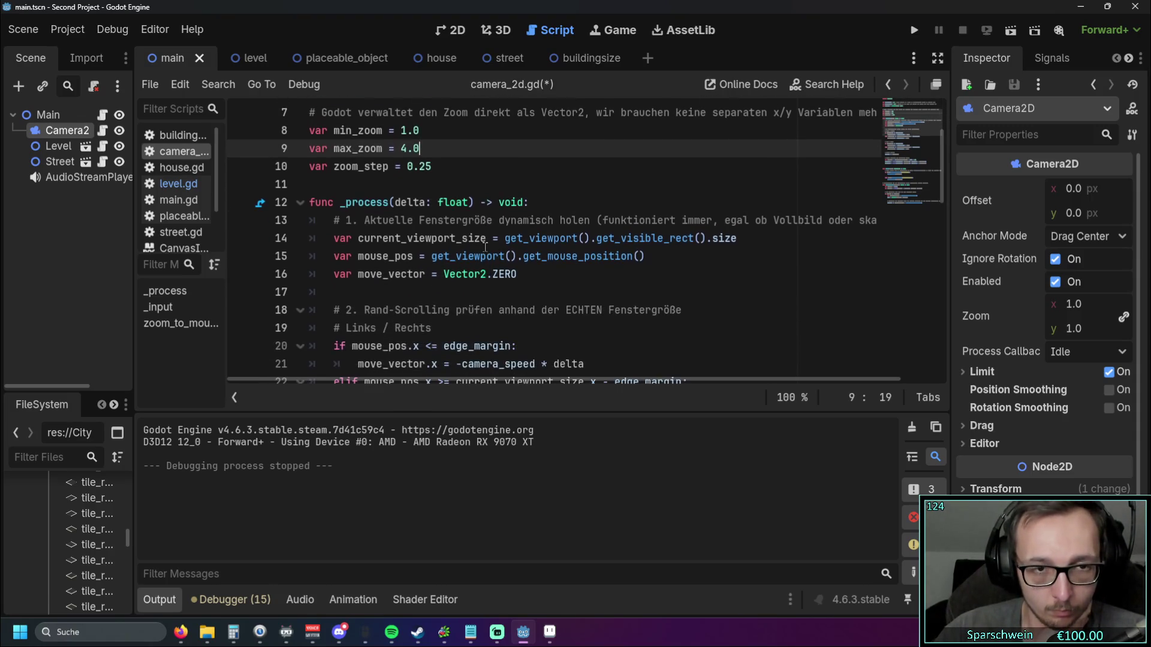
scroll(485, 247, up, 1)
scroll(485, 247, down, 1)
scroll(485, 247, up, 1)
scroll(485, 247, down, 2)
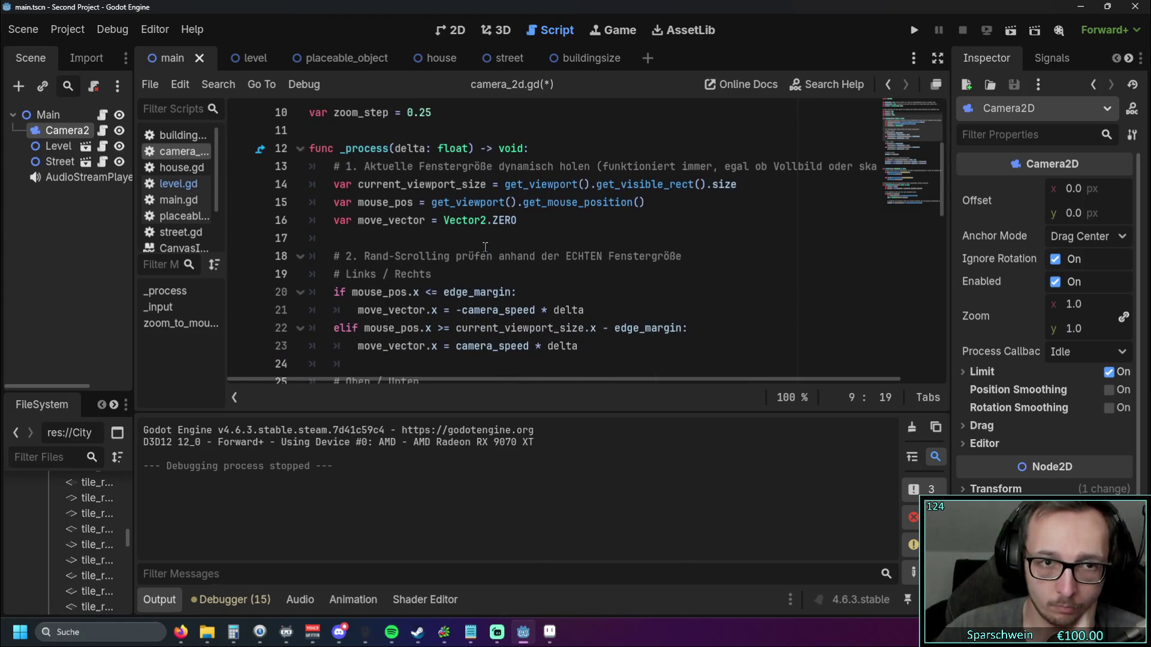
scroll(553, 242, down, 1)
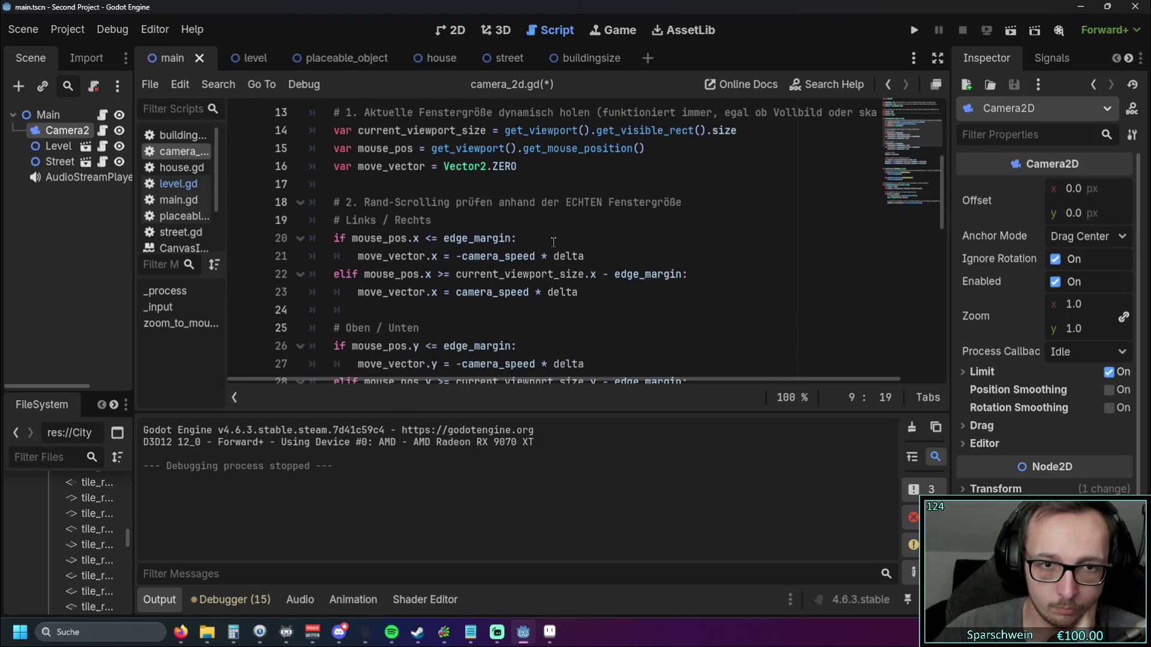
scroll(593, 238, down, 6)
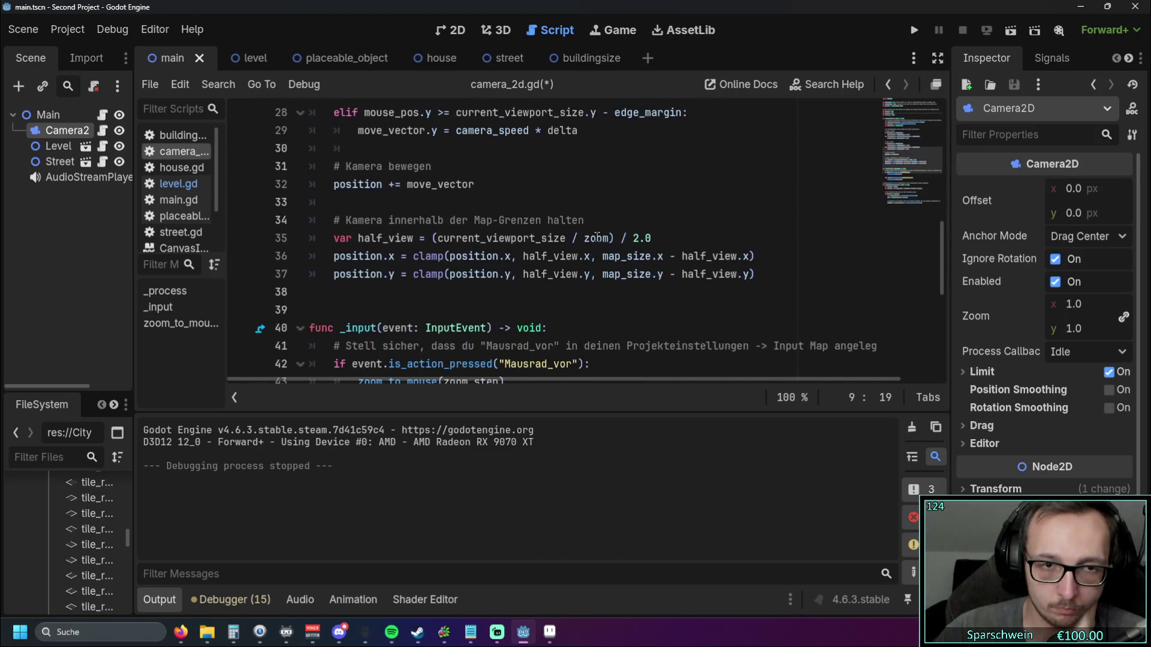
scroll(597, 237, up, 10)
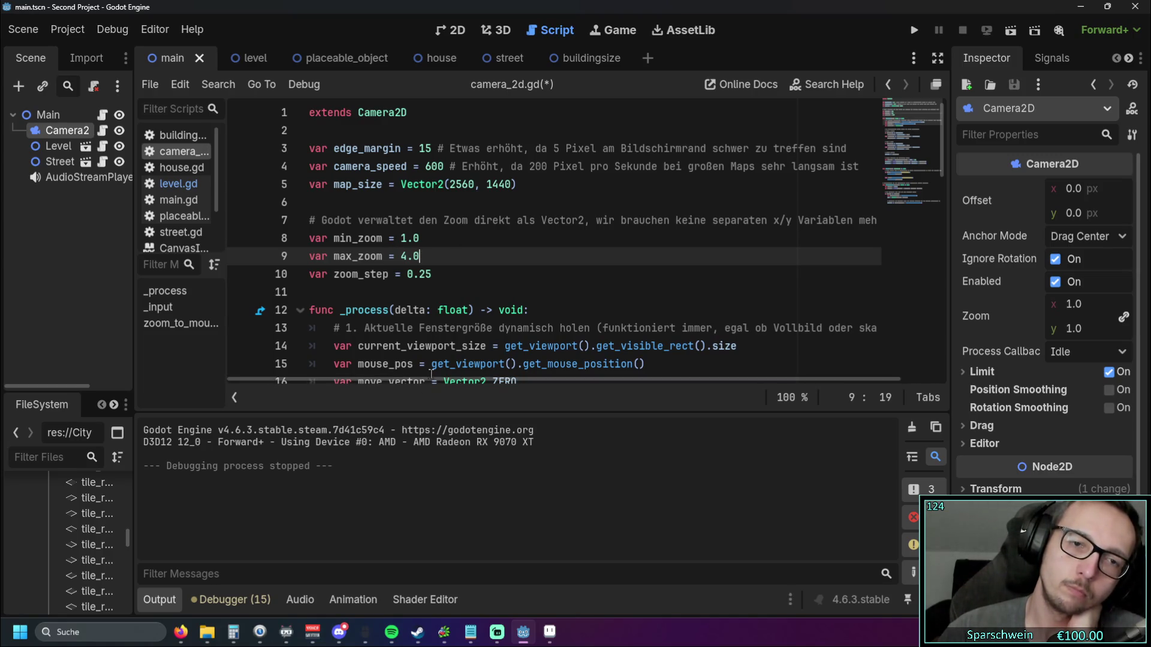
mouse_move(365, 376)
mouse_down()
mouse_move(546, 373)
mouse_move(365, 376)
mouse_up()
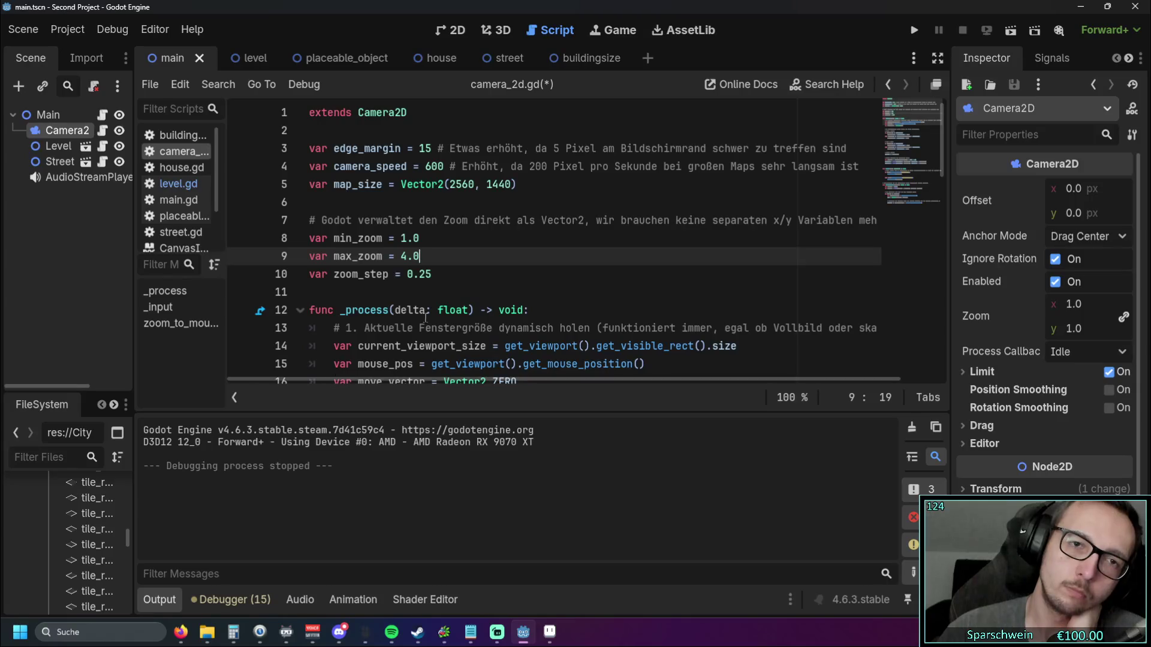
scroll(465, 296, down, 9)
scroll(465, 297, down, 6)
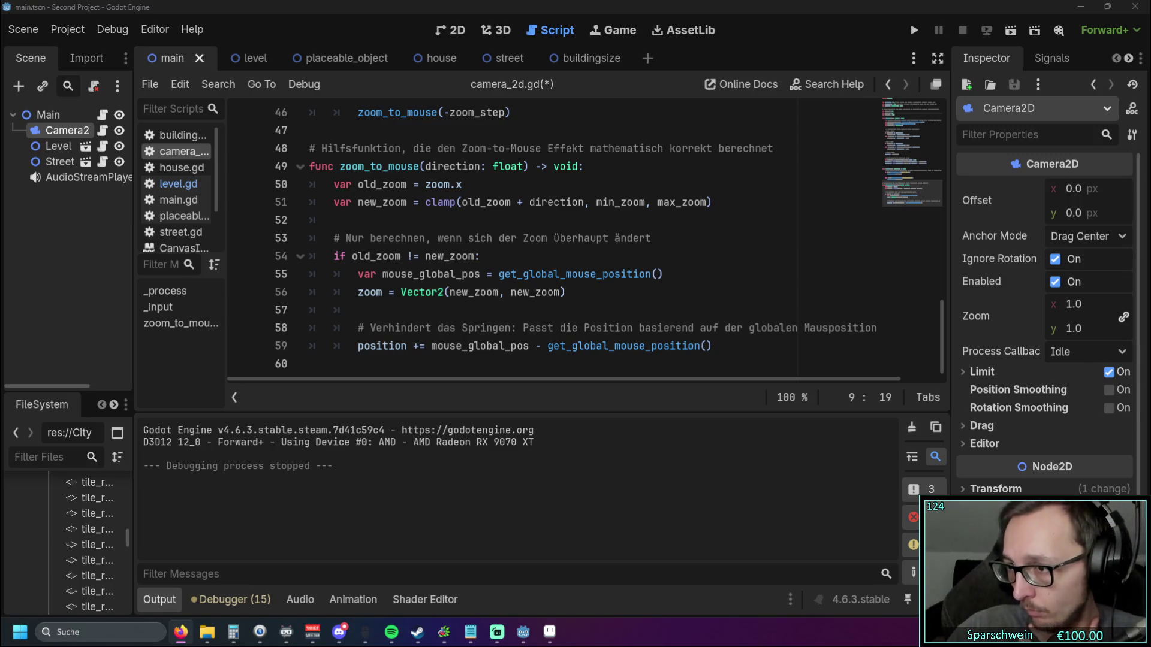
scroll(636, 272, up, 15)
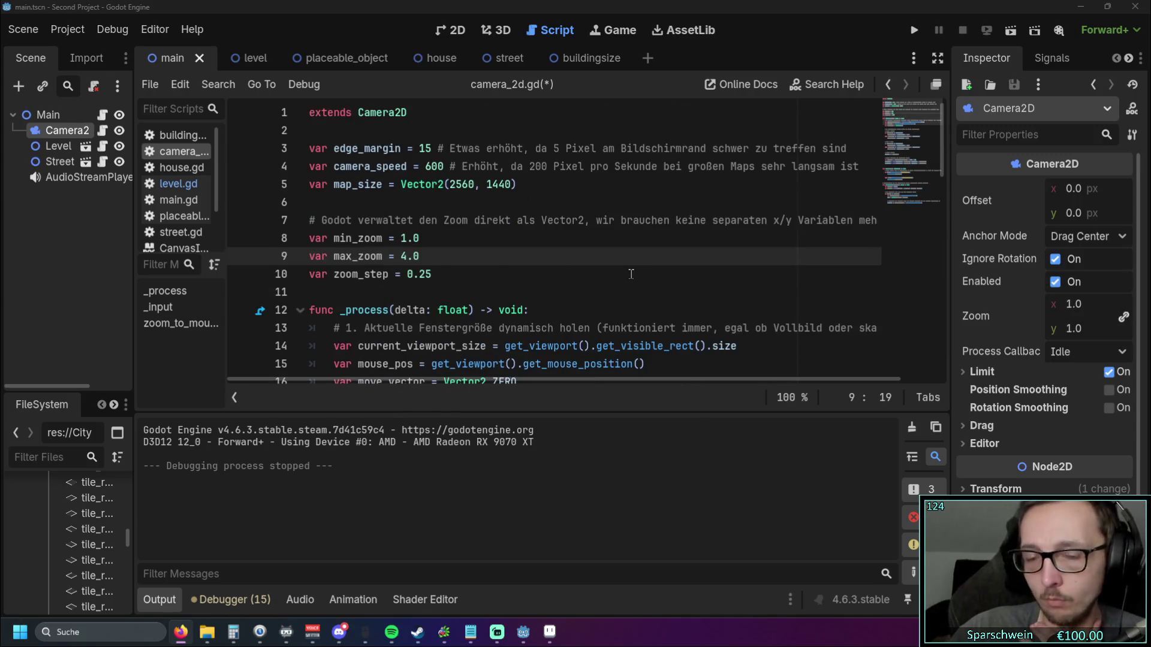
scroll(633, 274, down, 1)
scroll(600, 268, up, 1)
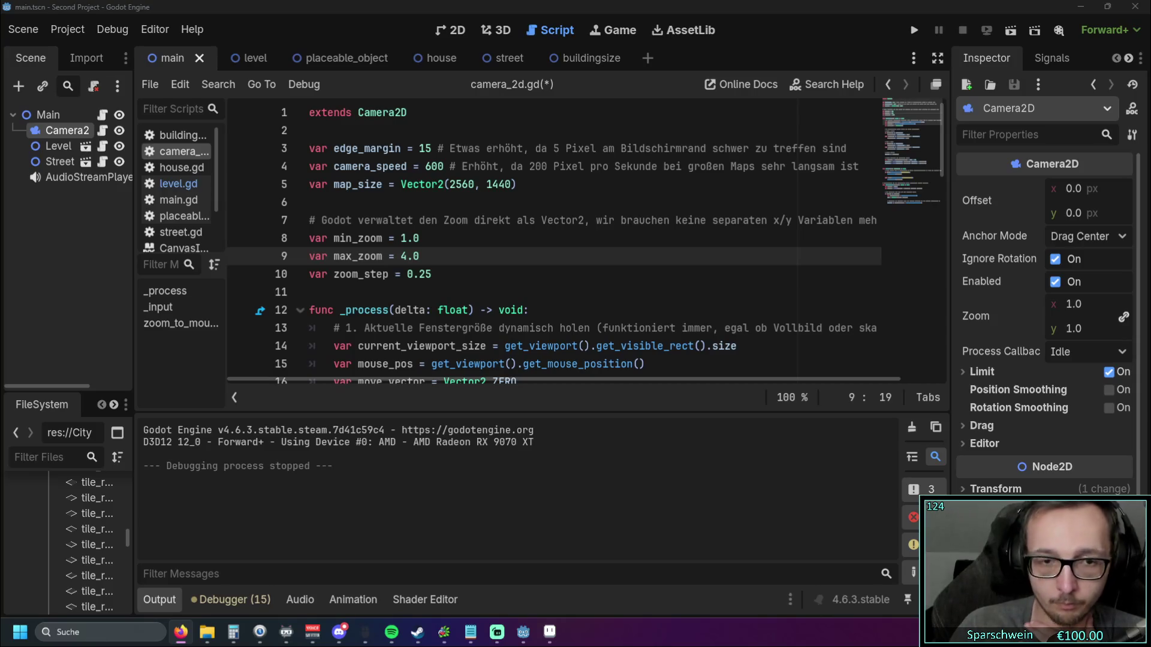
scroll(501, 290, down, 7)
scroll(501, 291, down, 7)
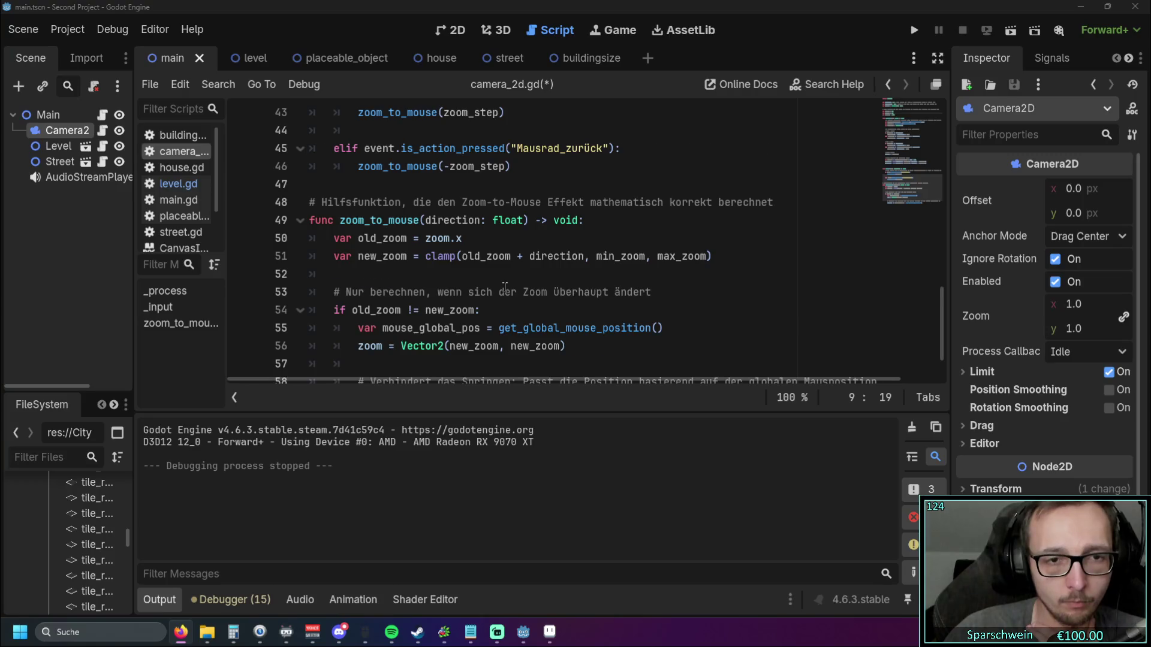
scroll(506, 288, down, 1)
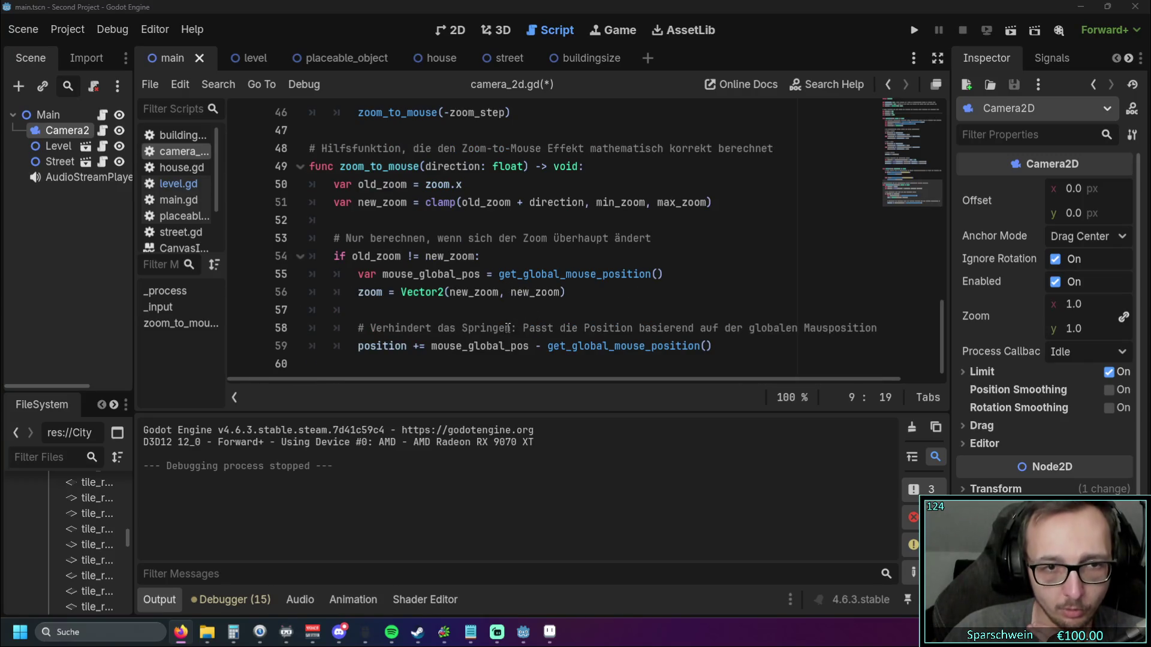
scroll(507, 329, up, 10)
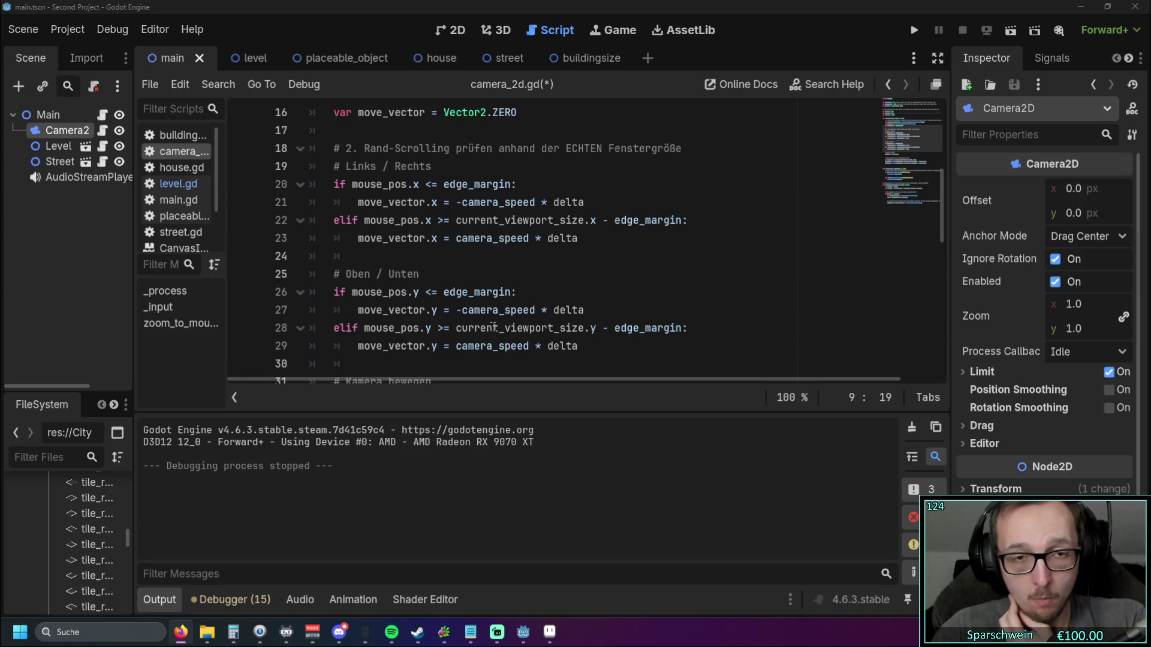
scroll(492, 326, up, 3)
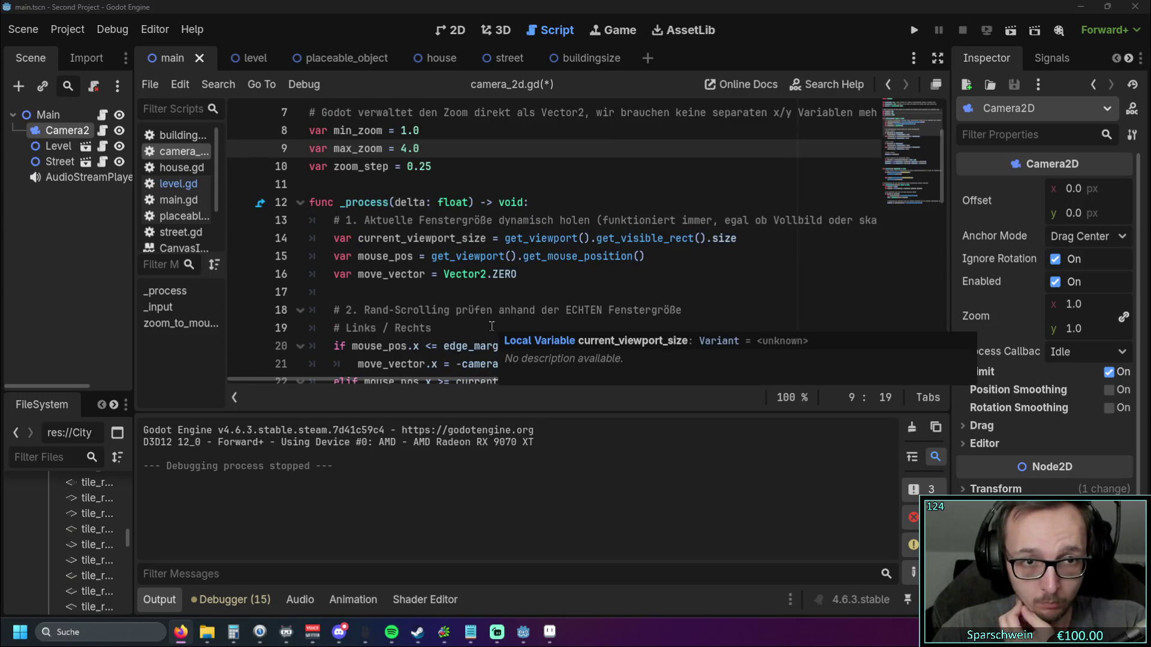
scroll(493, 327, up, 1)
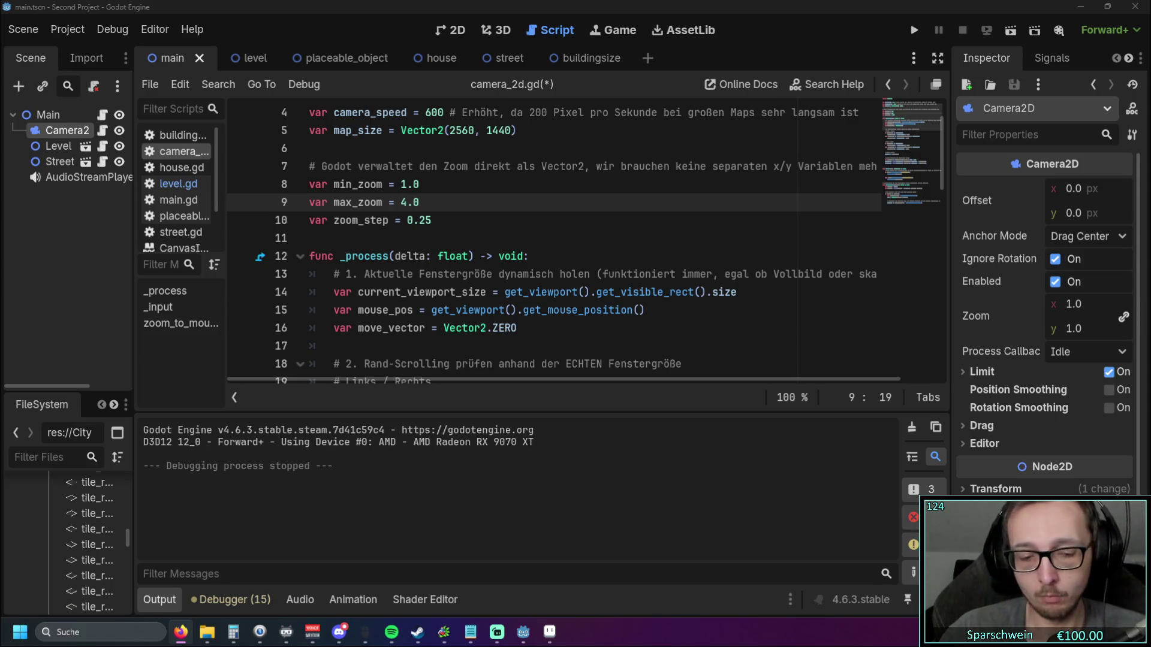
scroll(523, 184, up, 1)
click(524, 184)
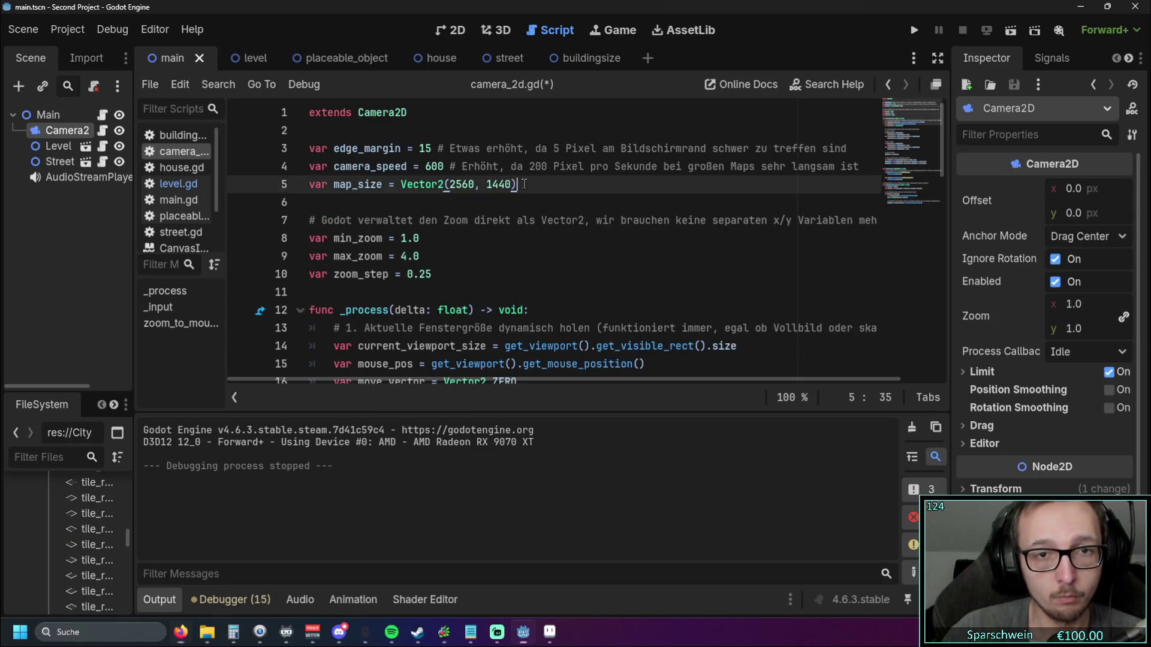
Step: Paste the commented map_min_boundary and map_max_boundary declarations below map_size
key(Return)
key(Return)
key(ctrl+v)
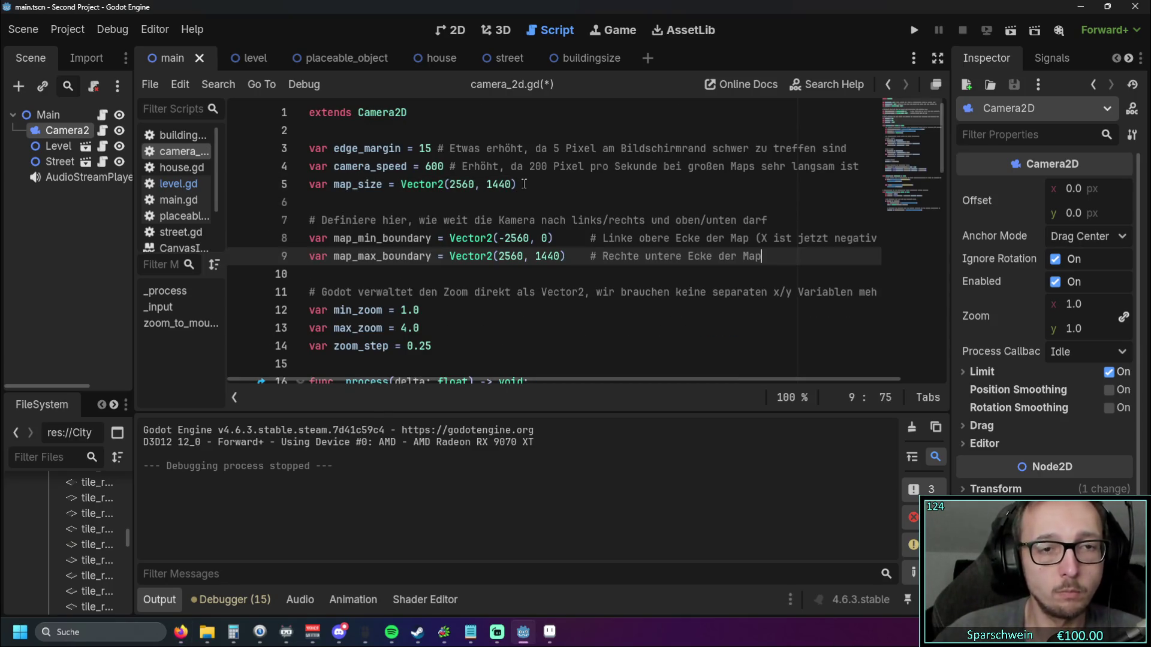
click(629, 202)
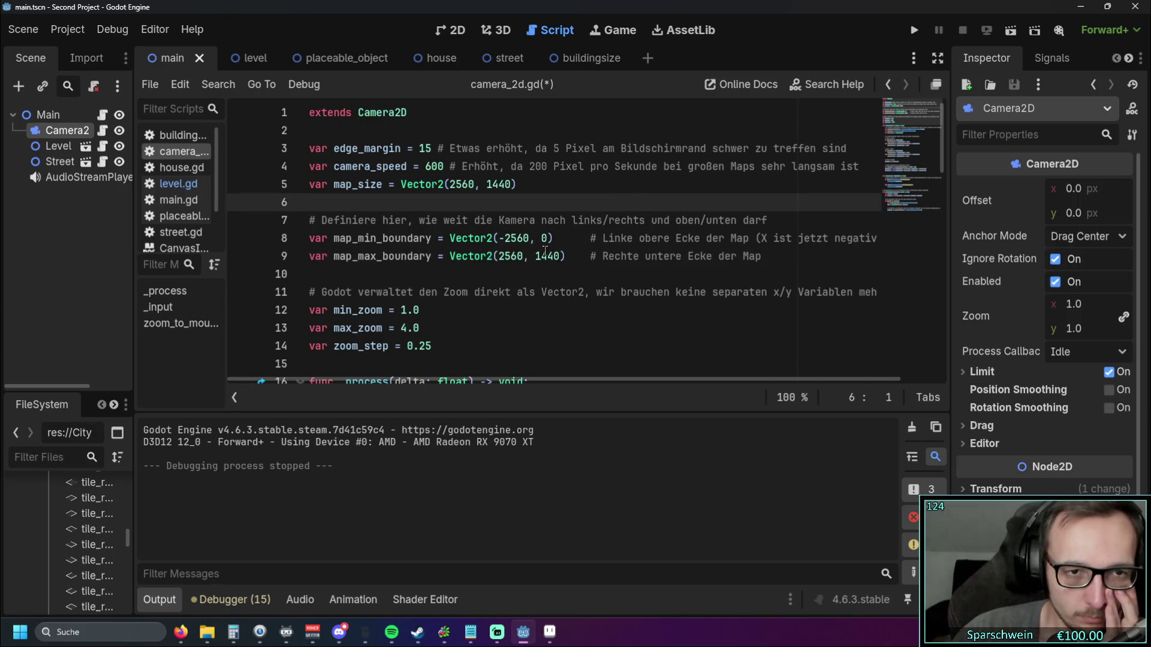
click(532, 273)
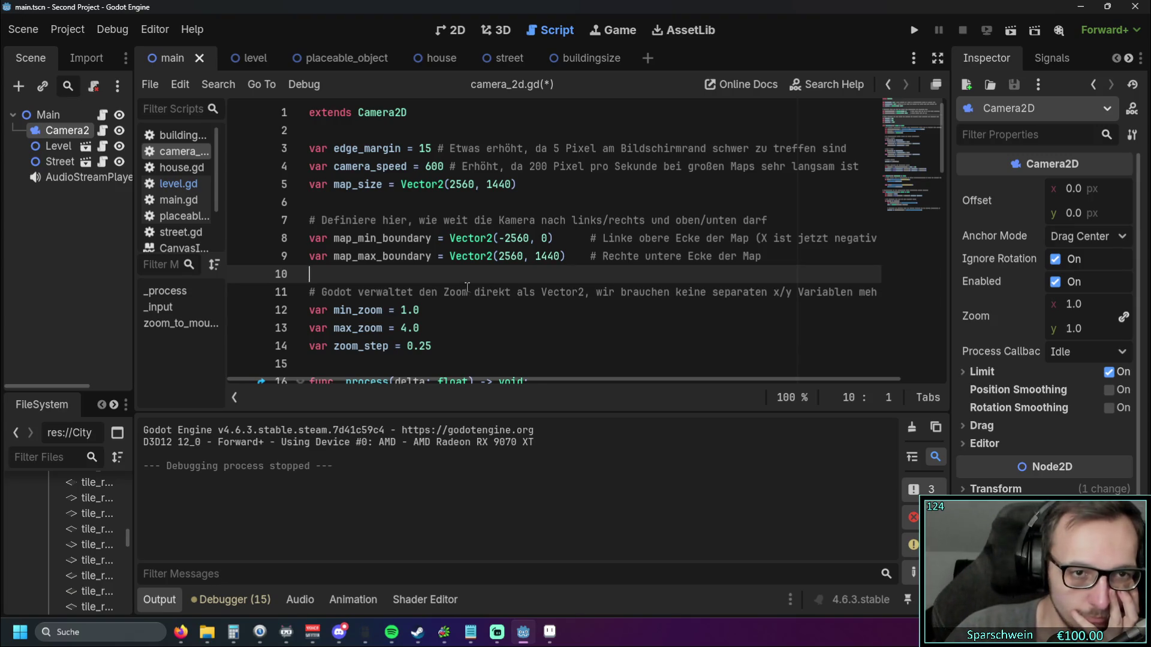
Step: Scroll through the script to review the code and select text near the top
scroll(463, 286, down, 1)
scroll(462, 288, up, 1)
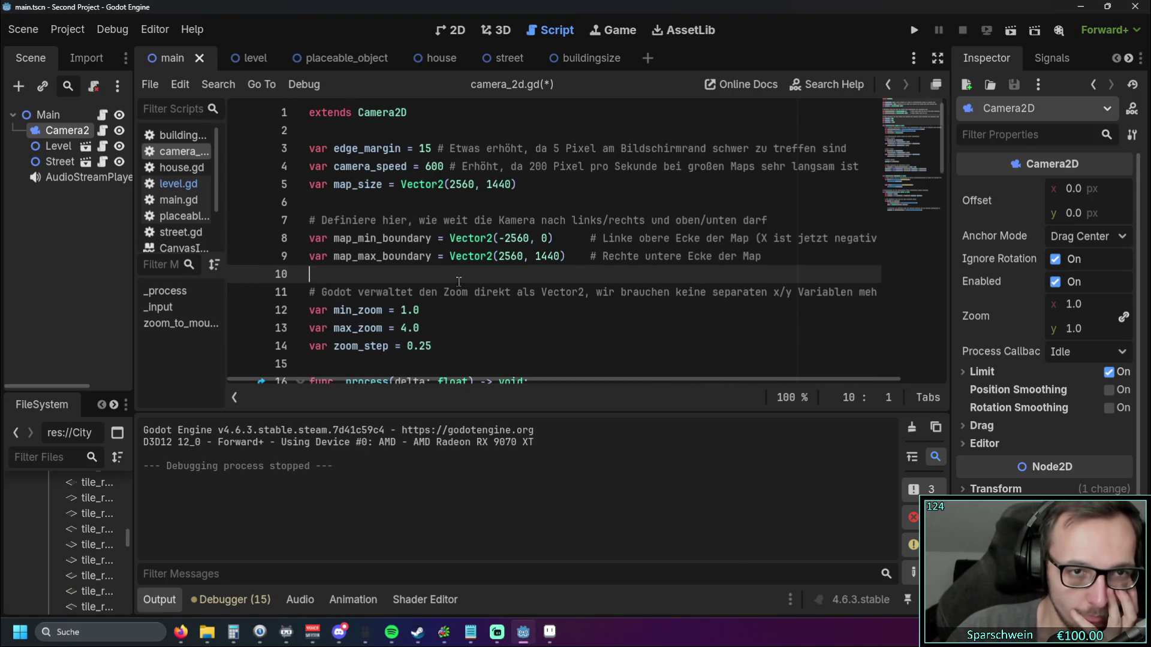
scroll(420, 286, down, 3)
scroll(409, 285, down, 4)
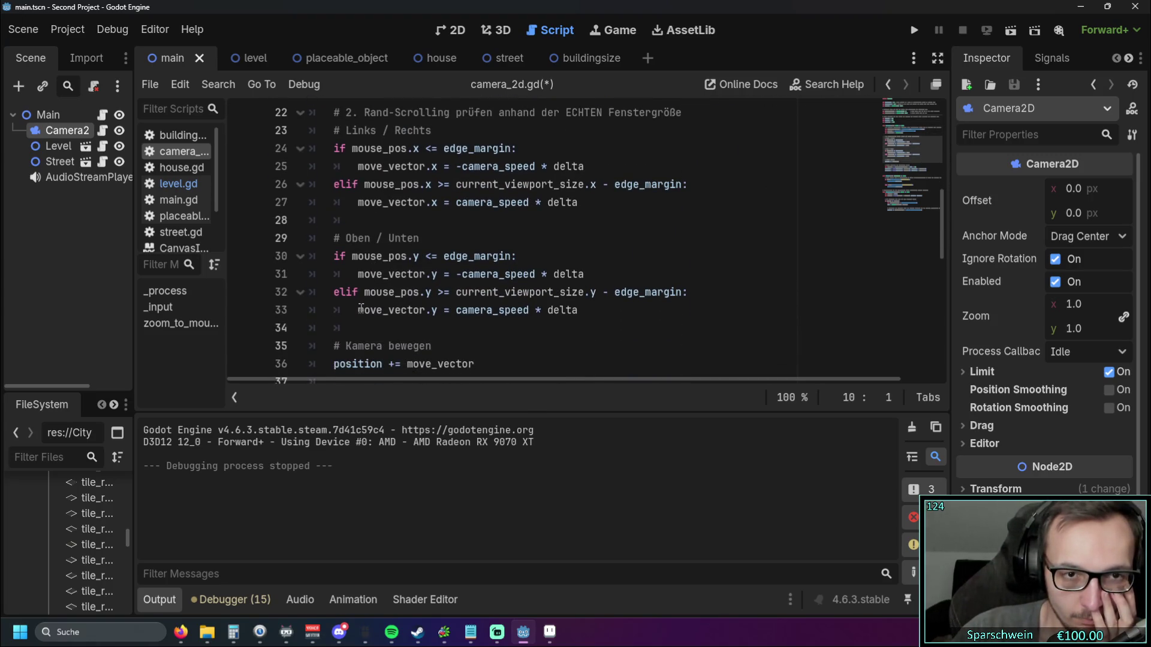
scroll(450, 291, down, 2)
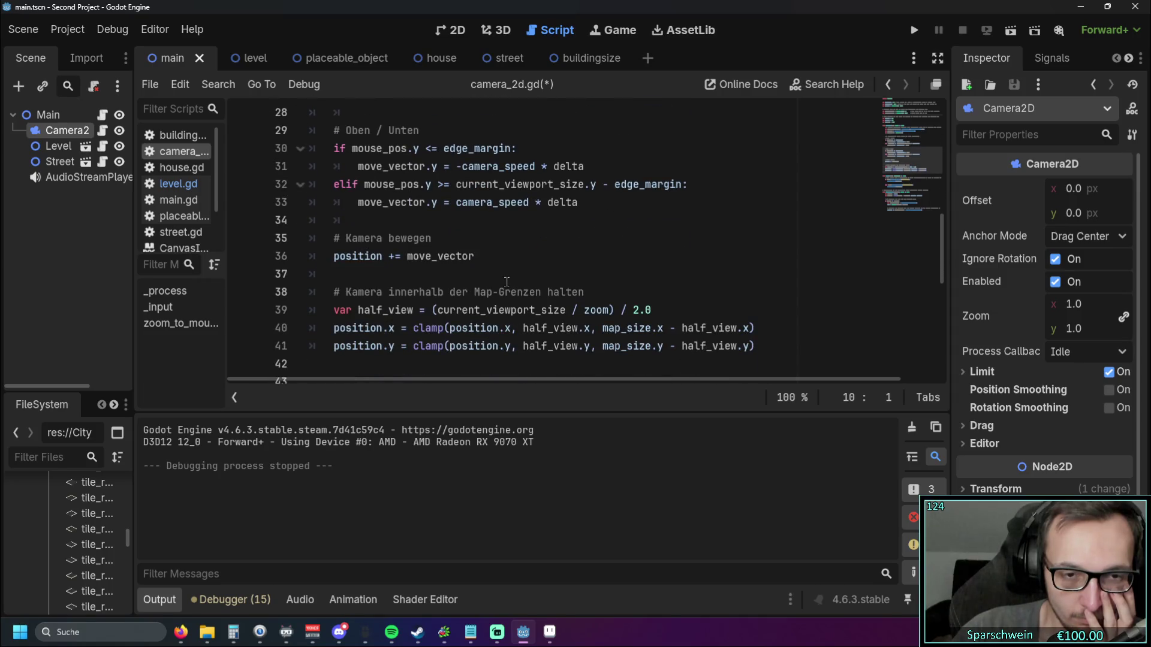
scroll(532, 271, up, 5)
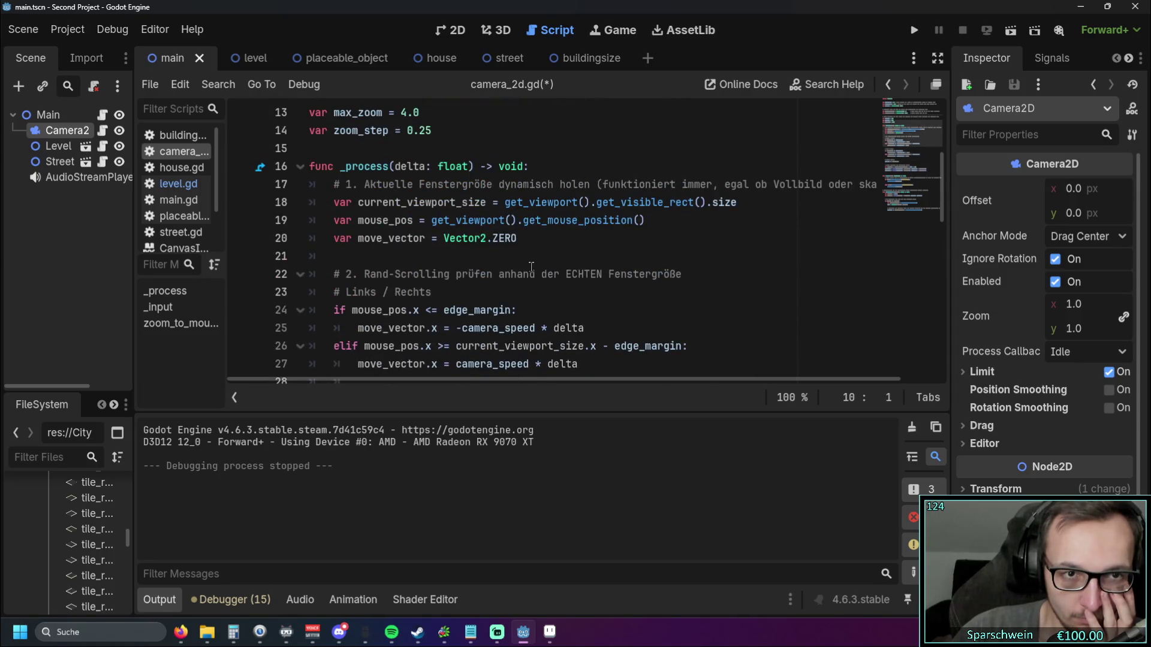
scroll(529, 265, up, 2)
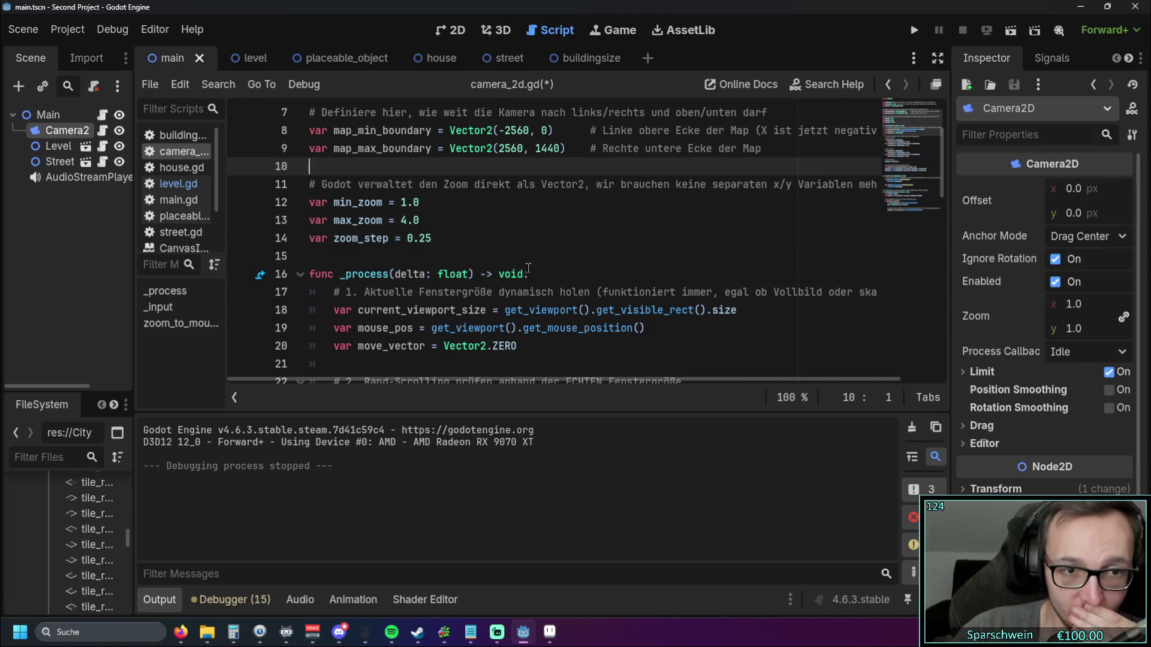
scroll(528, 268, up, 2)
drag(334, 184, 382, 190)
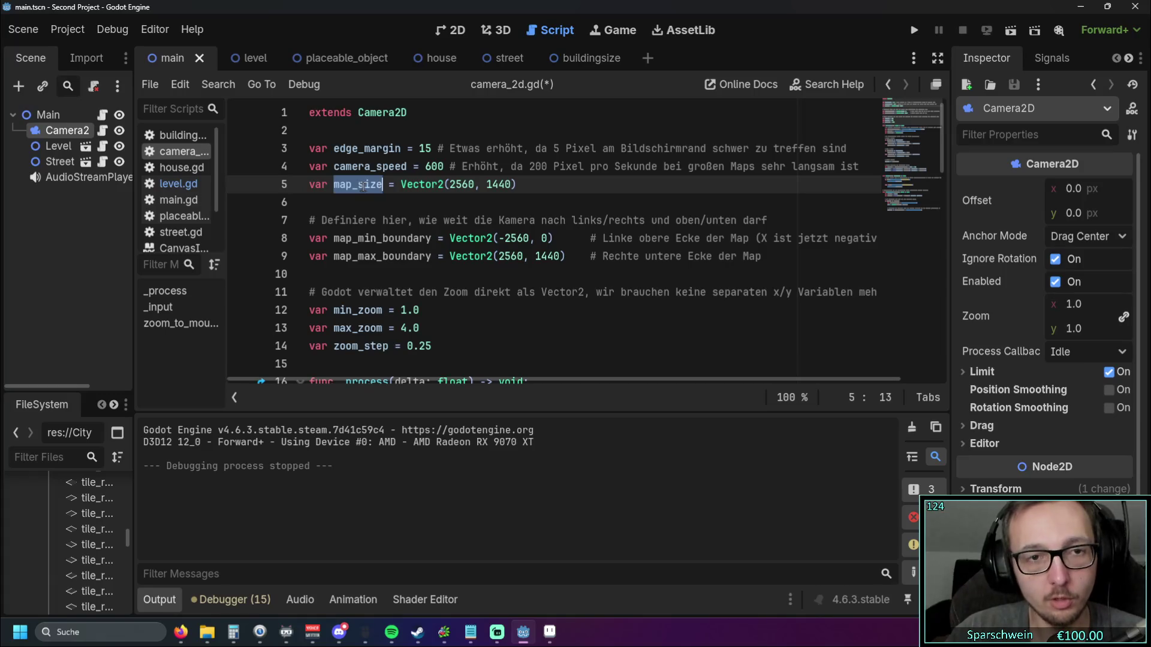
Step: Search for map_size and jump to its use in the position clamp lines near line 40
key(ctrl+f)
click(729, 397)
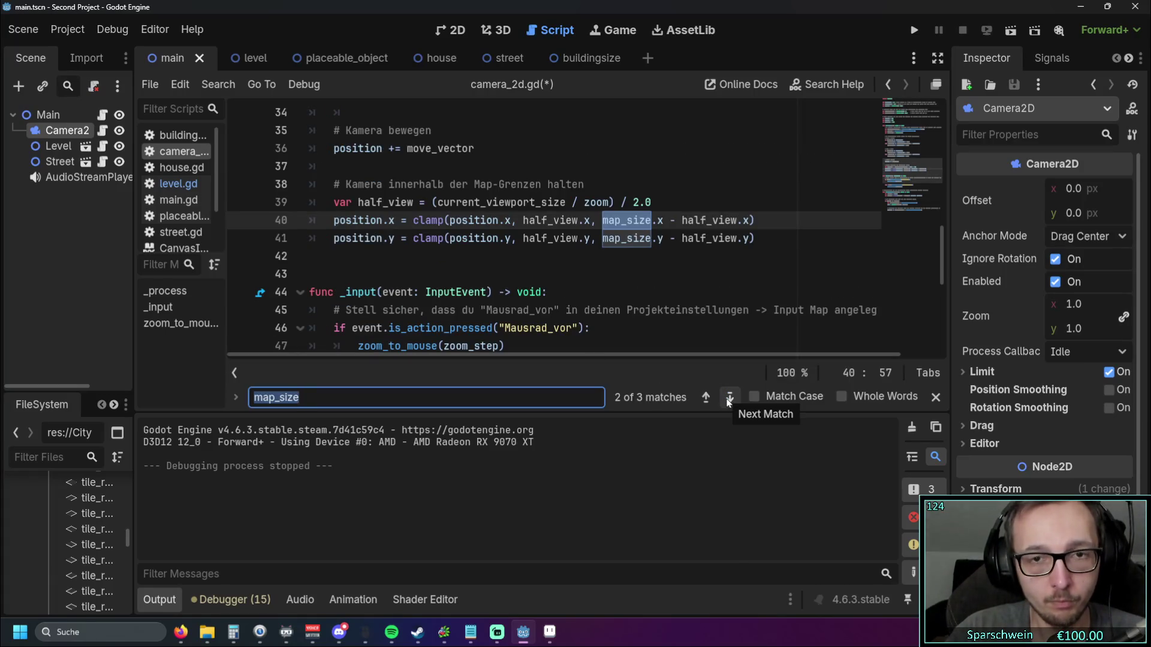
click(555, 258)
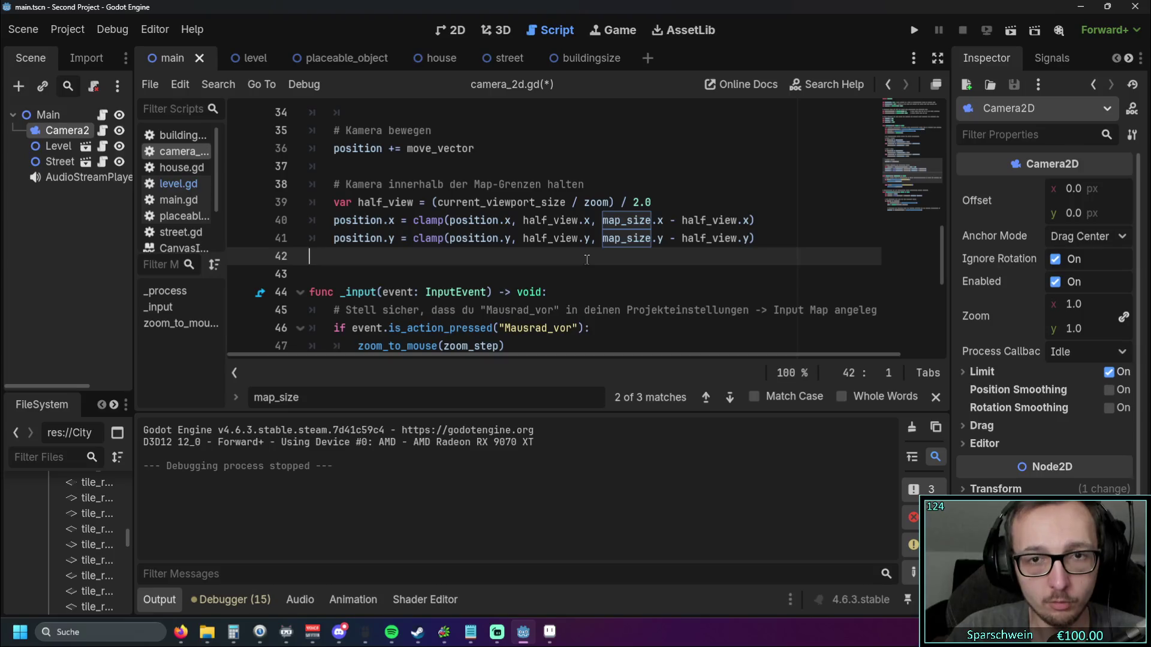
scroll(587, 259, up, 10)
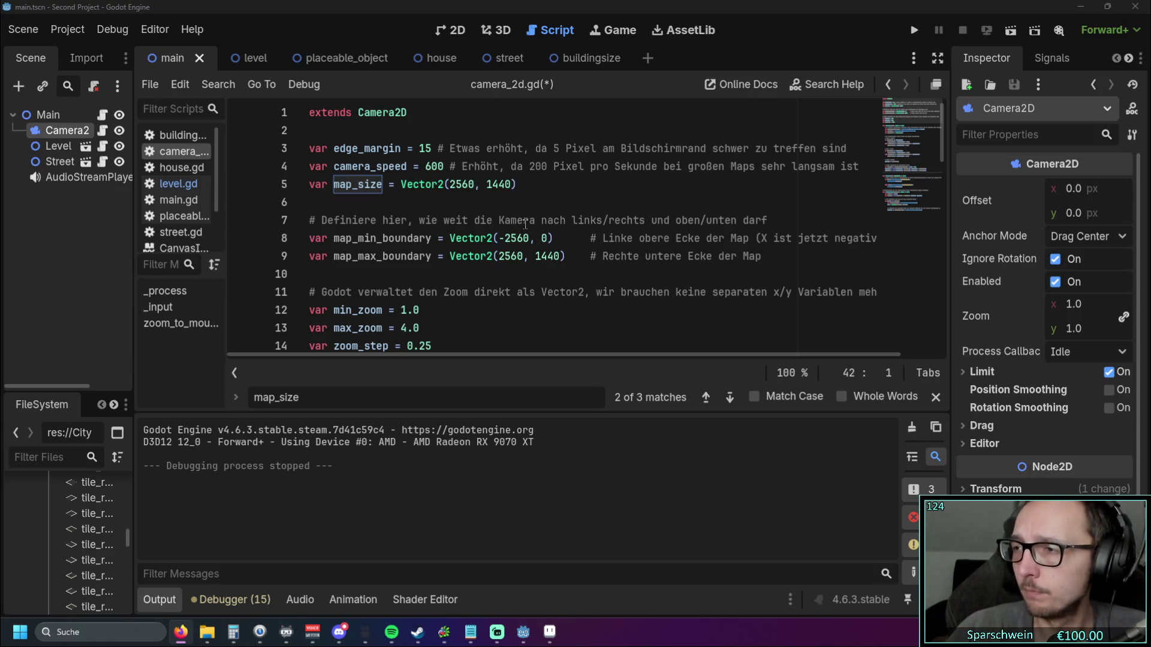
scroll(607, 250, down, 13)
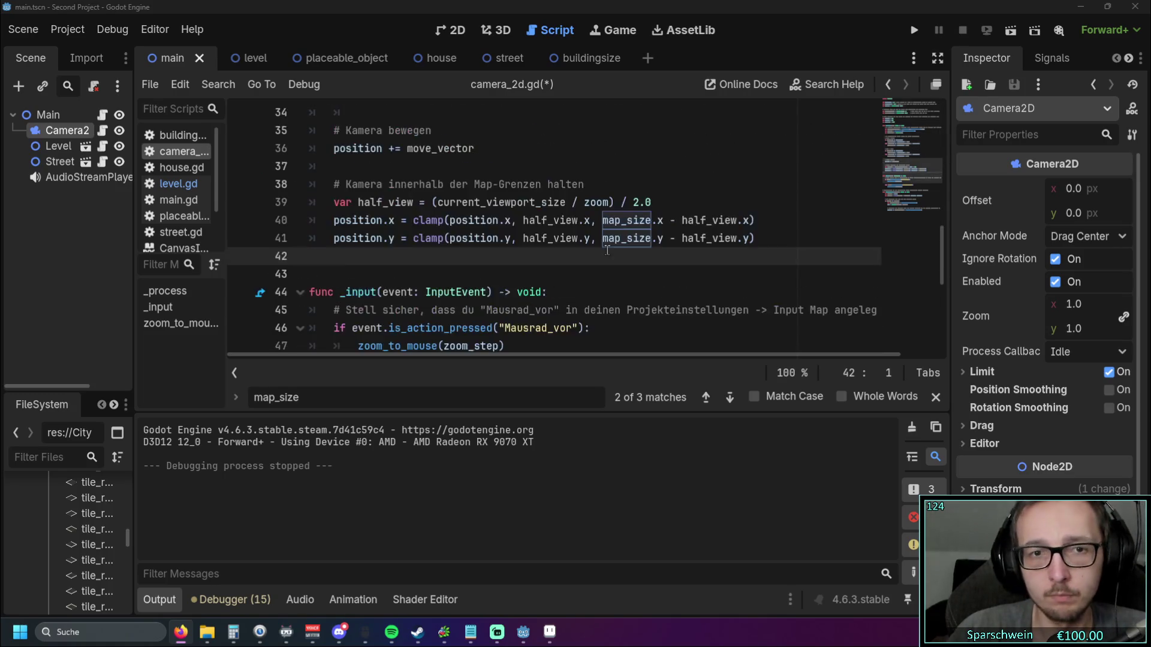
scroll(607, 250, up, 2)
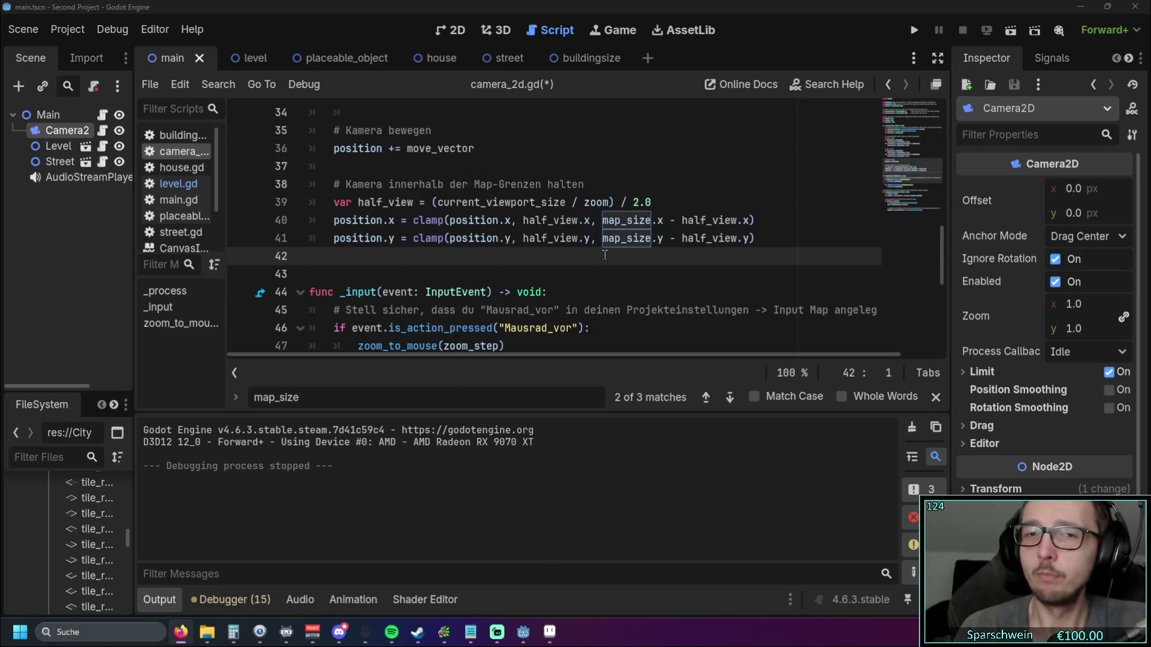
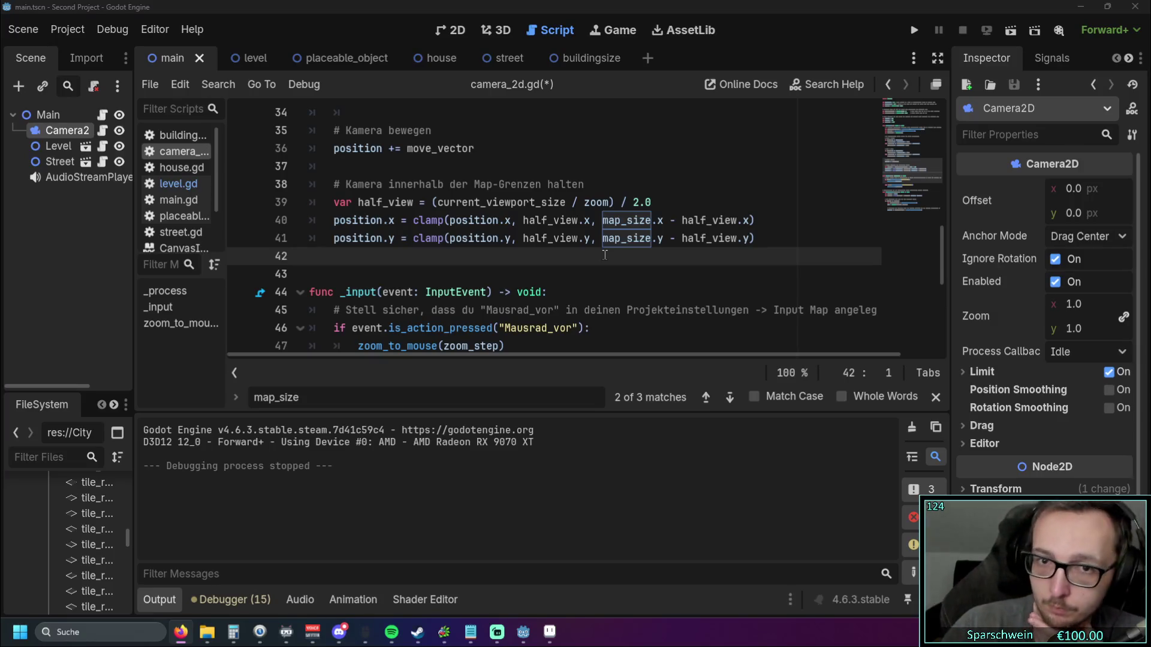
Step: Scroll to the top of camera_2d.gd and delete the map_size declaration on line 5
scroll(473, 223, up, 10)
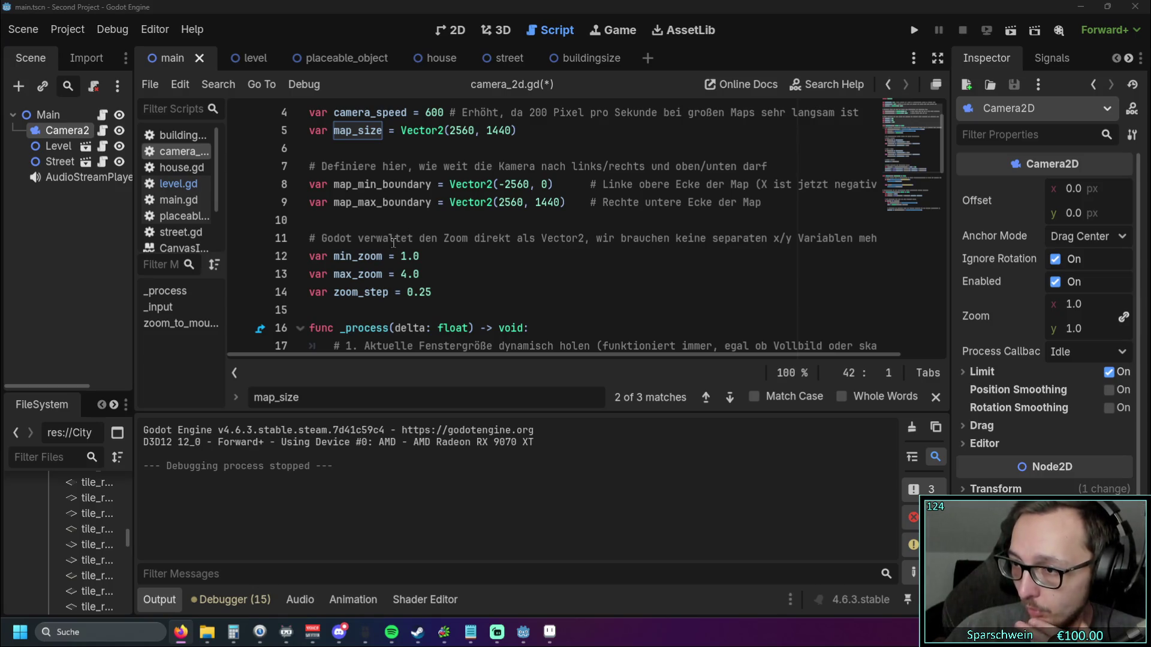
scroll(447, 255, up, 1)
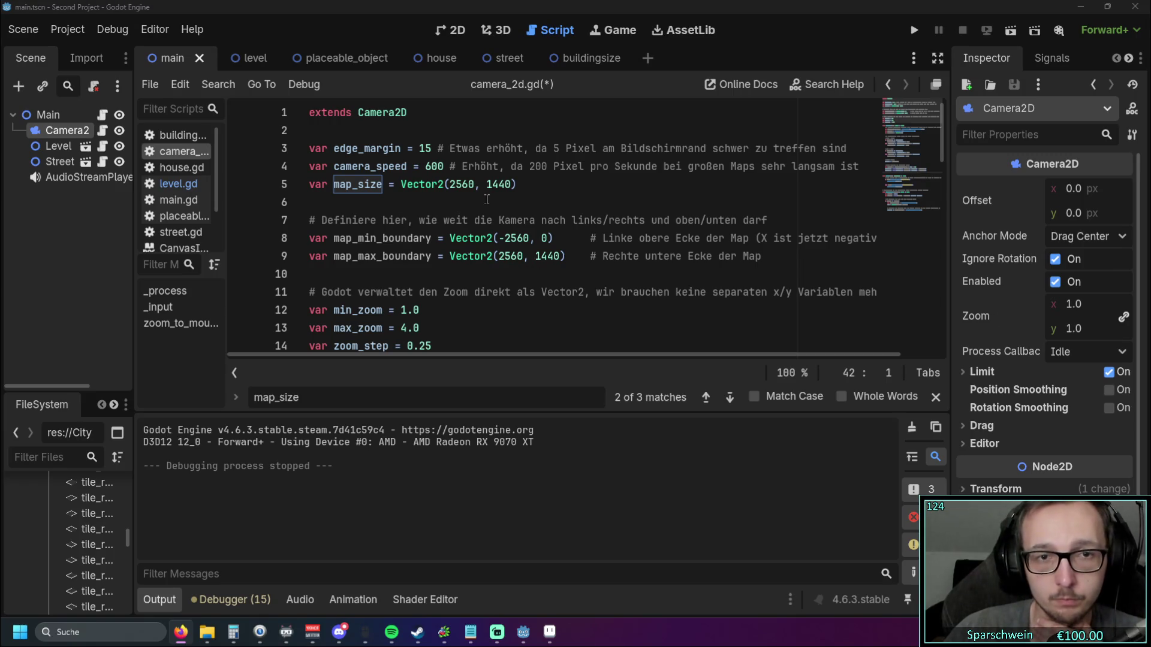
click(273, 185)
key(Delete)
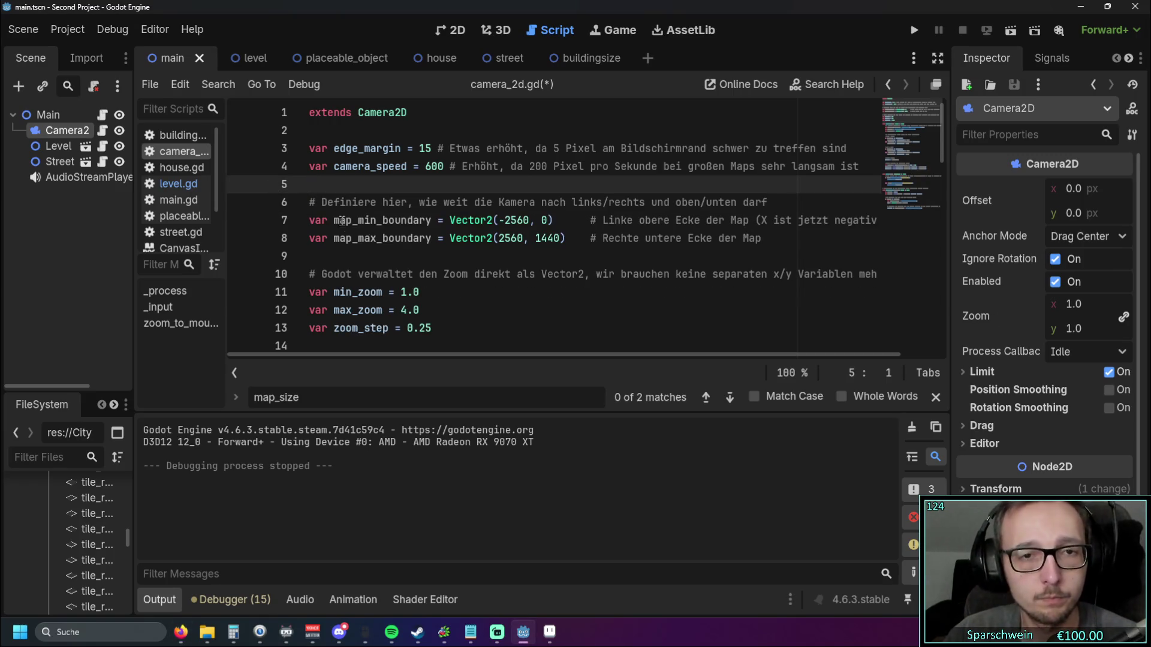
Step: Switch to the browser and look over the reference camera code around the zoom-to-mouse function
scroll(456, 245, down, 15)
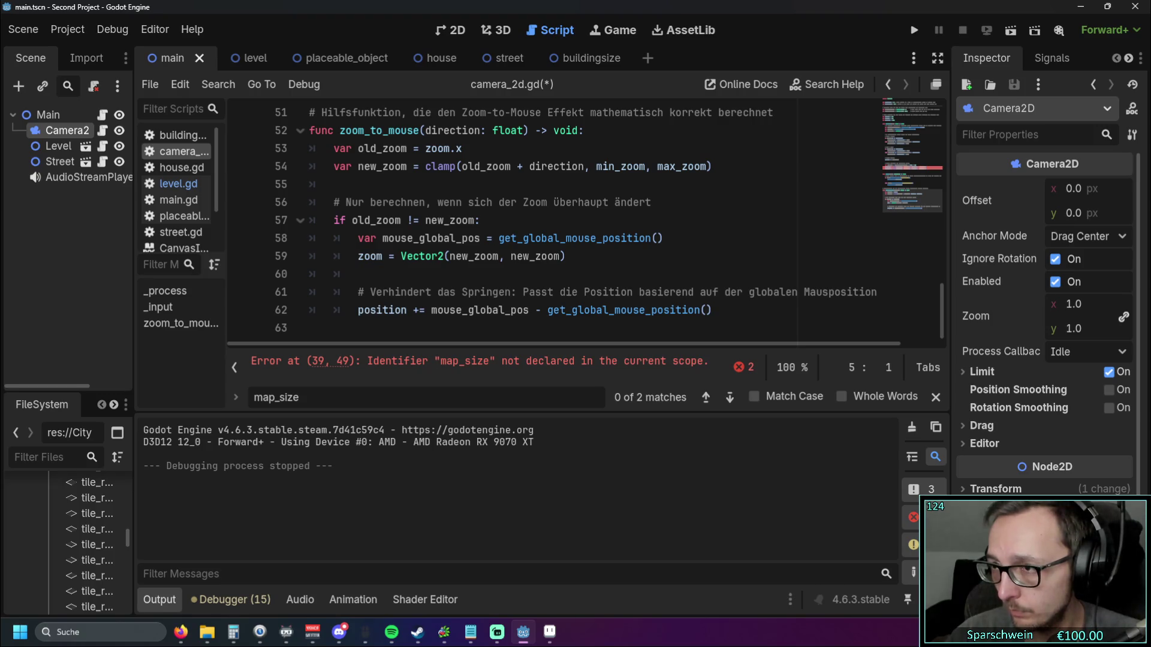
key(alt+Tab)
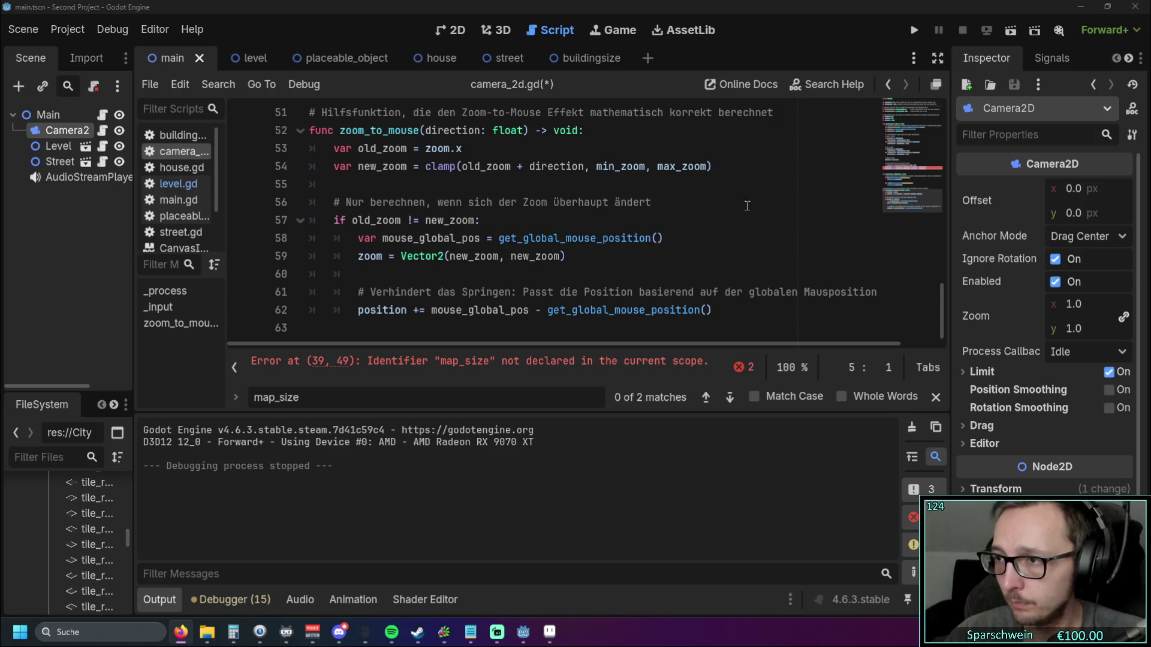
scroll(748, 203, up, 4)
scroll(702, 234, down, 2)
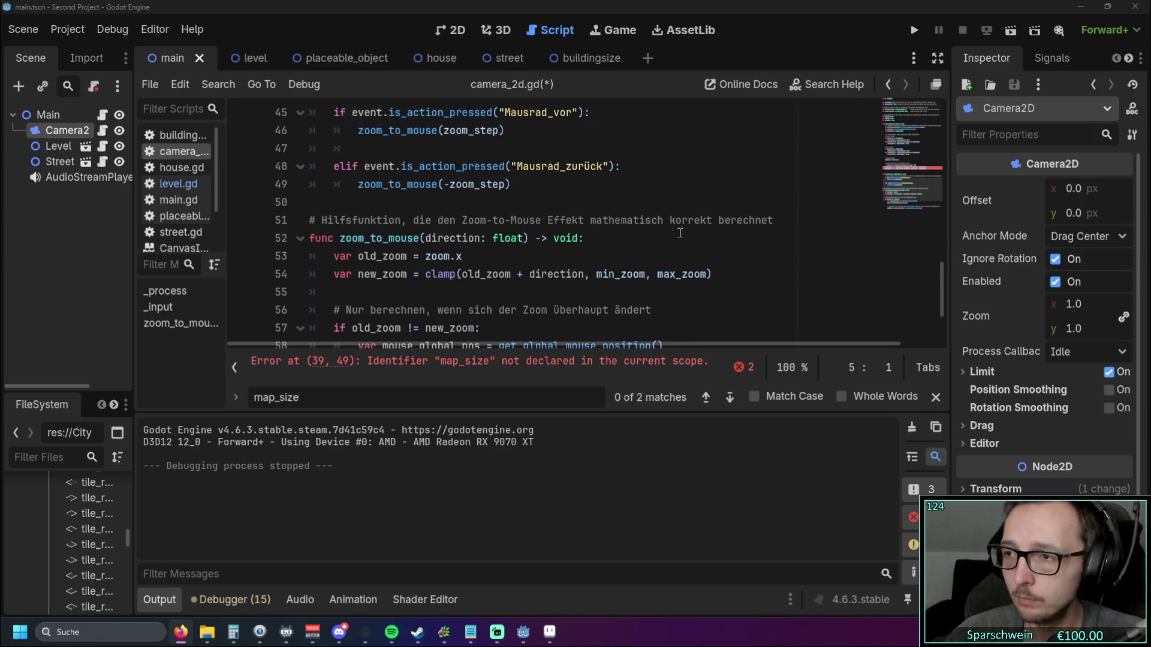
scroll(676, 233, down, 2)
scroll(675, 231, up, 6)
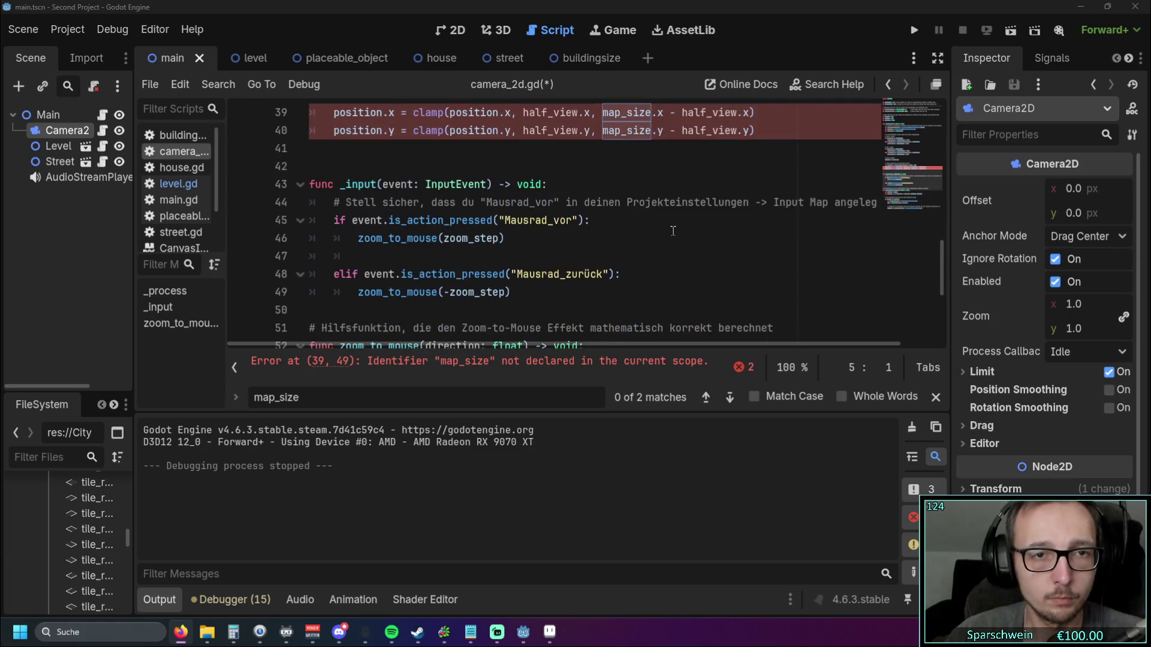
scroll(672, 230, down, 6)
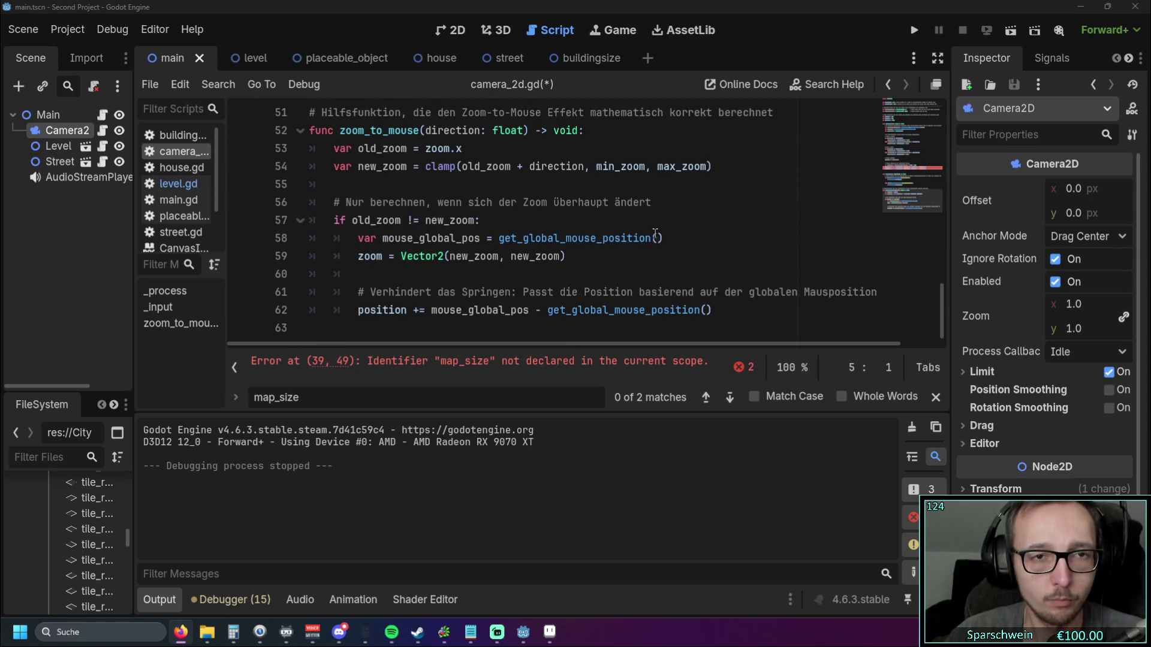
click(660, 238)
scroll(656, 234, up, 17)
scroll(652, 235, down, 1)
scroll(651, 235, down, 2)
scroll(636, 232, up, 2)
scroll(623, 231, down, 1)
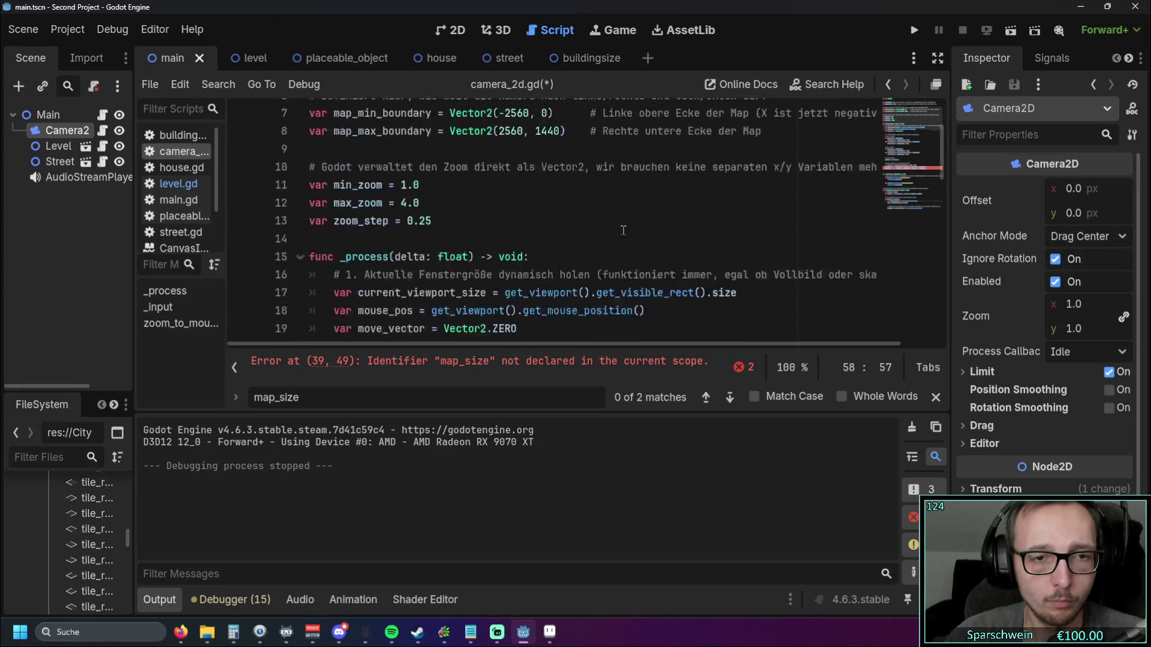
scroll(624, 230, down, 9)
Step: Paste the boundary-clamping code over the old _process lines and run the game with F5
click(731, 303)
mouse_move(731, 303)
mouse_down()
mouse_move(419, 258)
mouse_move(334, 303)
mouse_move(308, 252)
mouse_move(303, 146)
mouse_up()
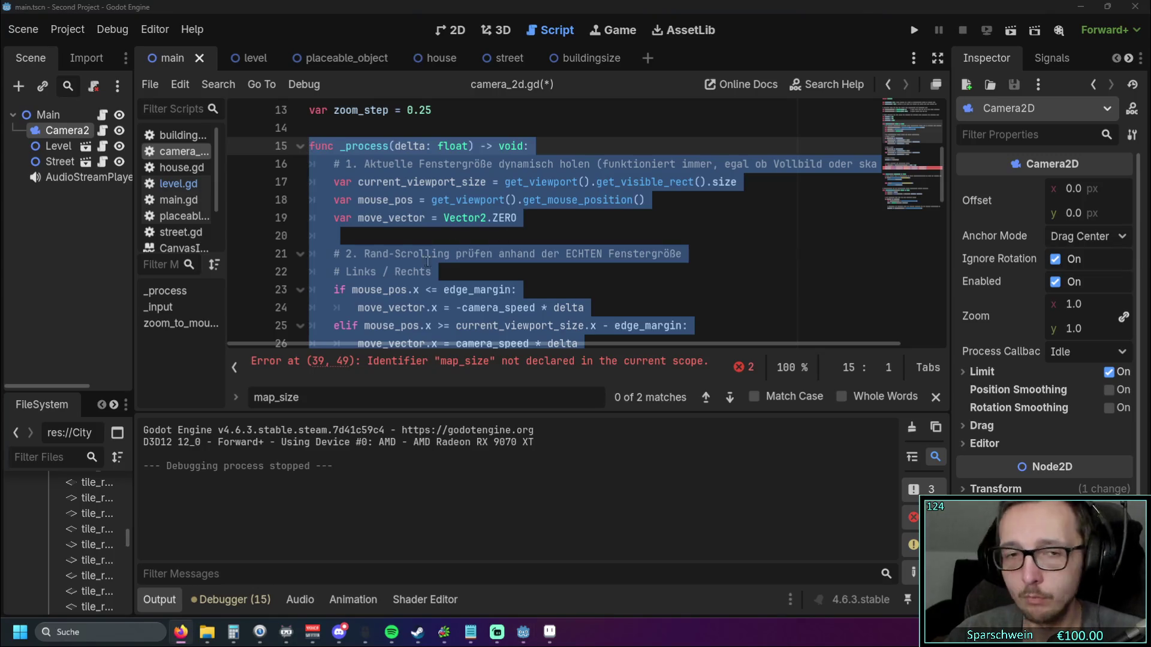
click(391, 261)
key(ctrl+z)
scroll(591, 258, down, 4)
shift+click(597, 286)
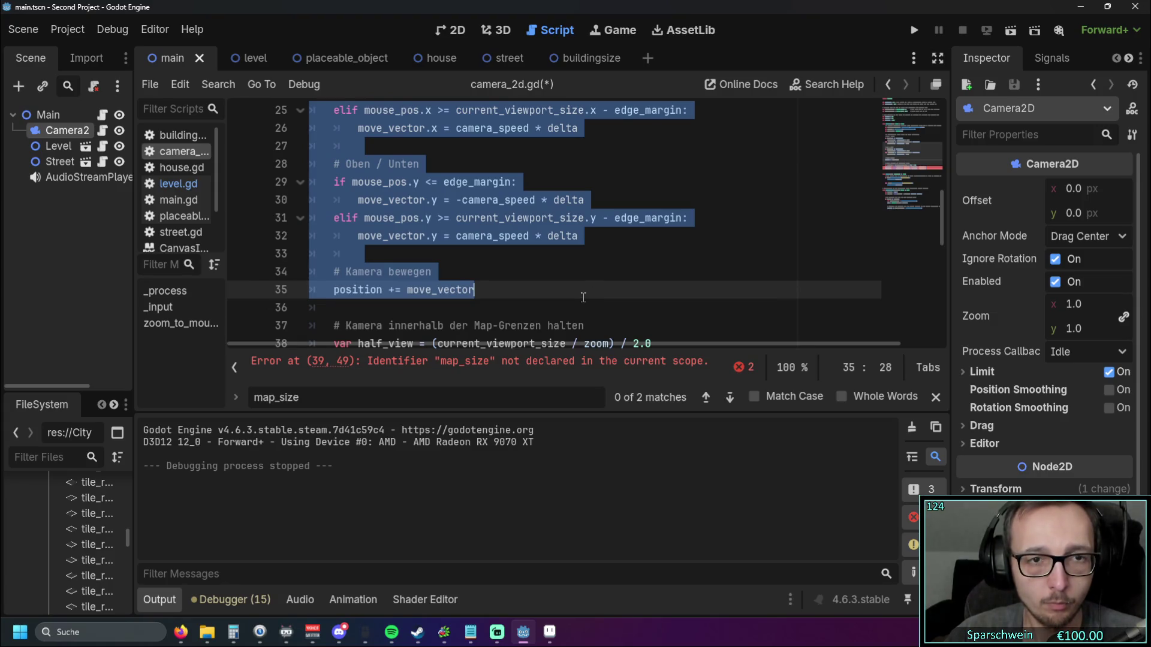
scroll(582, 299, down, 2)
mouse_move(774, 274)
mouse_down()
mouse_move(474, 217)
mouse_move(445, 196)
mouse_move(312, 226)
mouse_move(352, 266)
mouse_move(307, 201)
mouse_up()
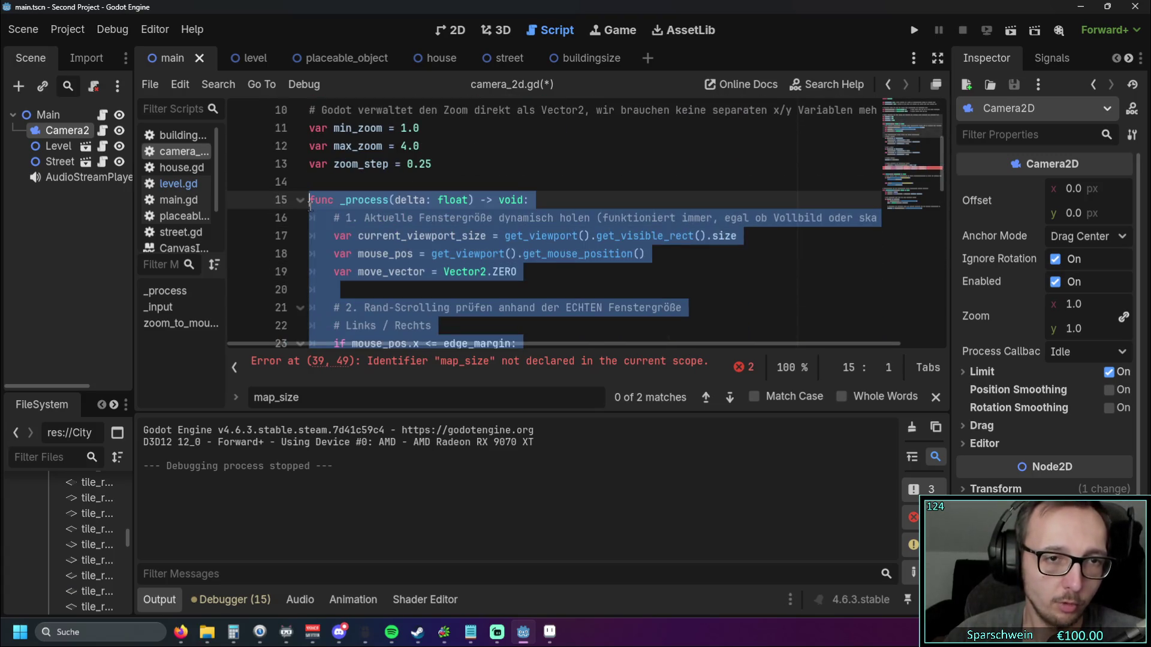
key(ctrl+v)
key(F5)
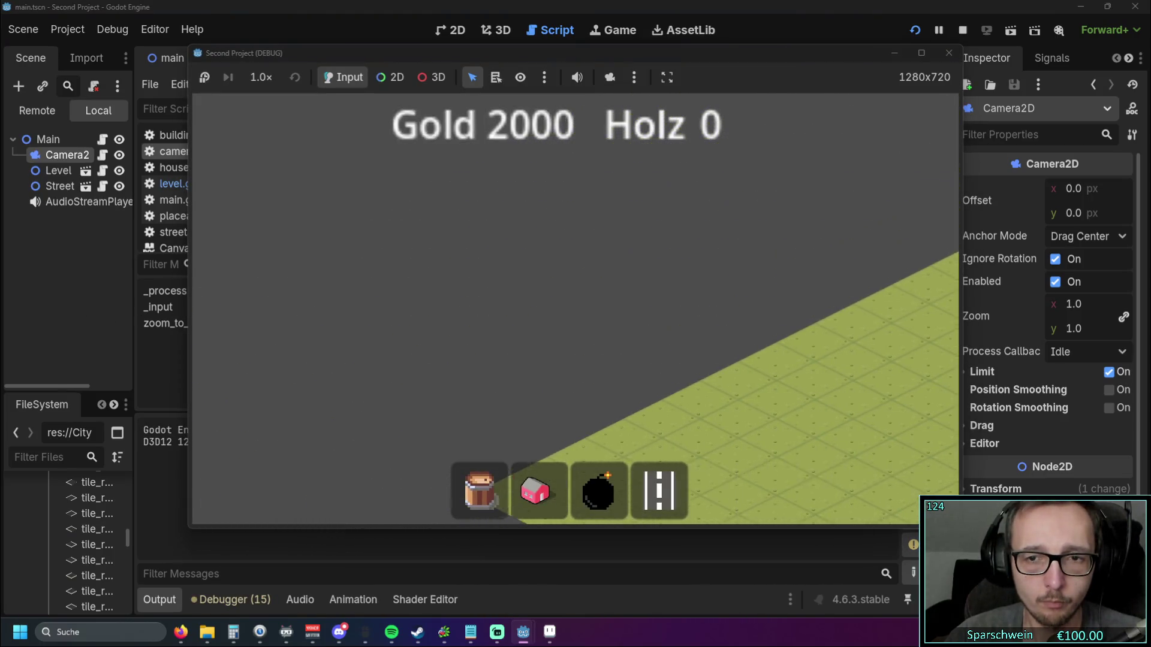
Step: Change the minimum boundary's 2560 to 2000, adjust the maximum x value, and test-run the game
click(948, 53)
scroll(501, 251, up, 10)
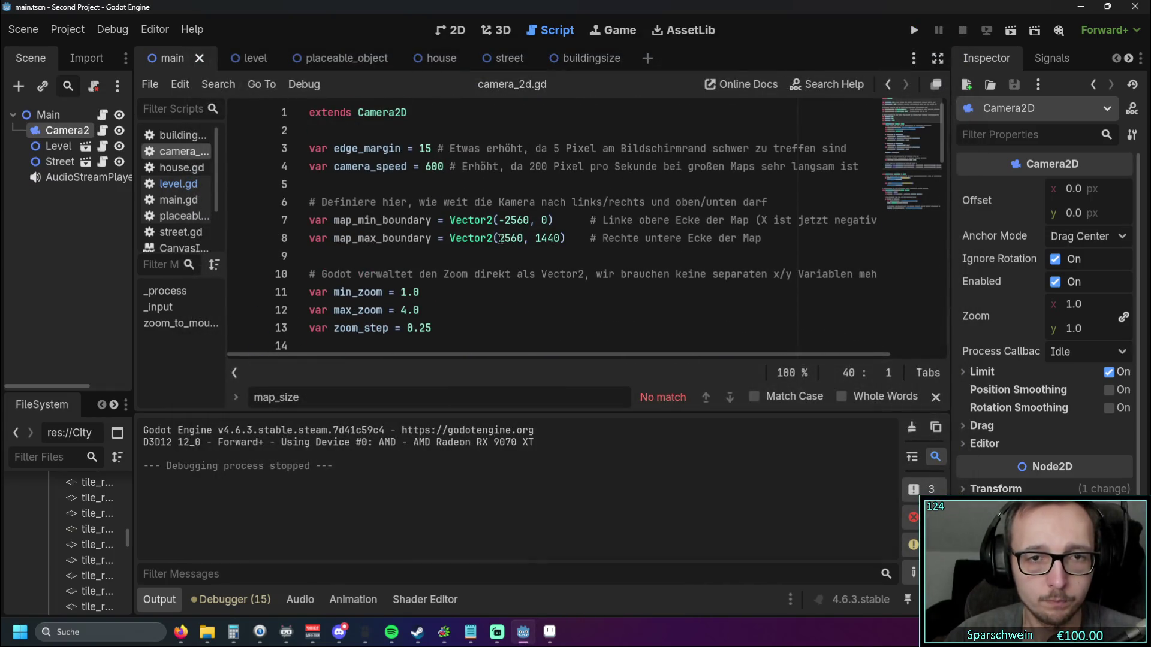
mouse_move(506, 221)
mouse_down()
mouse_move(530, 226)
mouse_move(526, 239)
mouse_up()
text(2000)
click(516, 201)
text(16)
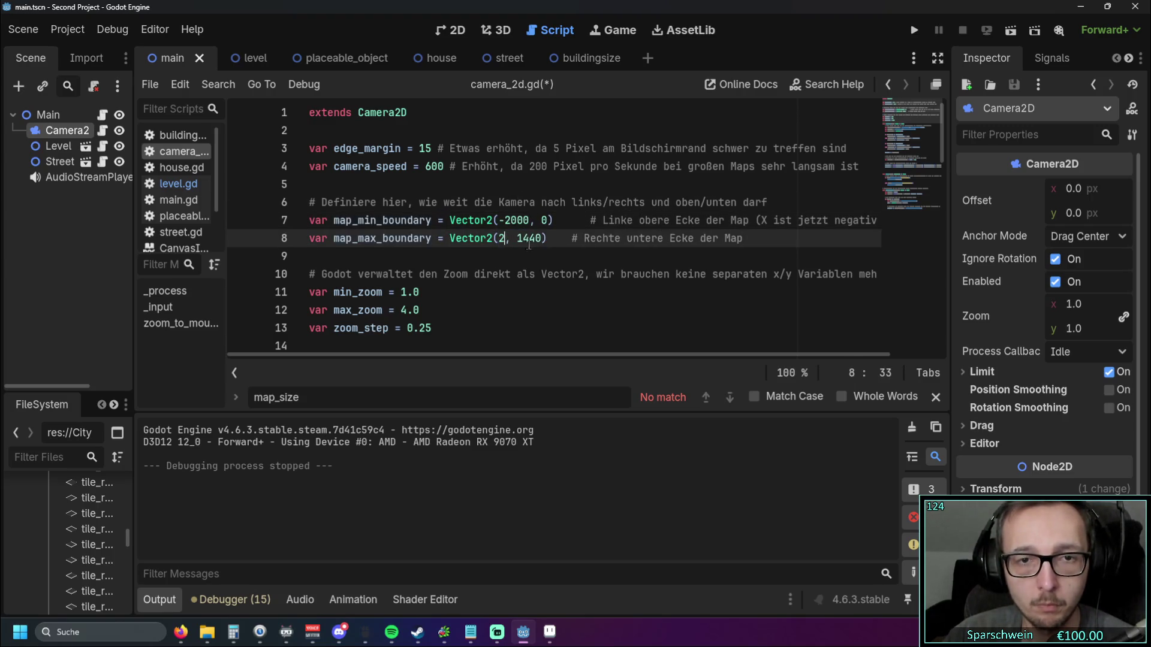
click(913, 30)
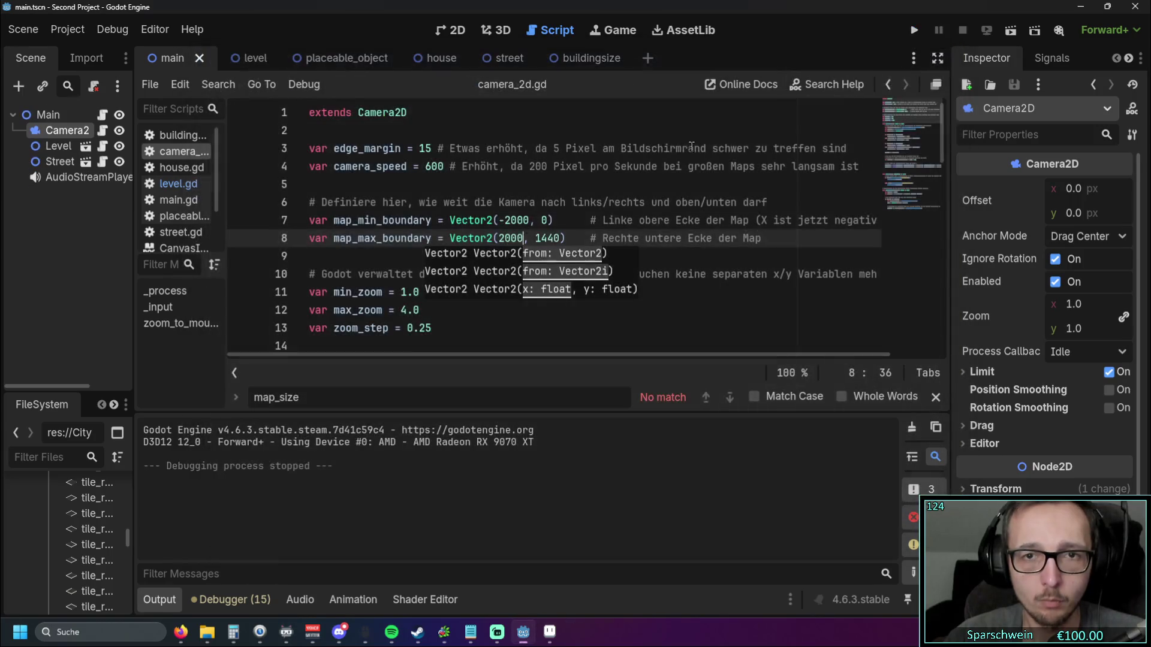
click(949, 53)
Step: Rework the boundary x values to 1600 and -1600 and test-run the game again
double_click(517, 220)
text(1800)
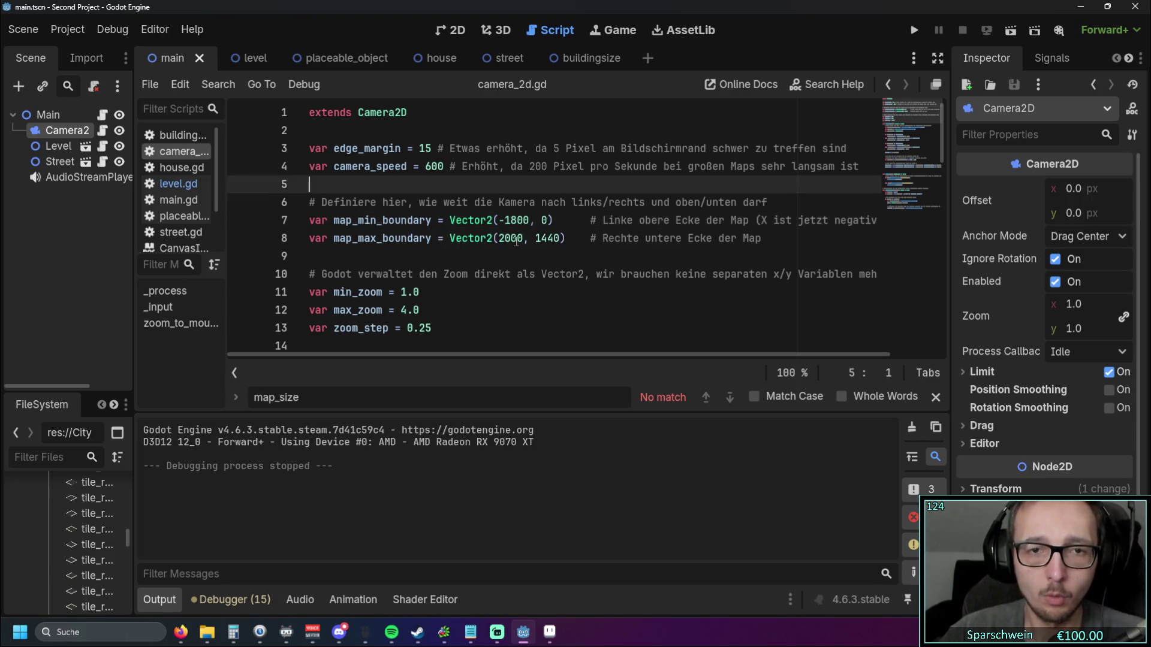
click(501, 239)
click(513, 220)
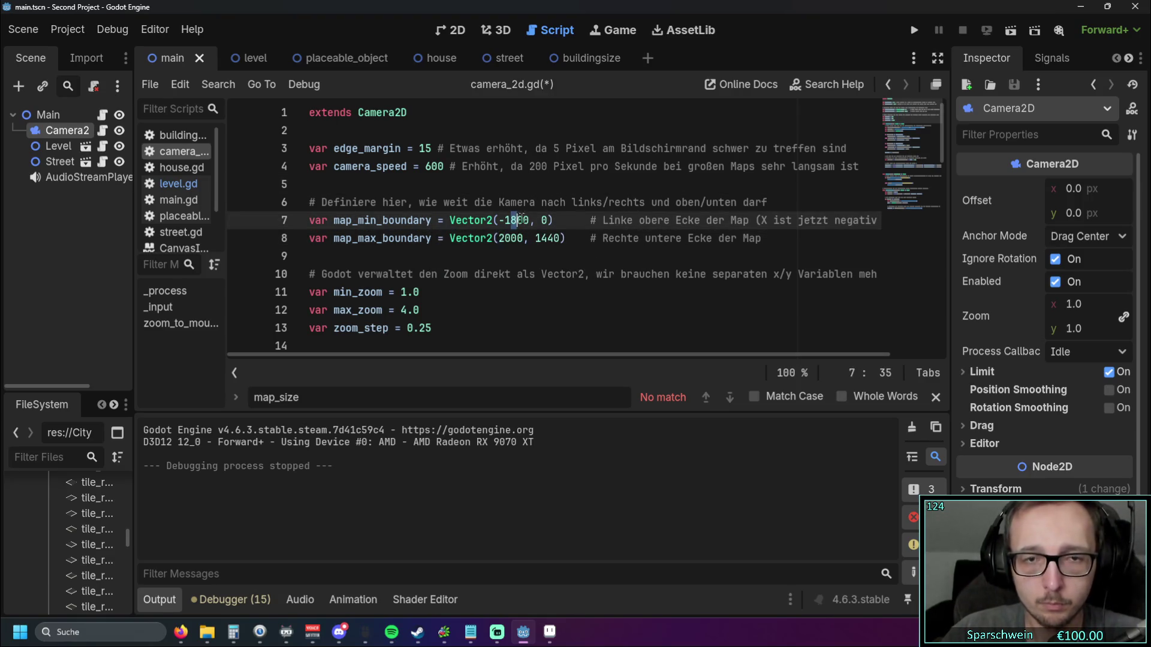
key(BackSpace)
text(6)
click(457, 185)
double_click(511, 238)
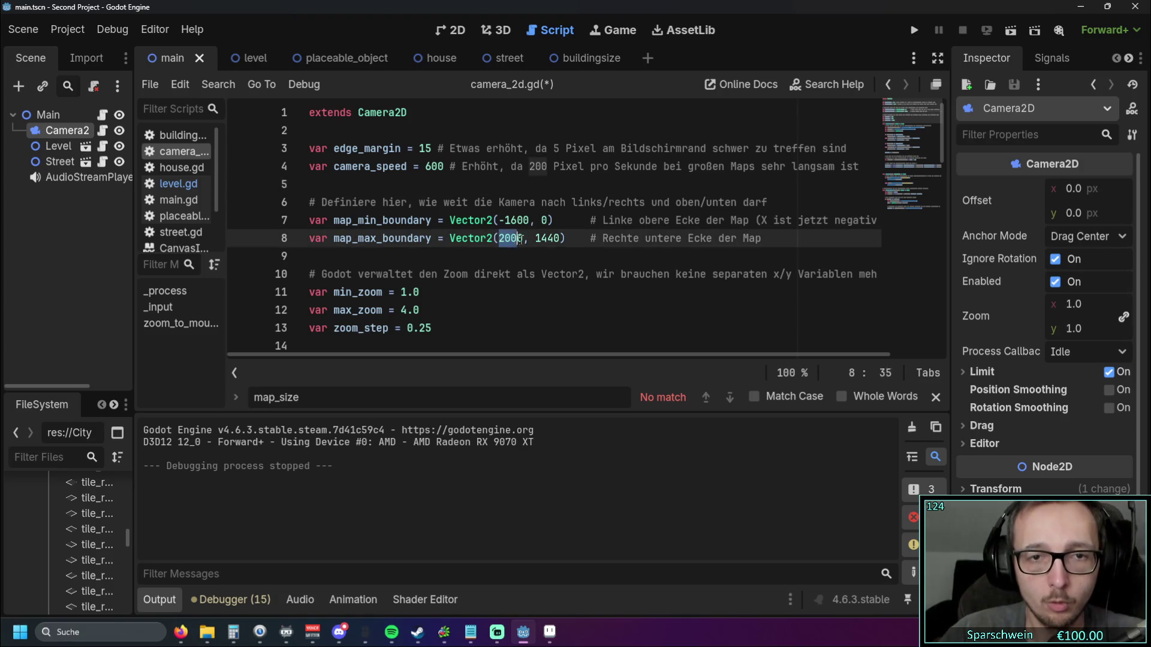
text(-16)
text(00)
key(Return)
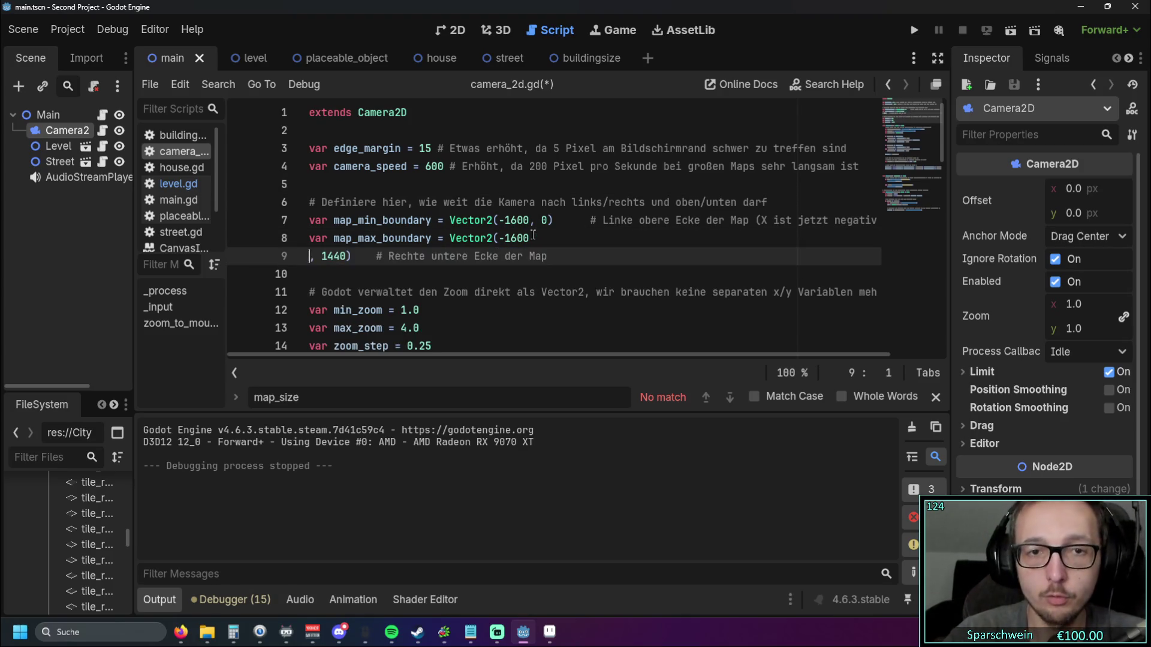
key(BackSpace)
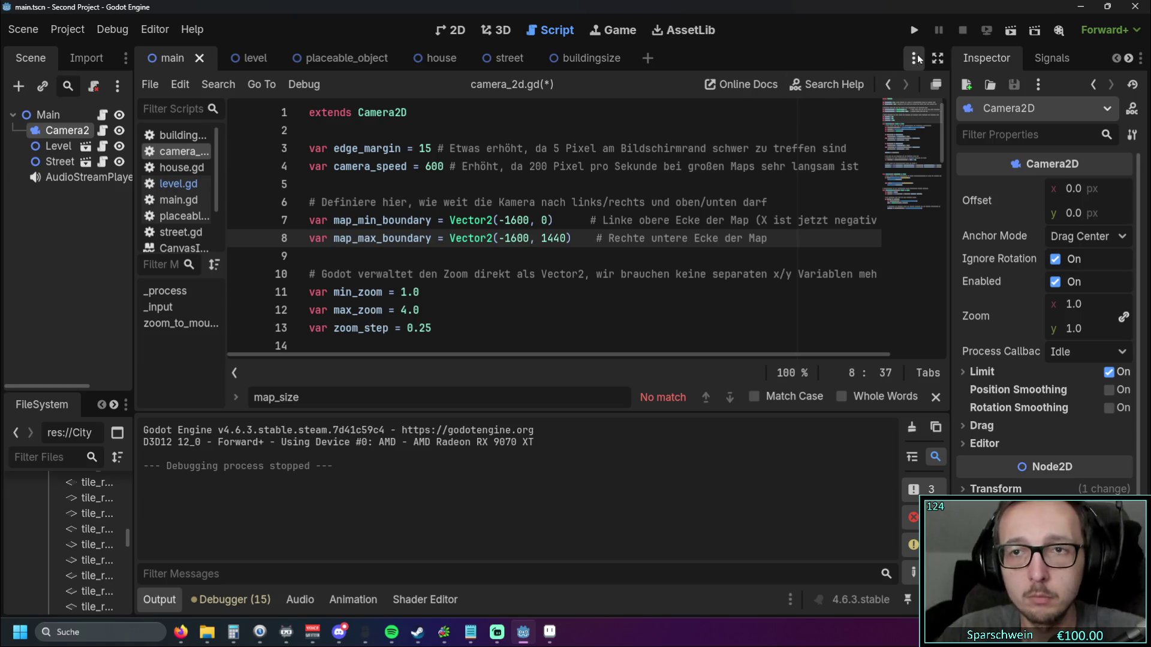
click(914, 33)
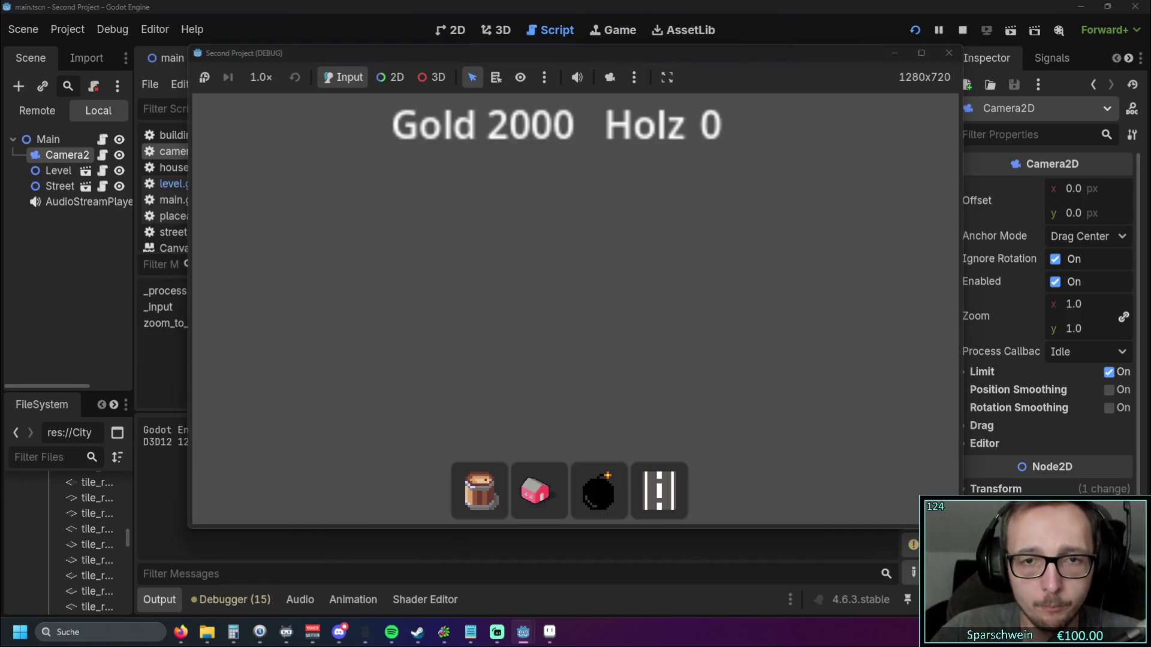
click(949, 53)
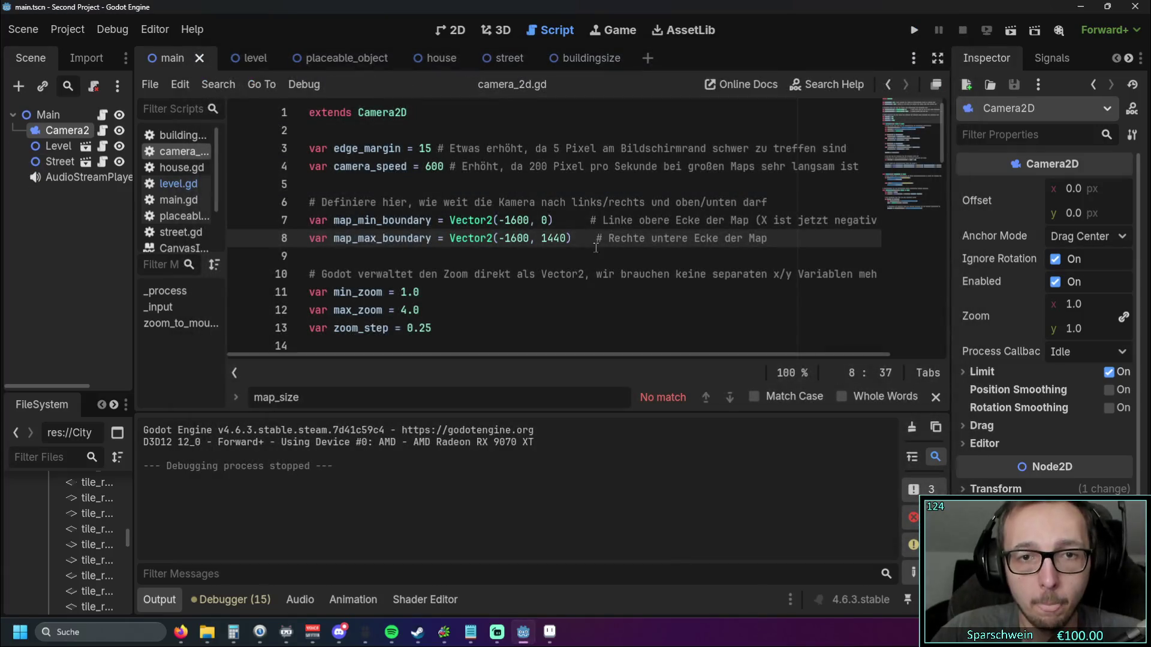
Step: Make the maximum boundary's x a positive 1600 and test-run the game
click(509, 238)
key(BackSpace)
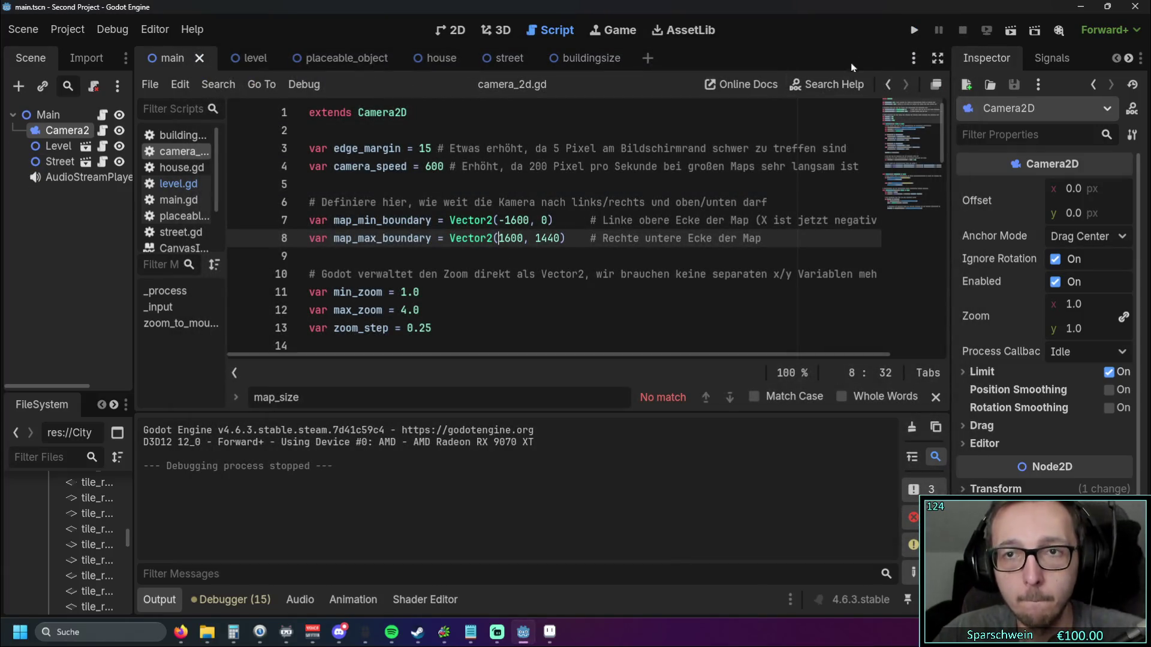
click(914, 31)
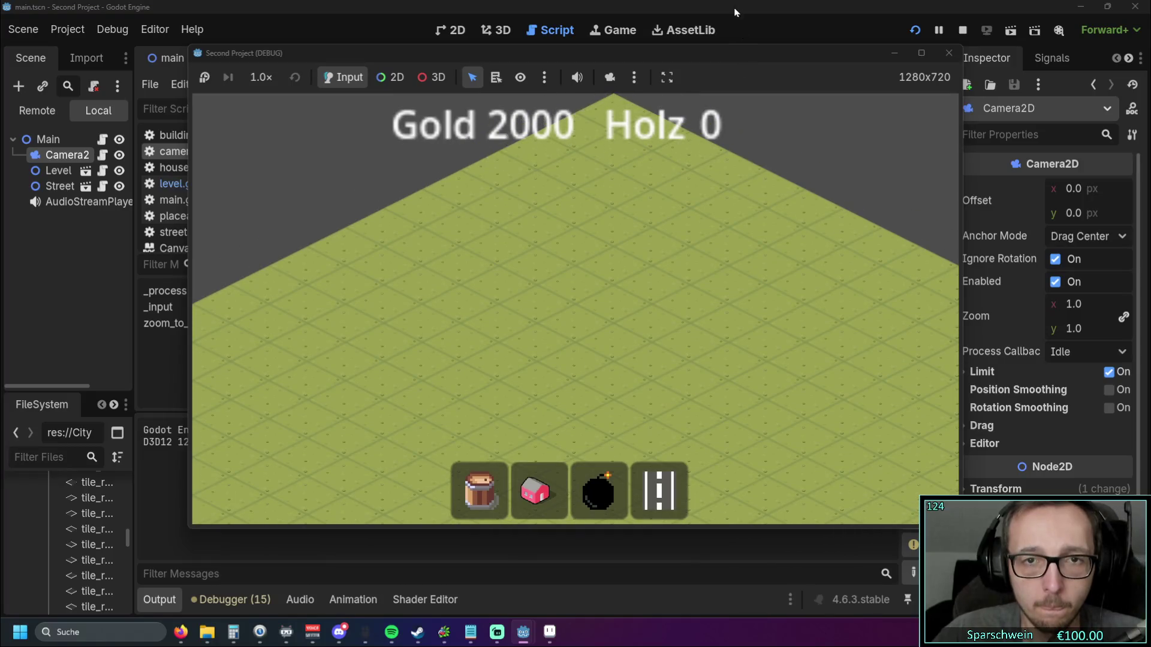
click(948, 54)
Step: Set the minimum boundary's y to -200, then run the game and pan to check the map edge
double_click(544, 220)
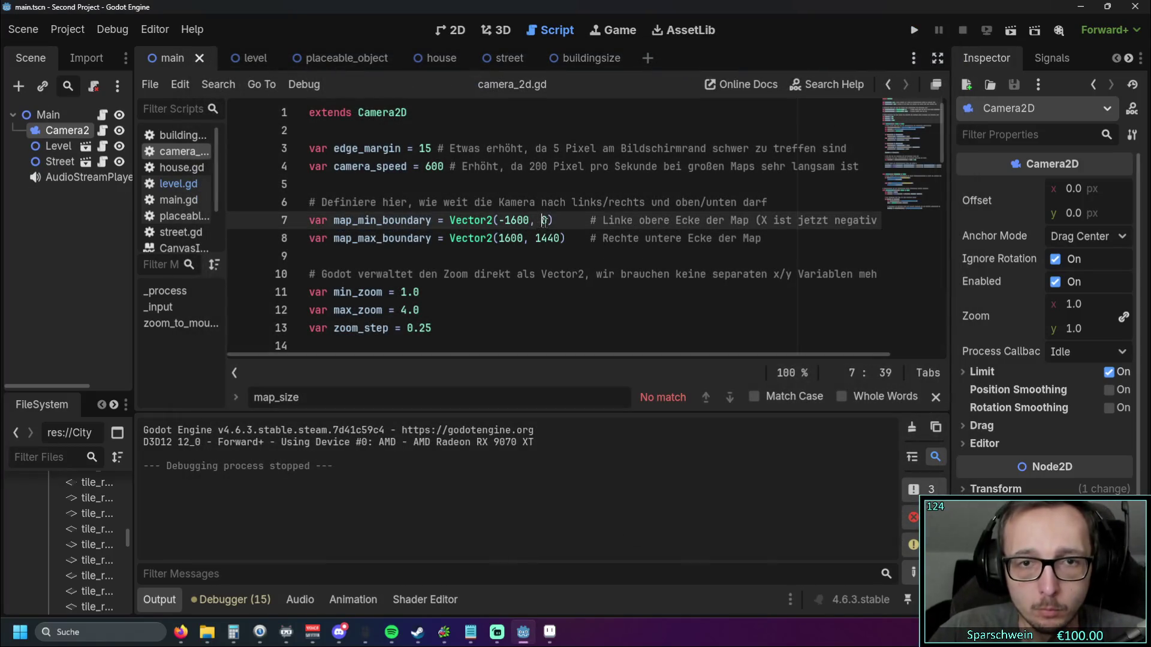
text(-200)
key(Down)
key(Down)
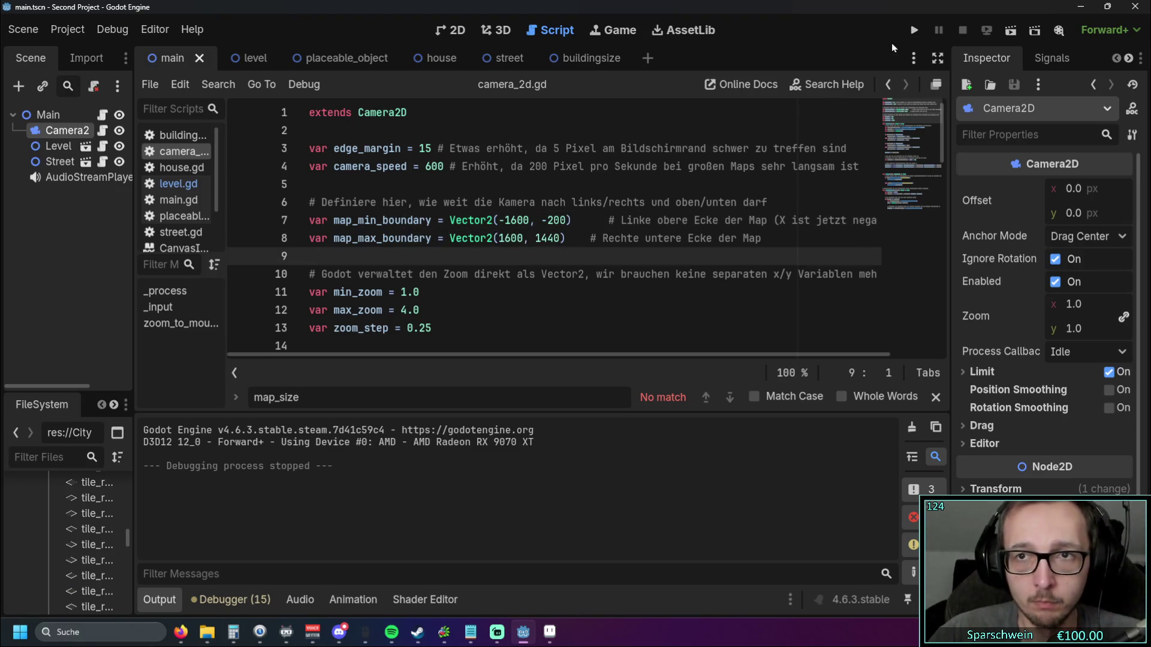
click(914, 30)
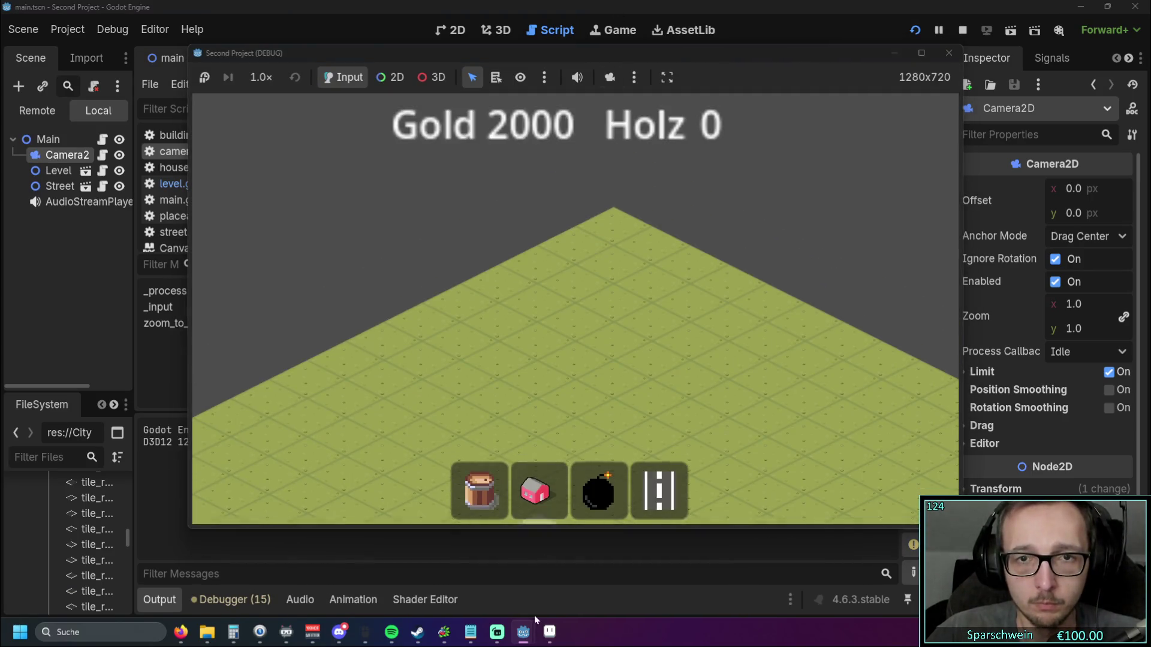
mouse_move(523, 631)
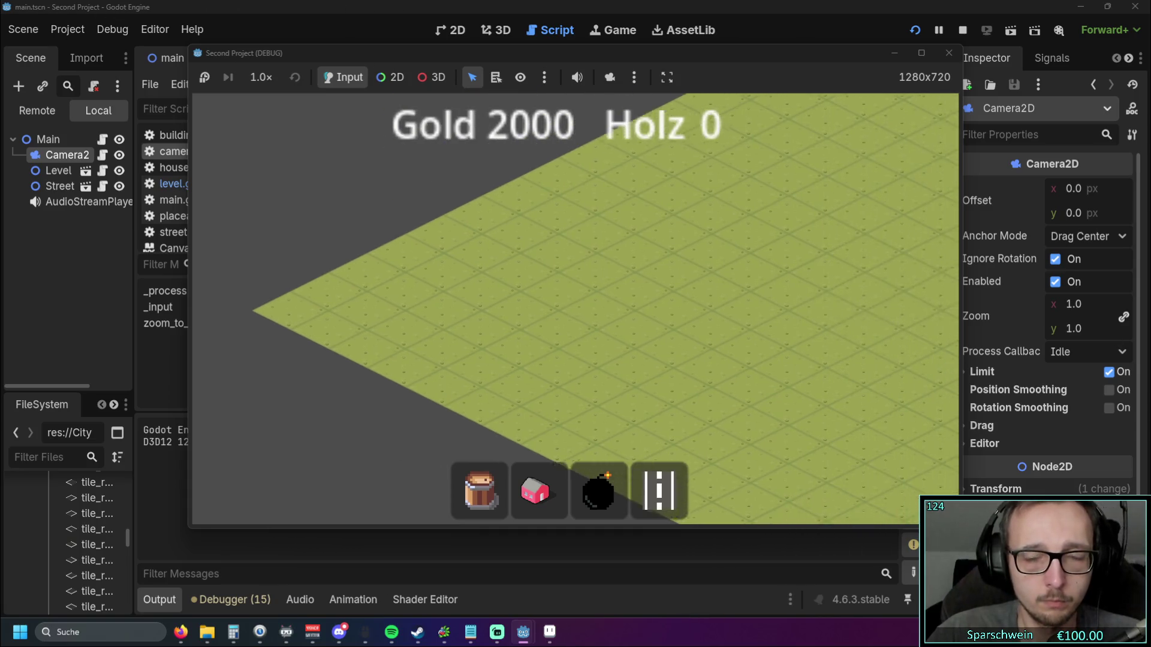
key(Right)
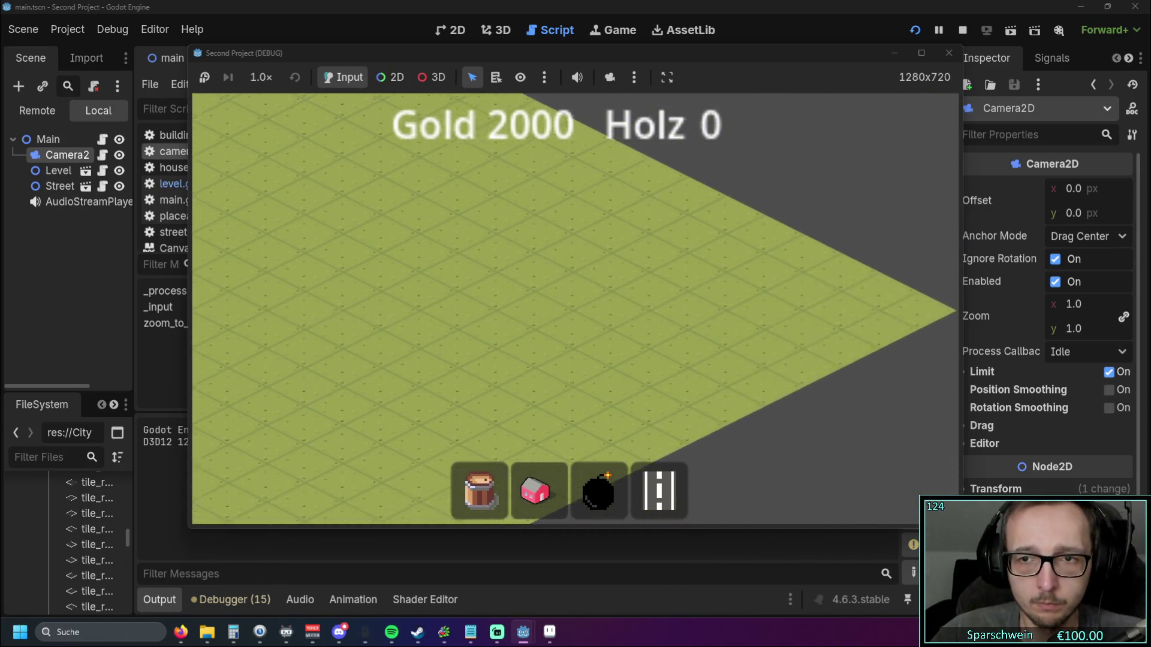
scroll(396, 320, up, 2)
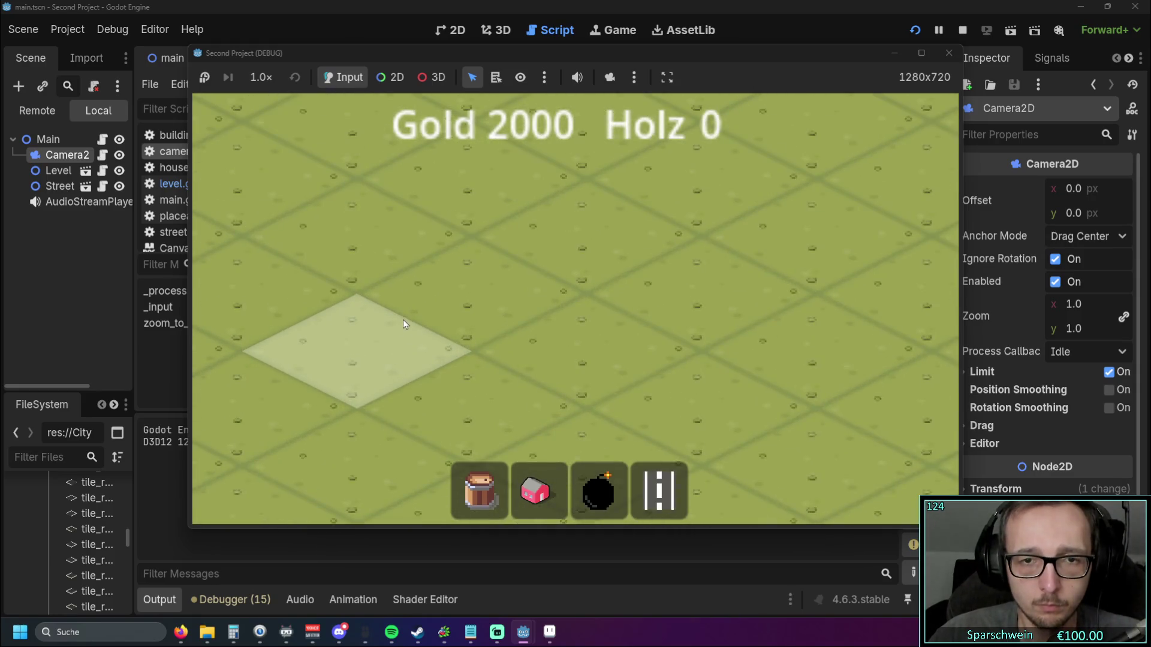
scroll(402, 319, down, 3)
key(F8)
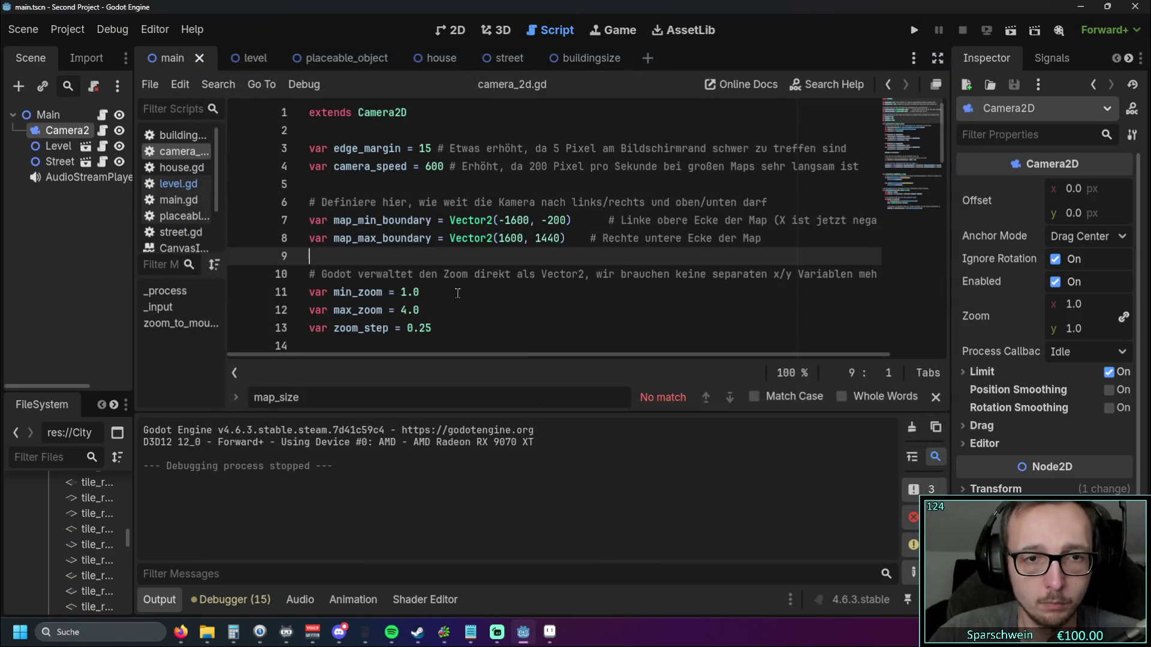
Step: Set min_zoom to 0.5 and max_zoom to 2.0 in camera_2d.gd
double_click(402, 291)
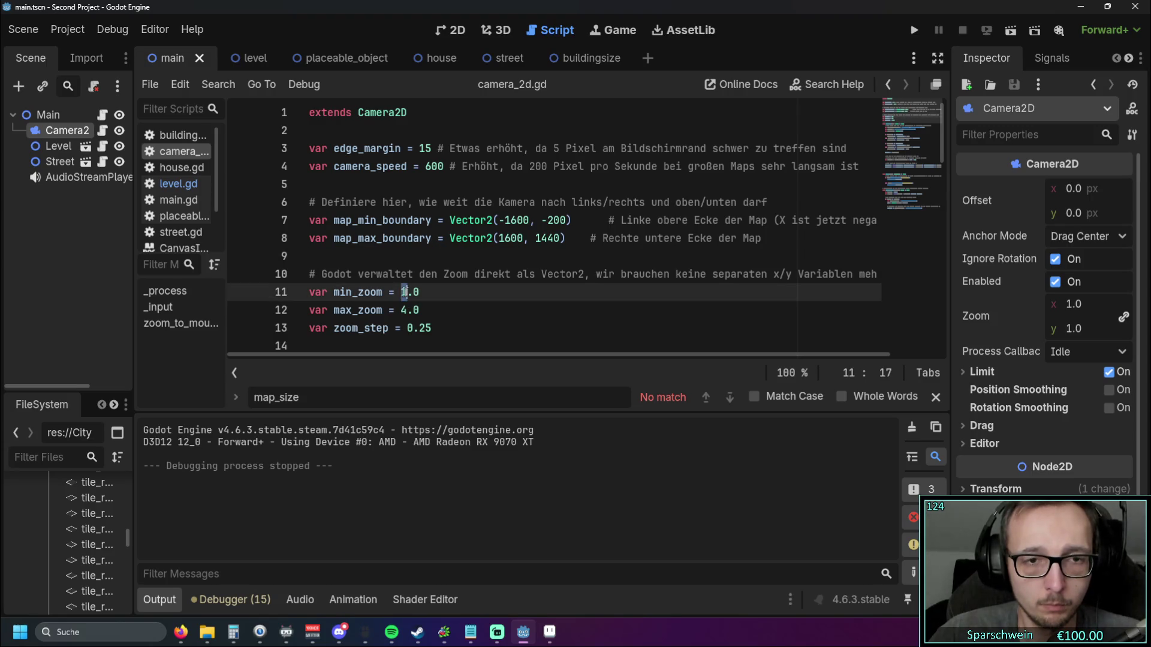
text(0)
key(Right)
text(5)
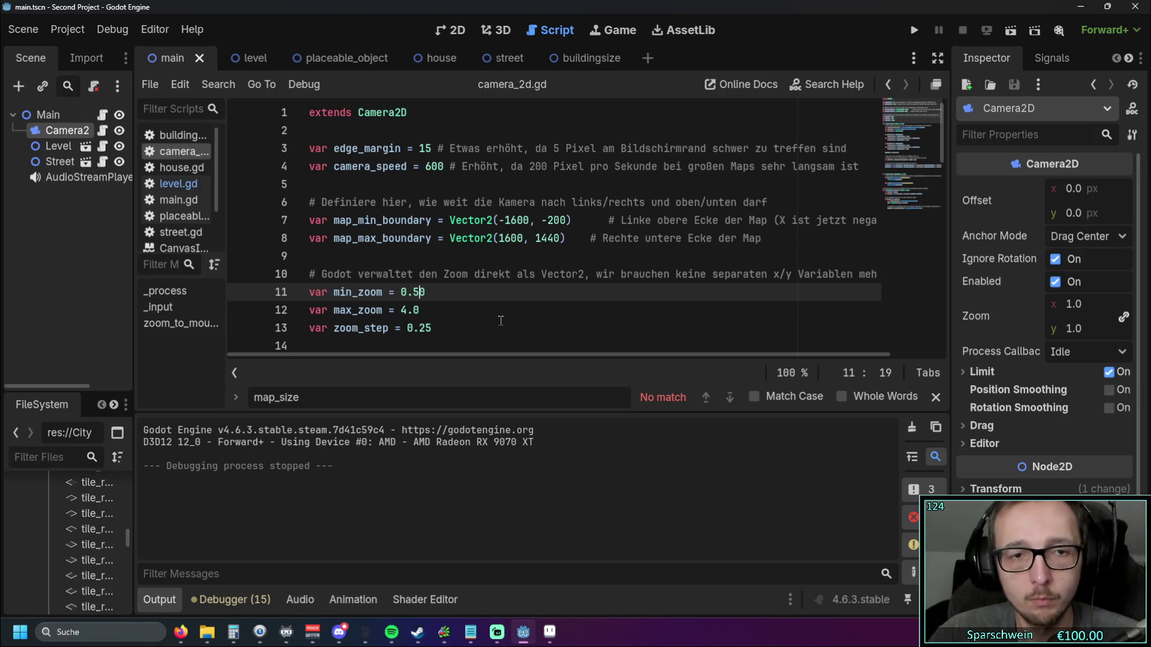
double_click(405, 310)
text(2)
Step: Run the game and zoom in and out with the wheel to test the limits
click(913, 30)
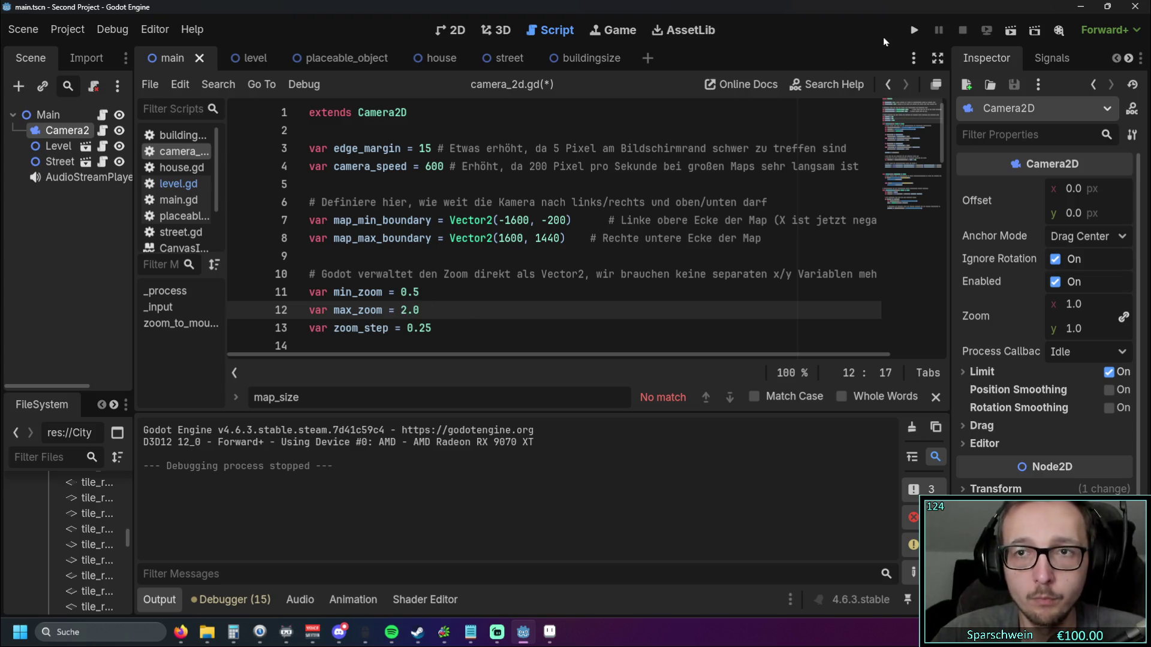
scroll(615, 324, down, 2)
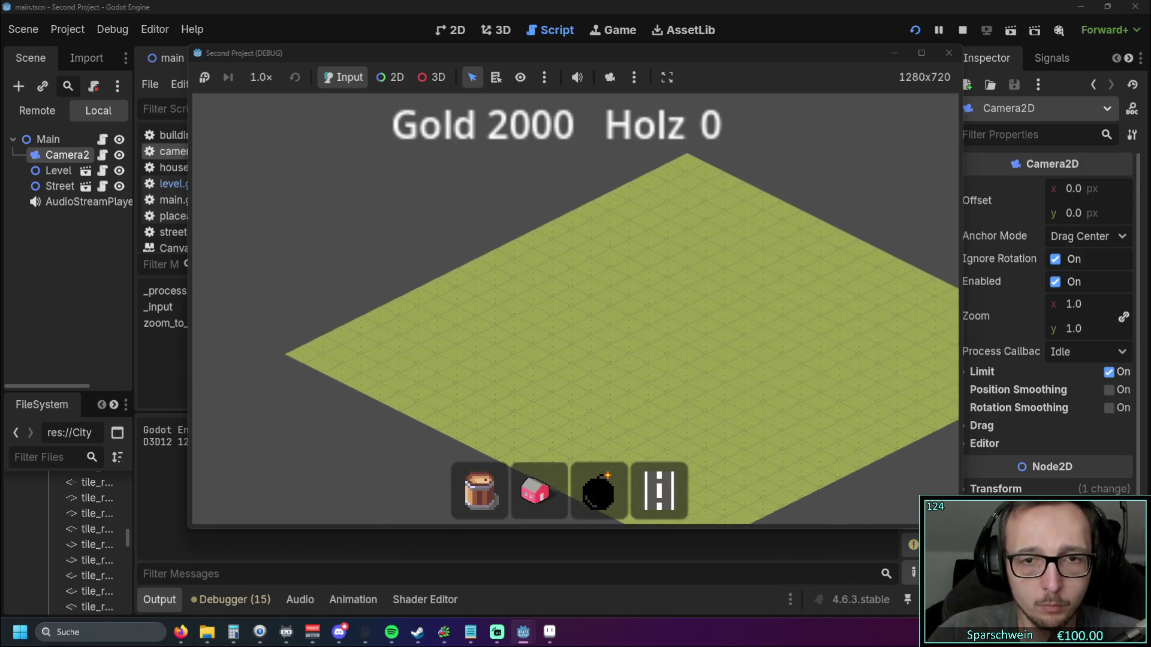
scroll(578, 321, up, 4)
scroll(578, 324, down, 4)
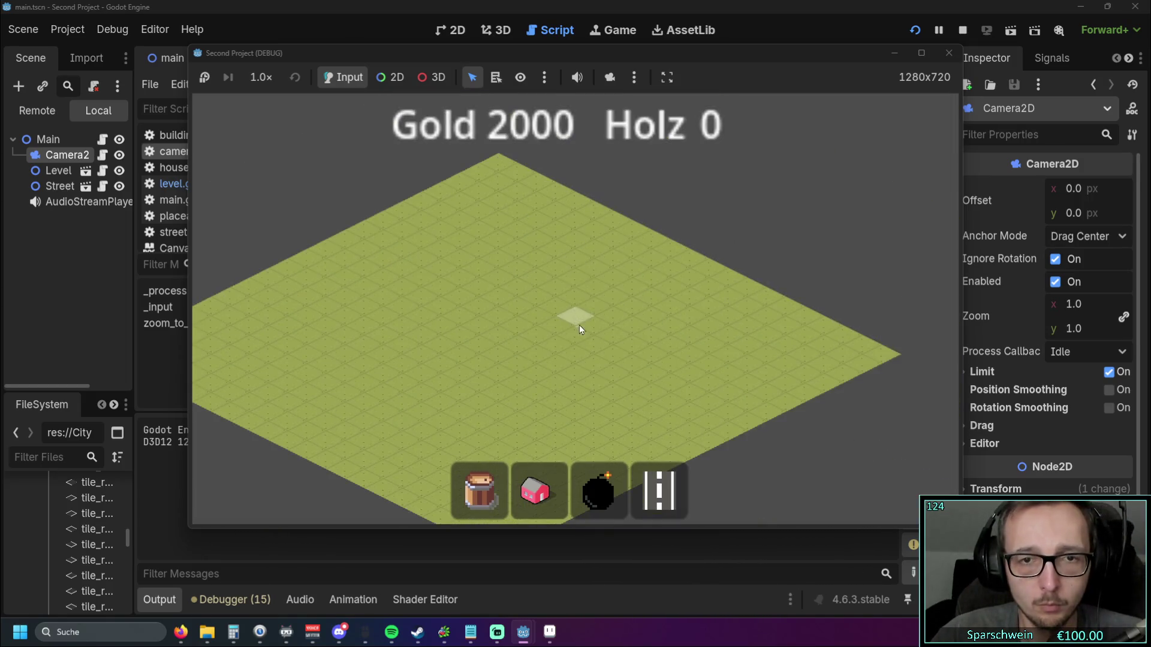
scroll(719, 300, up, 2)
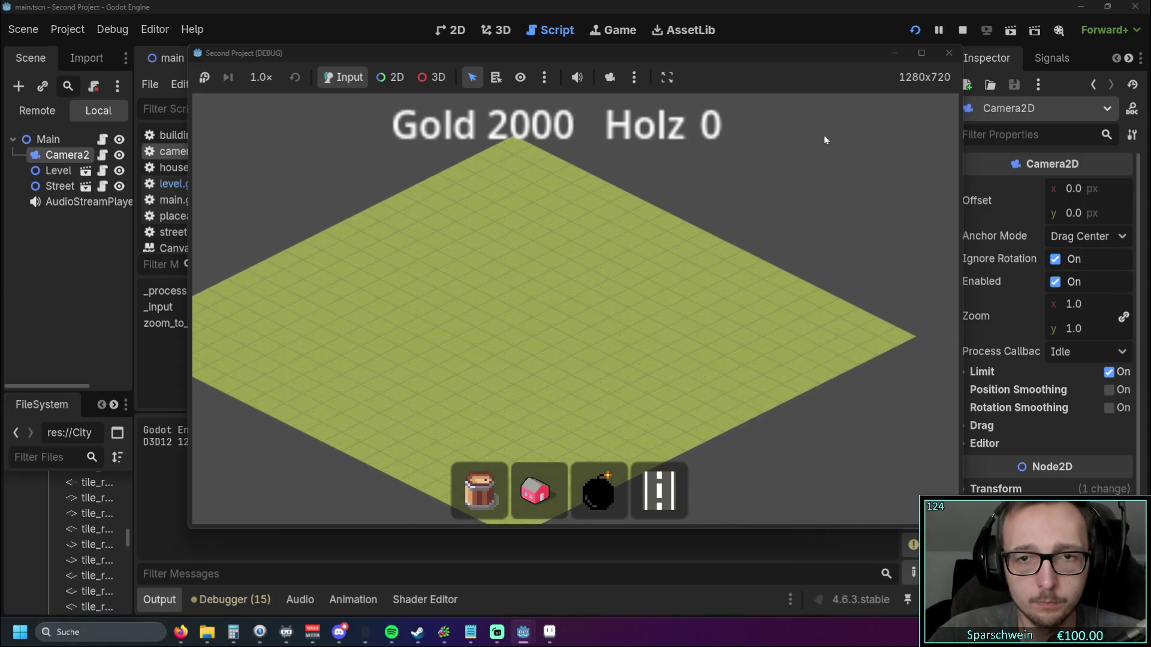
click(949, 54)
Step: Scroll through camera_2d.gd to review the _process, _input and zoom_to_mouse code
scroll(572, 306, down, 5)
scroll(572, 305, up, 2)
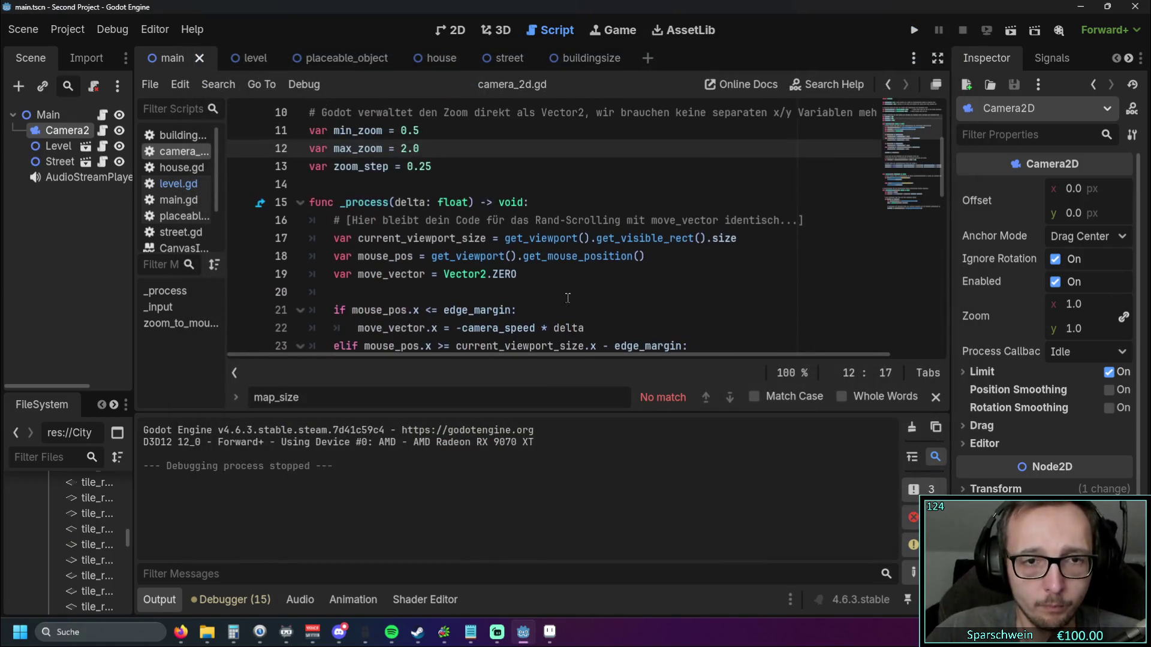
scroll(573, 306, down, 1)
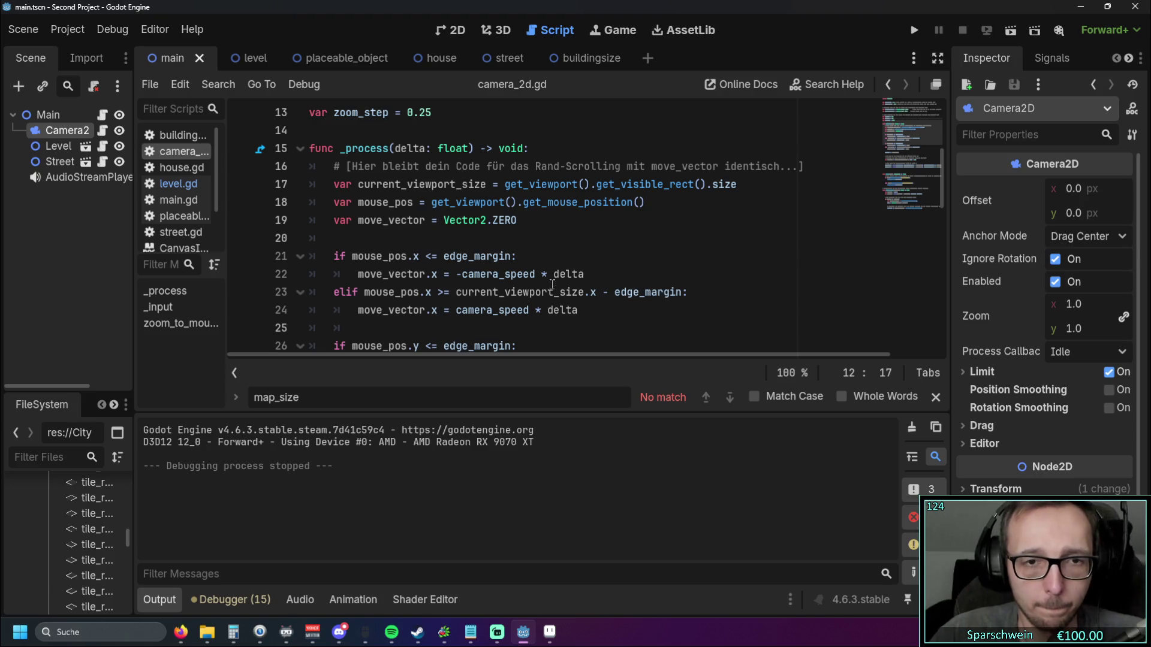
scroll(552, 284, down, 6)
scroll(543, 288, up, 4)
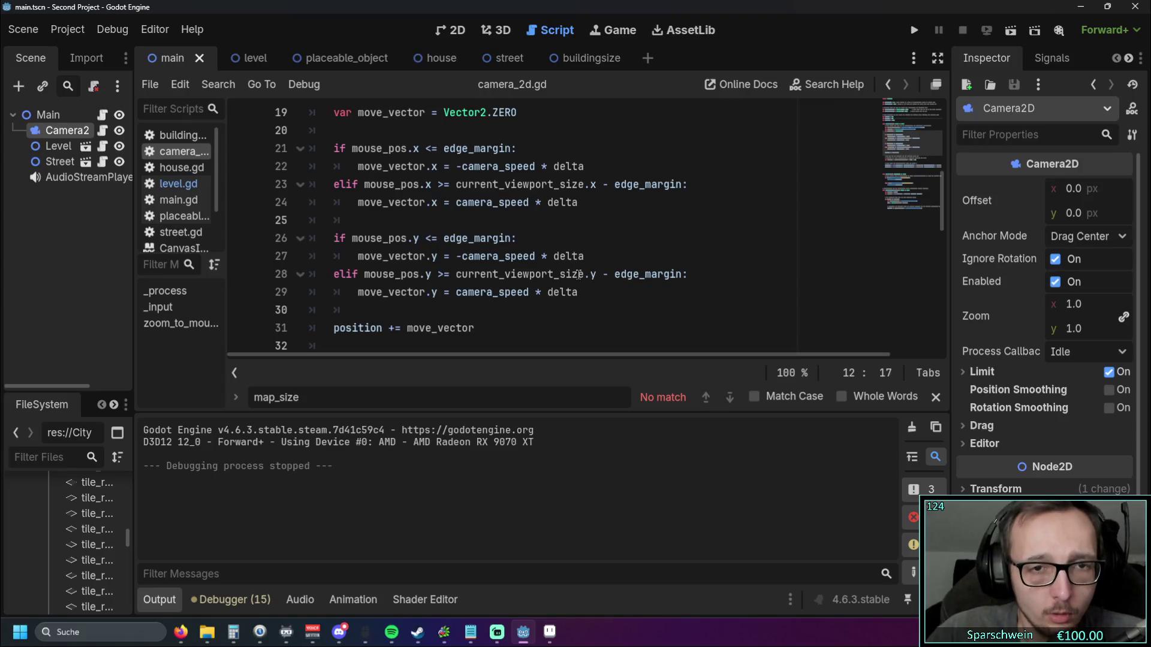
scroll(538, 257, down, 3)
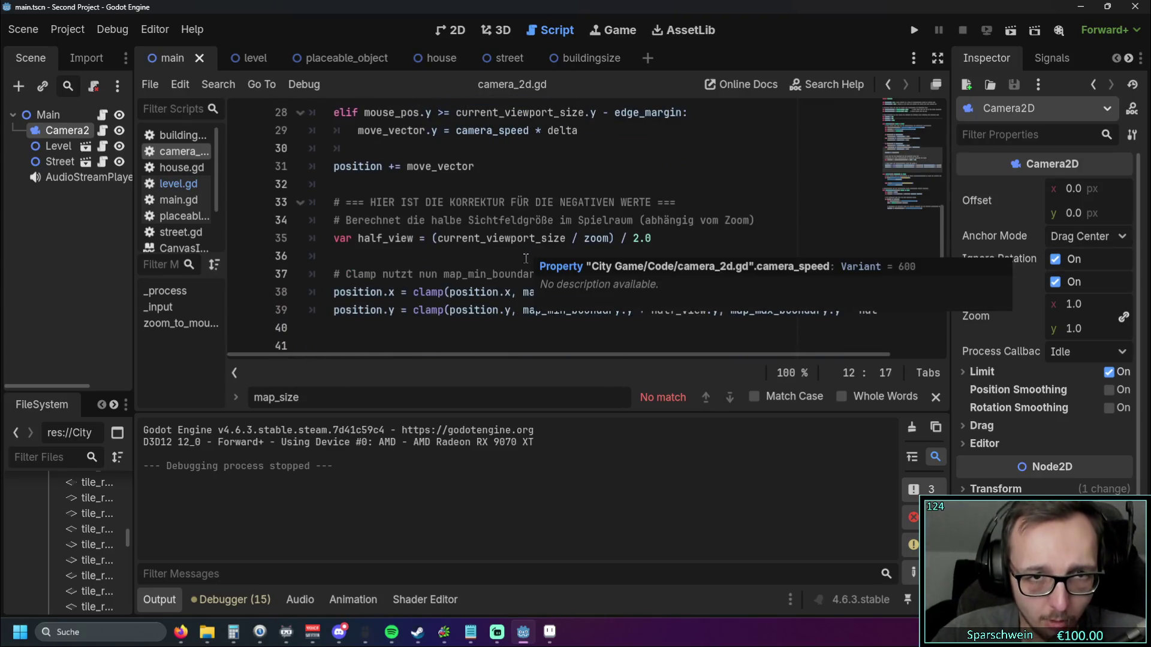
scroll(527, 258, up, 2)
scroll(510, 259, down, 3)
scroll(510, 259, up, 9)
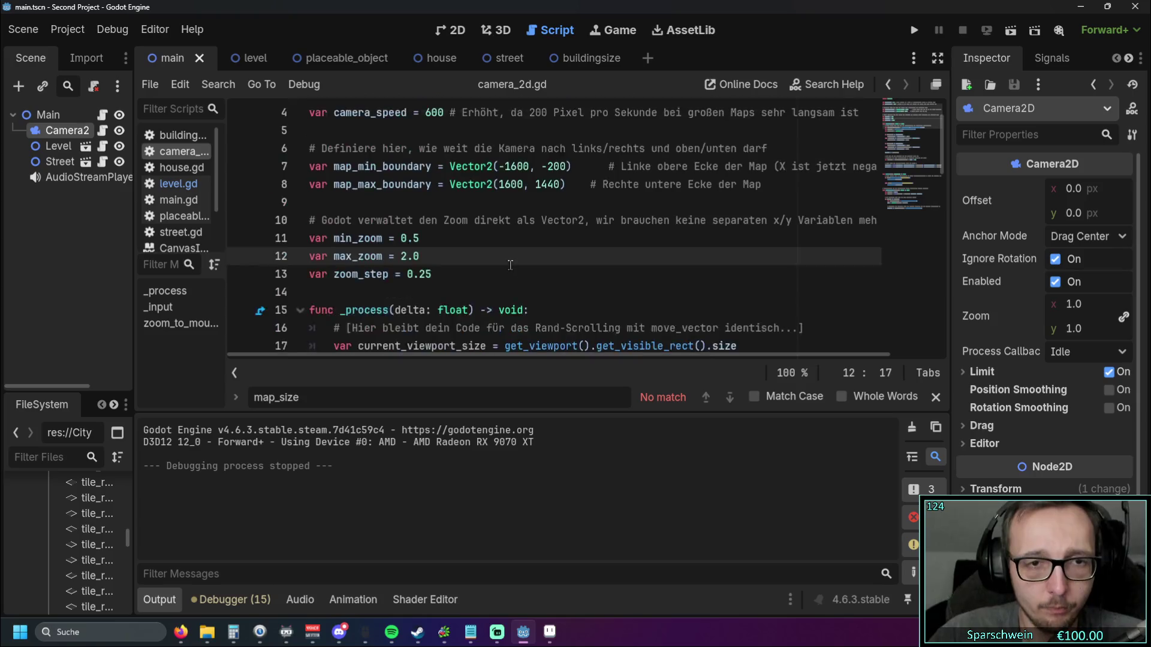
scroll(509, 262, down, 3)
scroll(509, 264, down, 10)
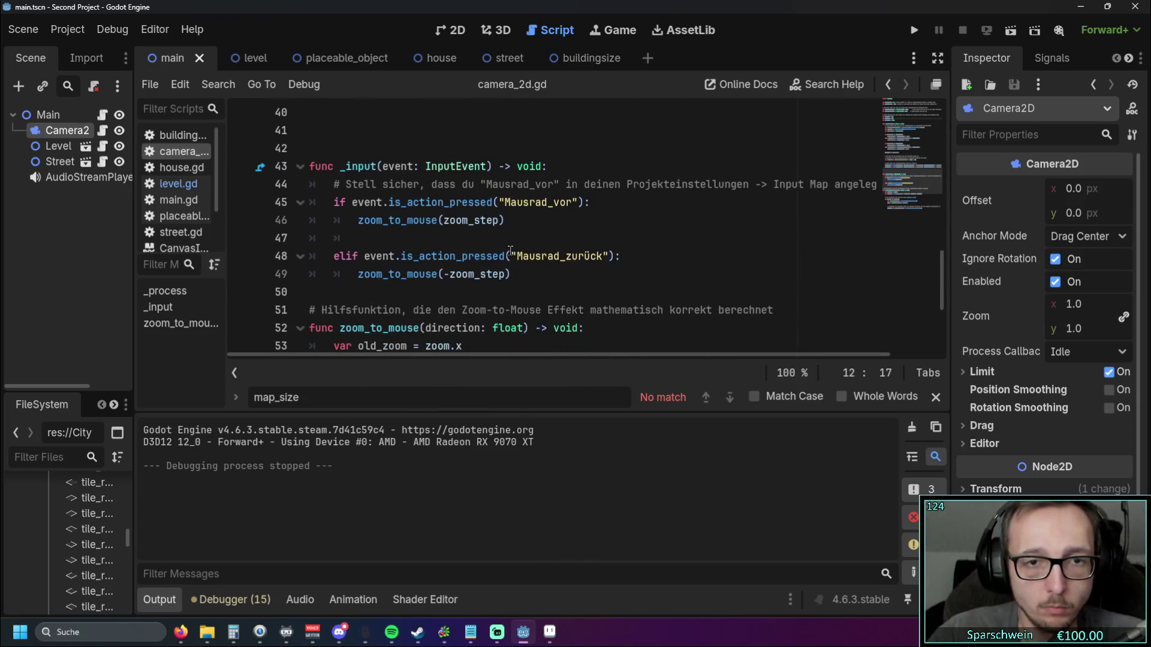
scroll(518, 260, up, 2)
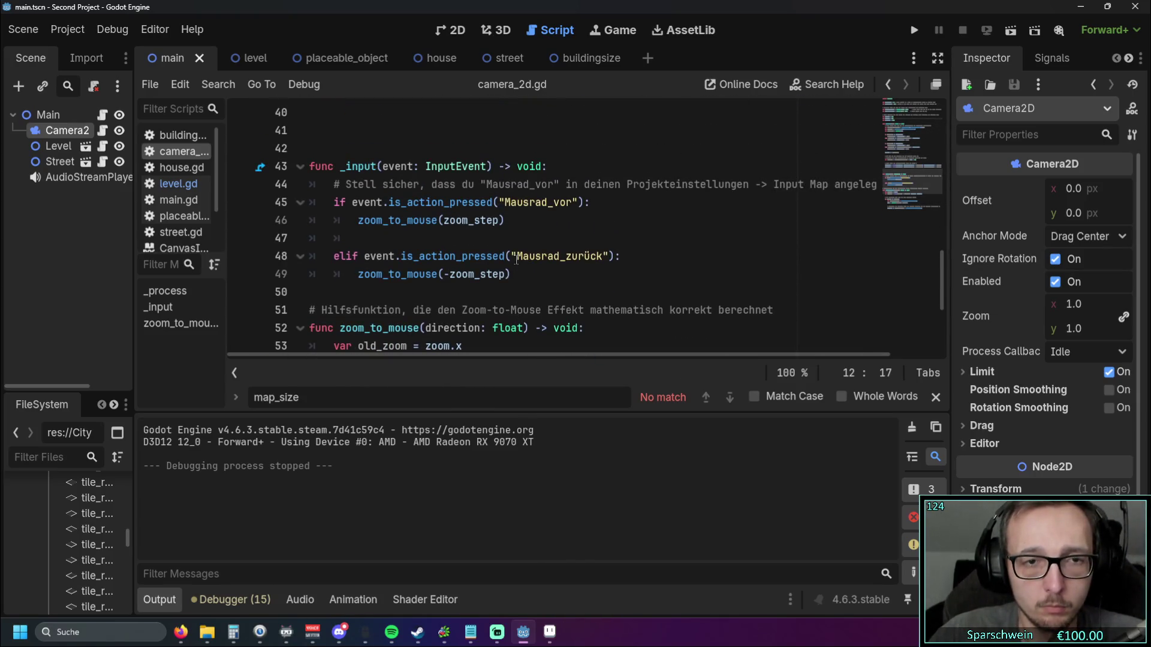
scroll(516, 260, down, 5)
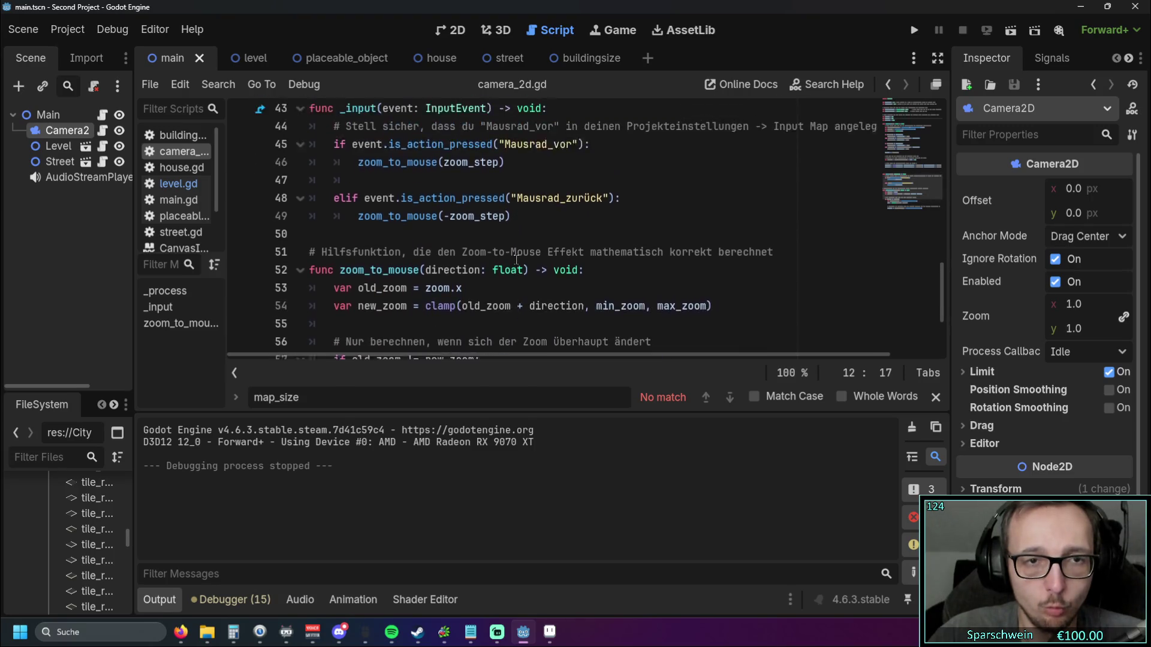
scroll(515, 261, up, 3)
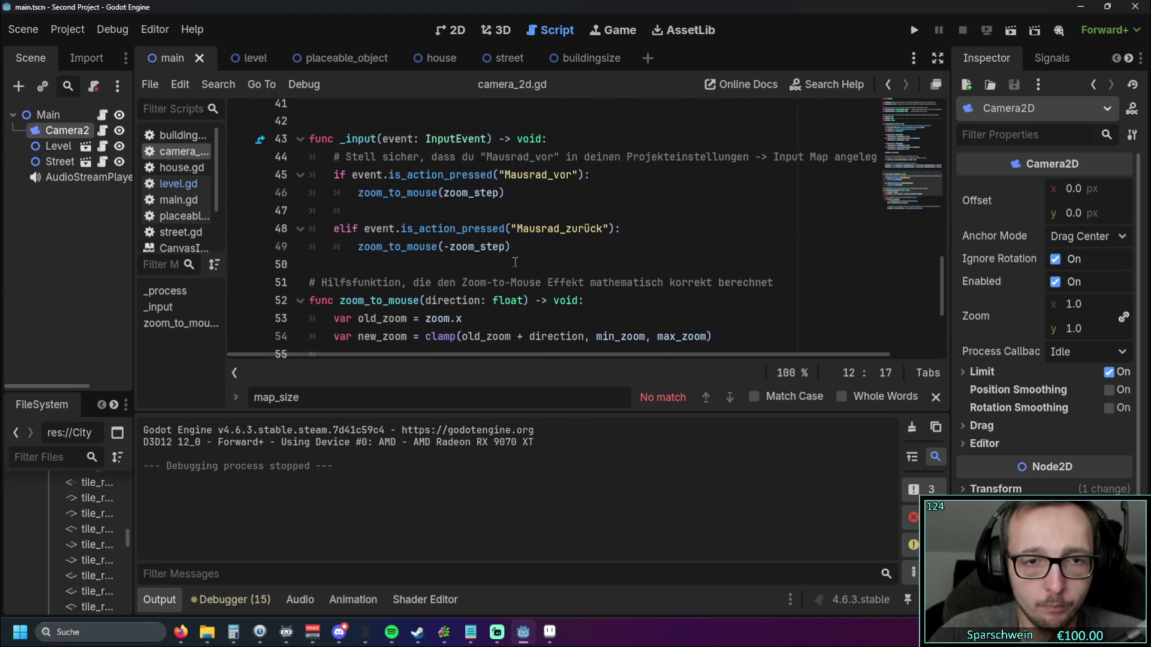
scroll(515, 262, down, 1)
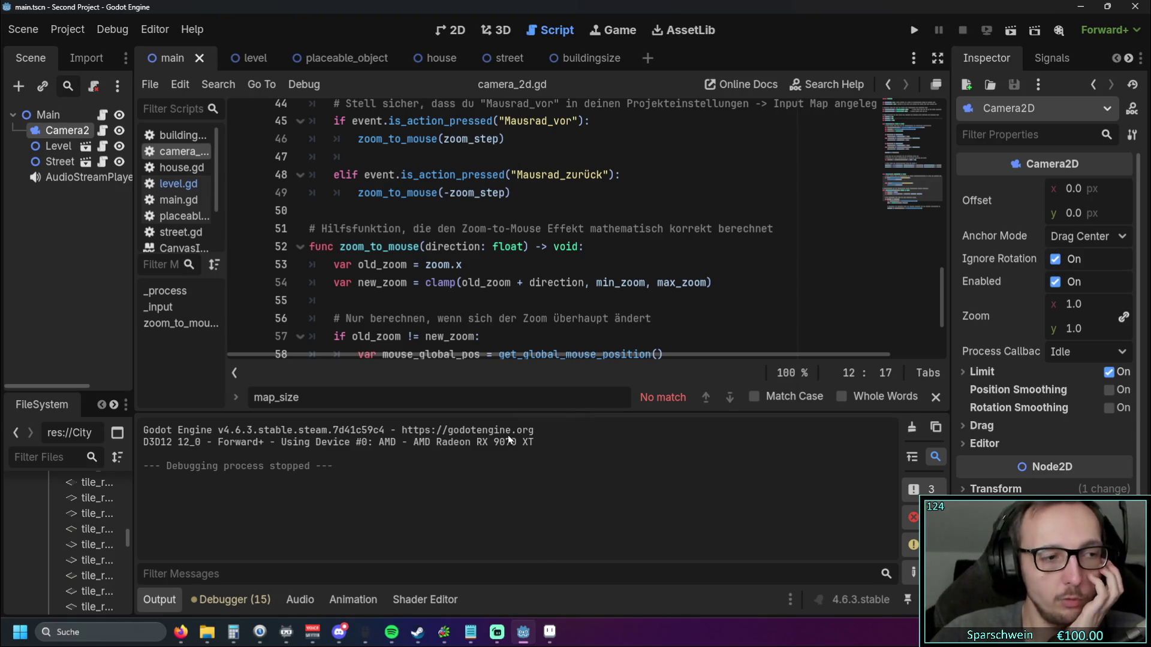
scroll(471, 259, down, 2)
scroll(475, 262, up, 2)
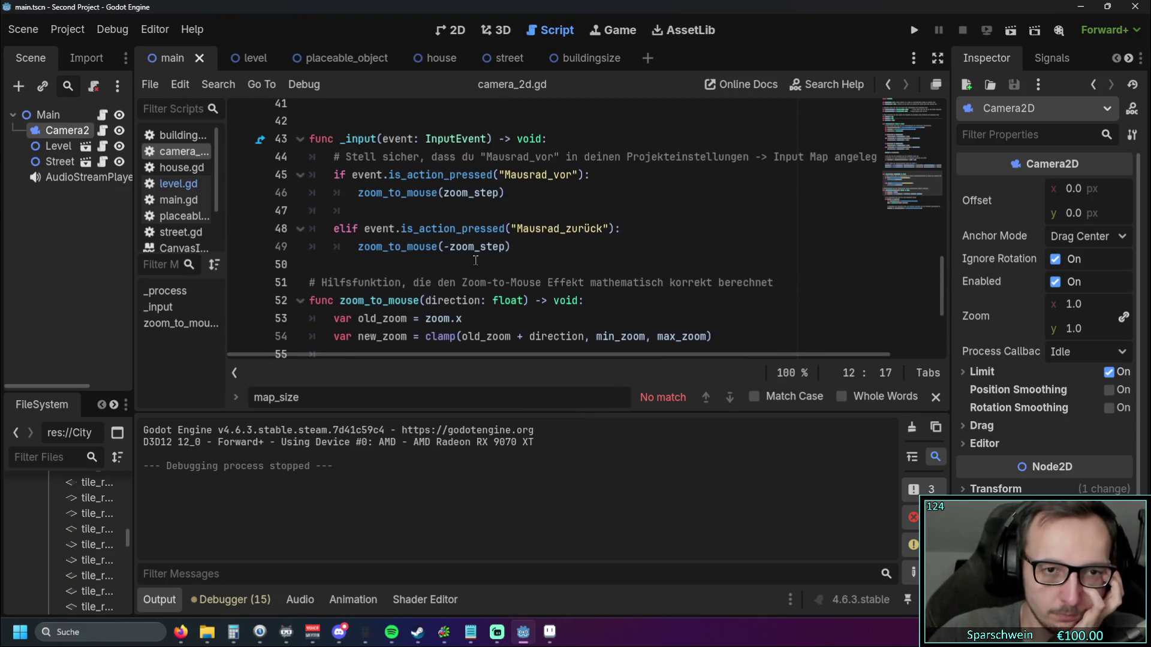
scroll(489, 264, down, 1)
scroll(450, 245, down, 1)
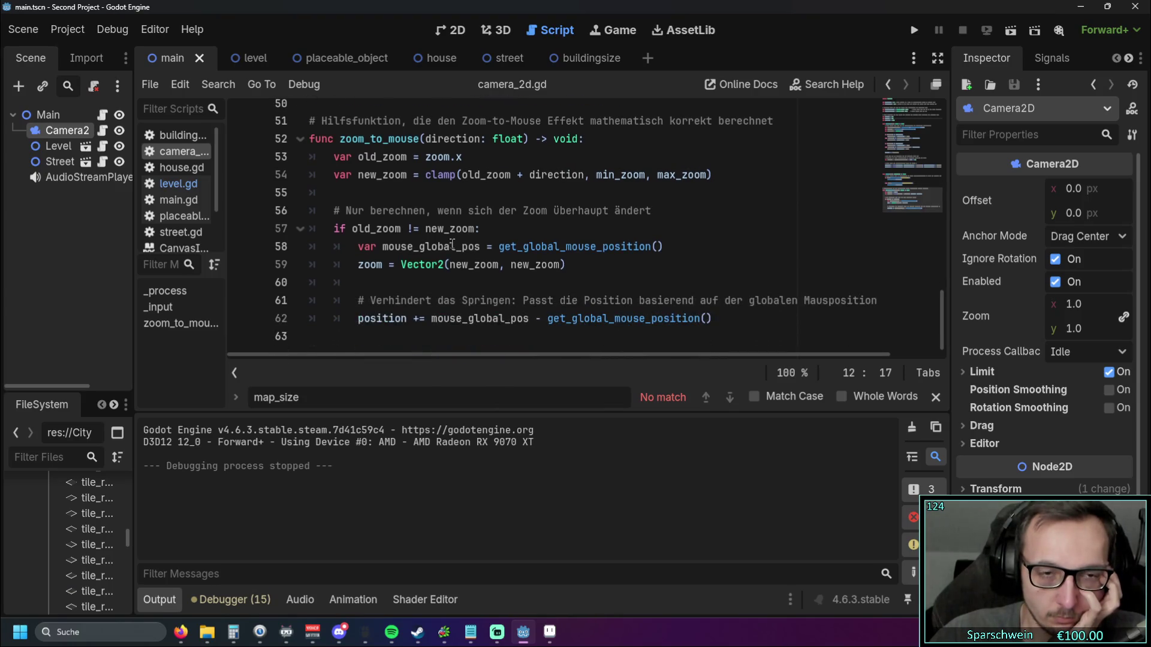